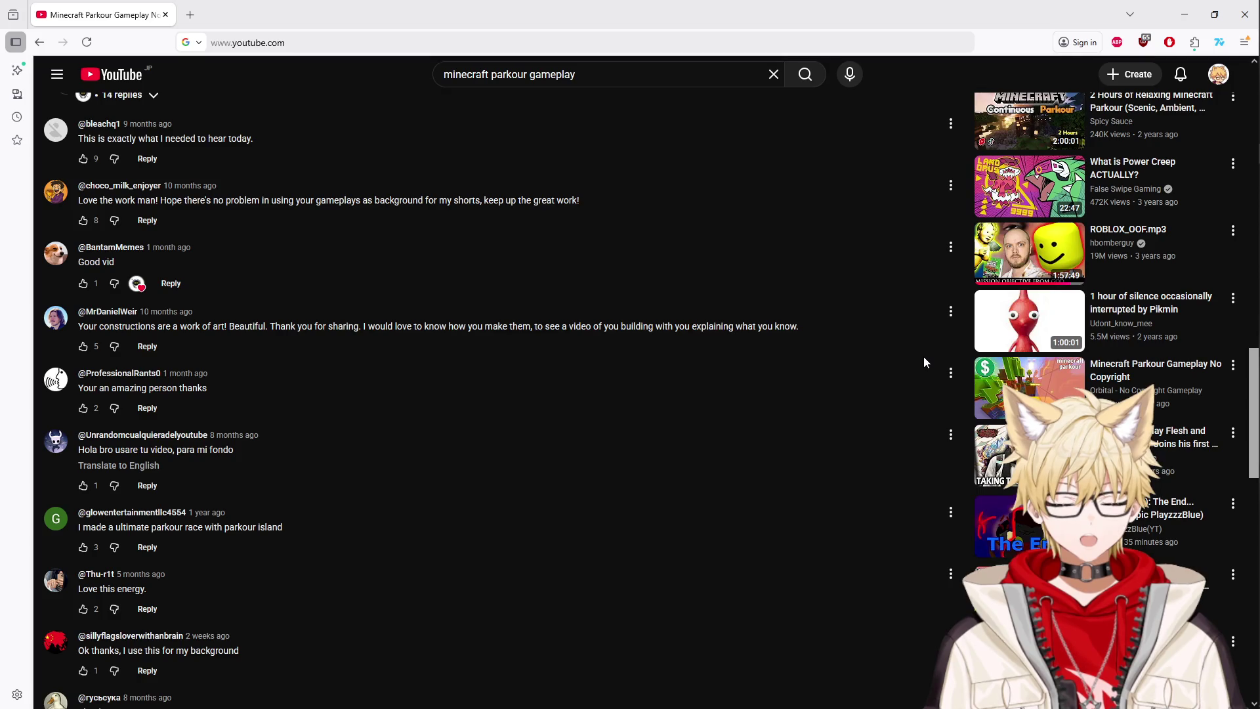
Step: Scroll up from the comments to the Minecraft parkour video's player and title
scroll(923, 356, "up", 1)
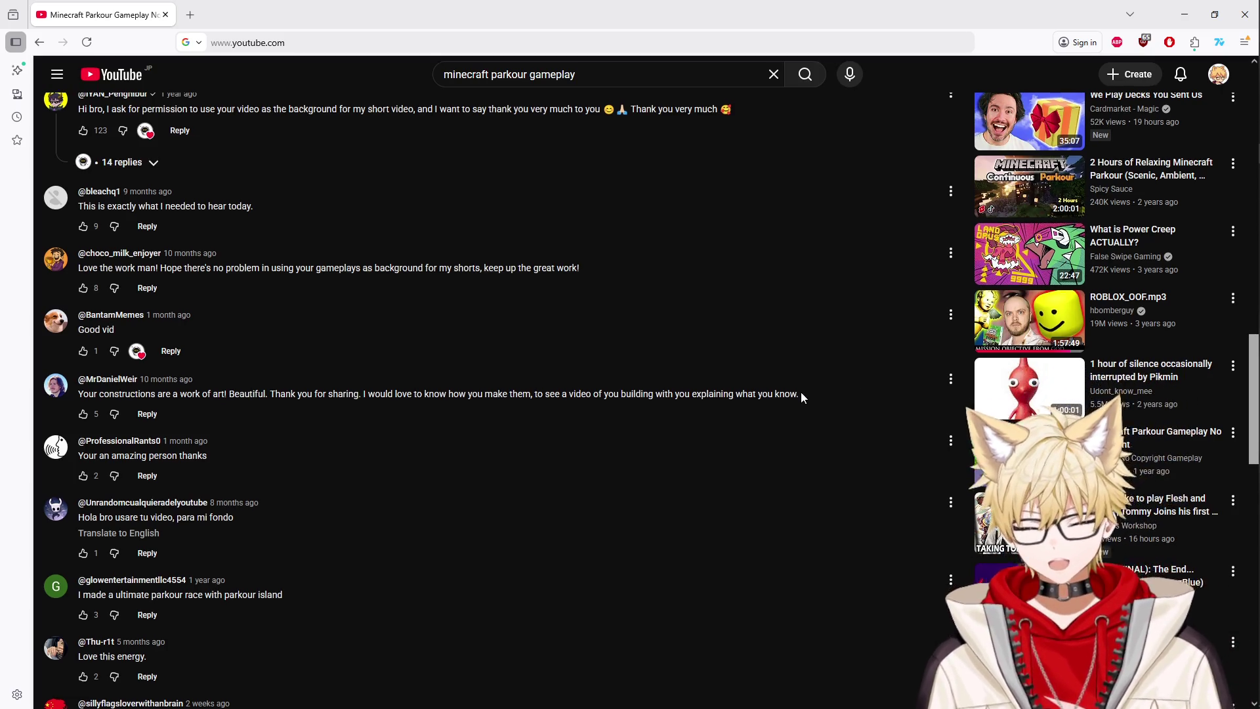
scroll(800, 391, "up", 15)
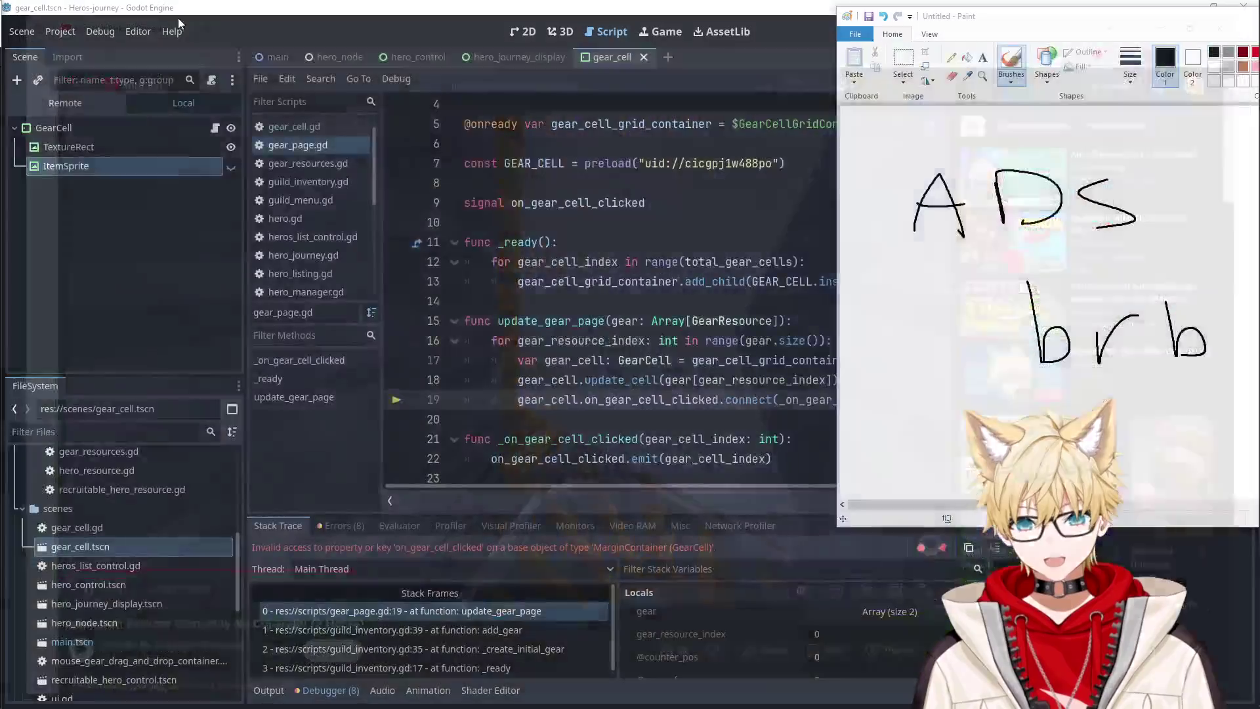
Step: In gear_page.gd, delete the on_gear_cell_clicked connect call on line 19
key("alt+Tab")
left_click(623, 320)
scroll(673, 397, "down", 1)
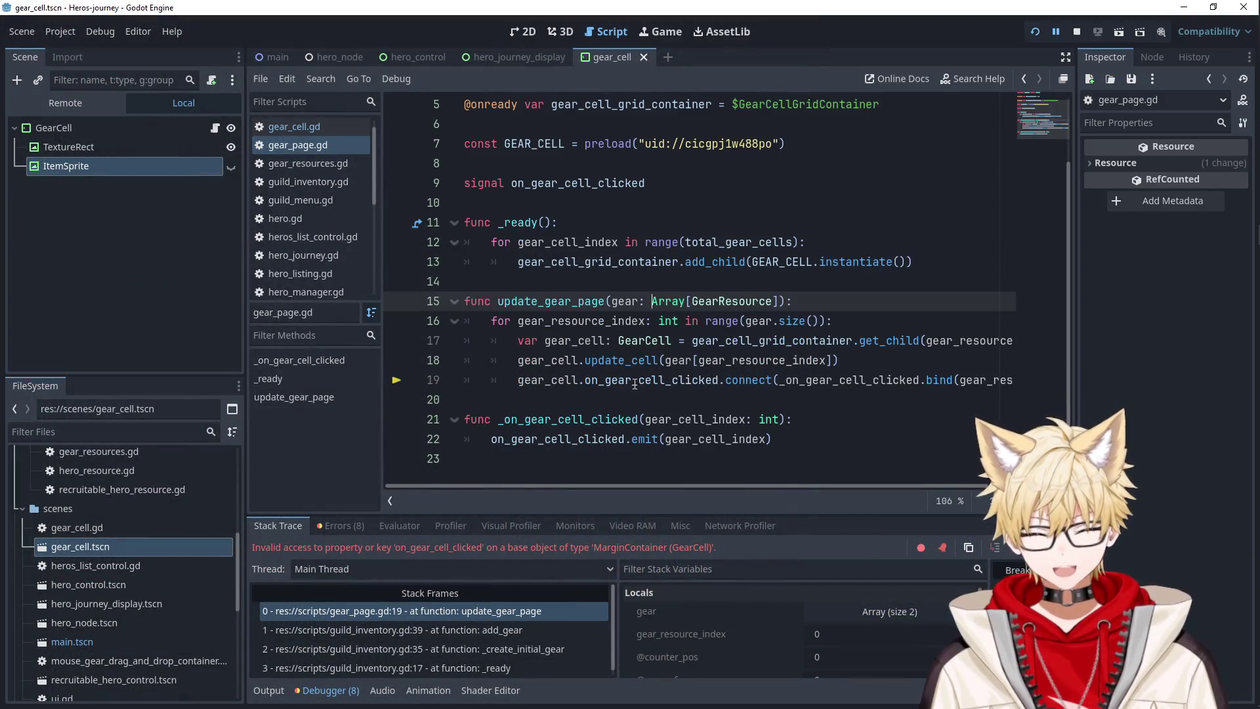
scroll(588, 394, "up", 2)
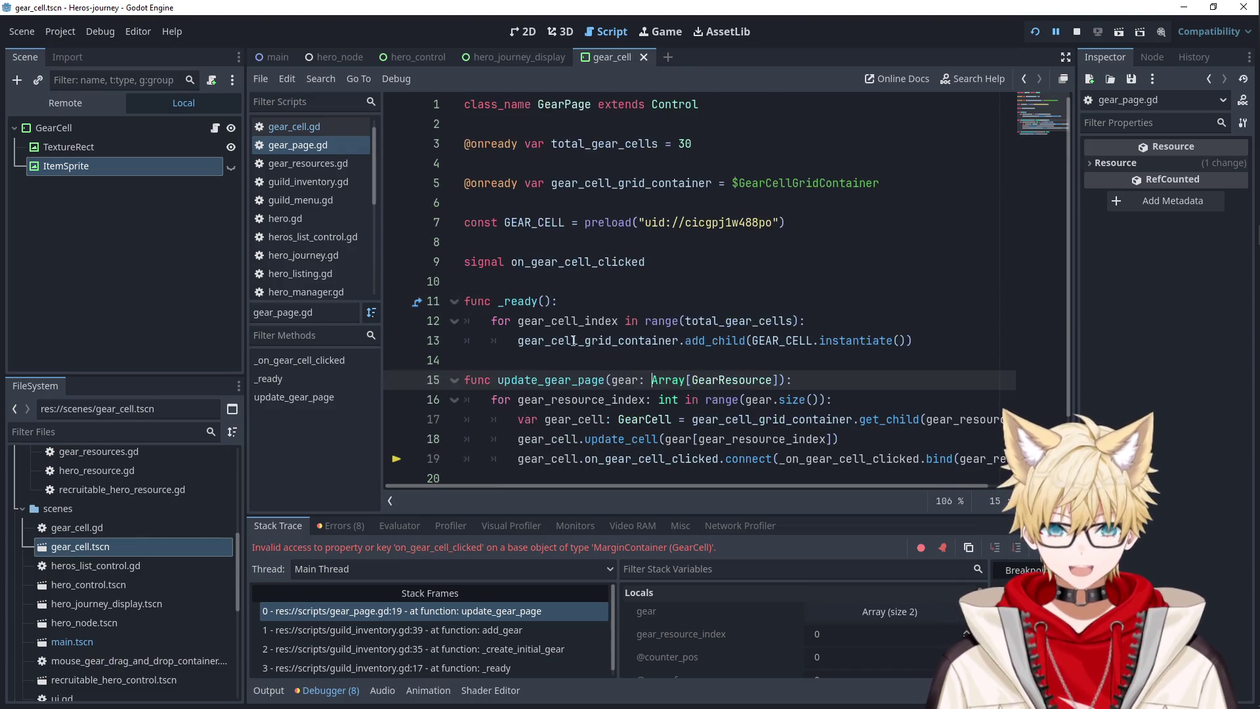
left_click(615, 458, "ctrl")
scroll(615, 379, "down", 2)
left_click(610, 360)
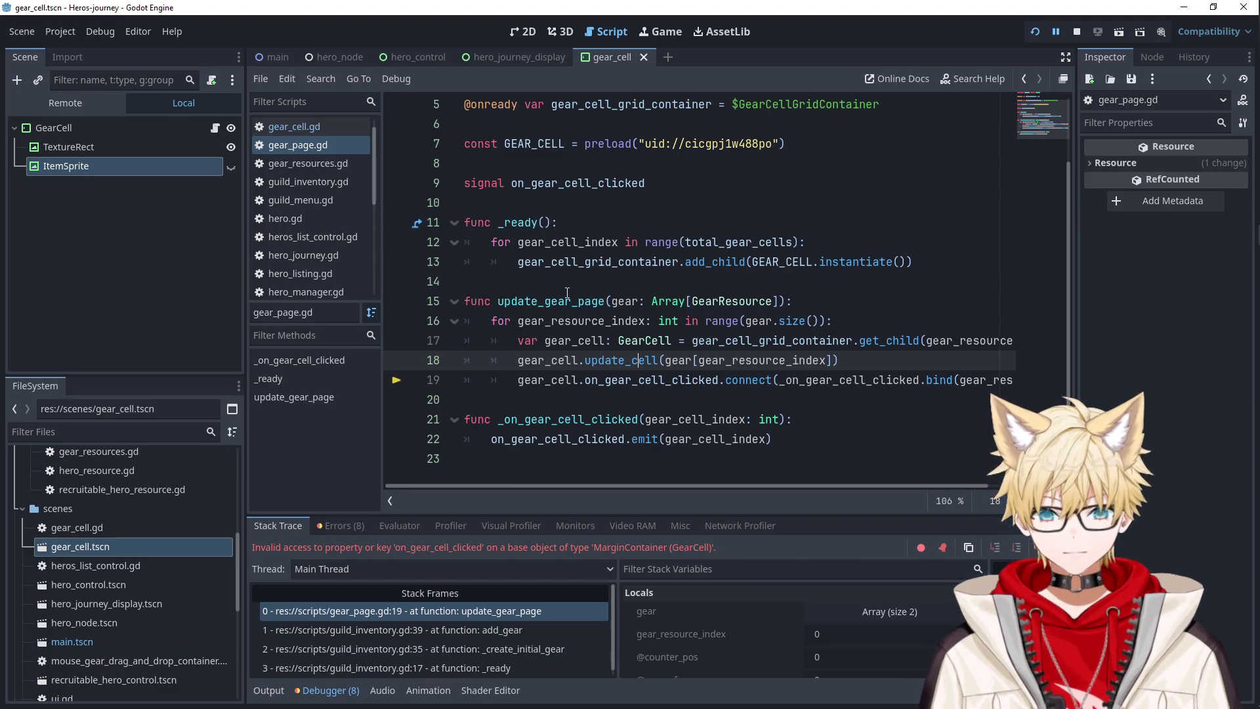
double_click(694, 381)
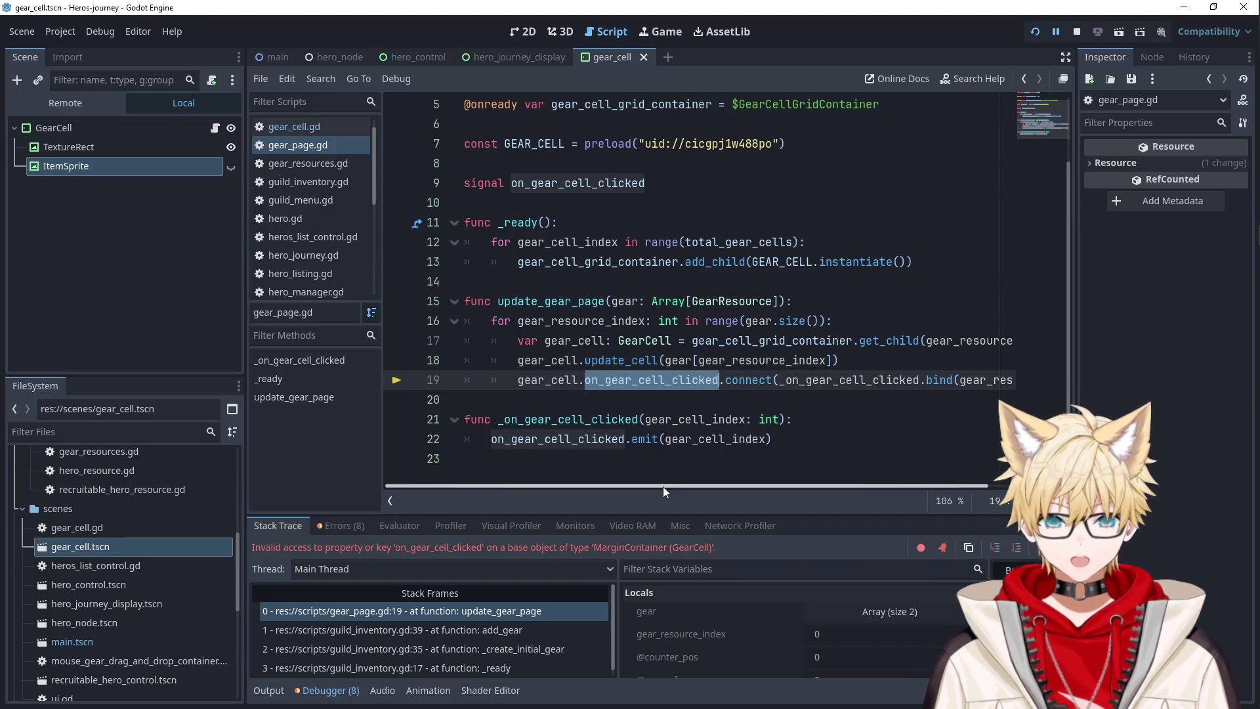
scroll(663, 487, "right", 1)
left_click(418, 379)
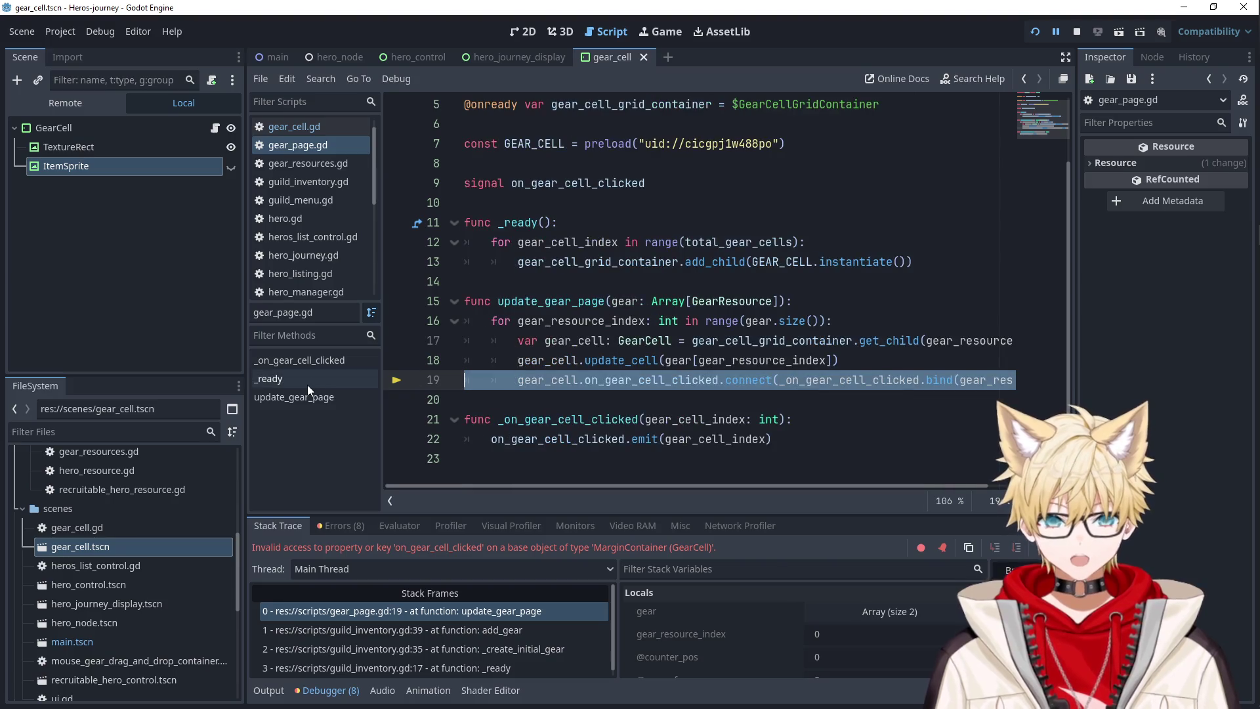
key("BackSpace")
key("BackSpace")
Step: Delete the _on_gear_cell_clicked handler, the signal declaration and the leftover blank lines
left_click_drag(417, 399, 420, 420)
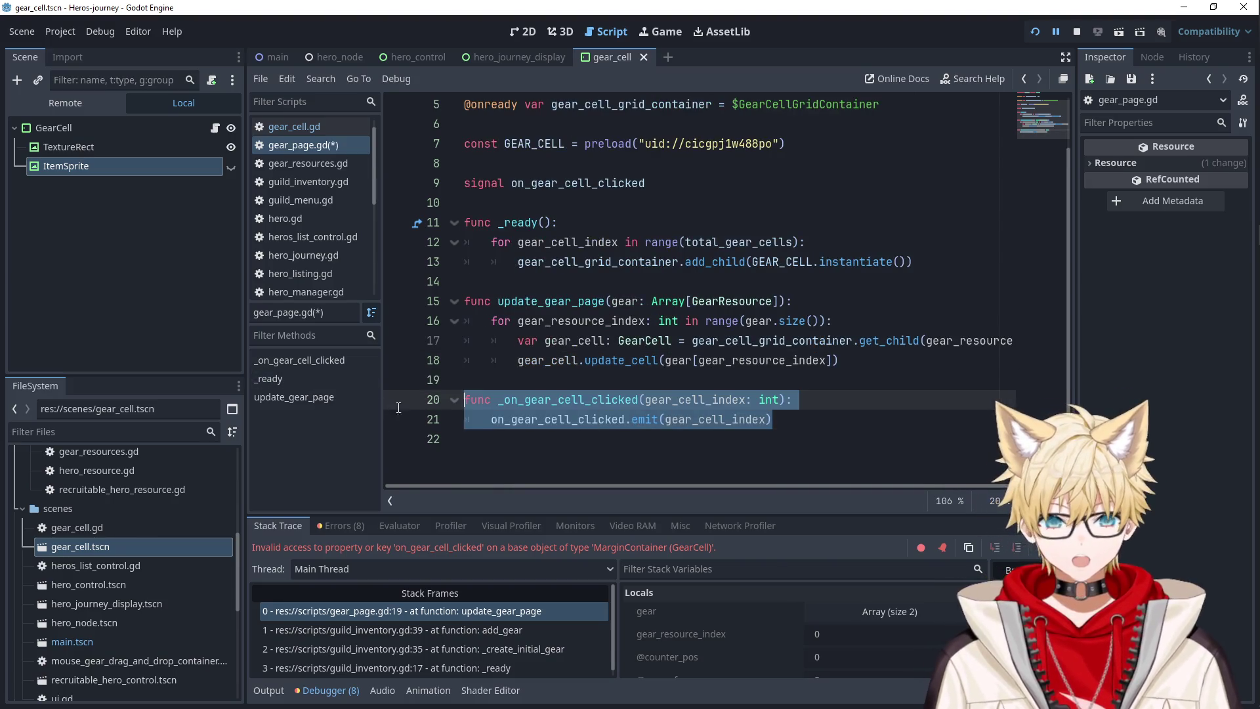
key("BackSpace")
key("BackSpace")
left_click_drag(657, 186, 463, 184)
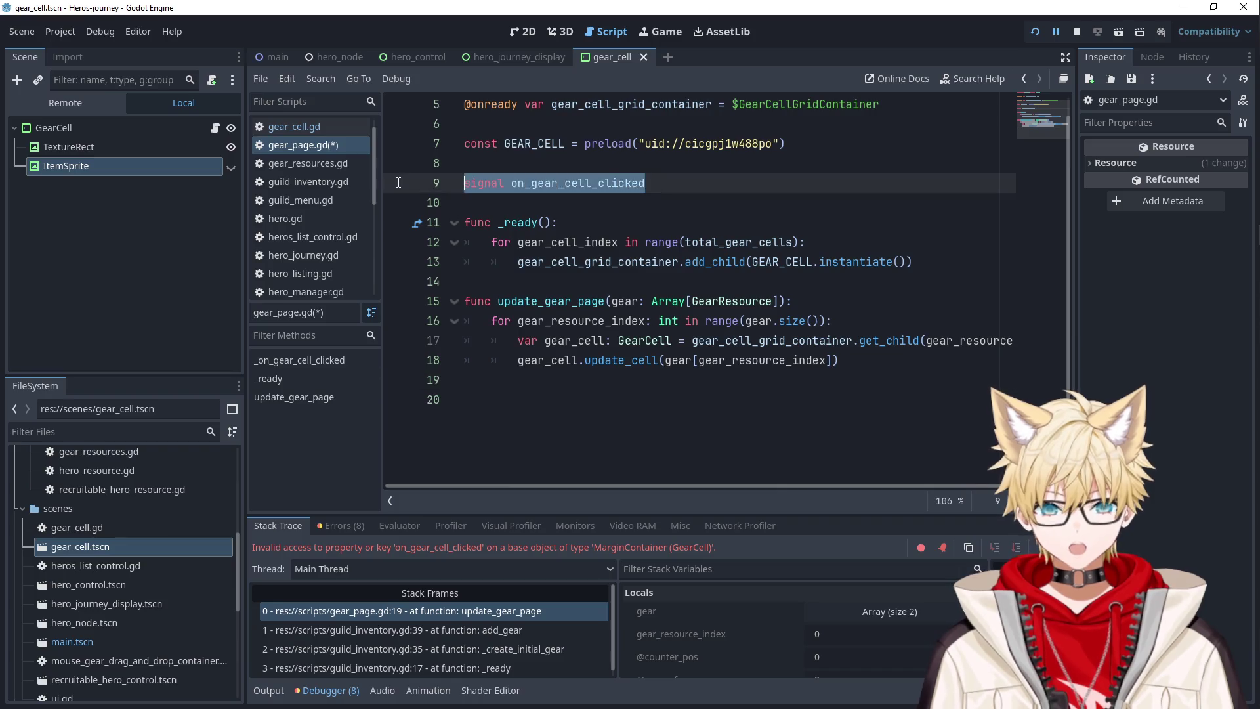
key("BackSpace")
scroll(584, 328, "up", 2)
key("BackSpace")
key("BackSpace")
left_click(513, 471)
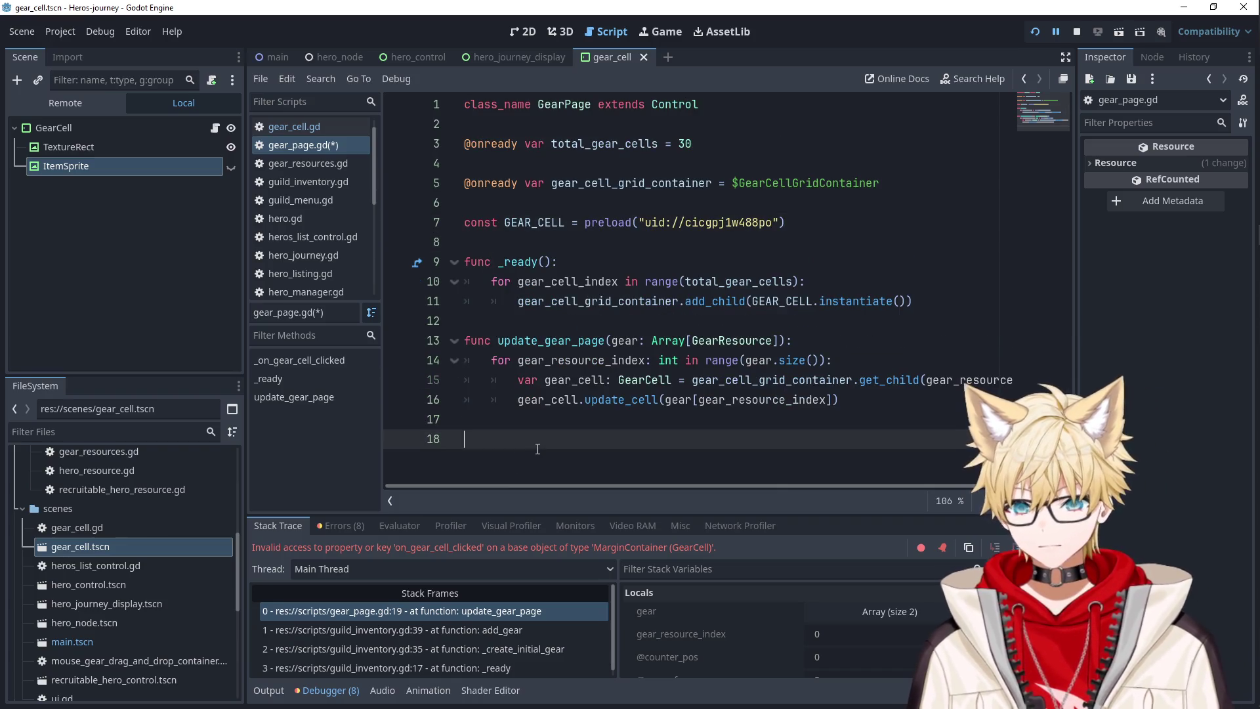
key("BackSpace")
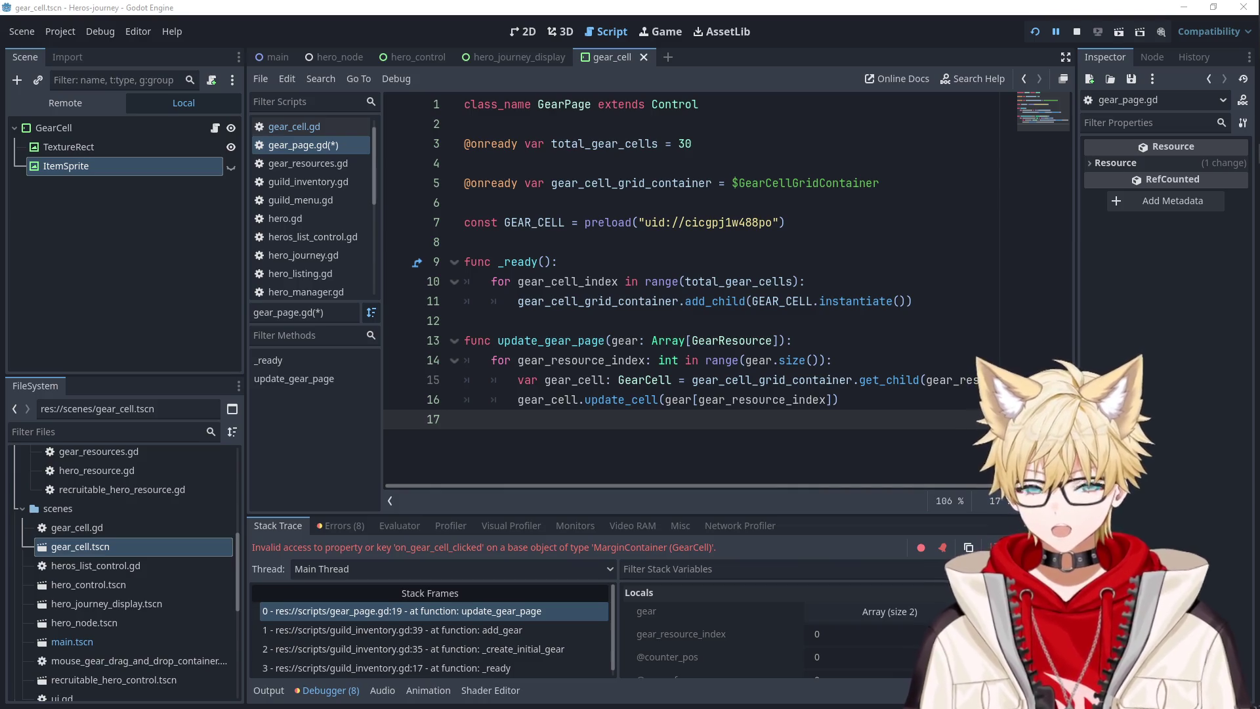
left_click(680, 380)
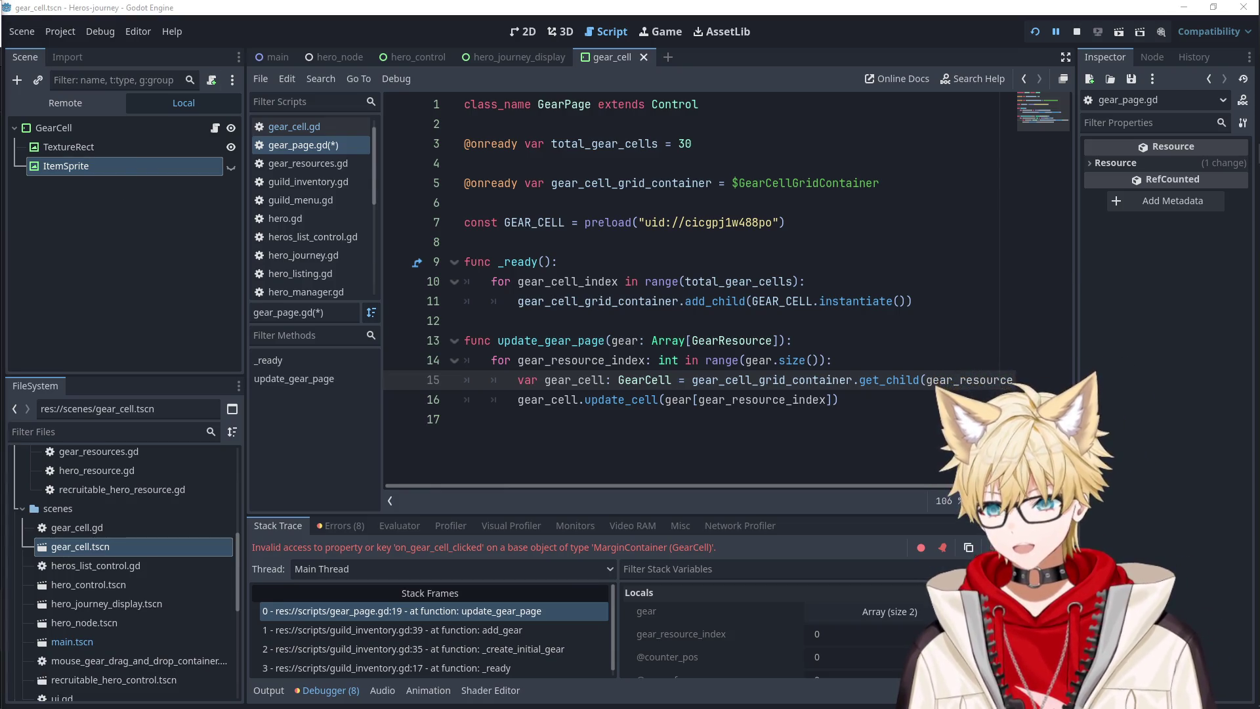
left_click_drag(1259, 103, 525, 90)
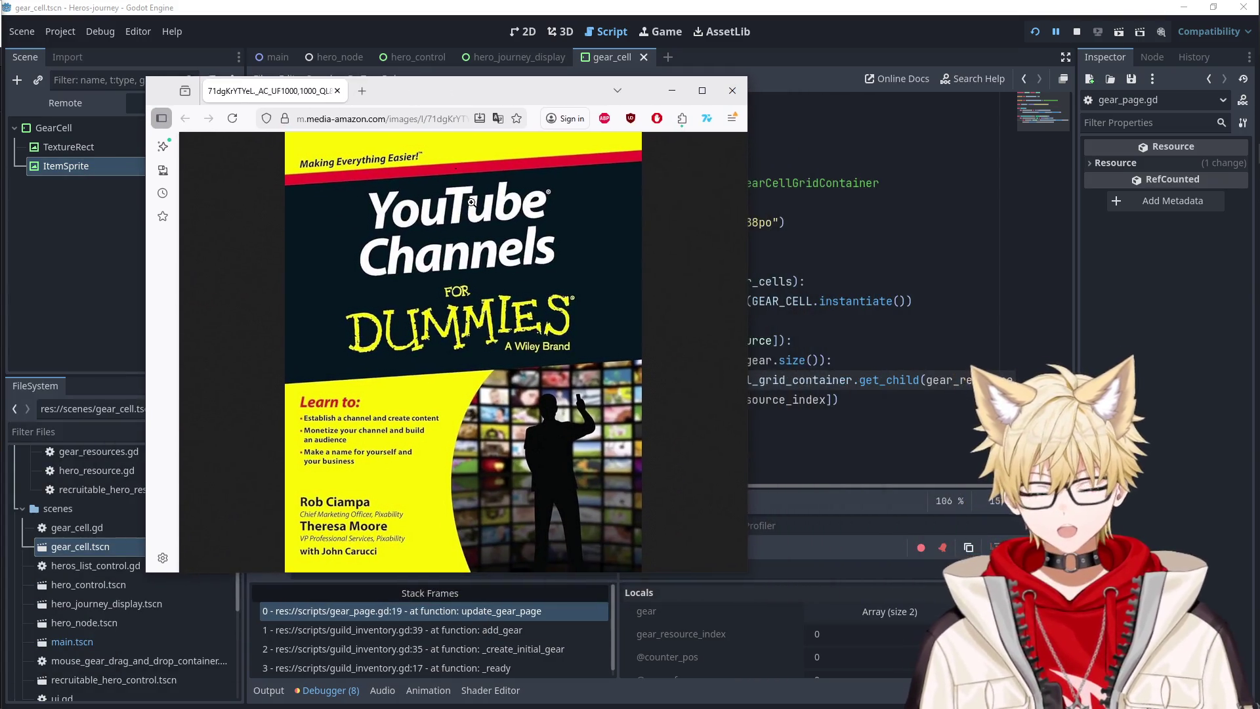
left_click_drag(751, 316, 1009, 316)
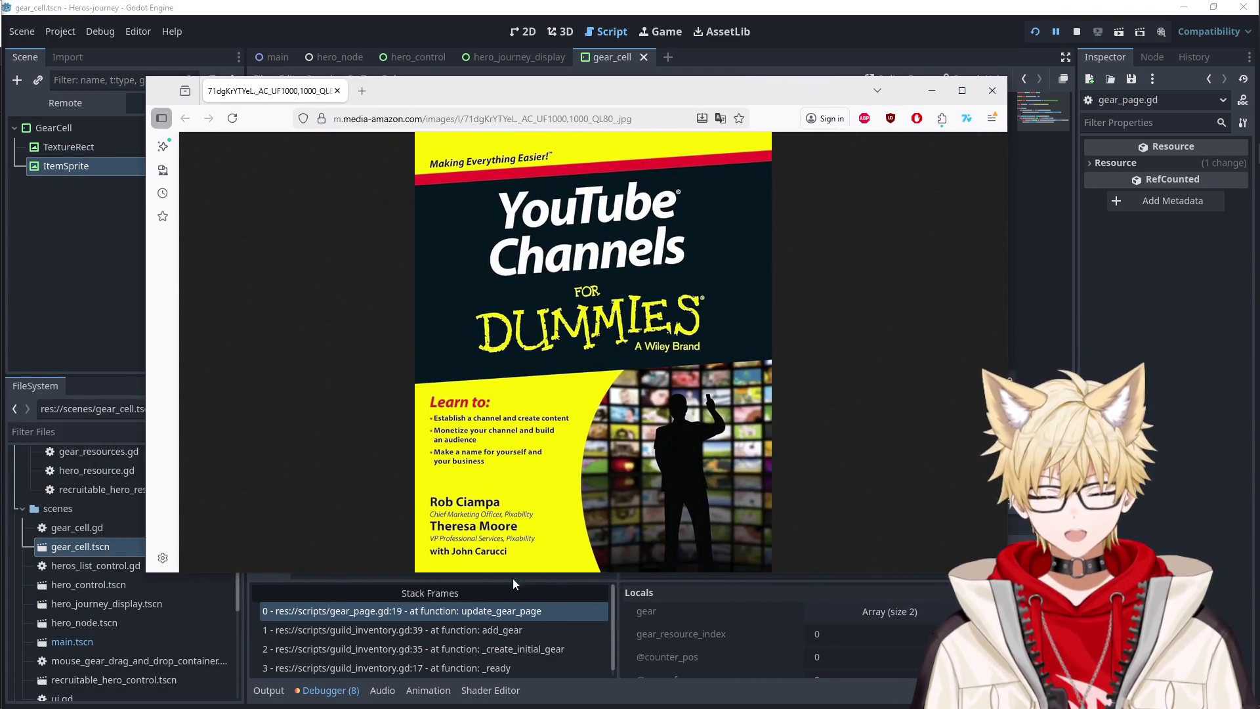
left_click_drag(477, 576, 459, 642)
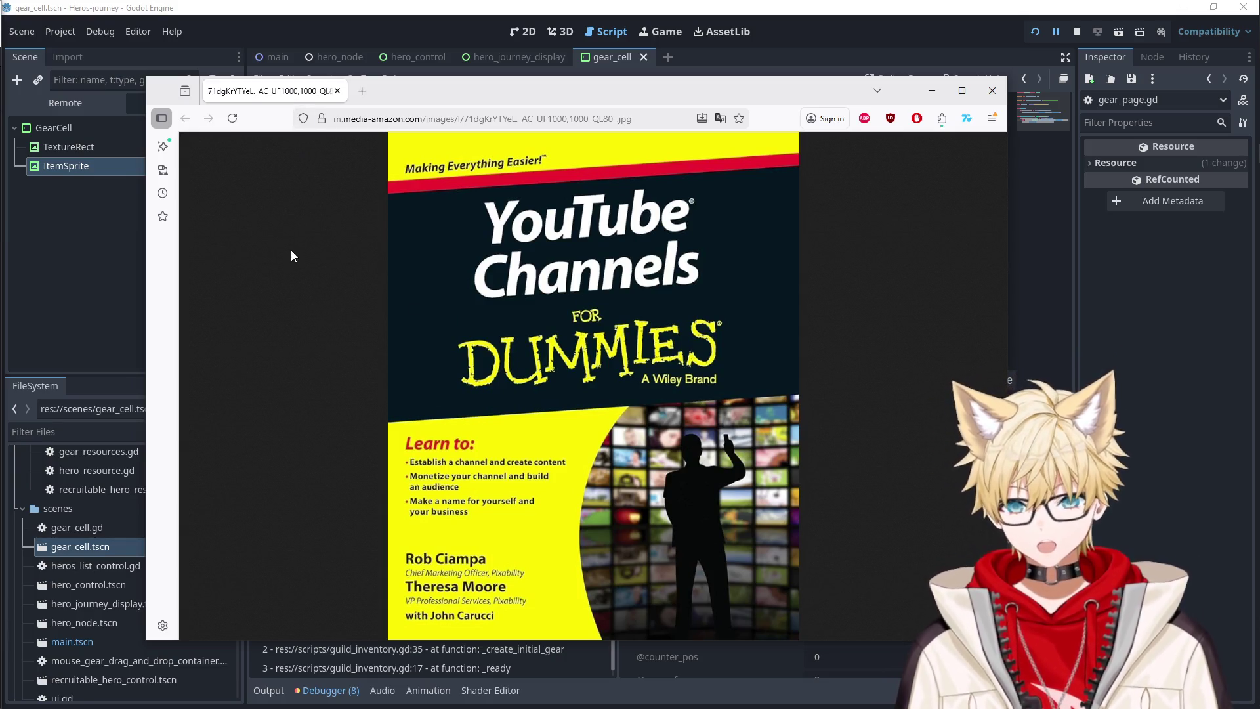
left_click(337, 91)
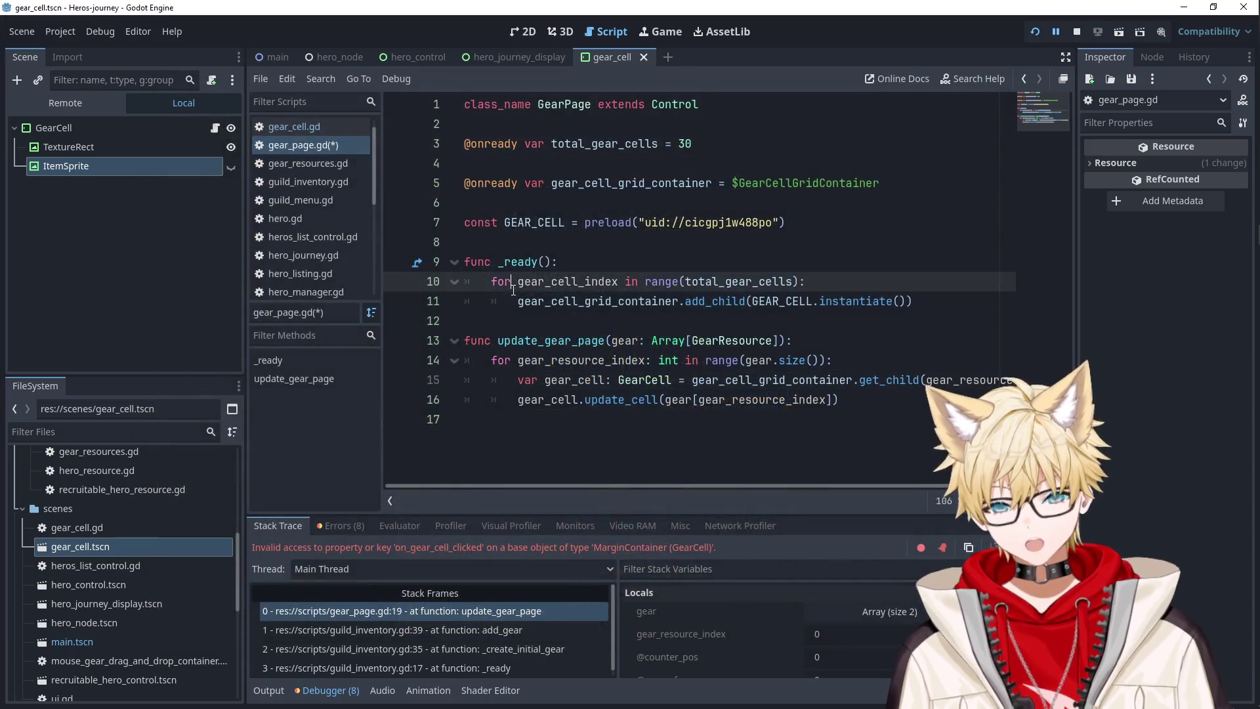
Step: Work through update_gear_page so it calls update_cell for each gear entry
left_click(659, 427)
left_click(540, 319)
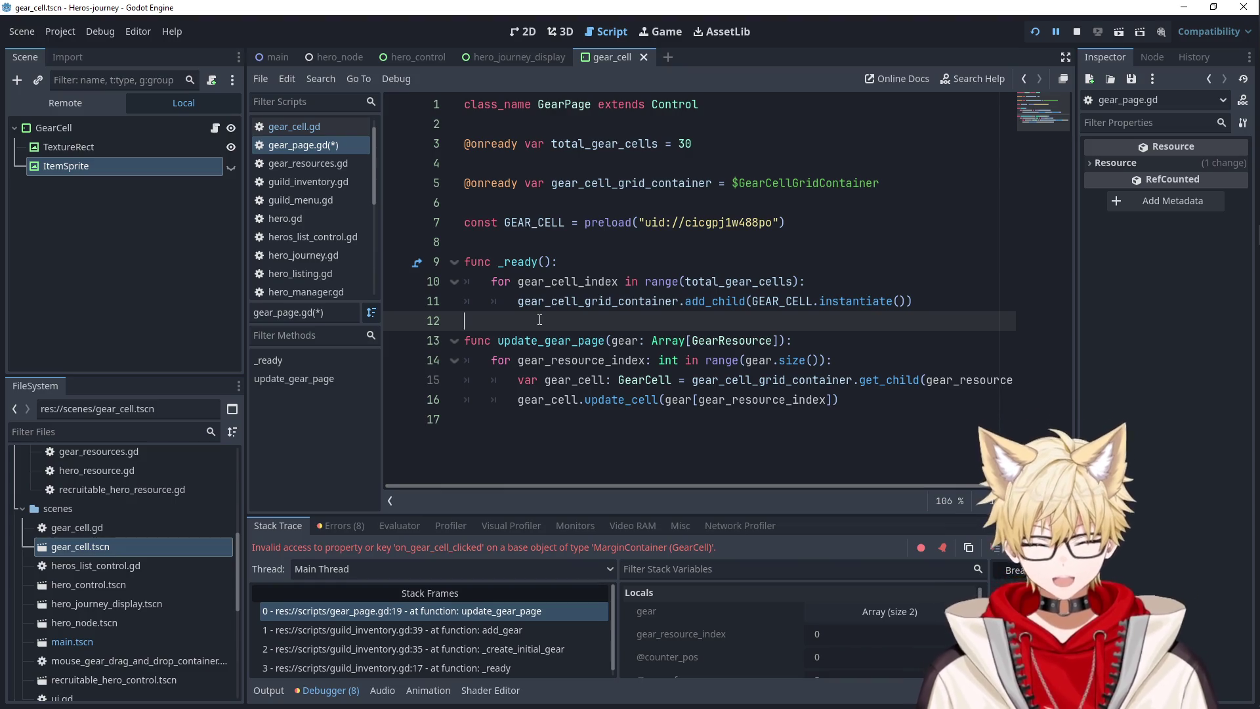
left_click(552, 441)
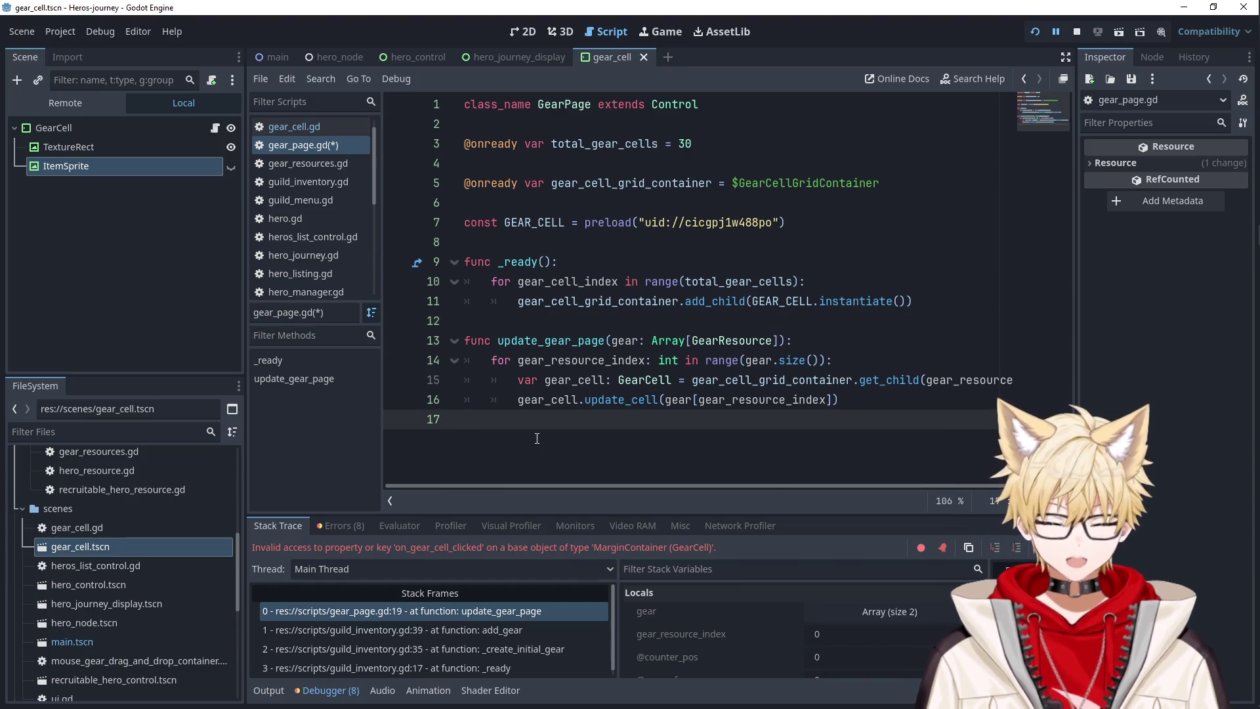
mouse_move(537, 439)
left_mouse_down()
mouse_move(459, 381)
mouse_move(412, 365)
left_mouse_up()
left_click(538, 432)
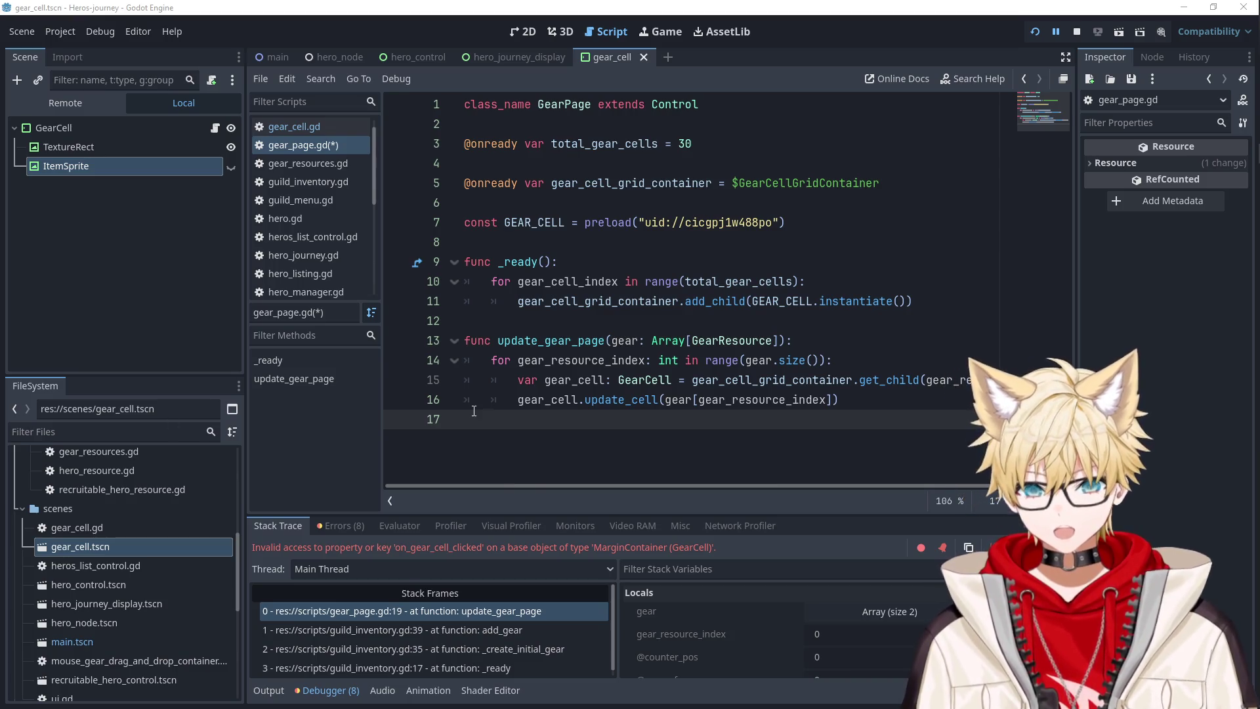
left_click(608, 410)
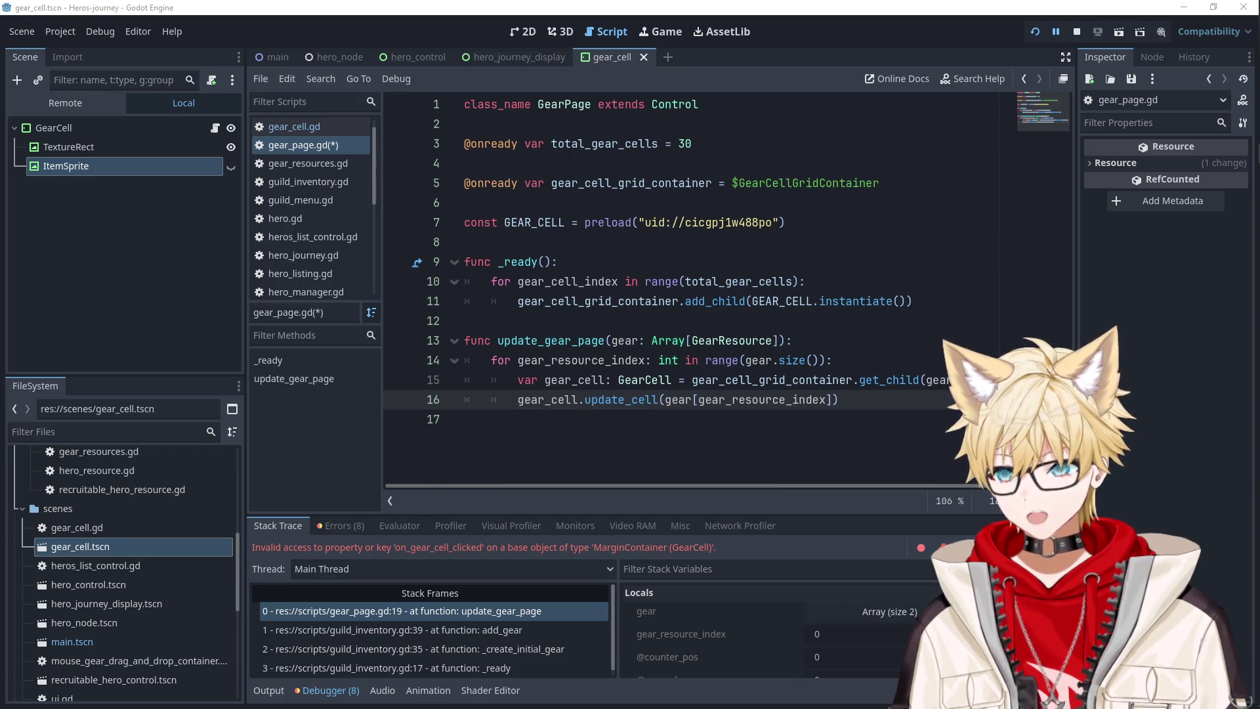
Step: Open the GearCell node's script, gear_cell.gd, showing _can_drop_data and _drop_data
left_click(475, 440)
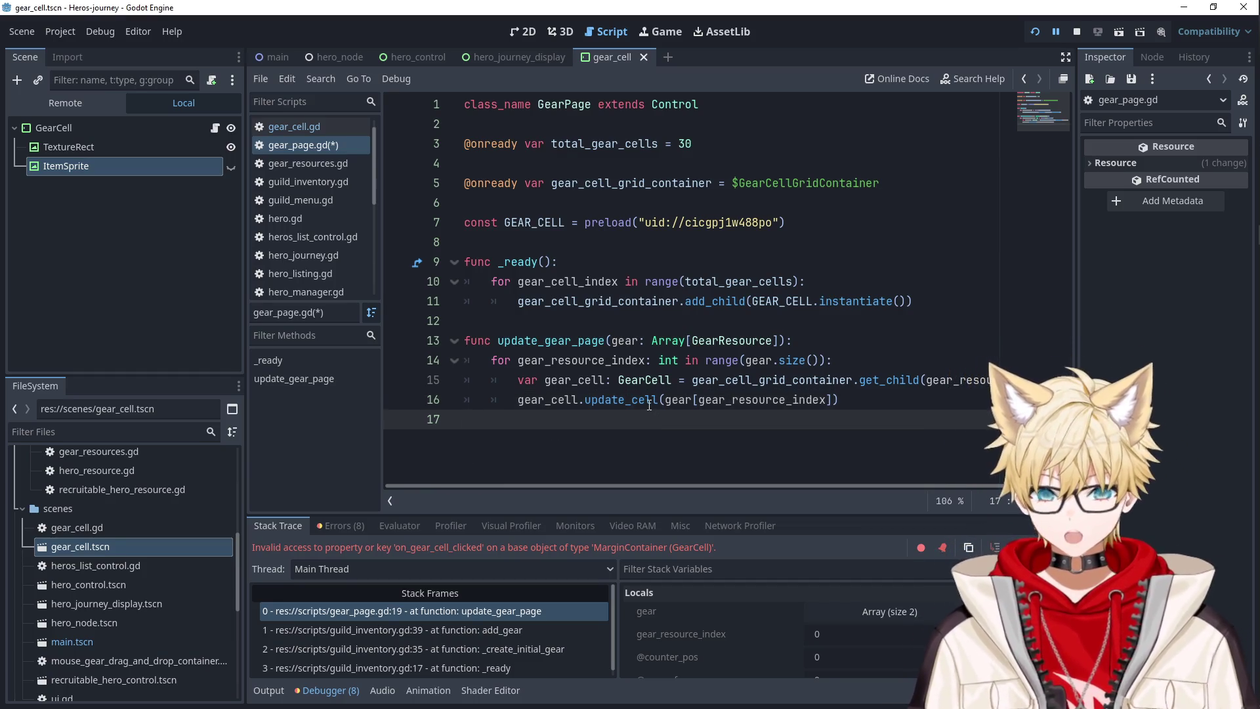
left_click(581, 350)
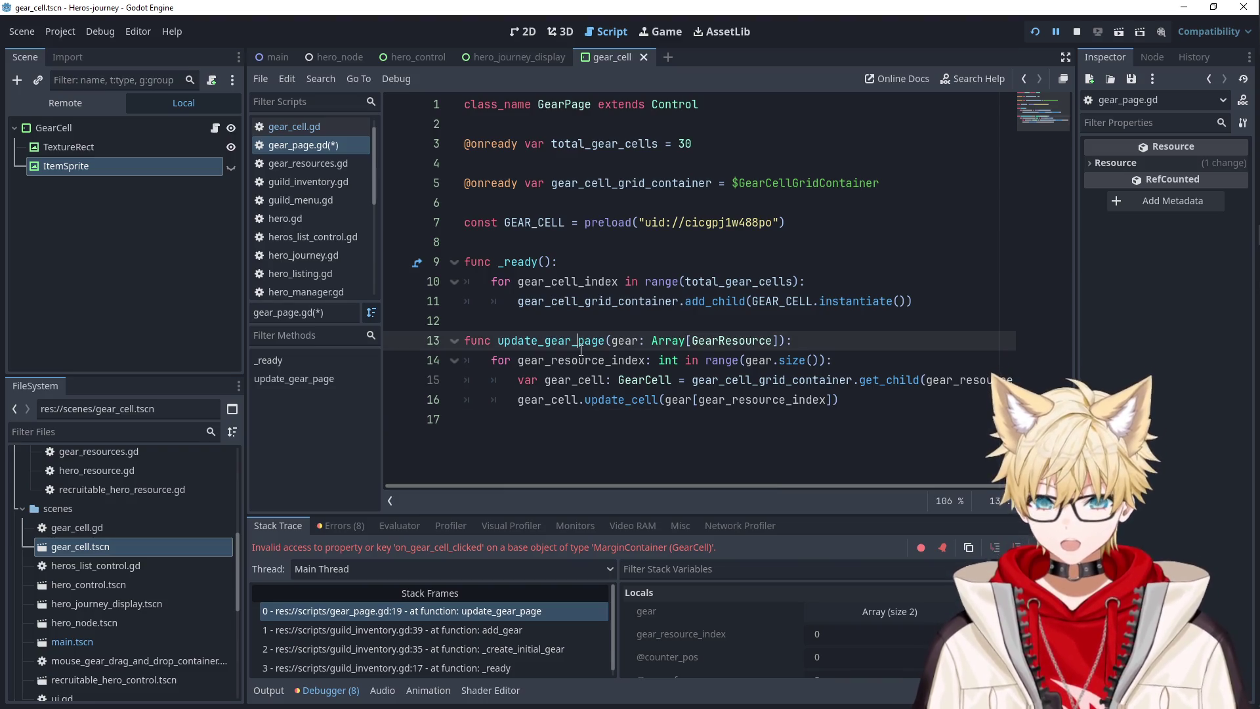
left_click(626, 316)
left_click(624, 246)
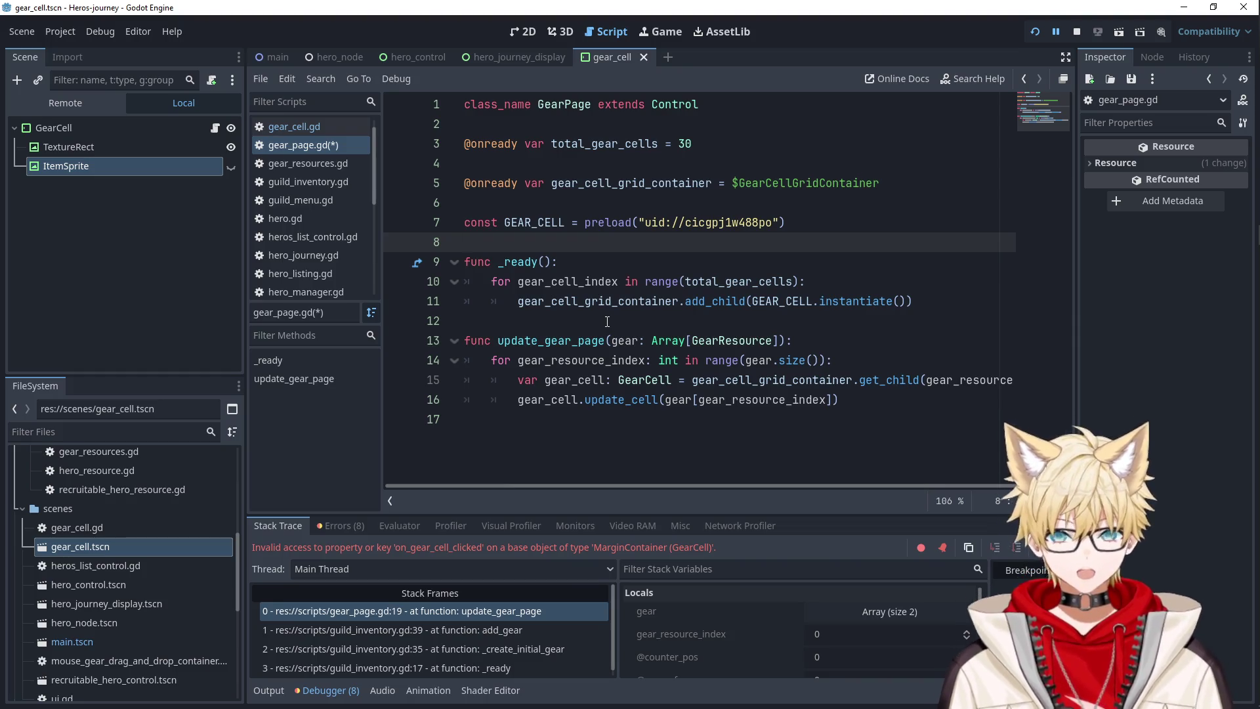
left_click(218, 128)
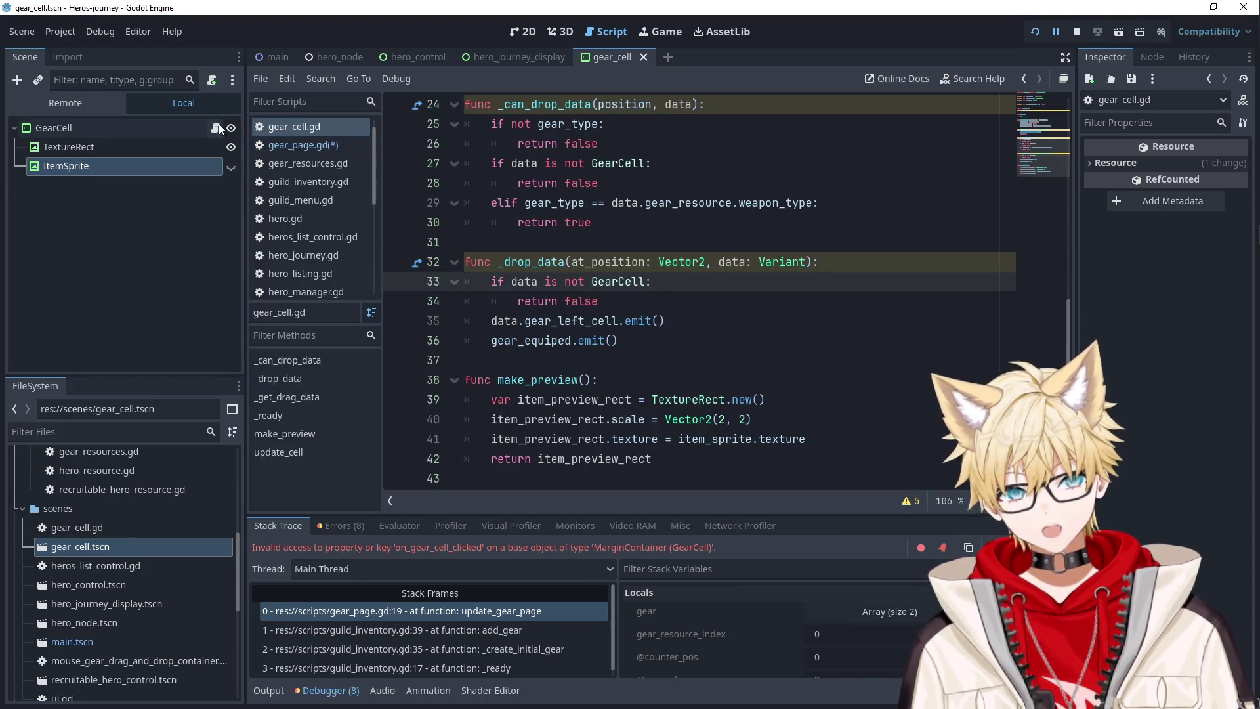
Step: Add a print('Can Equip') line to gear_cell.gd's _drop_data function
scroll(607, 265, "up", 5)
scroll(606, 266, "down", 5)
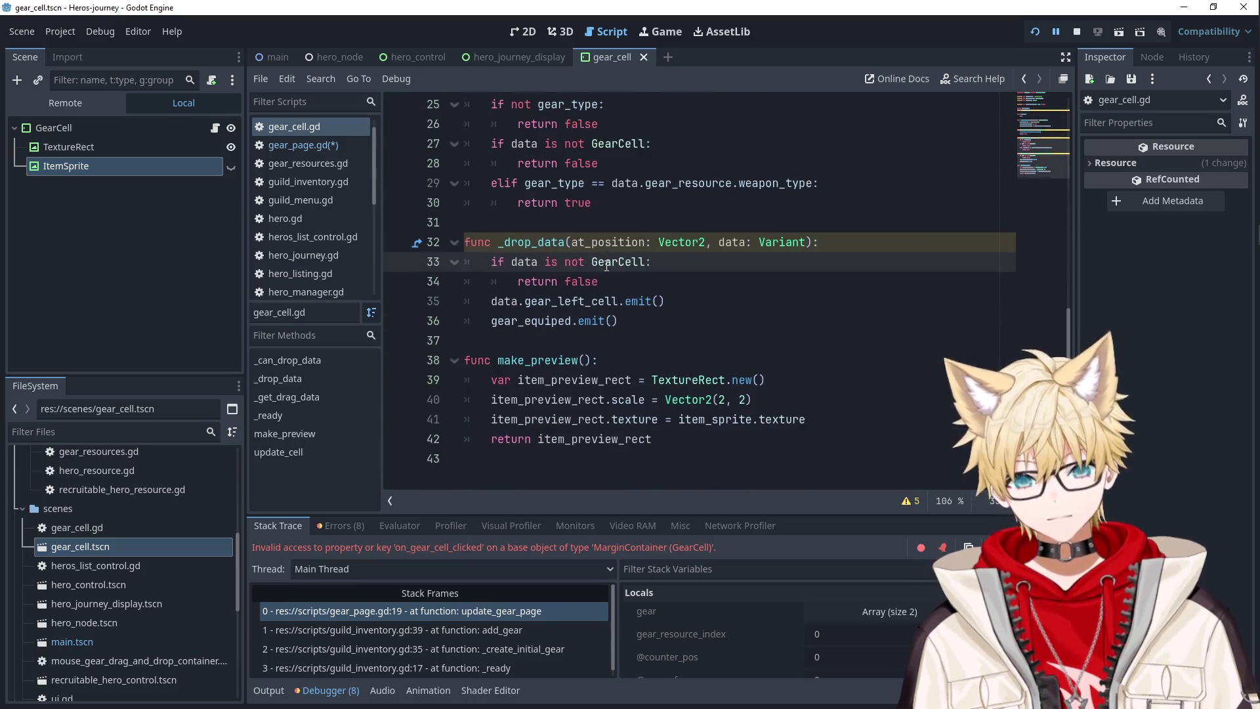
double_click(538, 241)
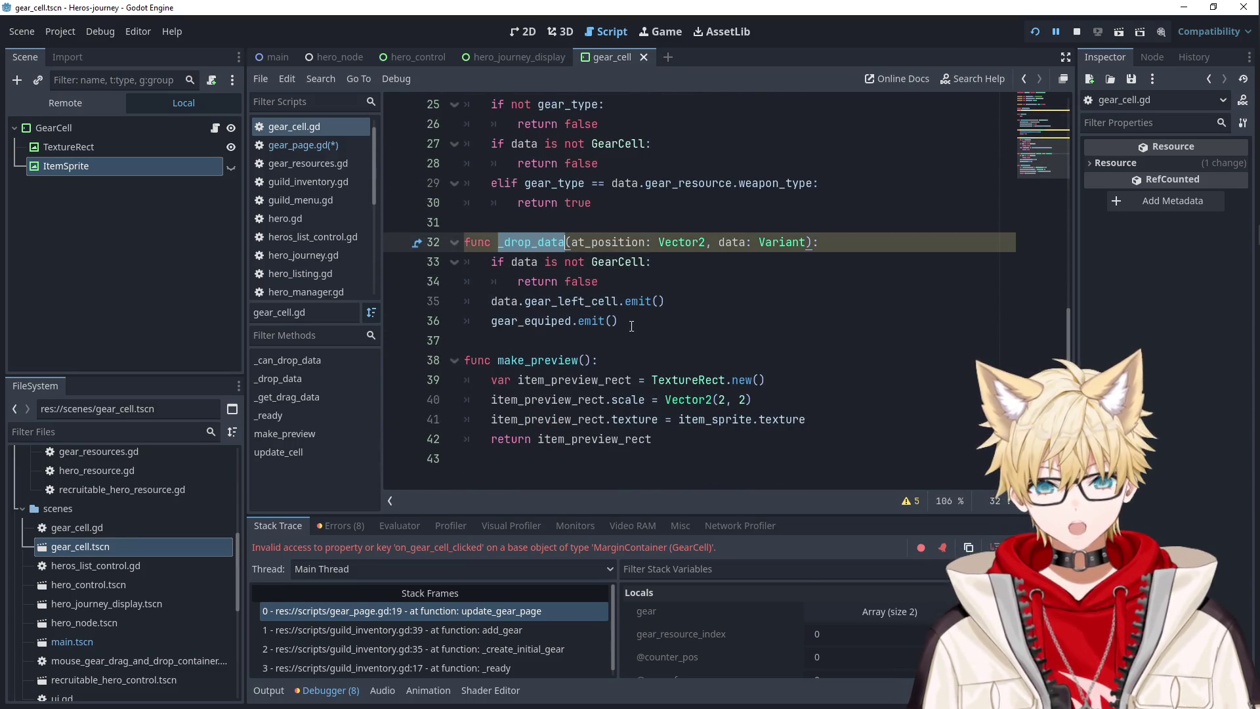
scroll(636, 324, "up", 2)
scroll(635, 325, "up", 2)
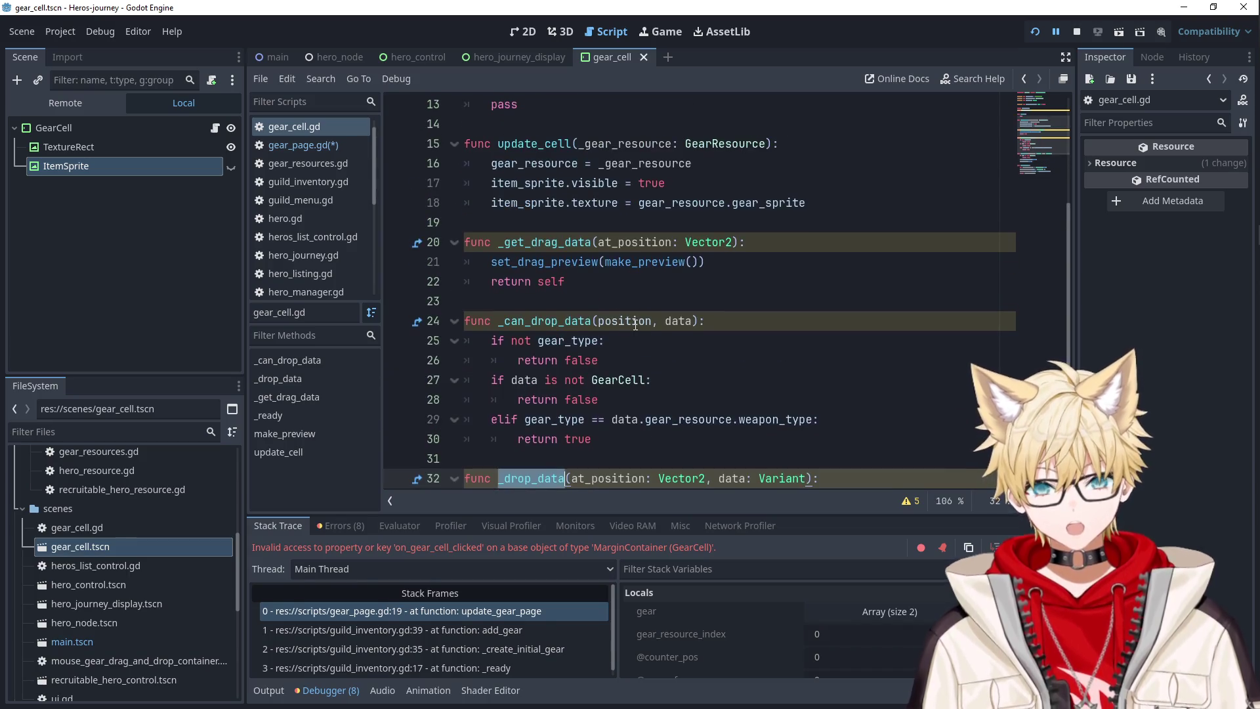
scroll(635, 324, "down", 4)
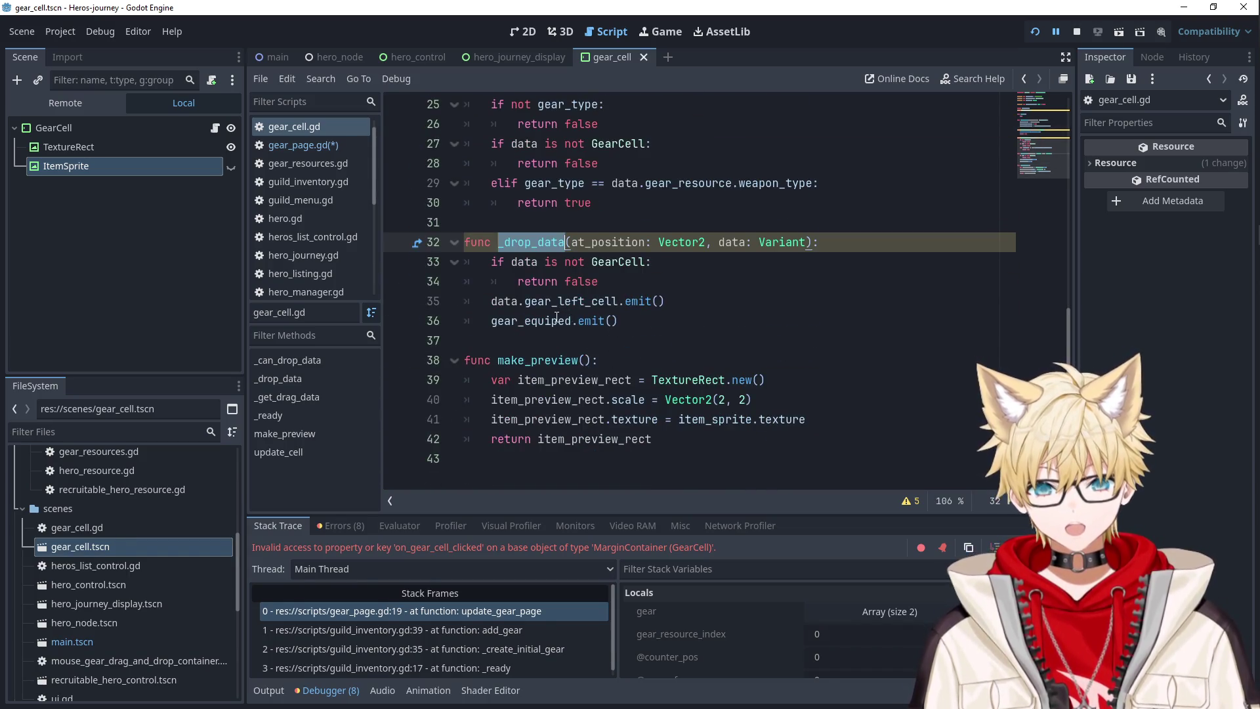
double_click(557, 319)
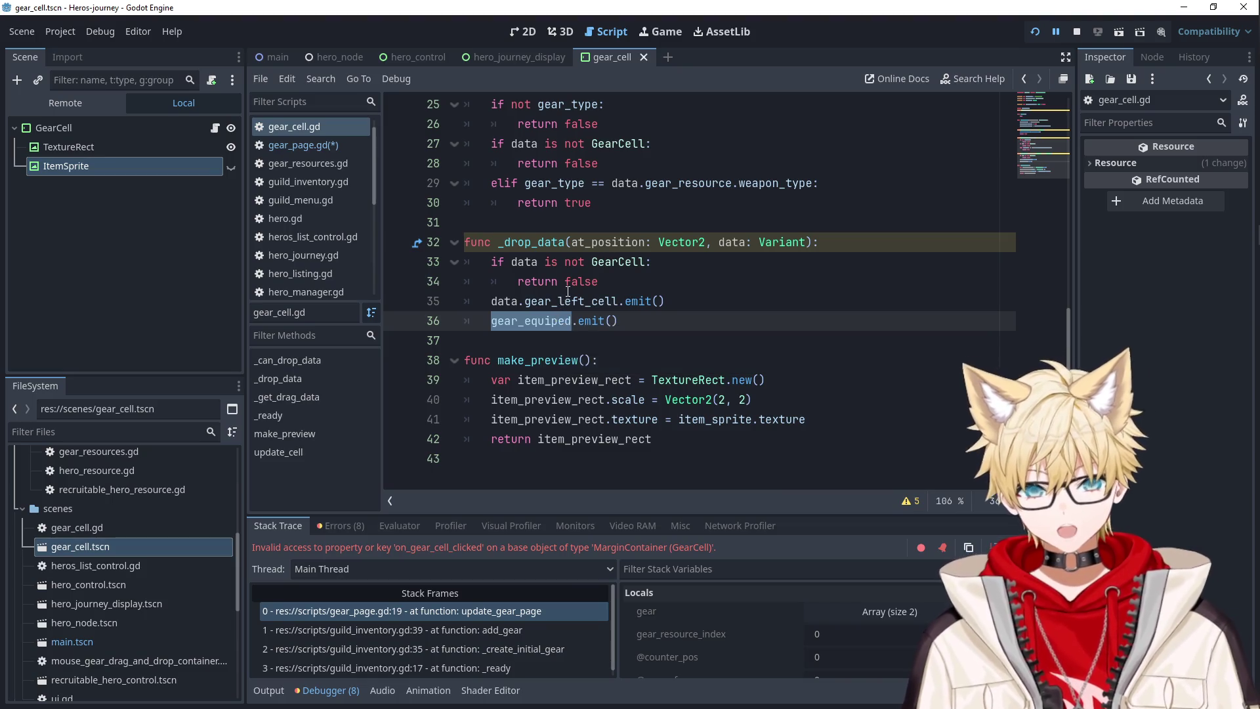
left_click(629, 281)
key("Return")
type("print(")
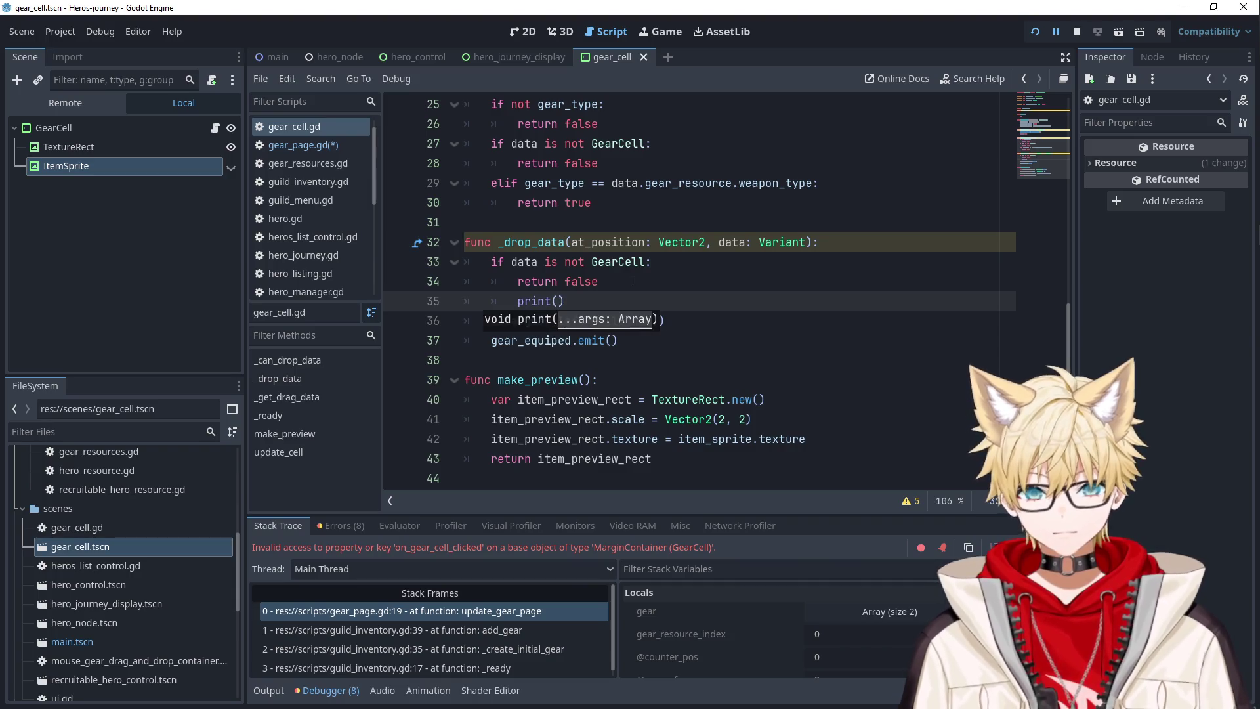
key("shift+Tab")
type("Can Equip")
Step: Save gear_cell.gd and switch to the main scene's main.gd
key("ctrl+s")
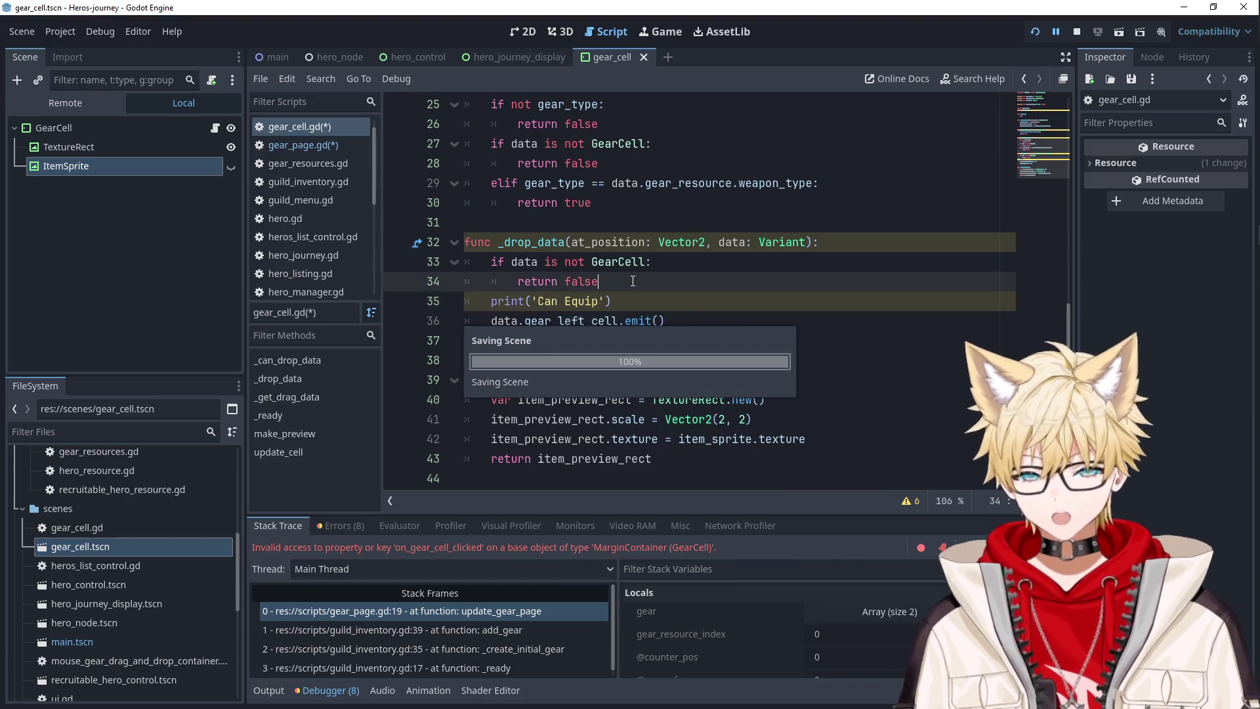
left_click(285, 61)
scroll(166, 245, "down", 2)
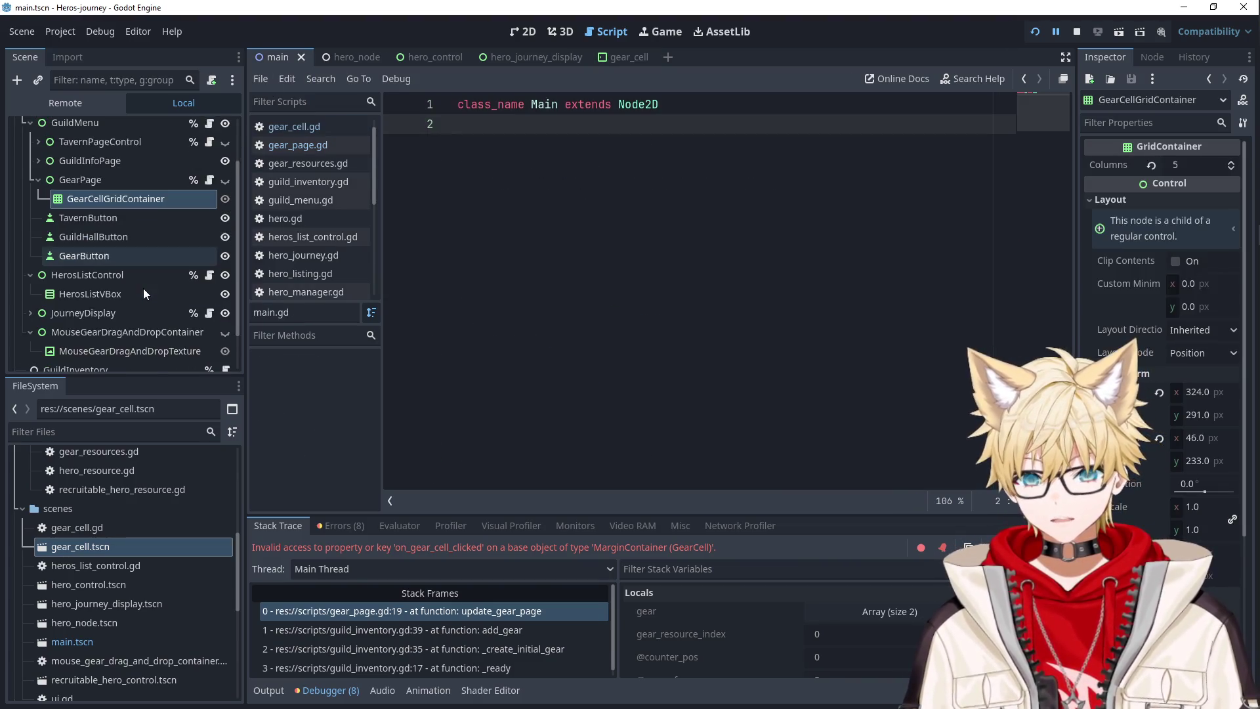
Step: Open hero_control.tscn and inspect its ArmorCell and WeaponCell gear cell nodes
double_click(85, 584)
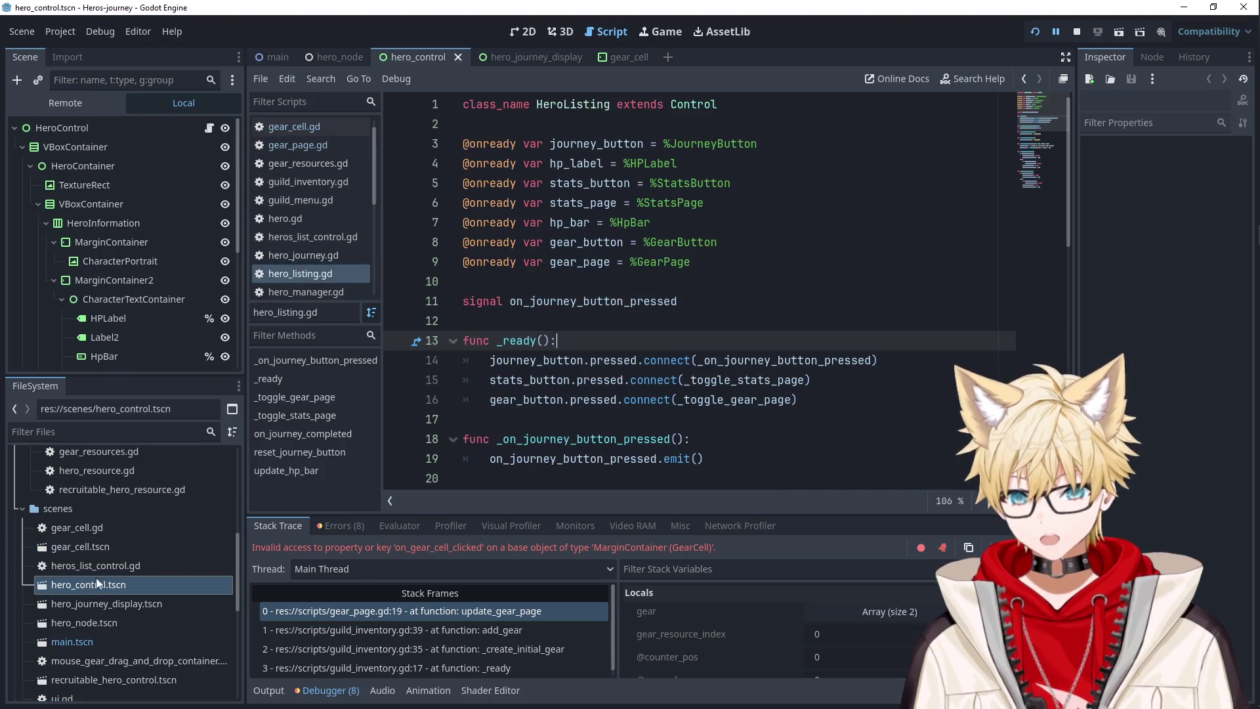
scroll(178, 285, "down", 3)
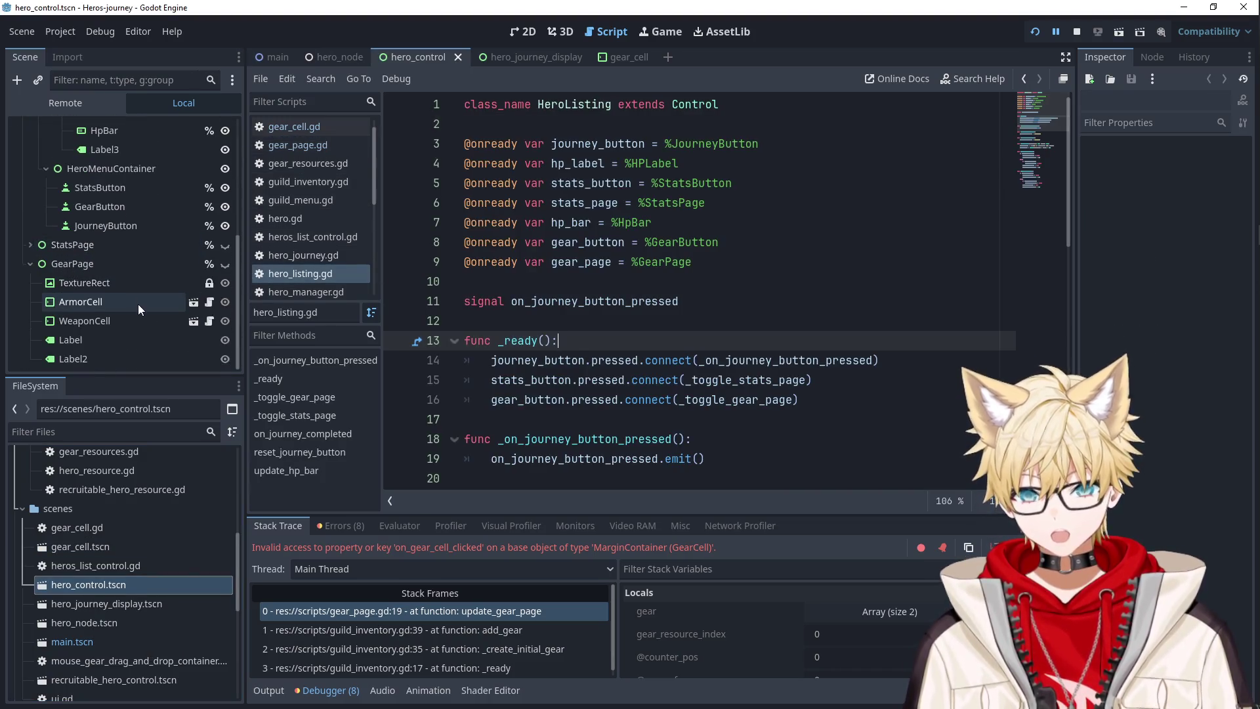
left_click(138, 305)
double_click(185, 302)
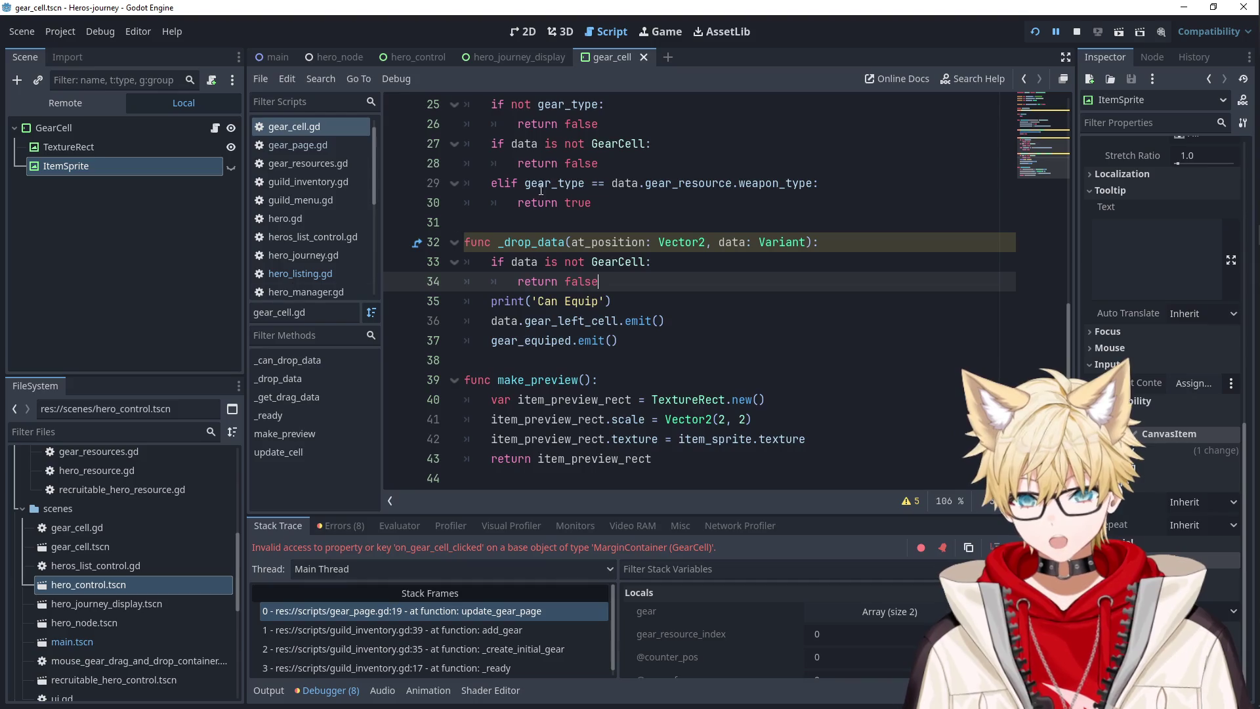
double_click(121, 584)
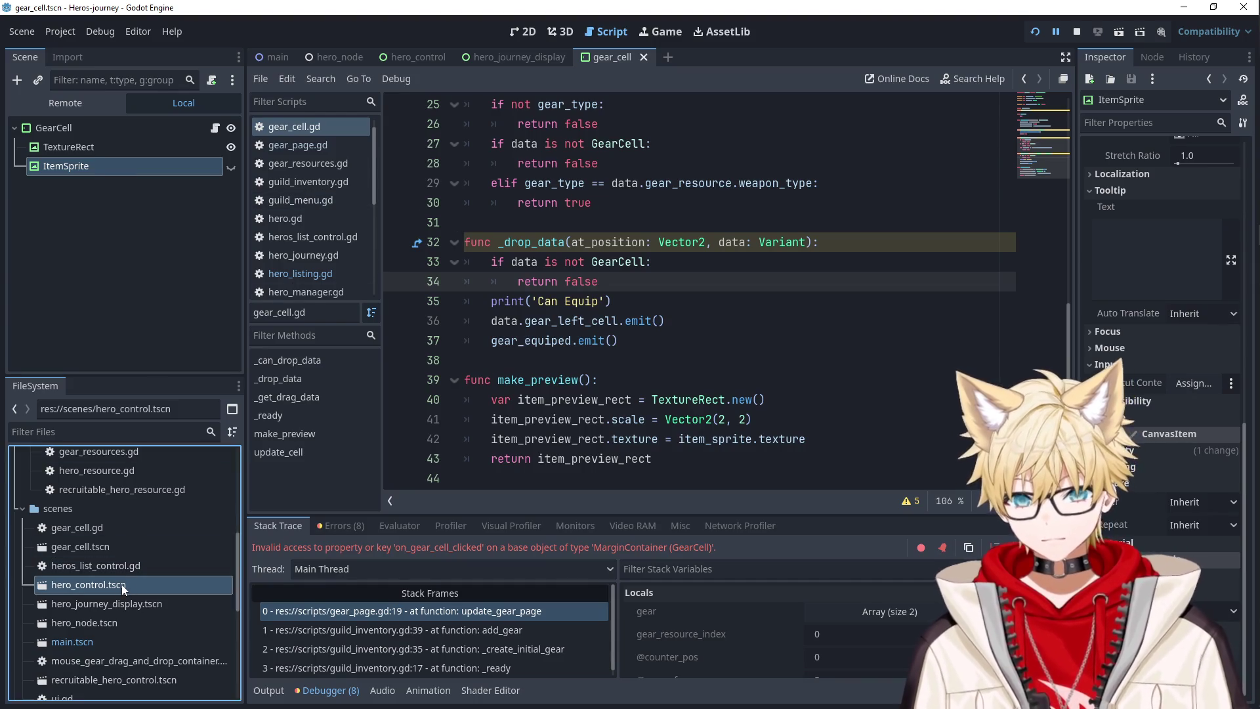
left_click(134, 285)
left_click(117, 319)
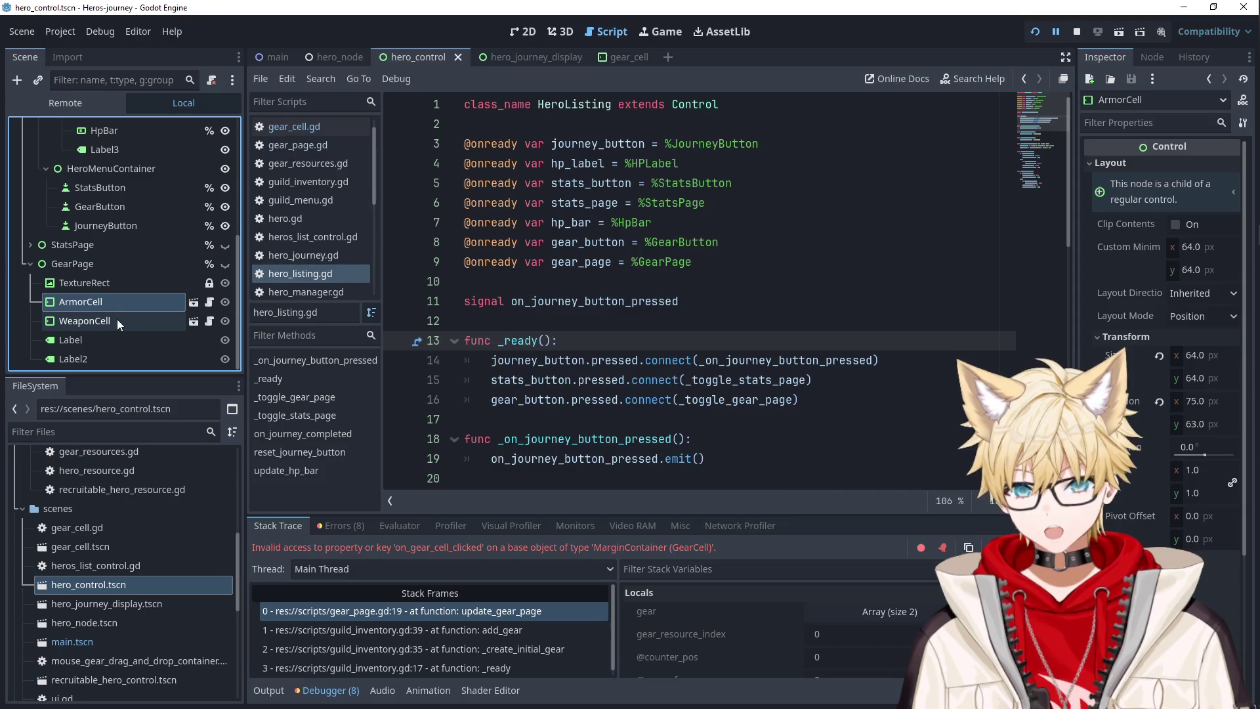
scroll(145, 285, "up", 5)
left_click(208, 128)
scroll(573, 321, "down", 3)
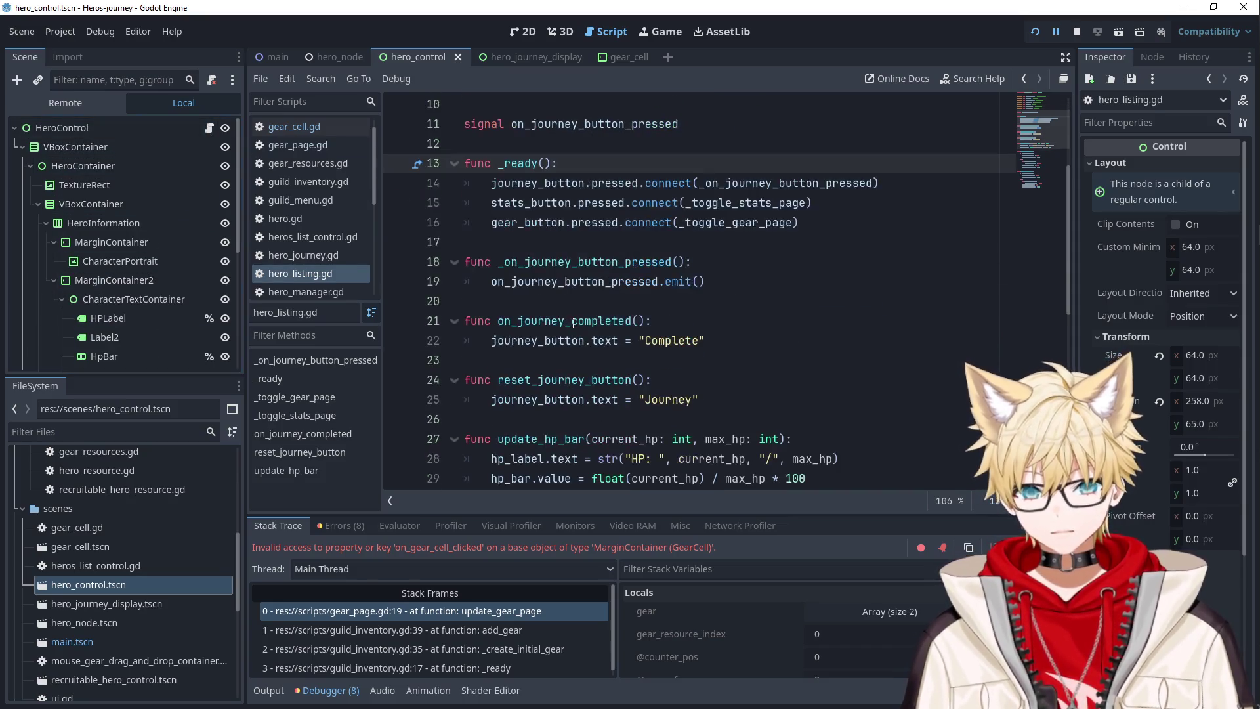
left_click(836, 225)
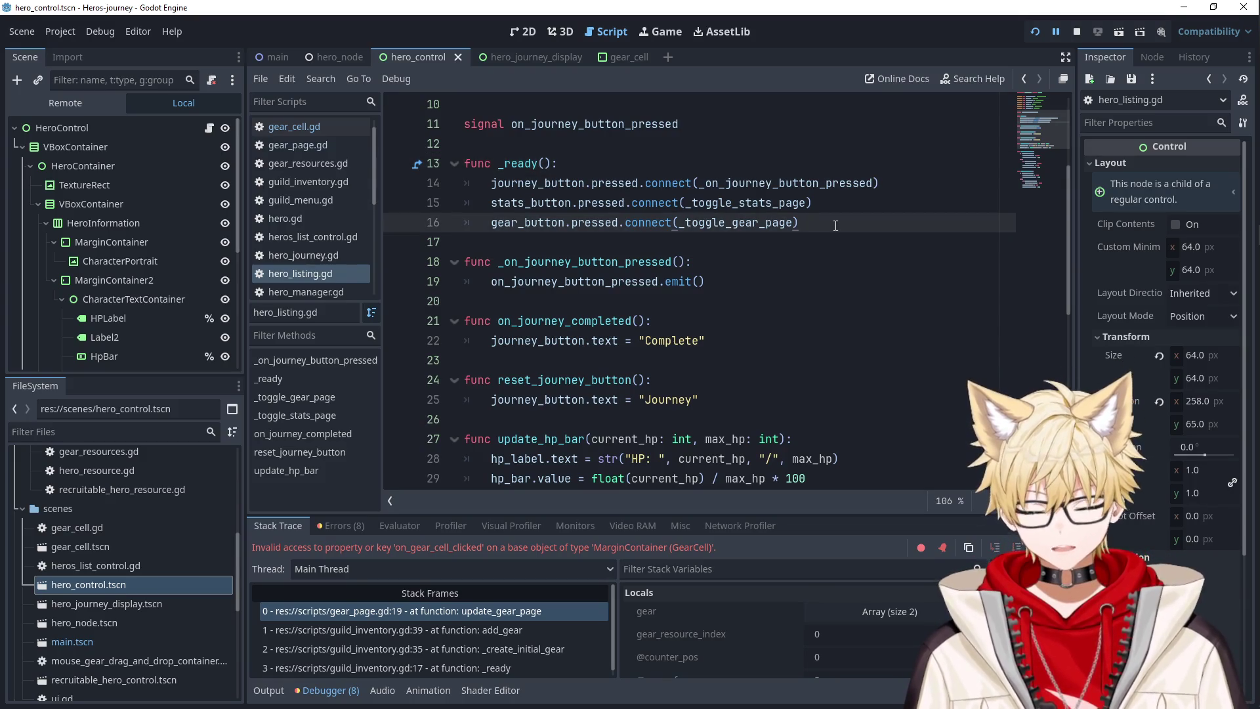
scroll(107, 290, "down", 5)
scroll(687, 303, "up", 3)
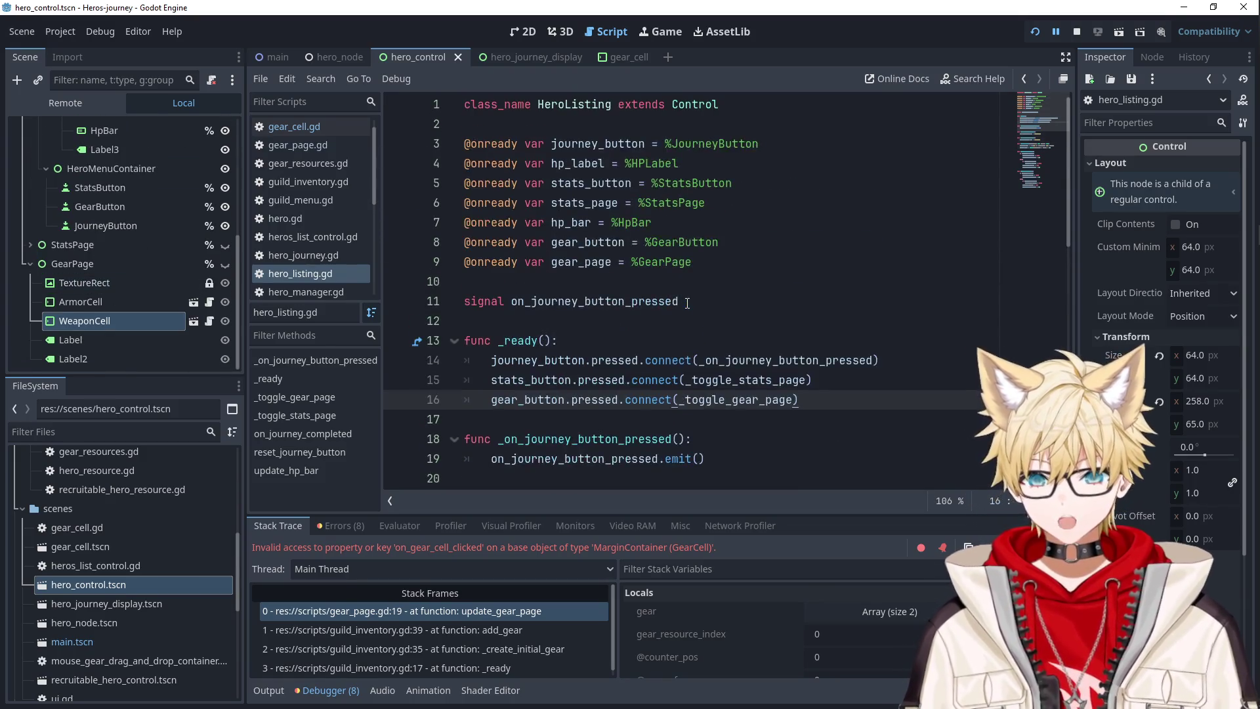
mouse_move(81, 301)
left_mouse_down()
mouse_move(113, 310)
mouse_move(467, 282)
left_mouse_up()
Step: Make ArmorCell and WeaponCell unique names and reference both by unique name in hero_listing.gd
left_click_drag(105, 321, 608, 301)
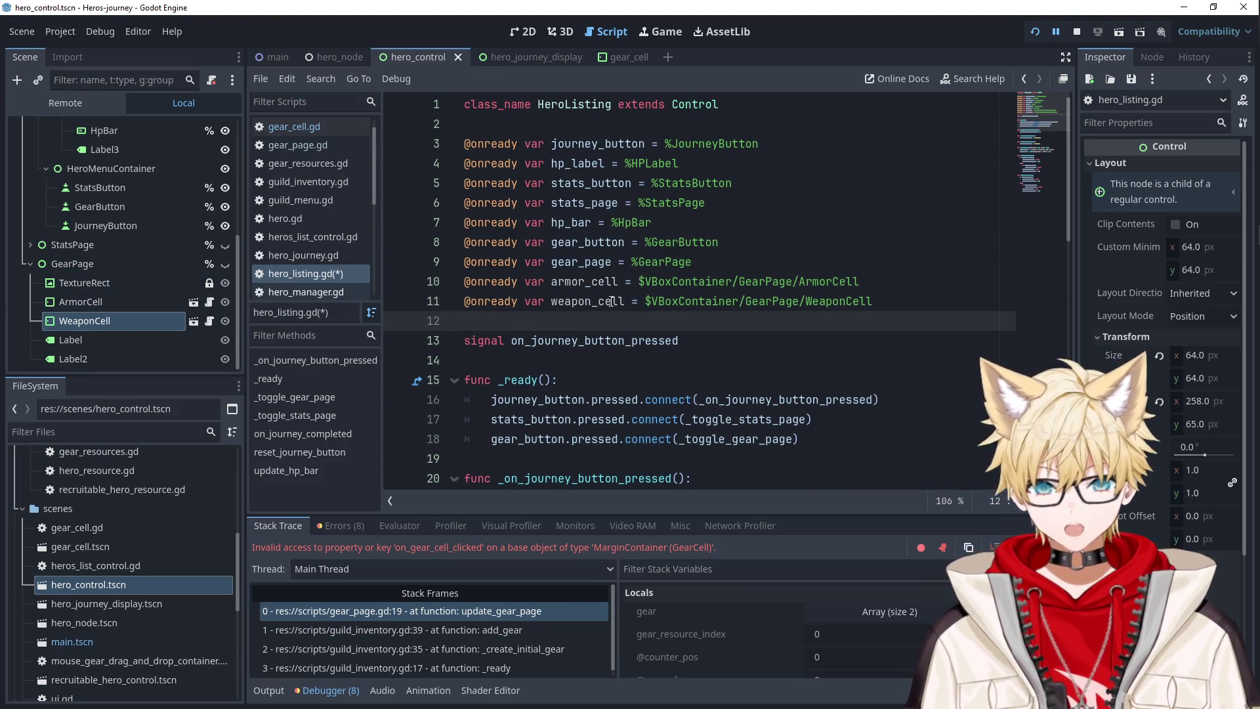
left_click(120, 317, "shift")
right_click(120, 320)
left_click(176, 515)
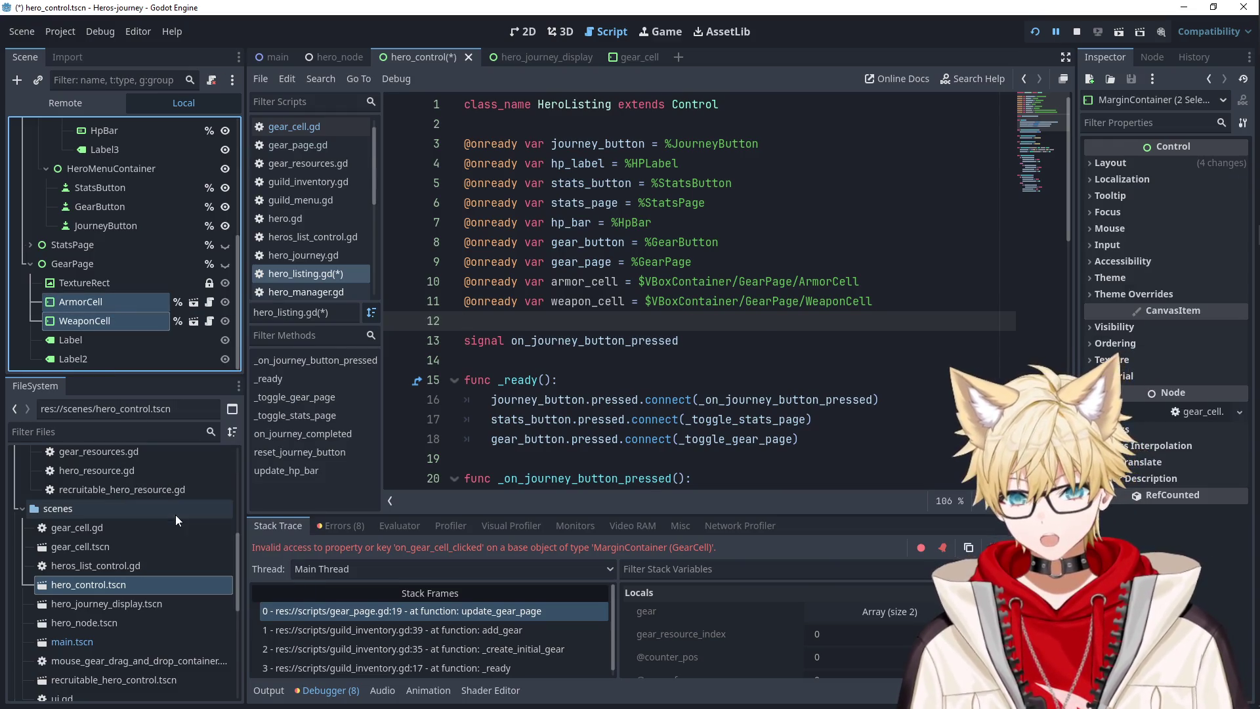
left_click(659, 301)
left_click_drag(906, 301, 464, 281)
key("BackSpace")
mouse_move(81, 320)
left_mouse_down()
mouse_move(570, 302)
mouse_move(654, 313)
left_mouse_up()
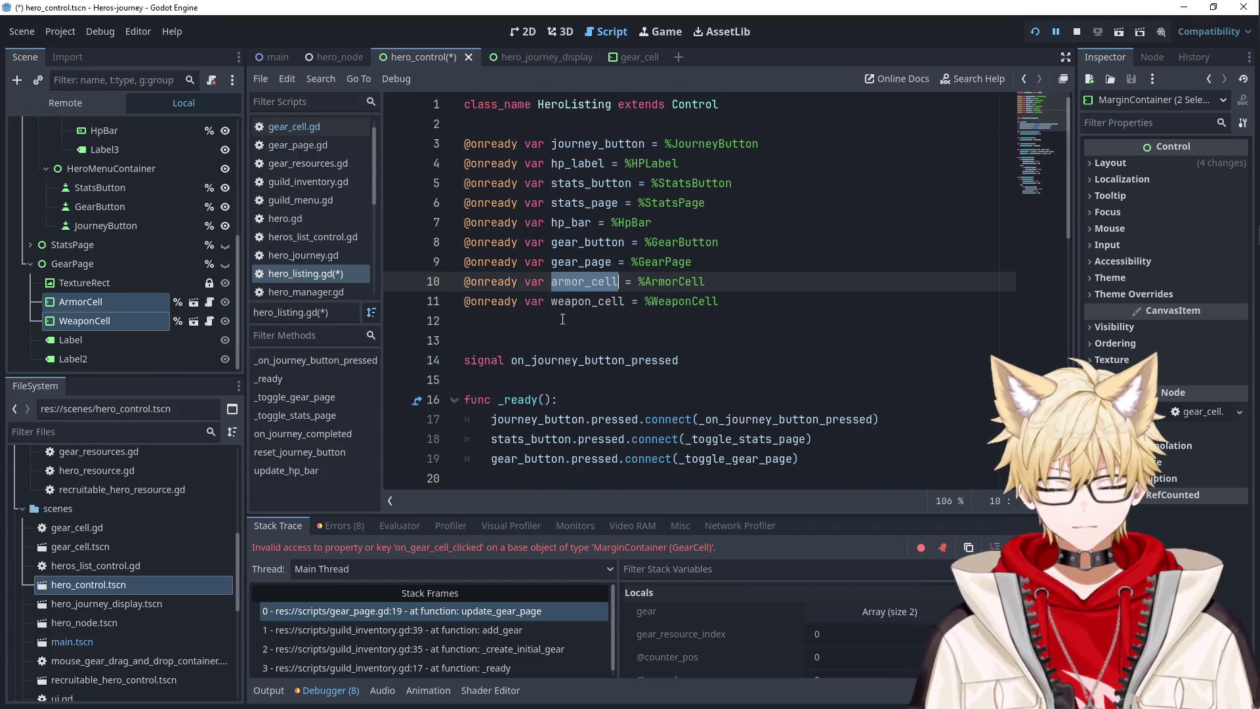
Step: In _ready, set armor_cell.gear_type to 'armor'
key("BackSpace")
double_click(584, 283)
key("ctrl+c")
left_click(800, 438)
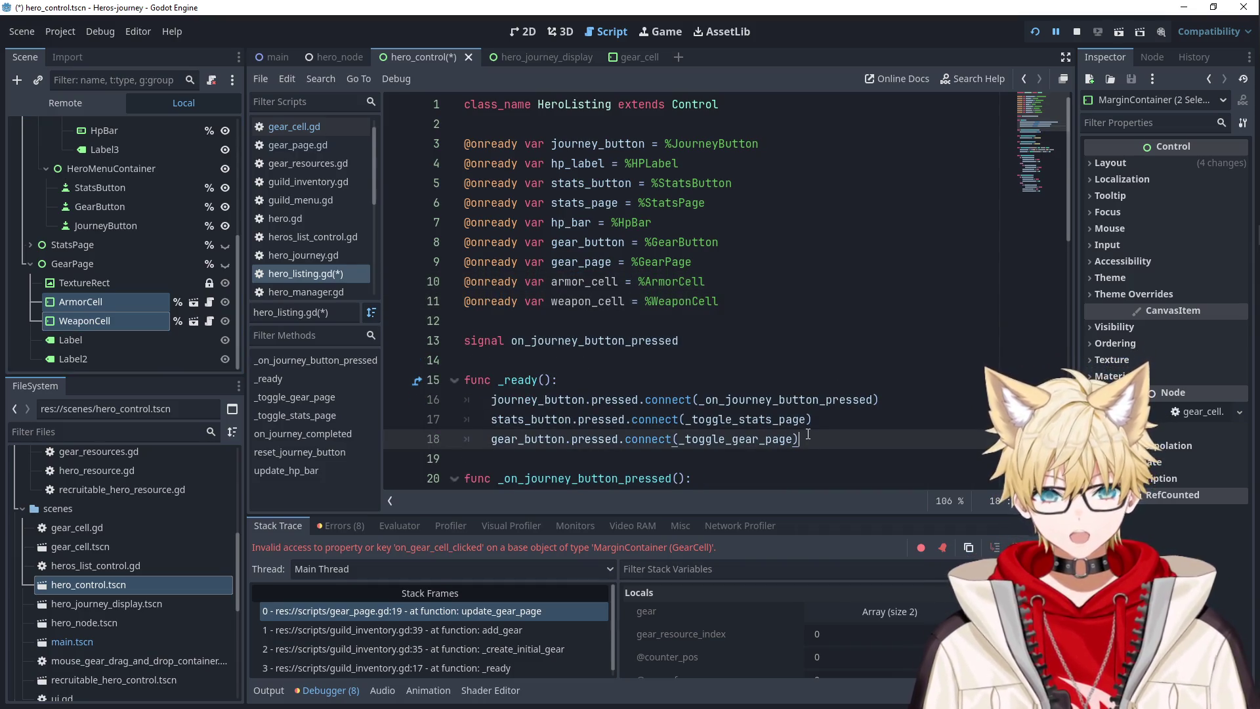
key("Return")
key("ctrl+v")
type(".")
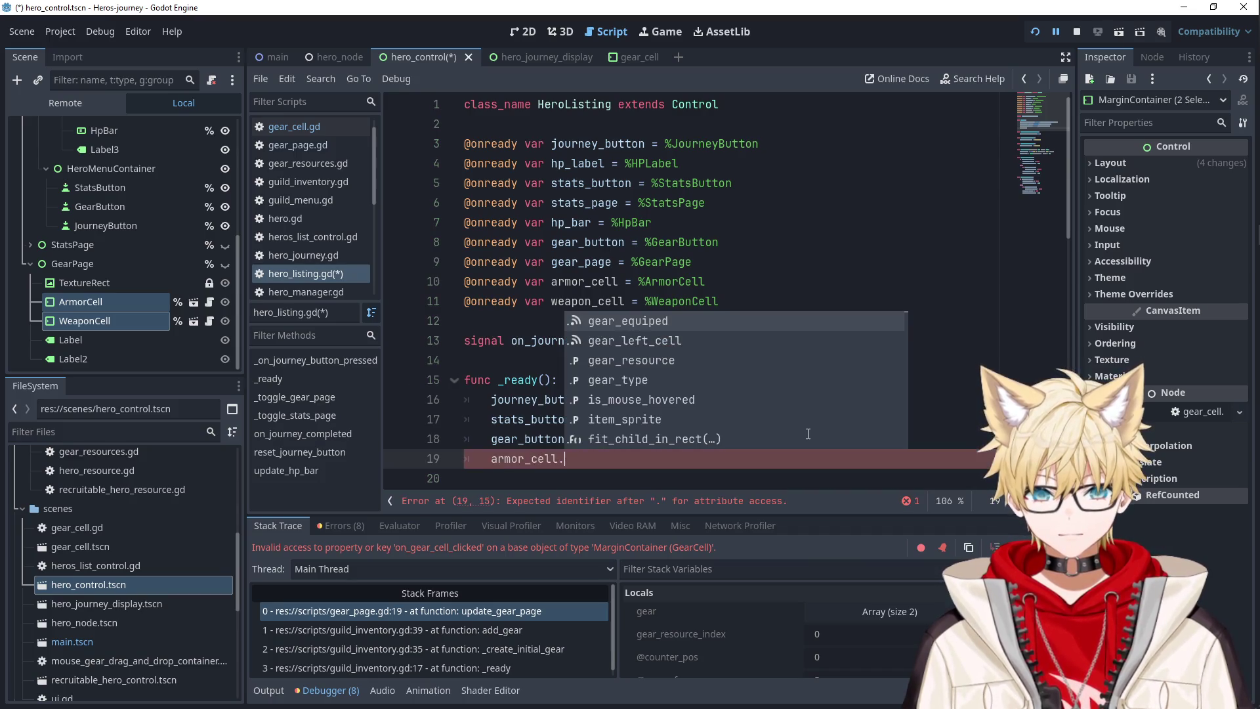
key("Down")
key("Down")
key("Down")
key("Return")
type("= '")
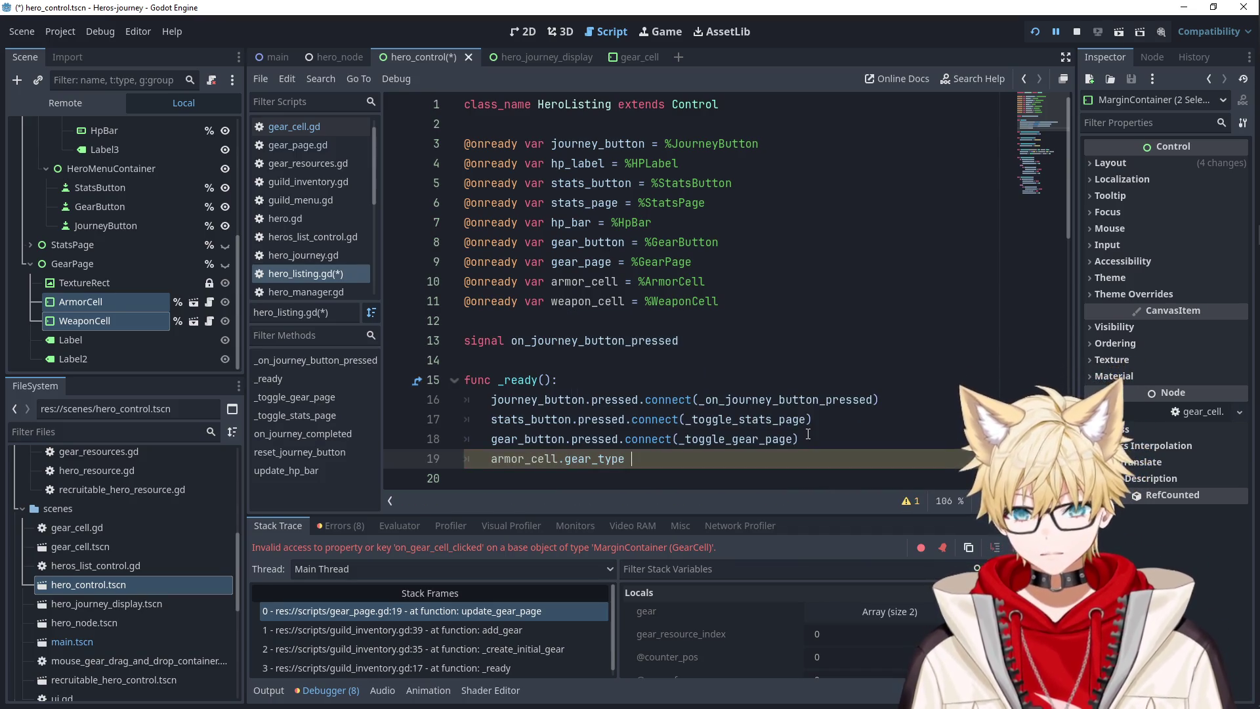
type("Armor")
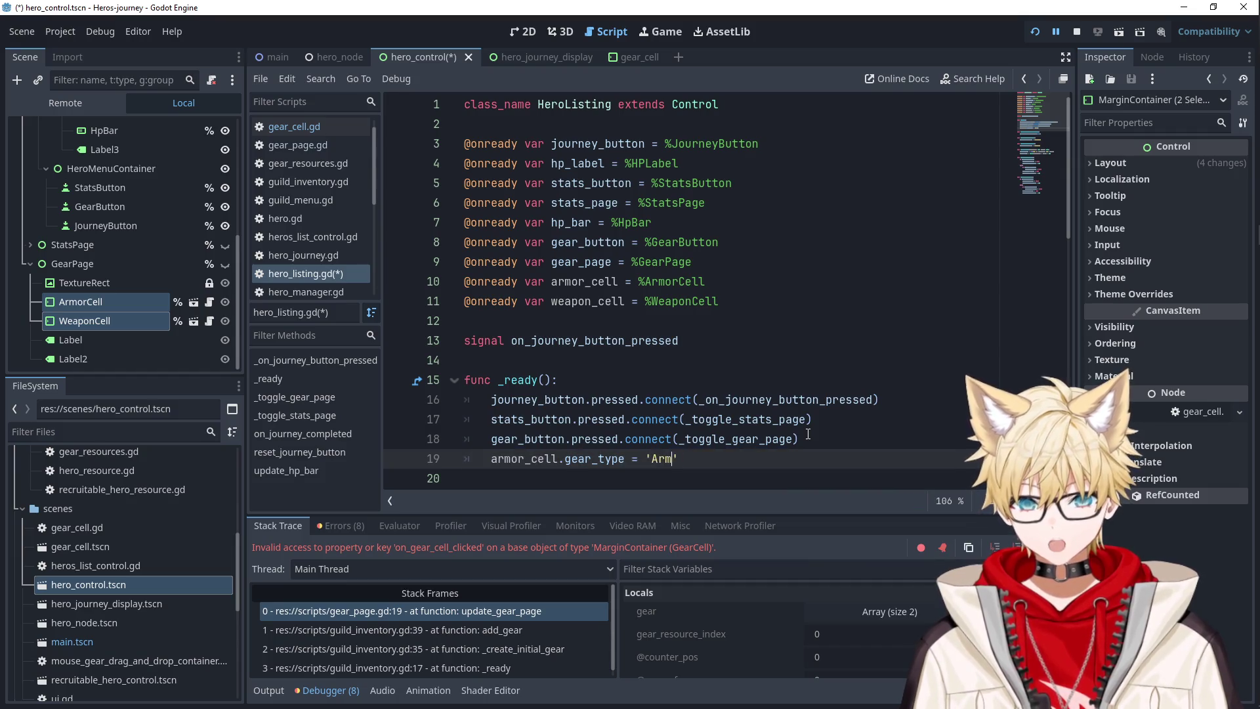
key("BackSpace")
key("BackSpace")
key("BackSpace")
type("armor")
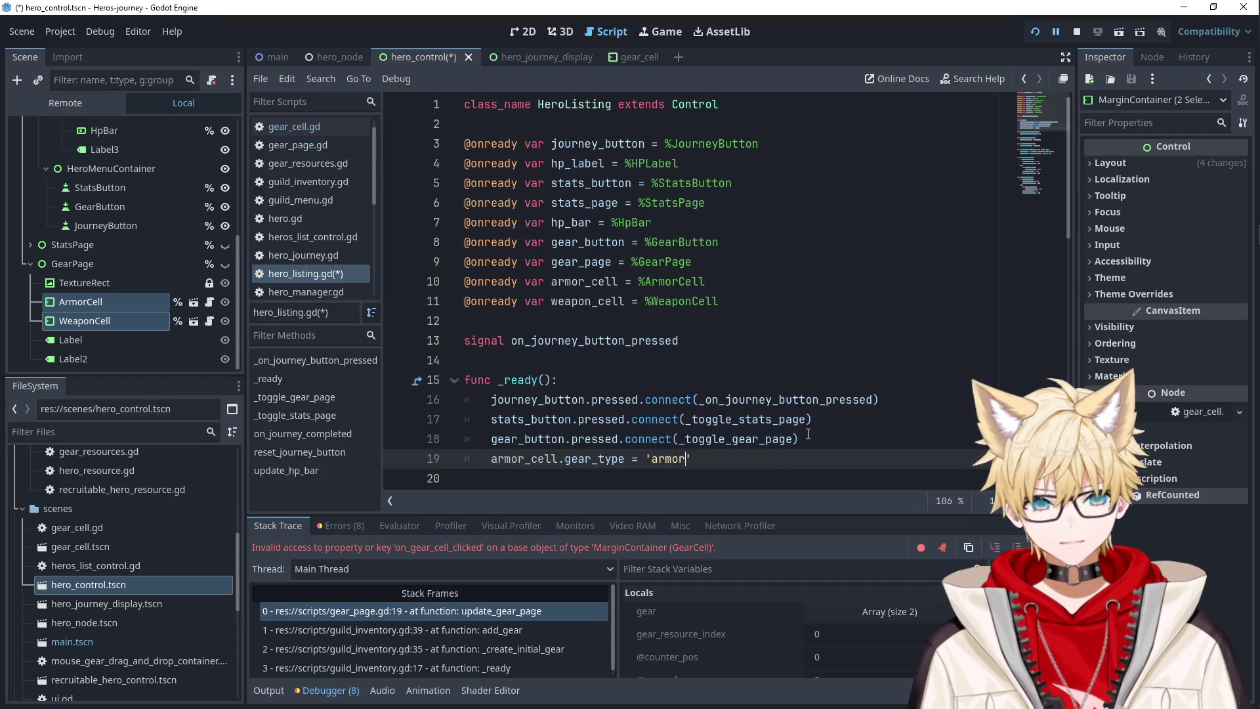
key("Return")
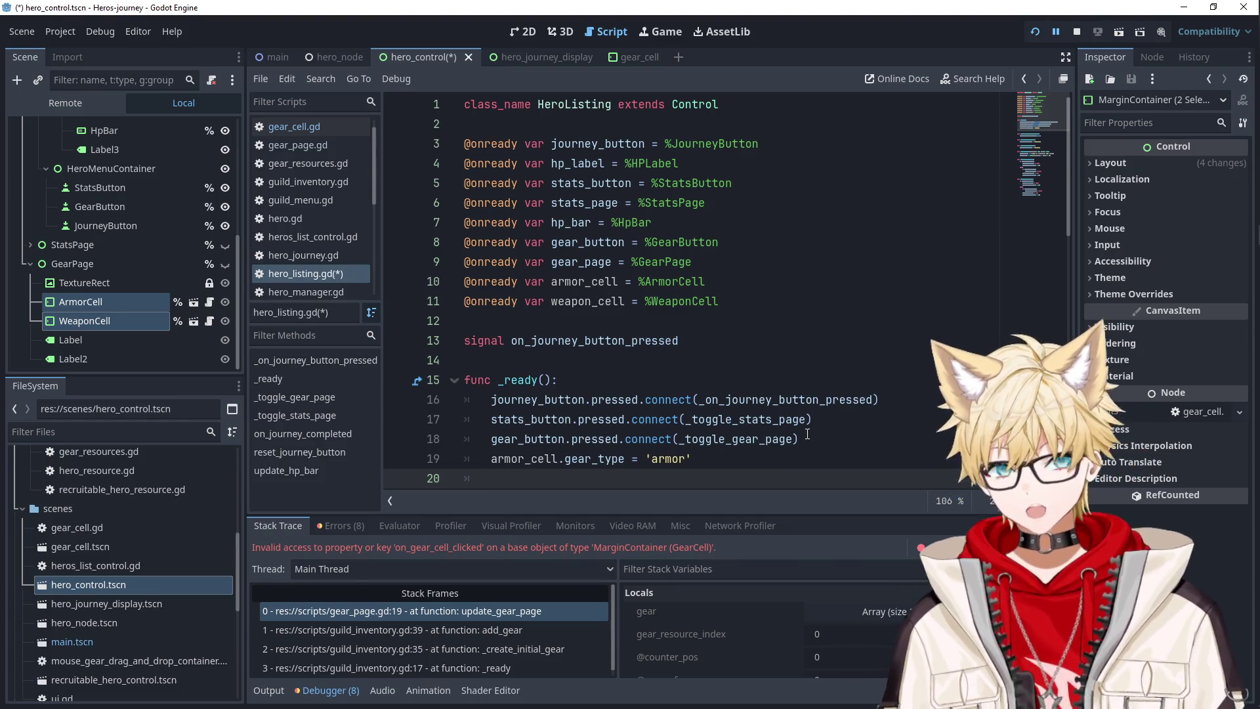
Step: Set weapon_cell.gear_type to 'weapon' and save the script and scene
double_click(587, 301)
key("ctrl+c")
left_click(717, 440)
key("Down")
key("Down")
key("ctrl+v")
type(".gear")
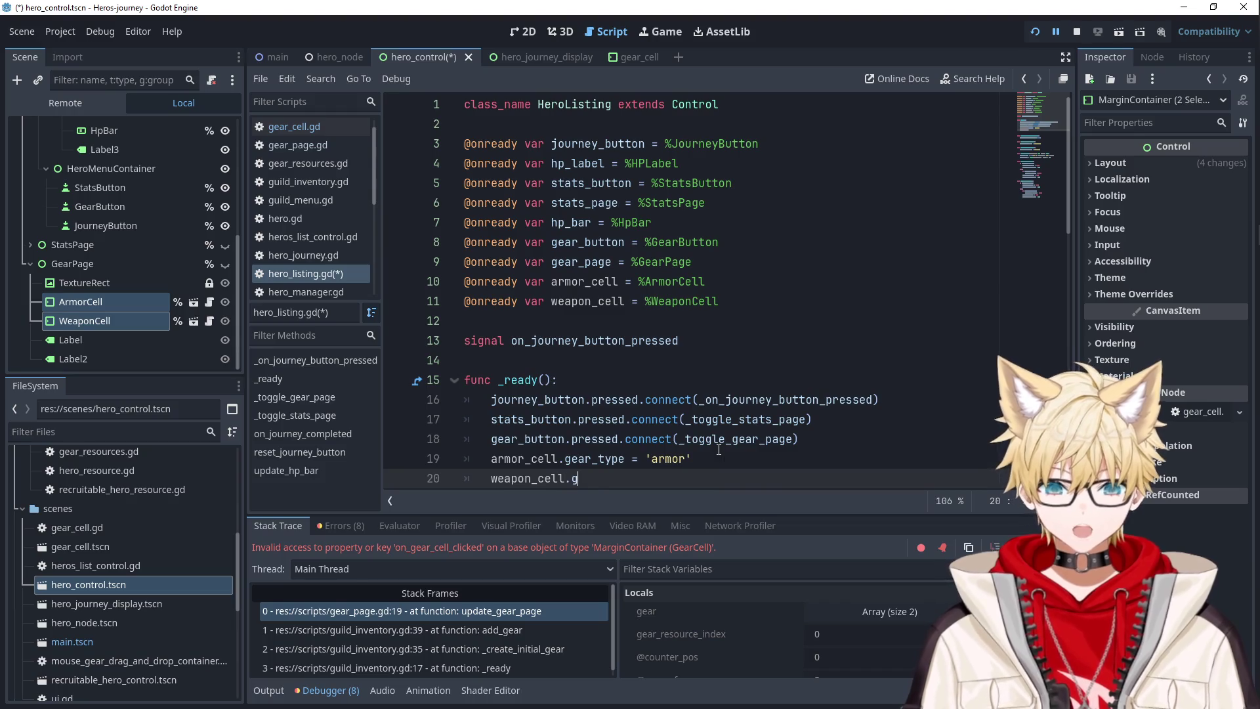
key("Return")
type("'weapon")
left_click(715, 359)
key("ctrl+s")
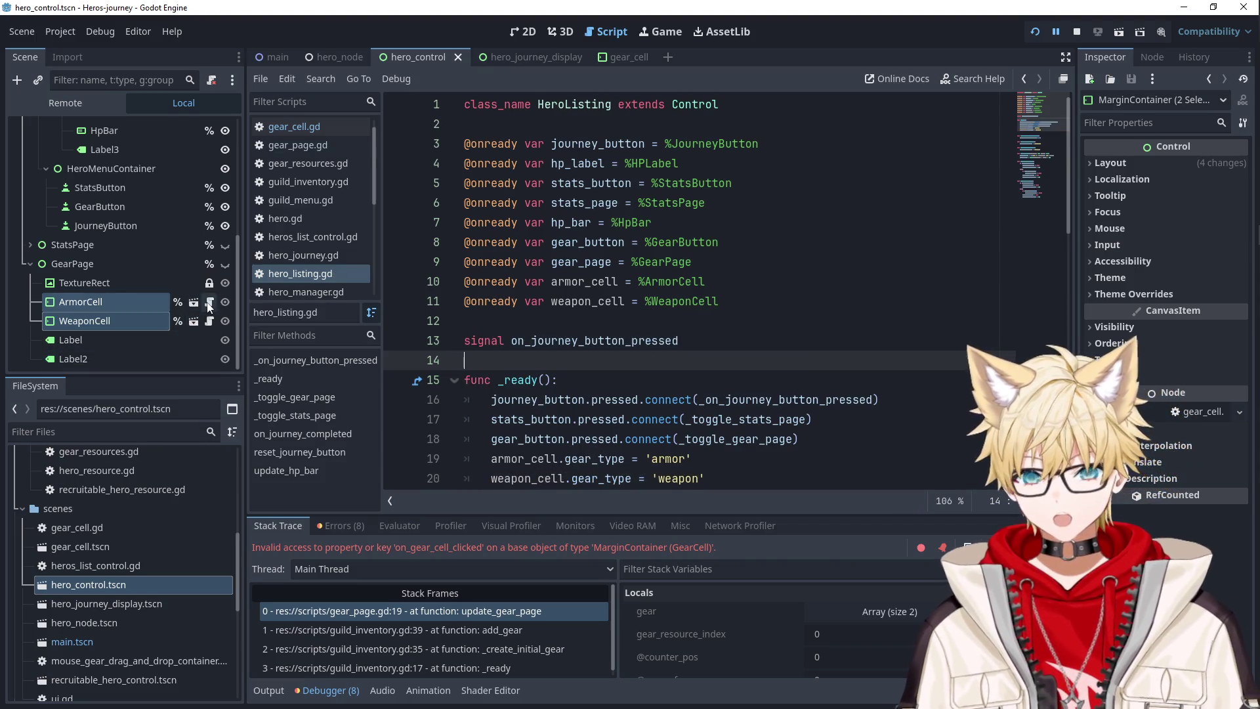
Step: Review gear_cell.gd and the GearResource class definition
left_click(294, 126)
scroll(706, 248, "up", 8)
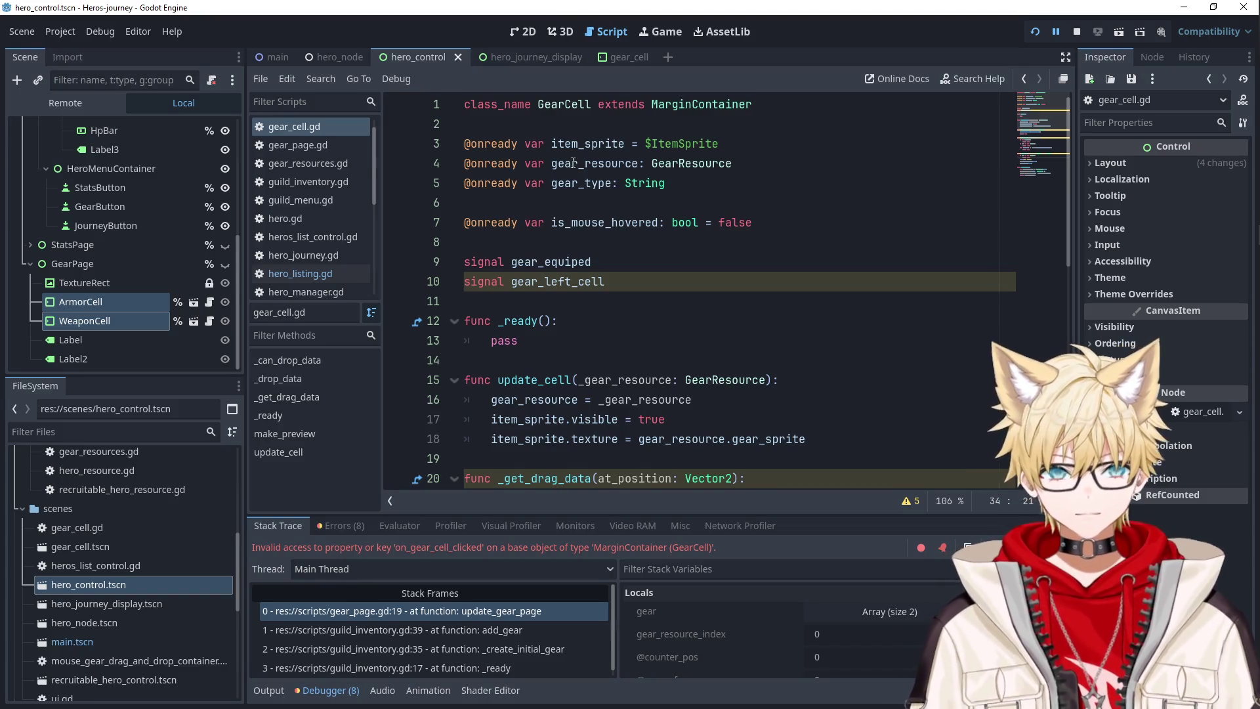
left_click(660, 164, "ctrl")
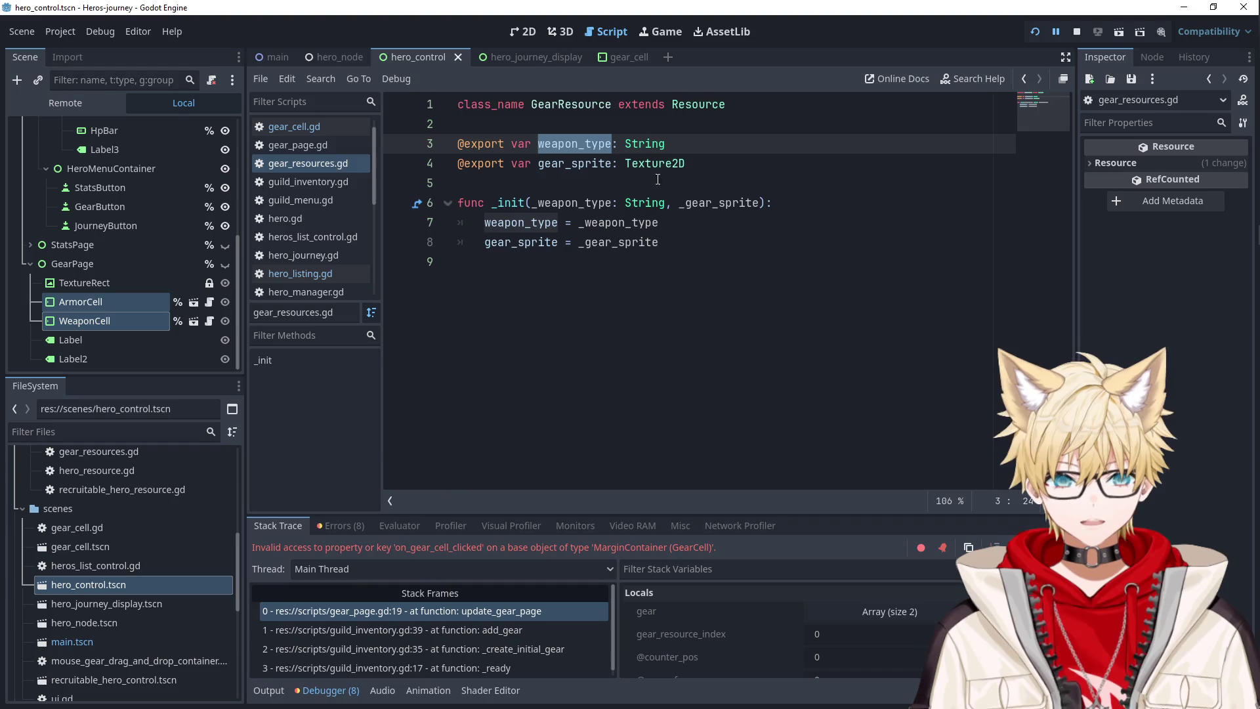
left_click(630, 227)
scroll(151, 266, "up", 1)
scroll(151, 267, "down", 1)
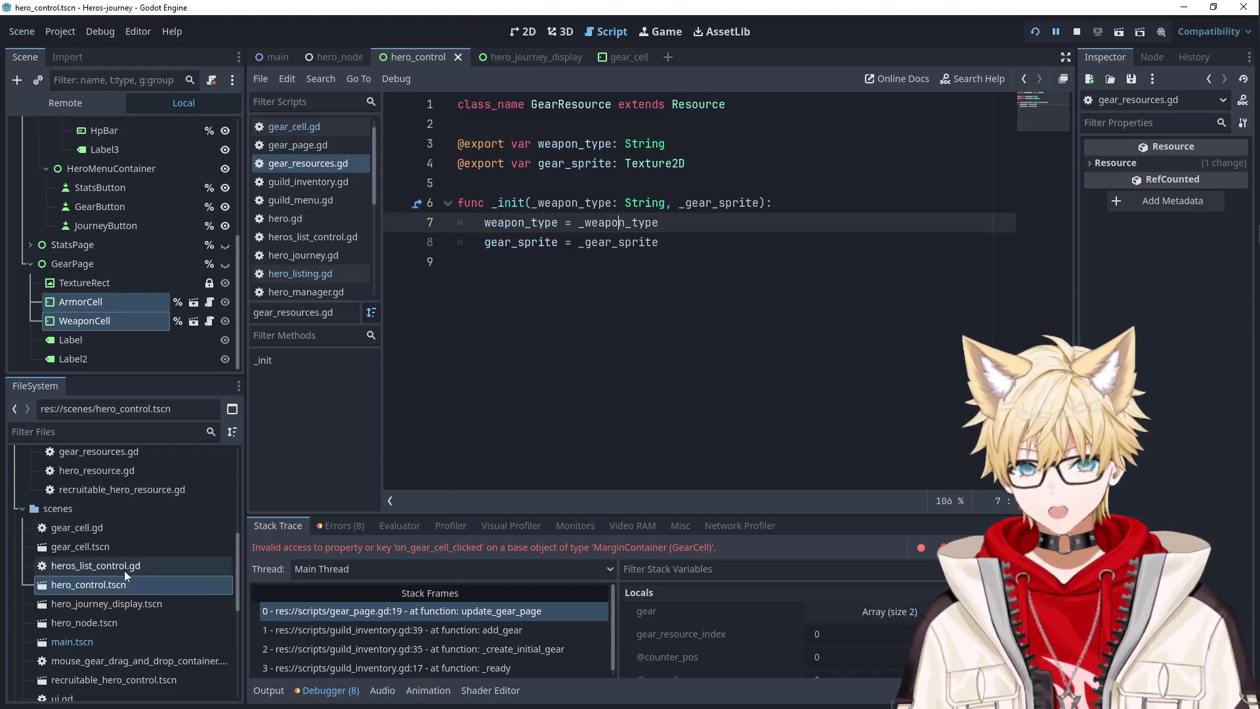
scroll(120, 525, "up", 2)
scroll(124, 322, "up", 2)
Step: Open guild_inventory.gd from the main scene's GuildInventory node and inspect add_gear
left_click(279, 59)
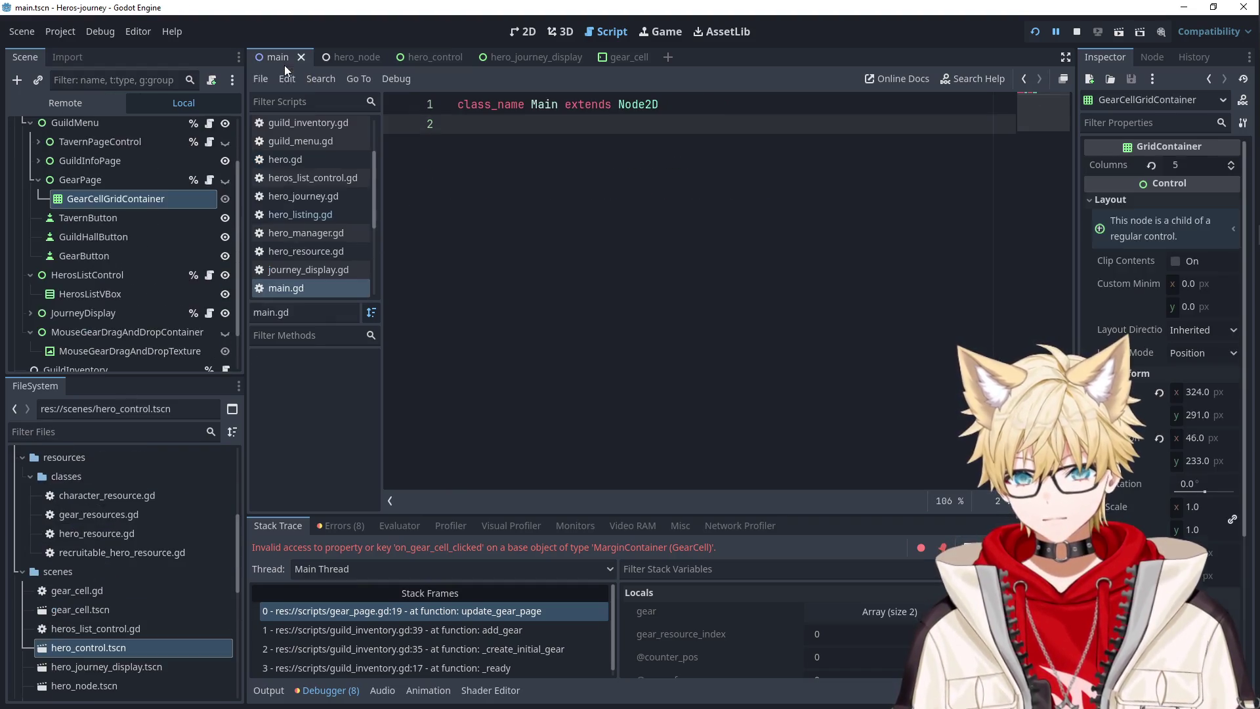
scroll(119, 343, "up", 1)
left_click(225, 320)
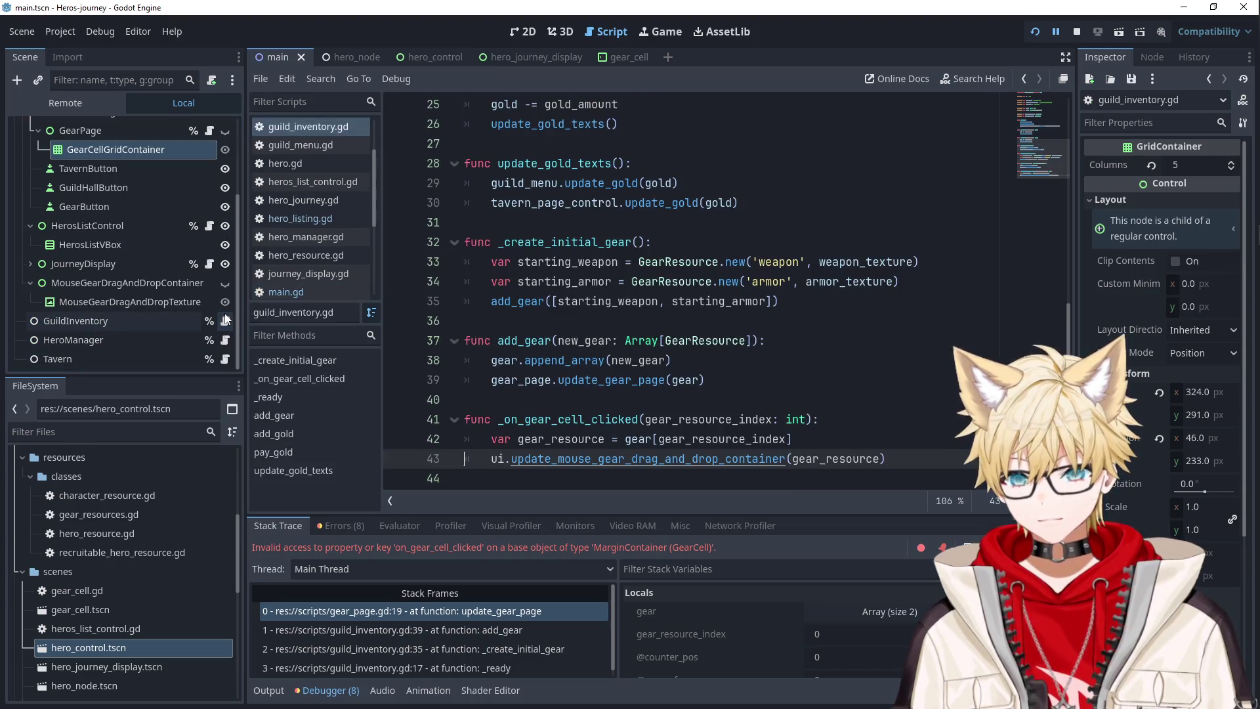
scroll(656, 295, "up", 2)
scroll(656, 295, "down", 3)
double_click(768, 262)
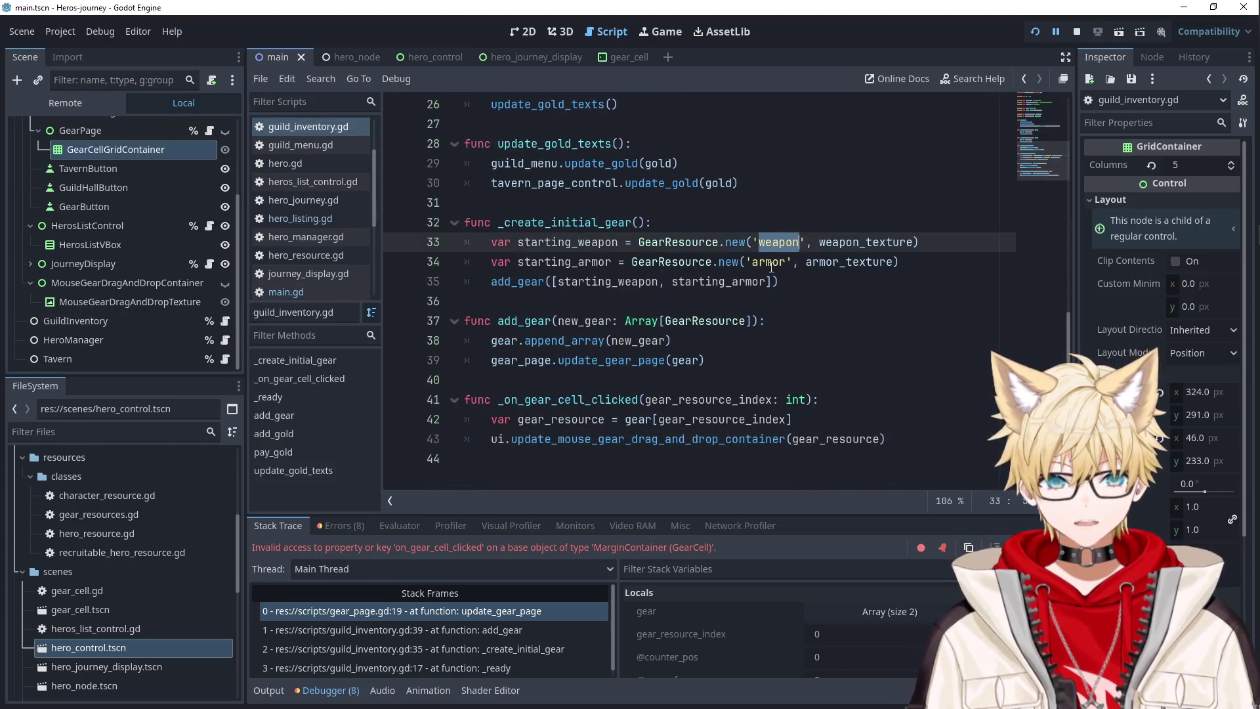
left_click(850, 334)
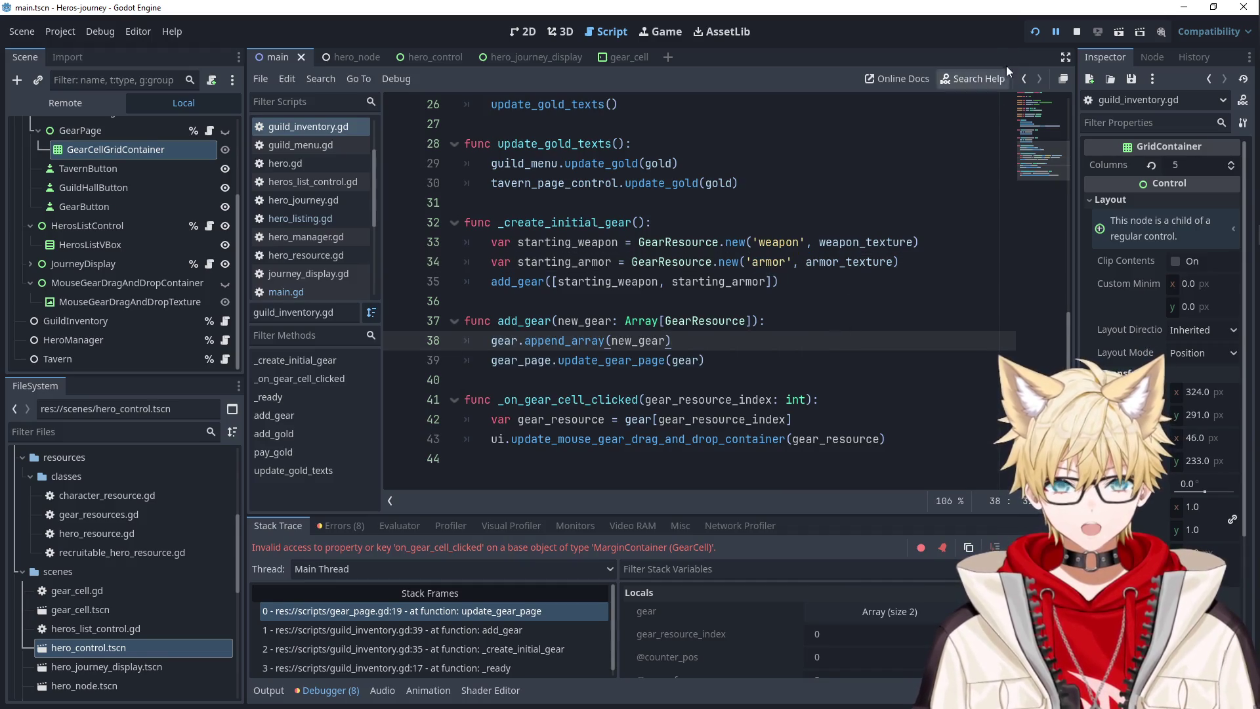
Step: Run the game and check the hero_journey_display script against the debugger error
left_click(1034, 33)
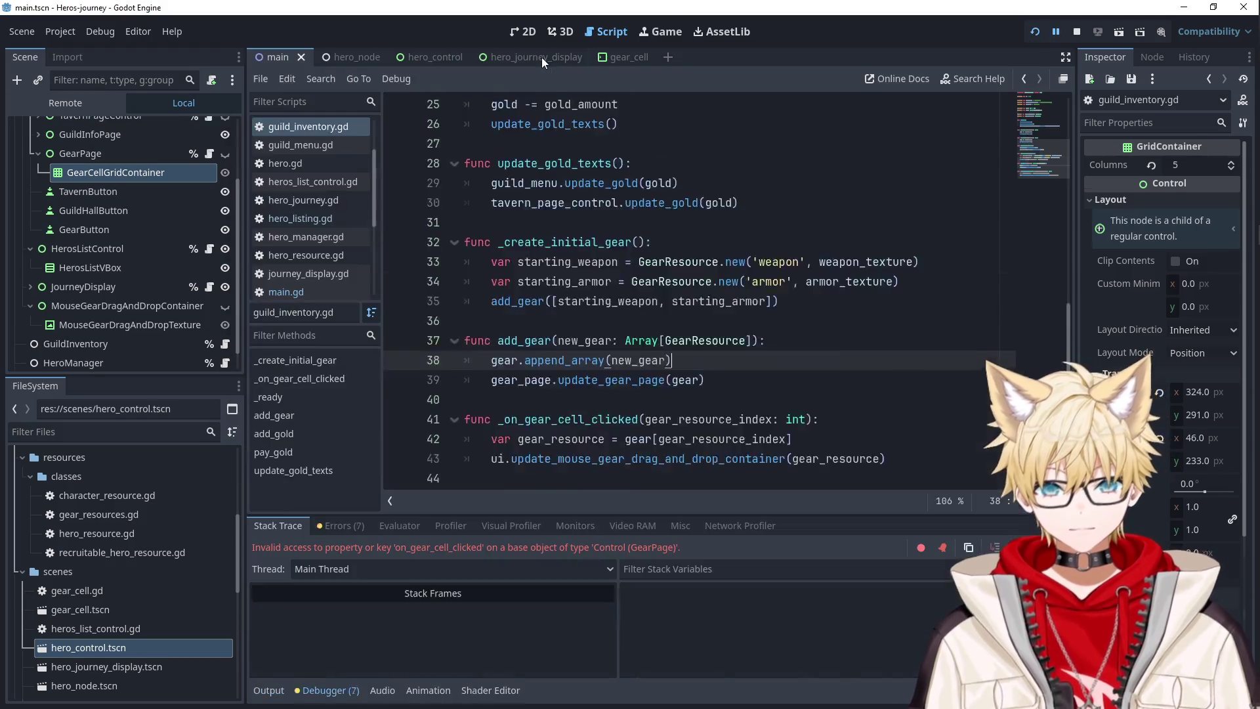
left_click(541, 57)
left_click(611, 360)
scroll(581, 430, "down", 3)
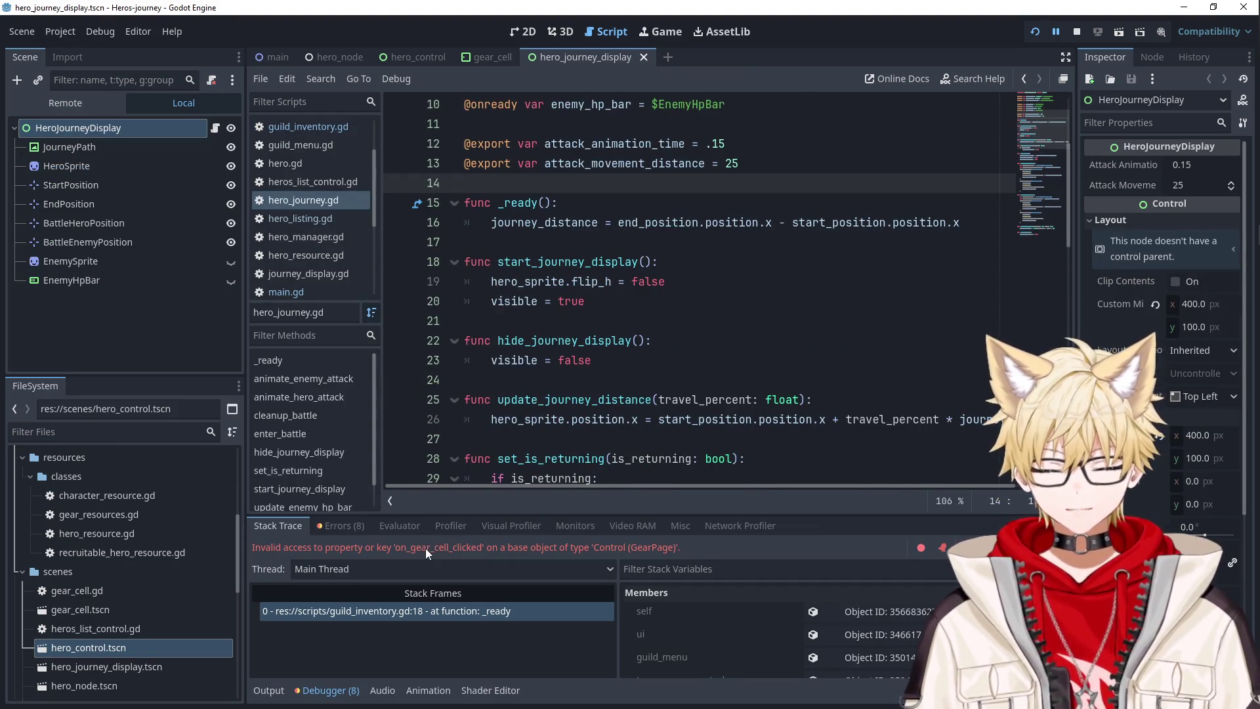
scroll(593, 255, "up", 3)
scroll(602, 378, "down", 18)
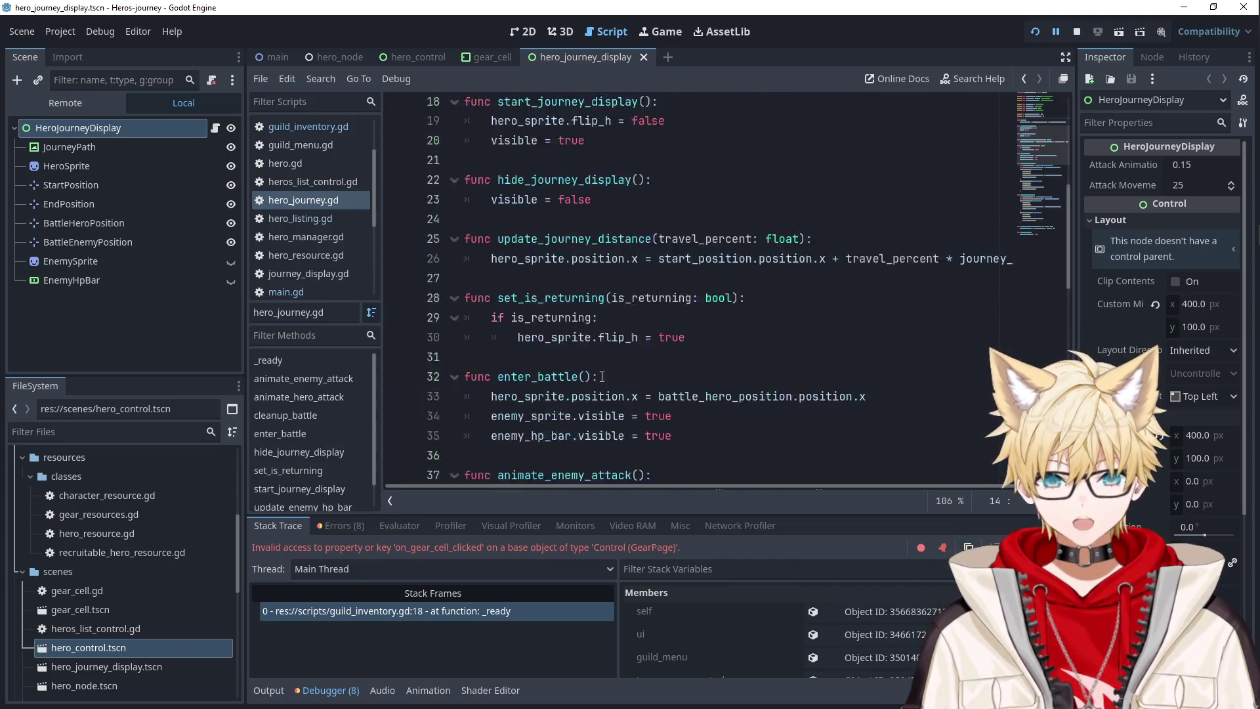
left_click(1035, 33)
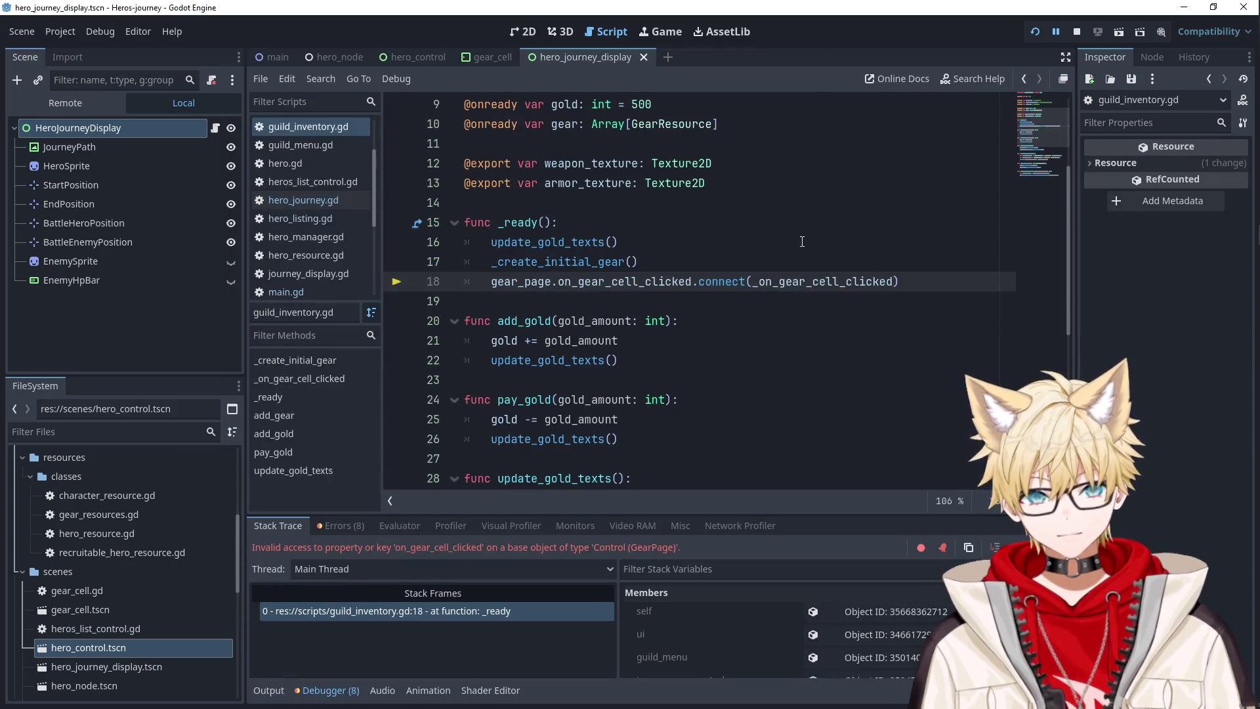
Step: Delete the gear_page.on_gear_cell_clicked connection line from _ready and relaunch the game
left_click_drag(957, 291, 435, 286)
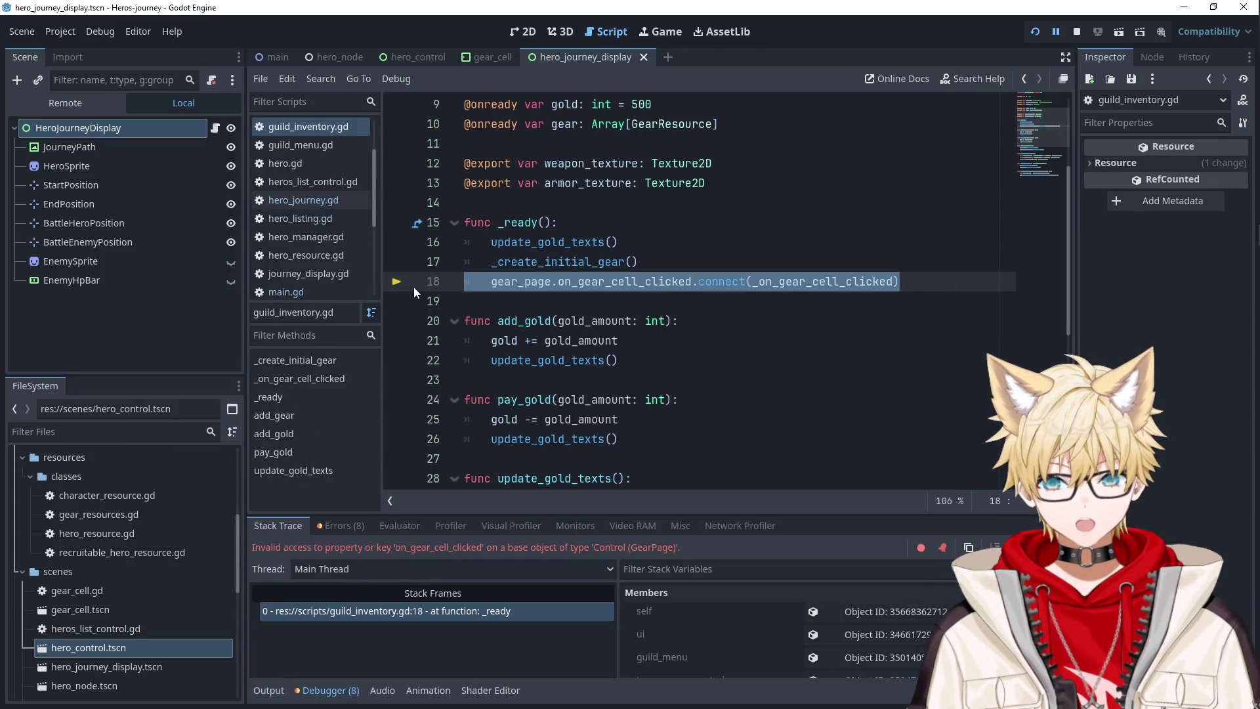
key("BackSpace")
left_click(1035, 33)
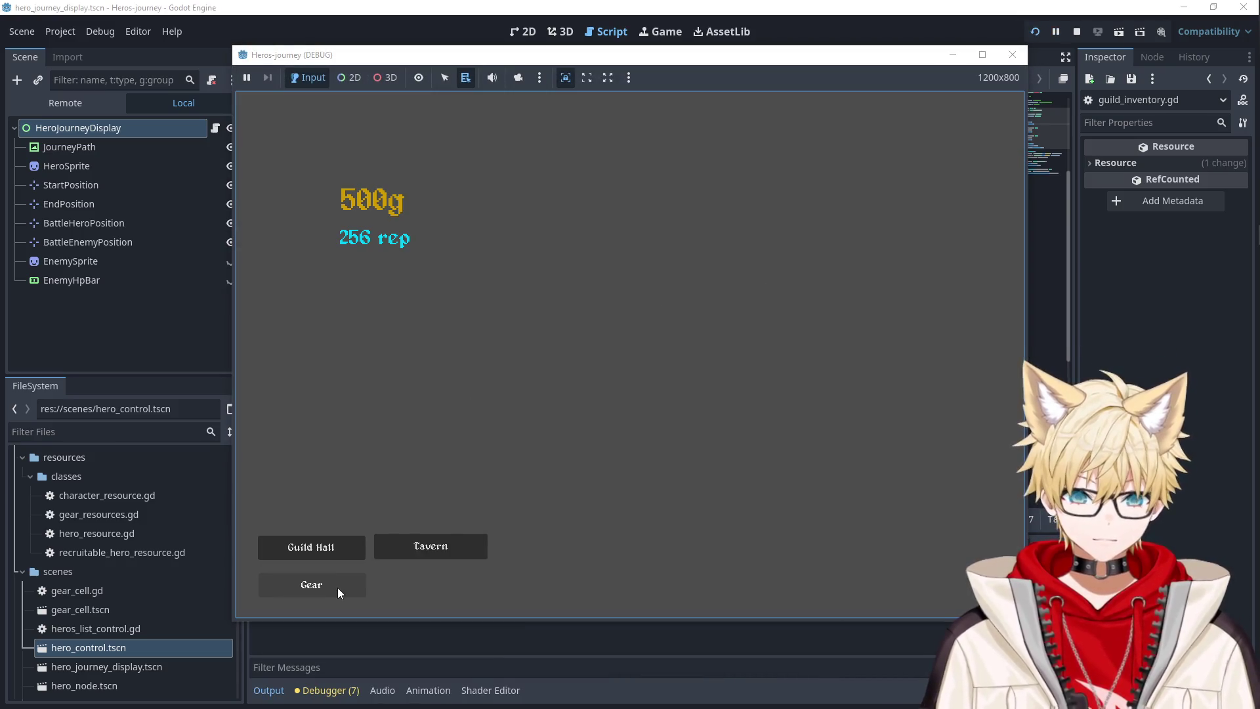
Step: Recruit a hero in the Tavern and show its Armor and Weapon slots
left_click(334, 586)
left_click(420, 548)
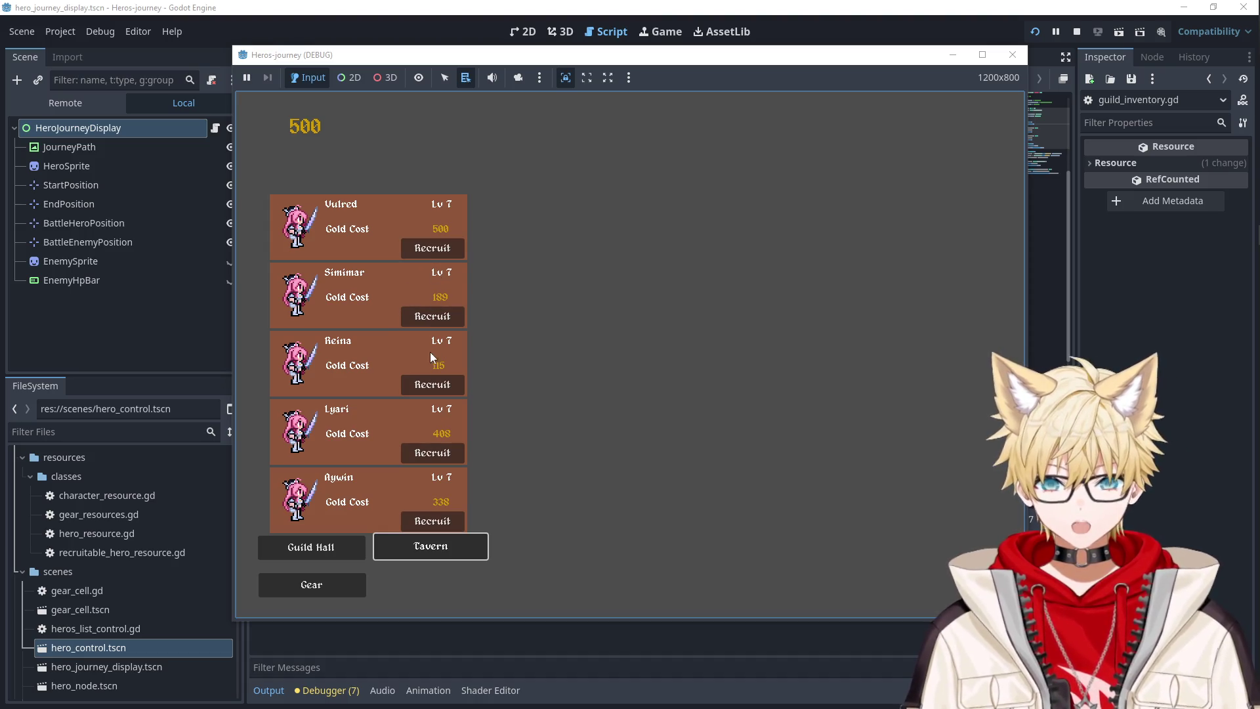
left_click(428, 318)
left_click(311, 581)
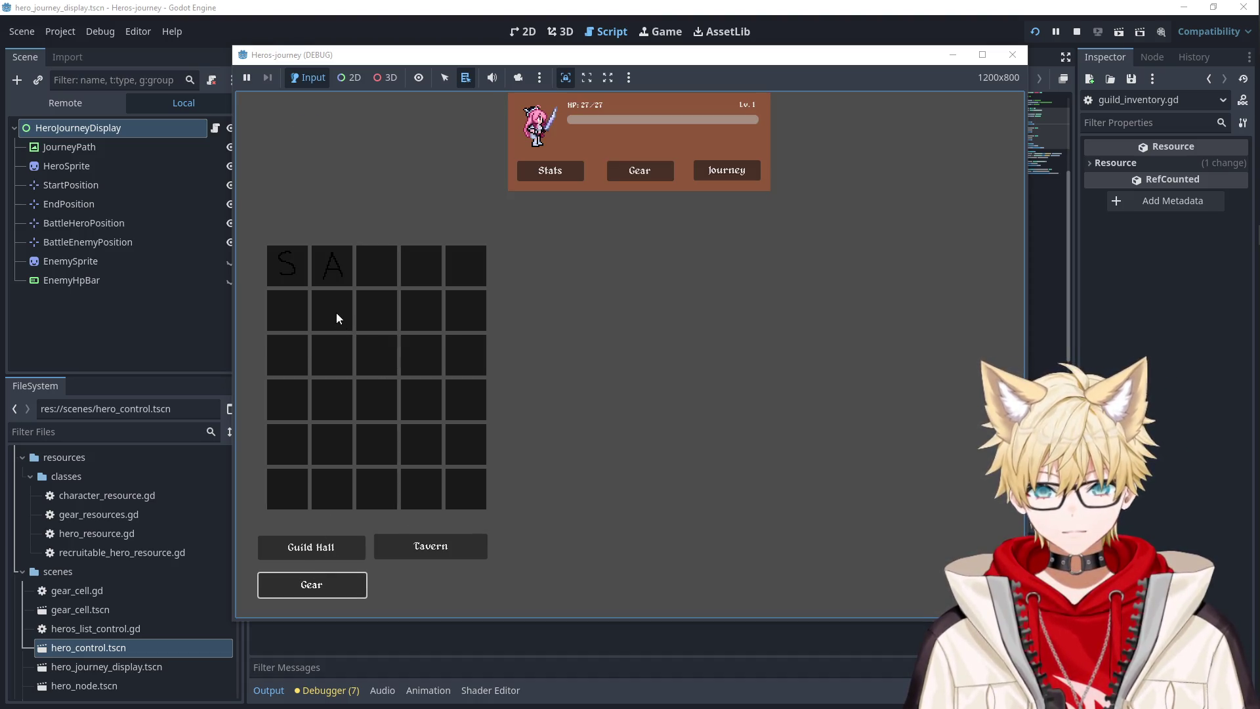
left_click(637, 172)
Step: Drop the S and A items onto the hero's gear slots, then stop the game
mouse_move(276, 273)
left_mouse_down()
mouse_move(431, 181)
mouse_move(365, 207)
mouse_move(699, 249)
left_mouse_up()
left_click_drag(473, 65, 741, 56)
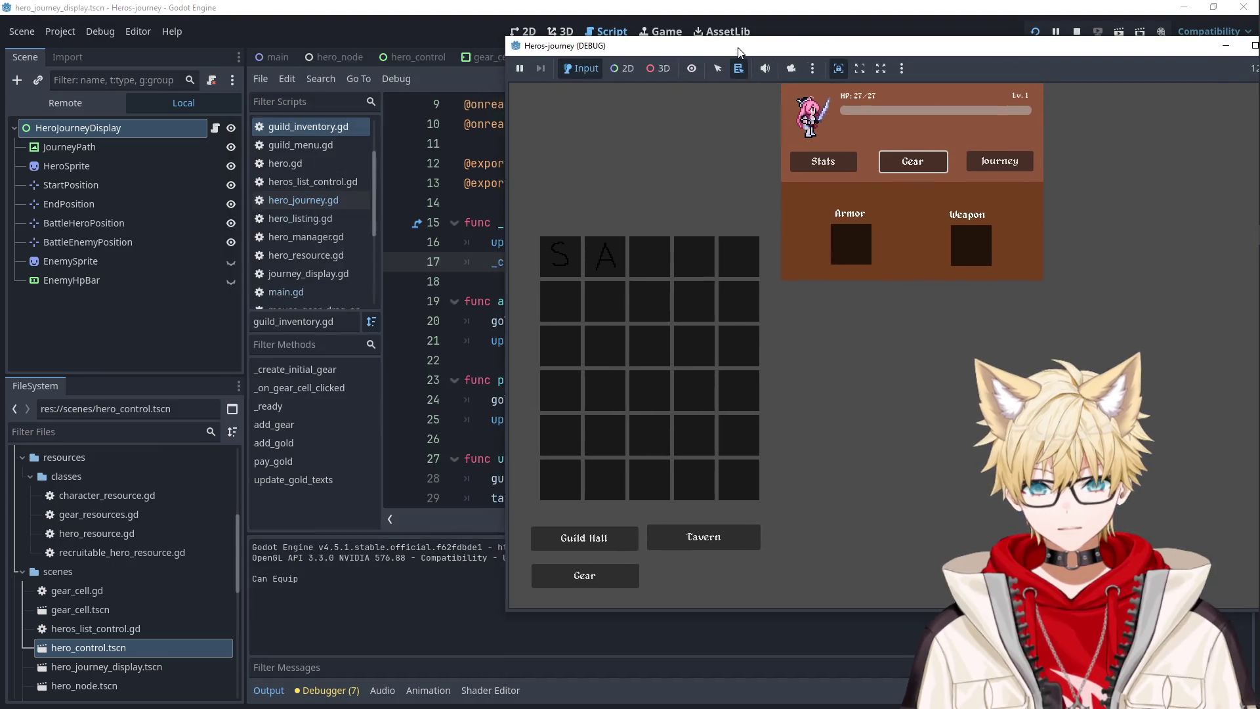
left_click(396, 401)
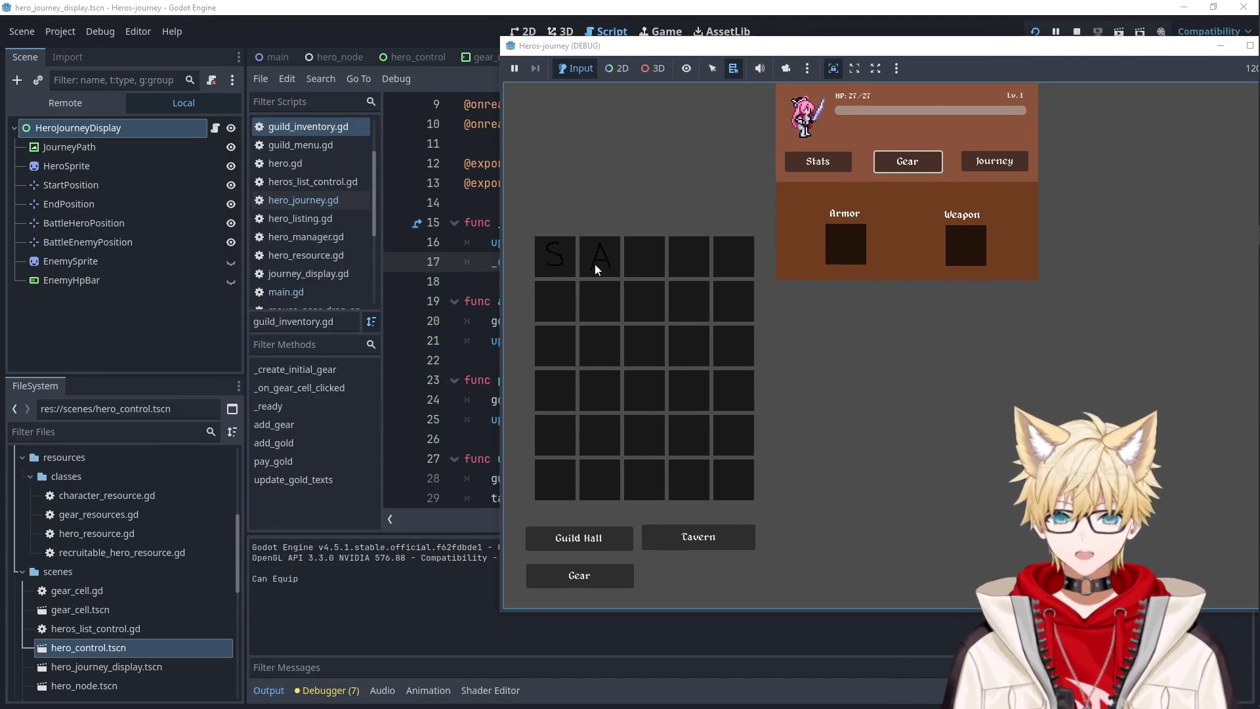
mouse_move(608, 258)
left_mouse_down()
mouse_move(582, 391)
mouse_move(603, 395)
mouse_move(663, 391)
mouse_move(644, 184)
mouse_move(970, 244)
left_mouse_up()
mouse_move(609, 259)
left_mouse_down()
mouse_move(599, 245)
mouse_move(817, 167)
mouse_move(849, 239)
left_mouse_up()
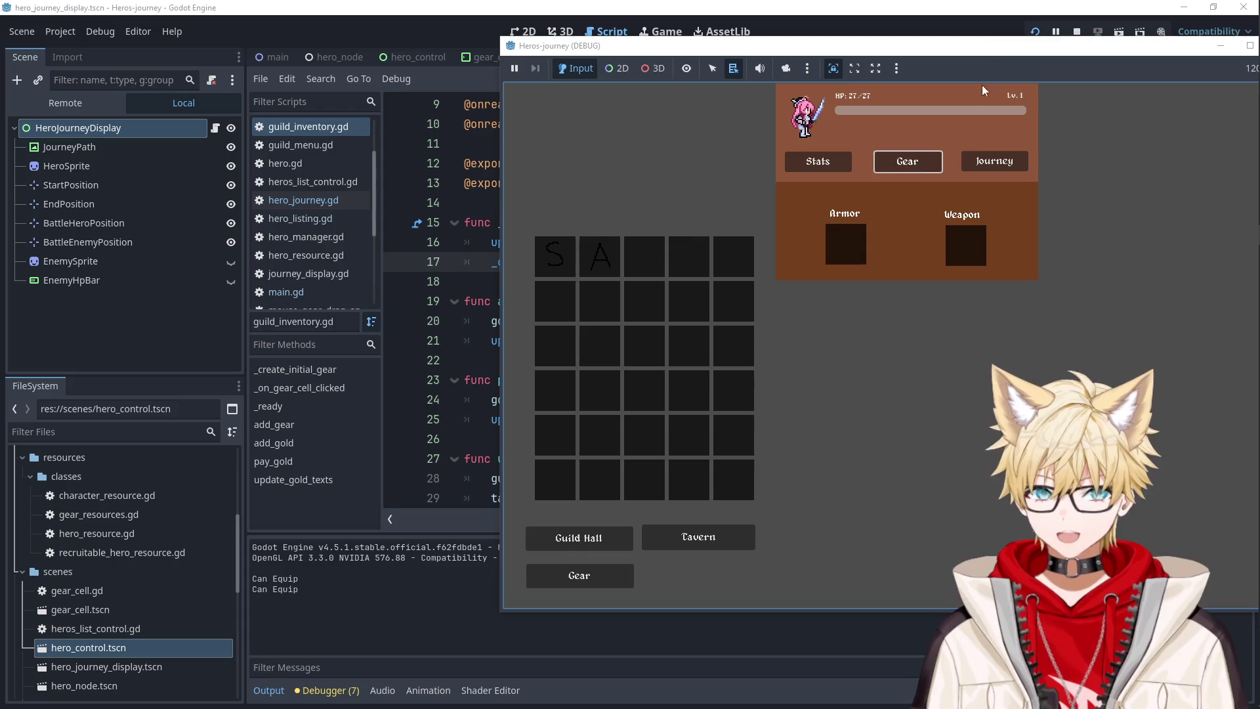
left_click_drag(995, 44, 697, 57)
left_click(982, 64)
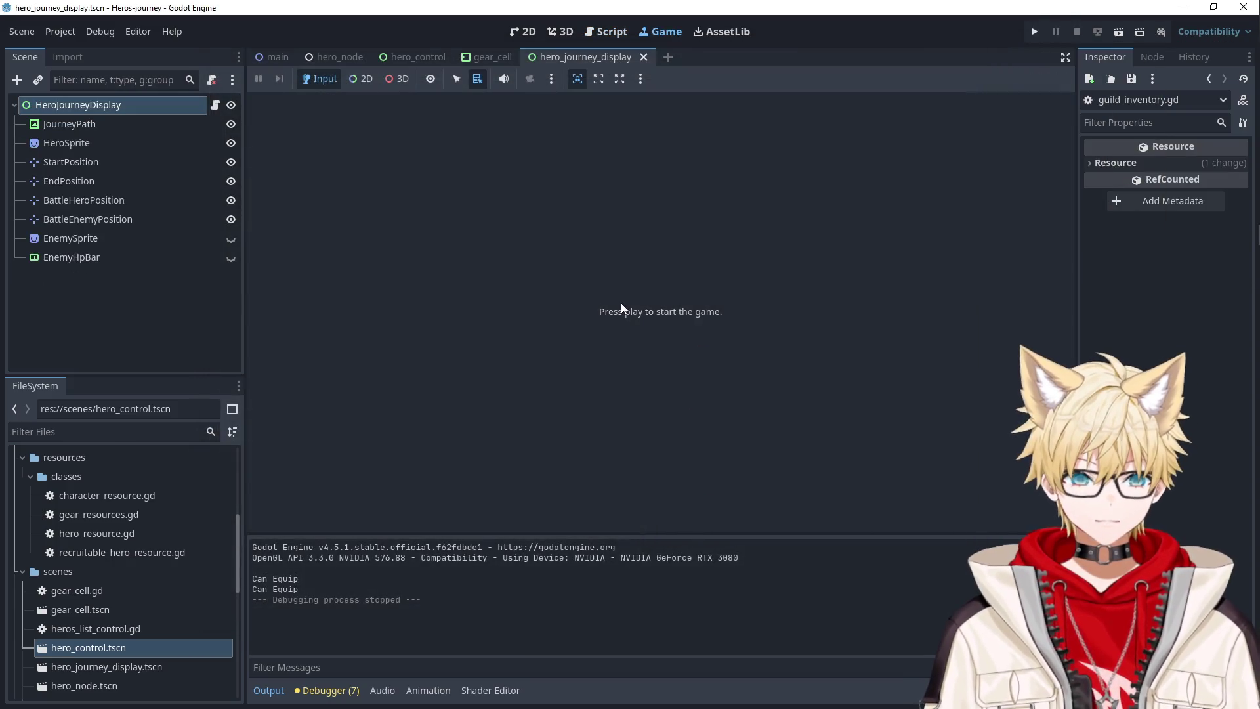
Step: Back in the main scene, collapse GearPage and GuildMenu and open main.gd, then ui.gd
left_click(273, 57)
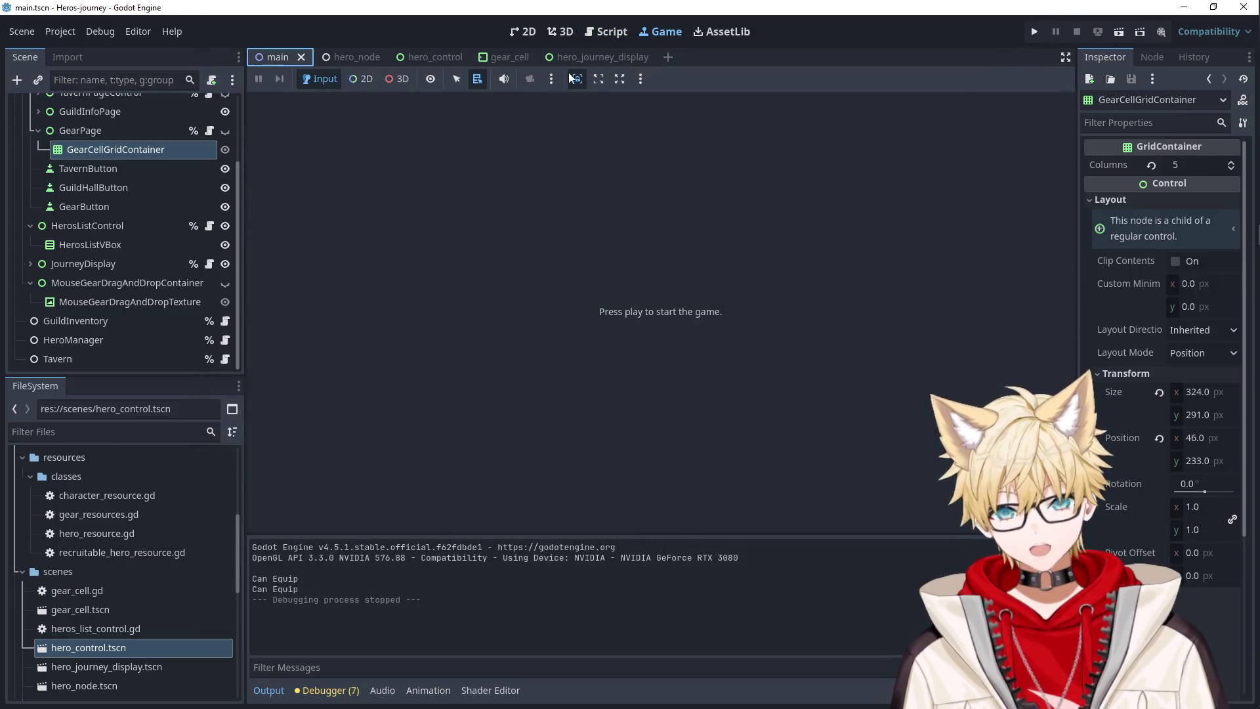
left_click(578, 58)
left_click(274, 59)
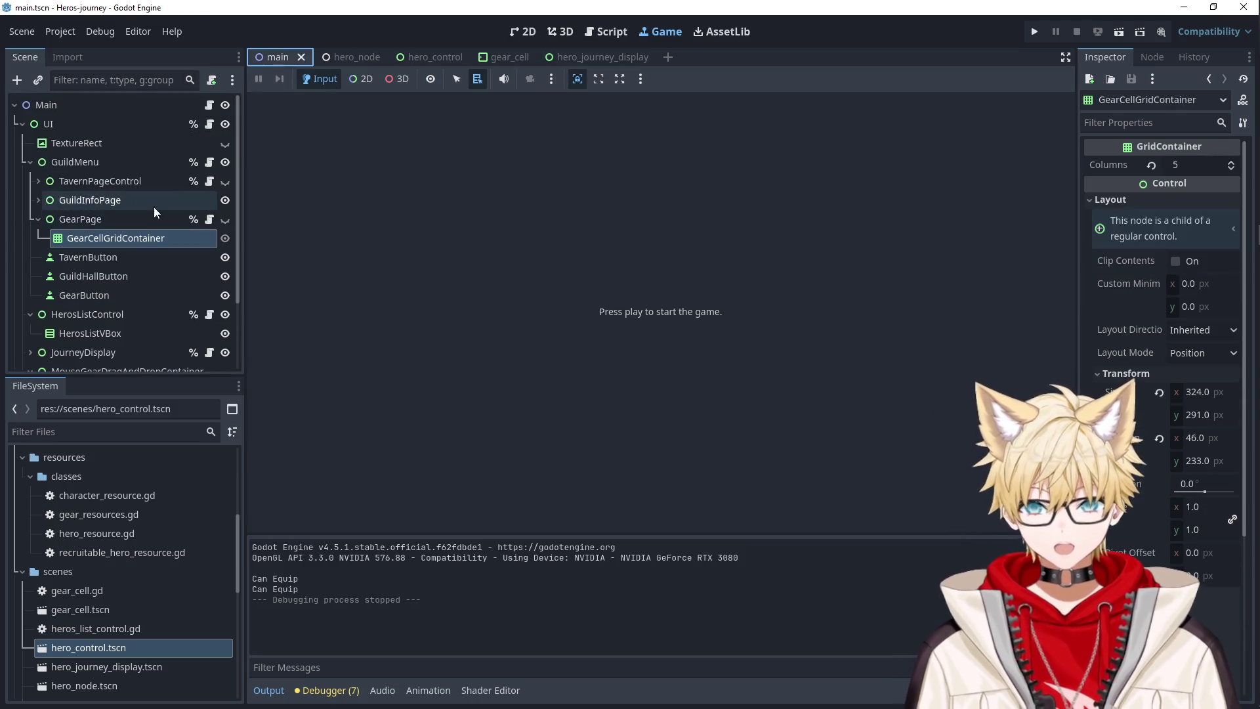
left_click(38, 219)
left_click(28, 161)
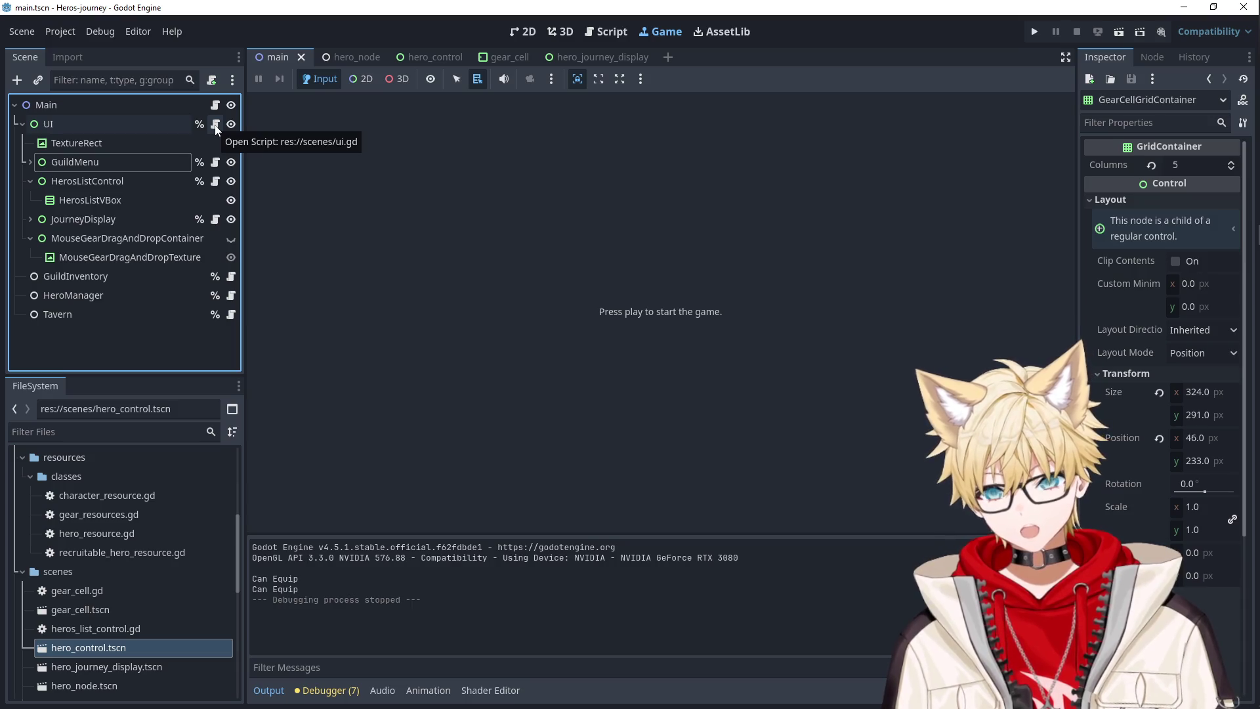
left_click(215, 105)
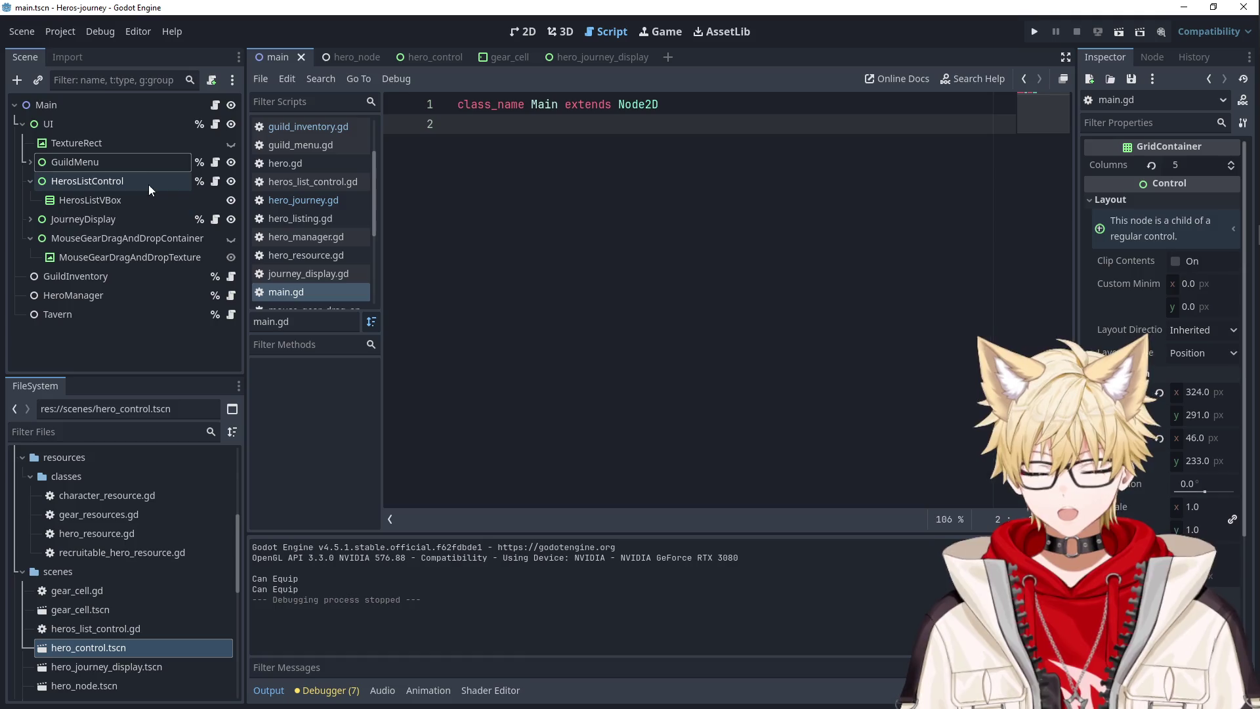
left_click(216, 124)
Step: Look over the script and select the attempt_to_place_gear call on line 13
scroll(564, 326, "down", 1)
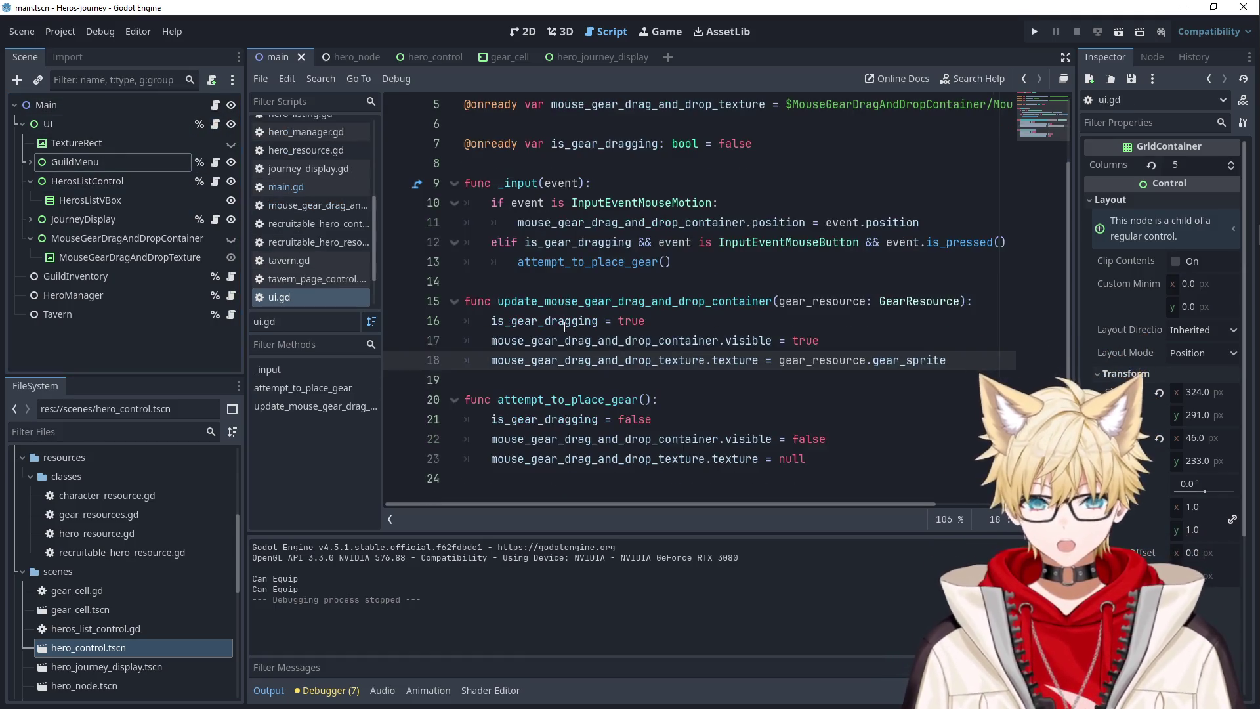
scroll(665, 332, "up", 4)
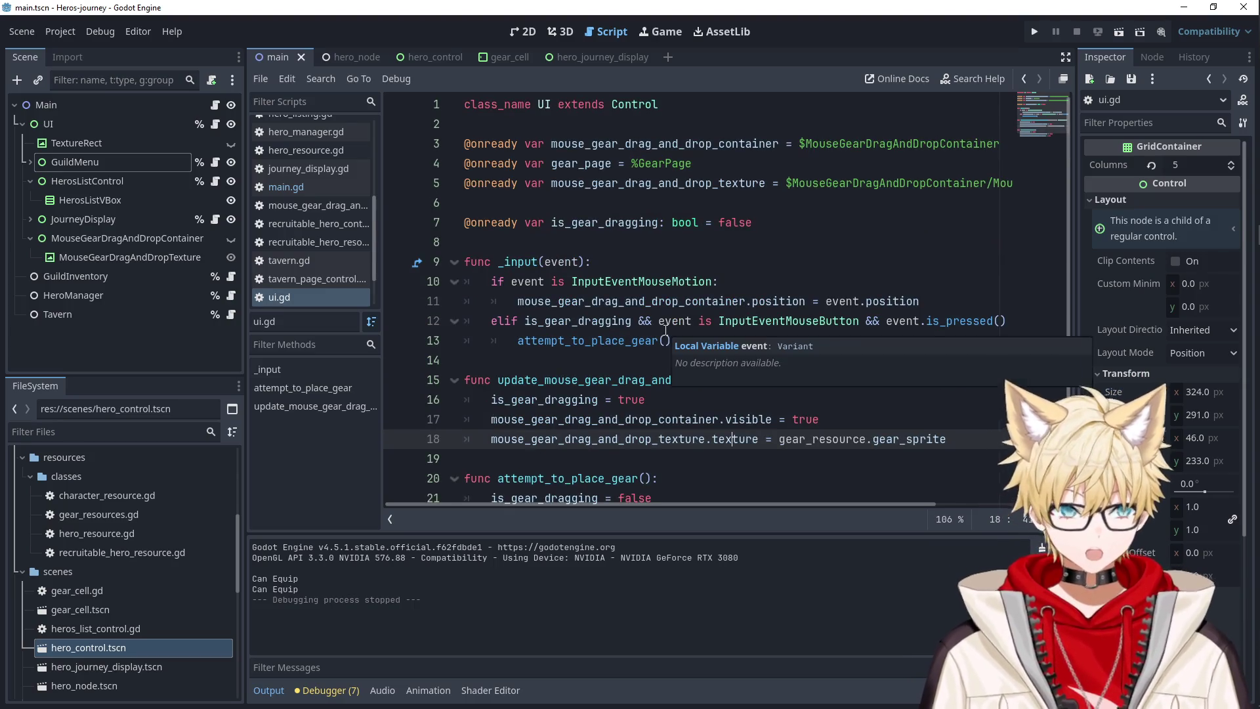
scroll(665, 331, "down", 4)
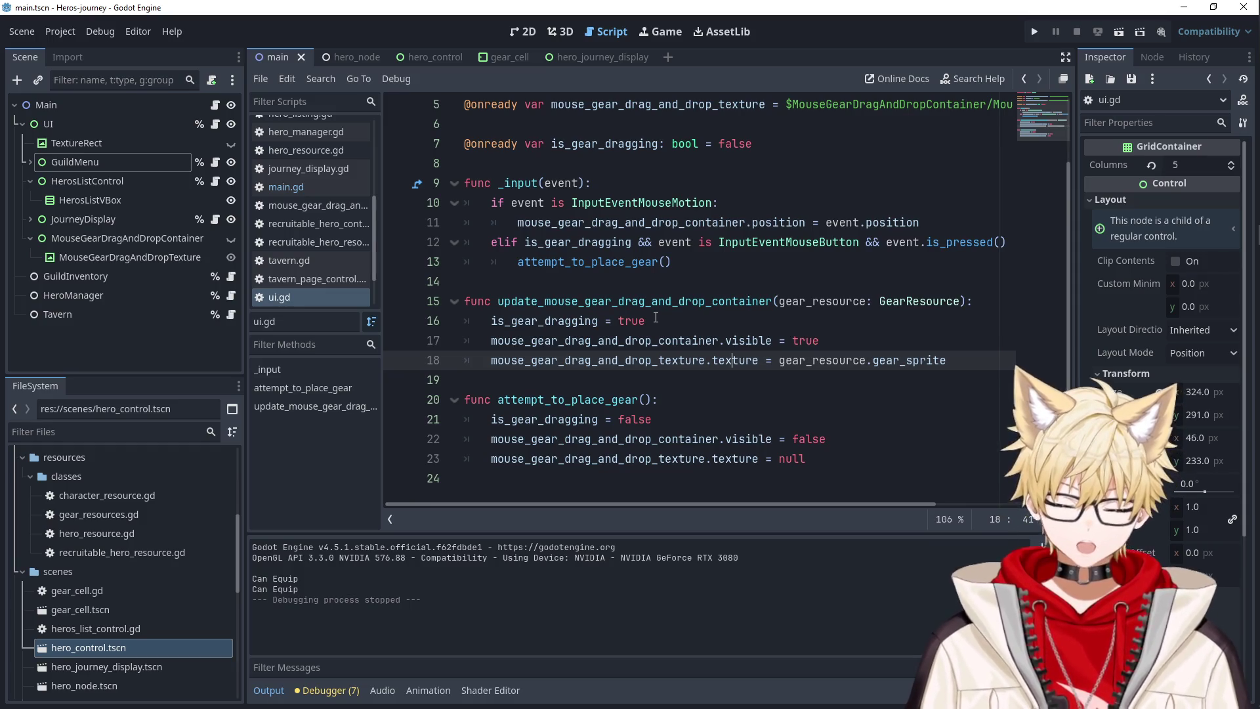
left_click(564, 281)
double_click(587, 262)
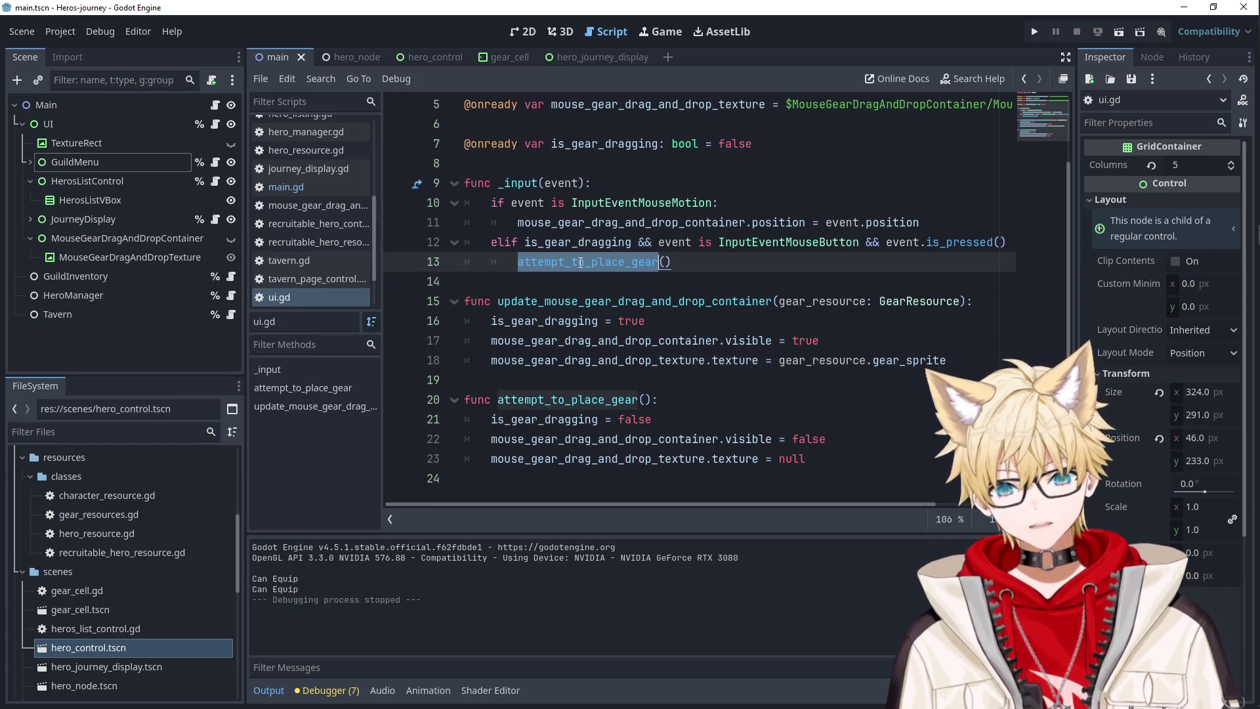
Step: Collapse HerosListControl and MouseGearDragAndDropContainer, peek into GuildMenu, and glance at the Main and UI scripts
left_click(29, 181)
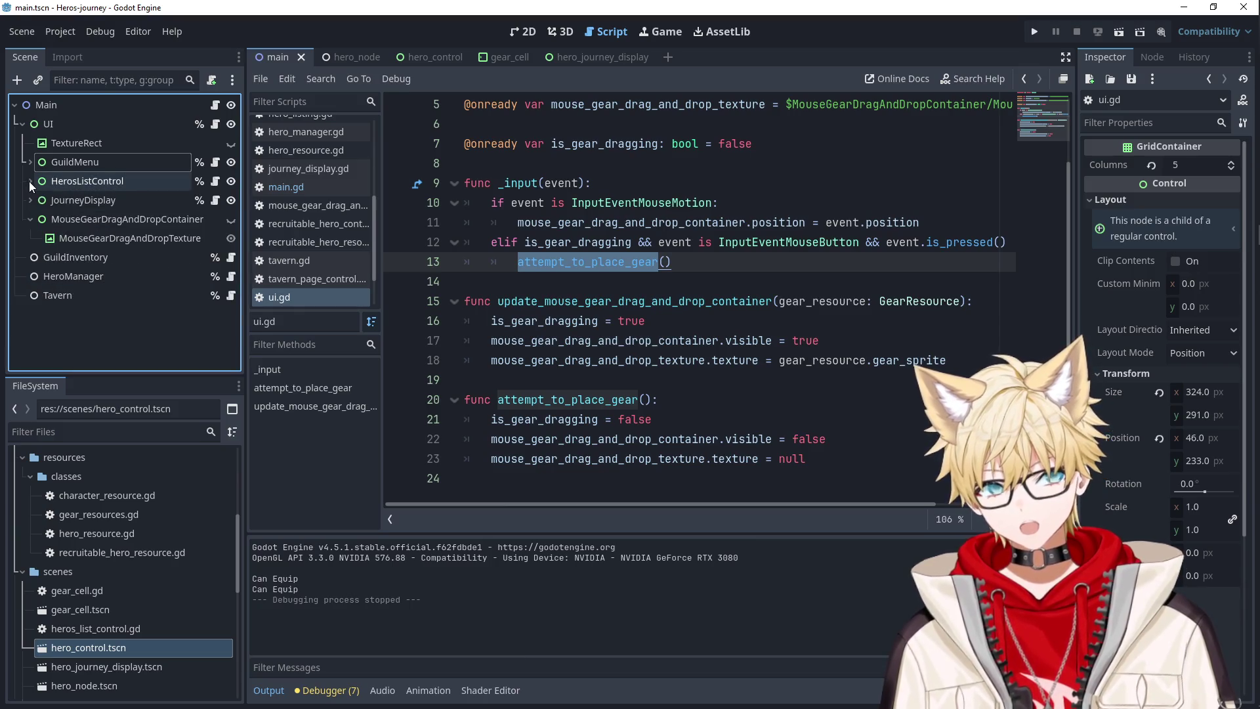
left_click(26, 218)
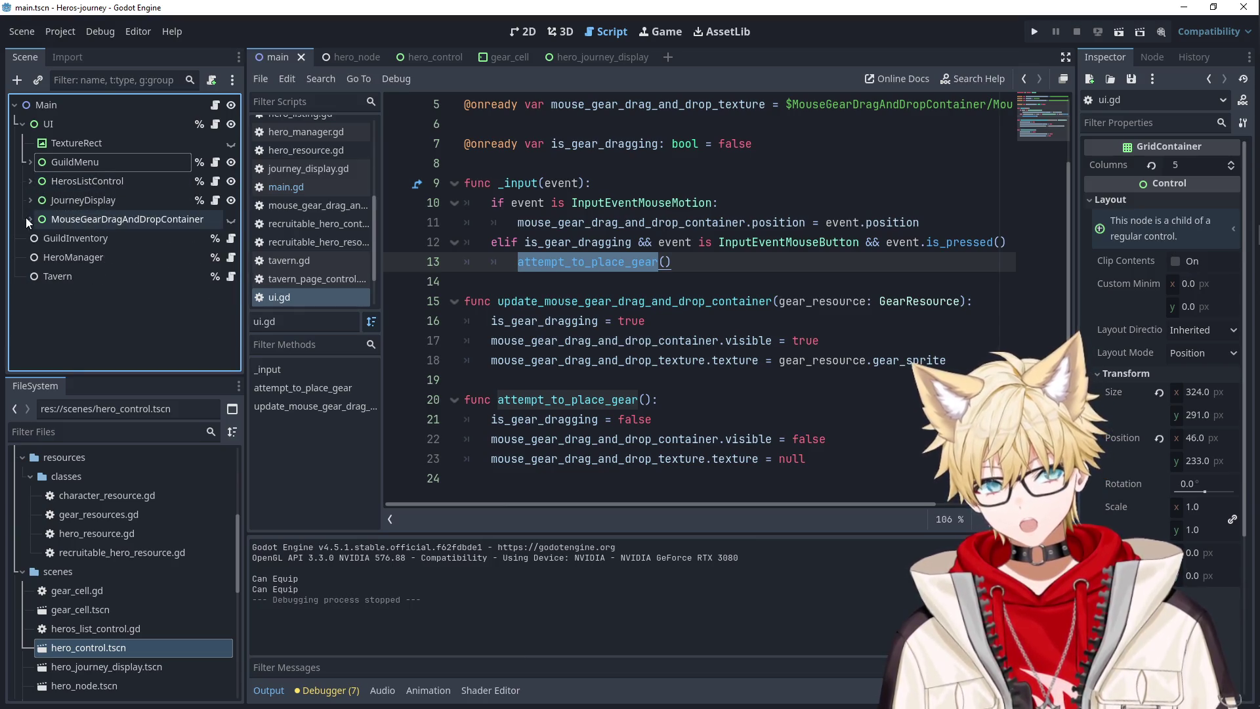
left_click(107, 348)
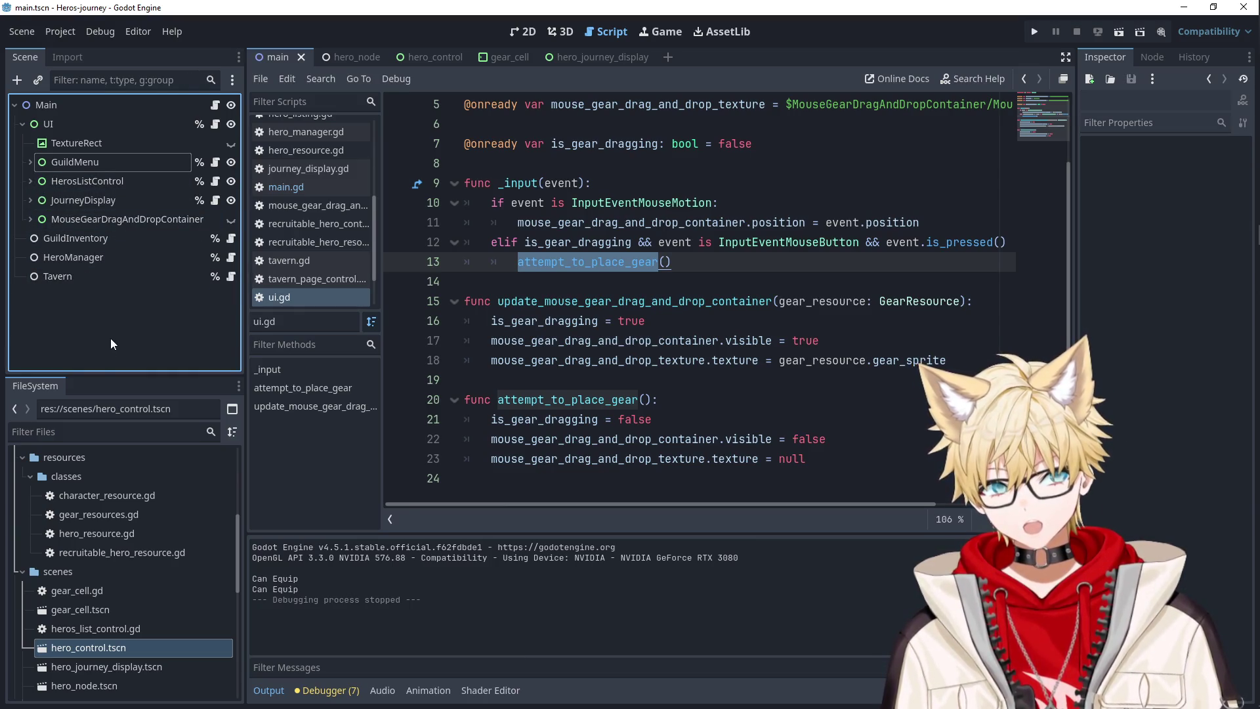
left_click(31, 162)
scroll(31, 151, "down", 1)
left_click(30, 130)
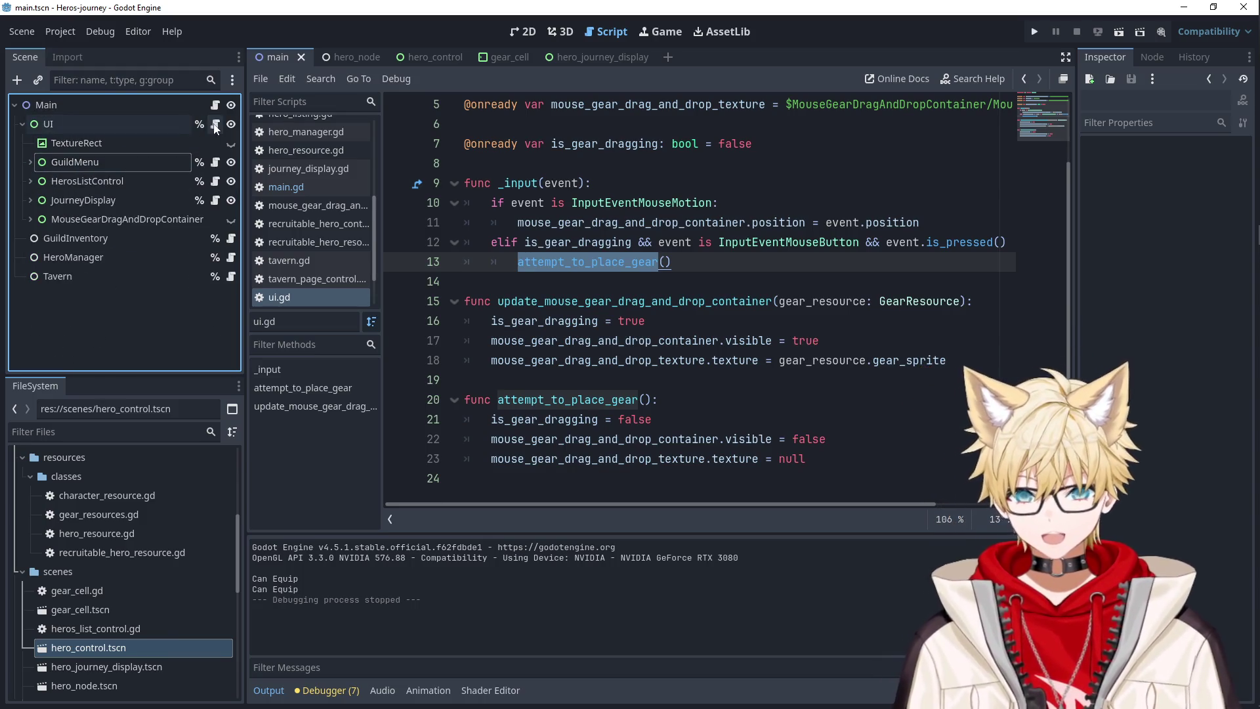
left_click(681, 375)
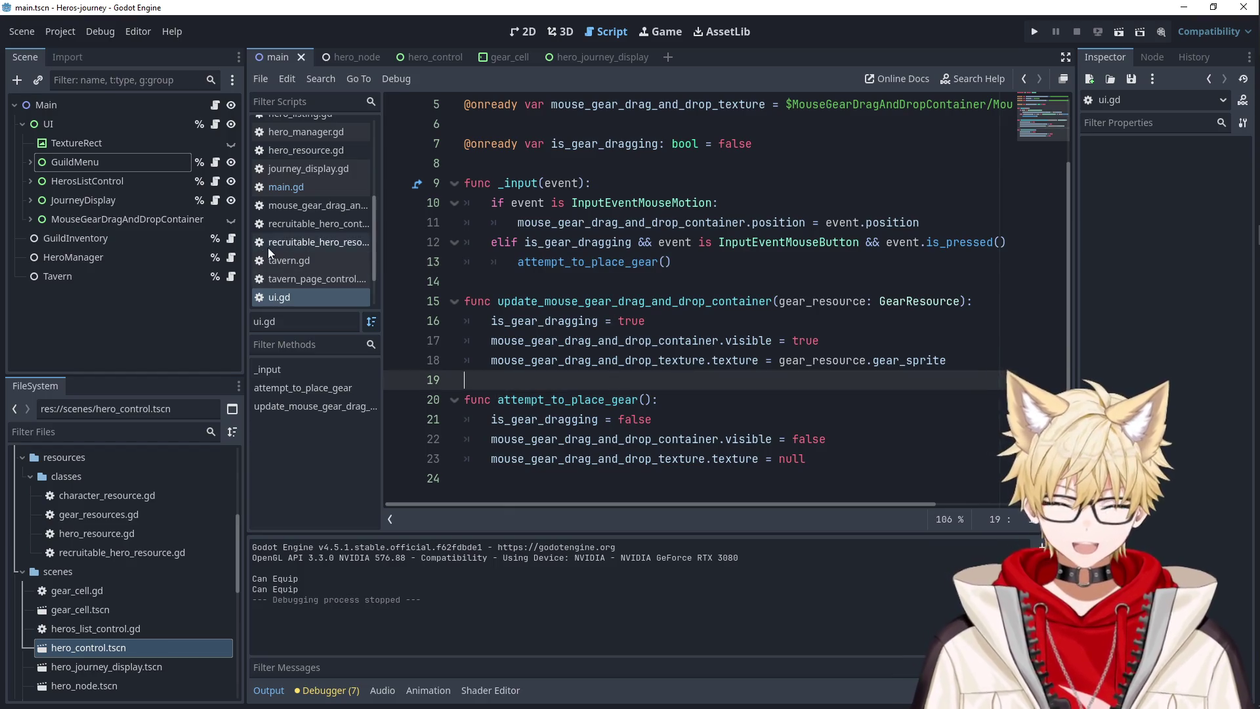
left_click(215, 105)
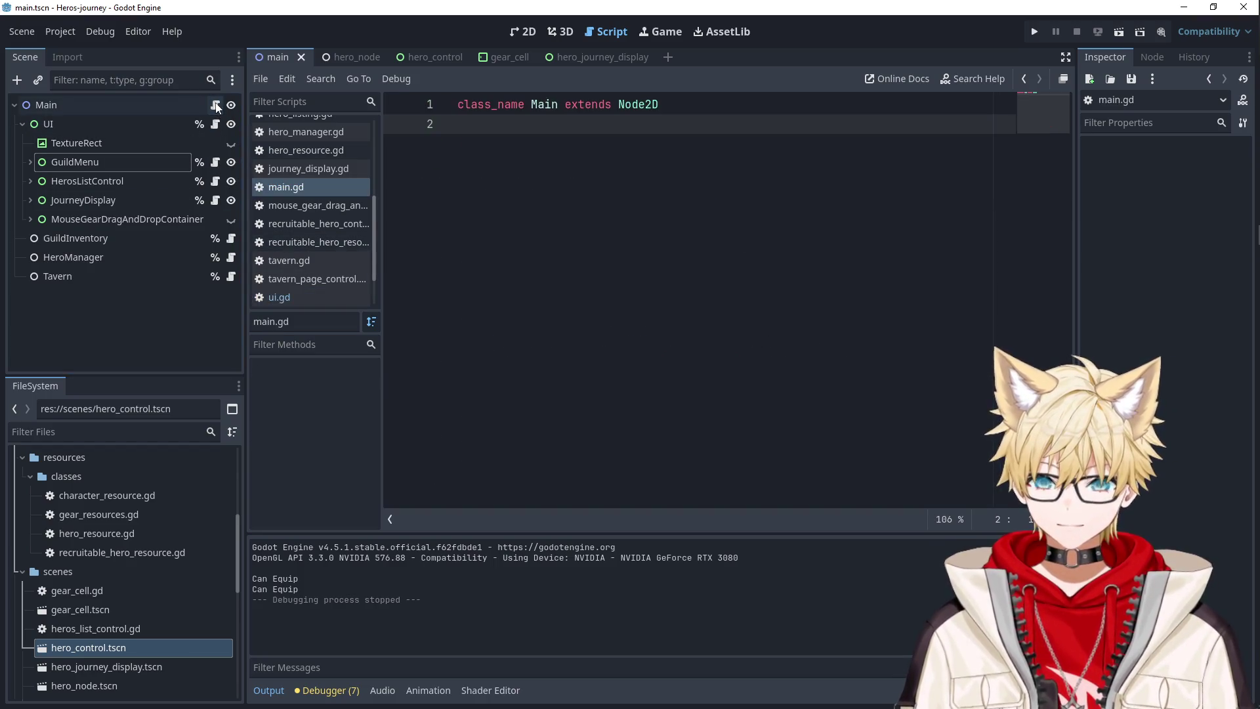
left_click(215, 124)
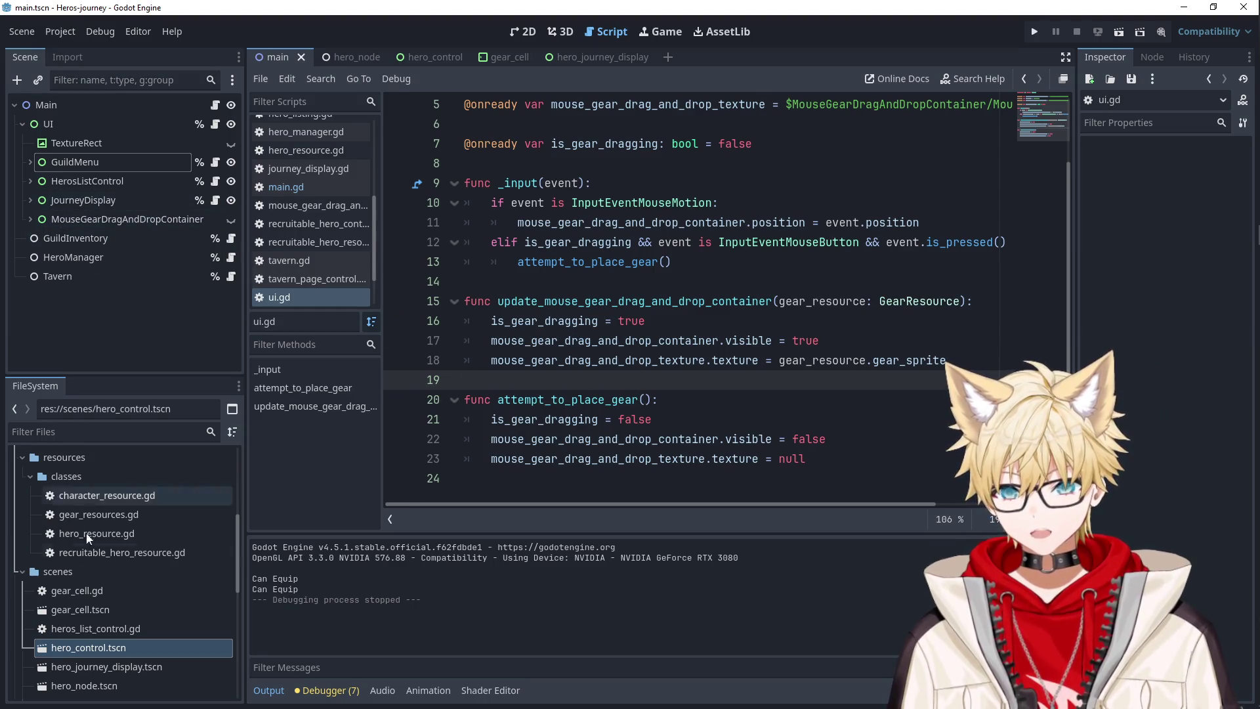
Step: Check gear_cell.gd's gear_left_cell signal declaration and its emit in _drop_data, then return to the main scene
left_click(509, 57)
left_click(570, 281)
double_click(571, 281)
scroll(570, 288, "down", 8)
double_click(571, 320)
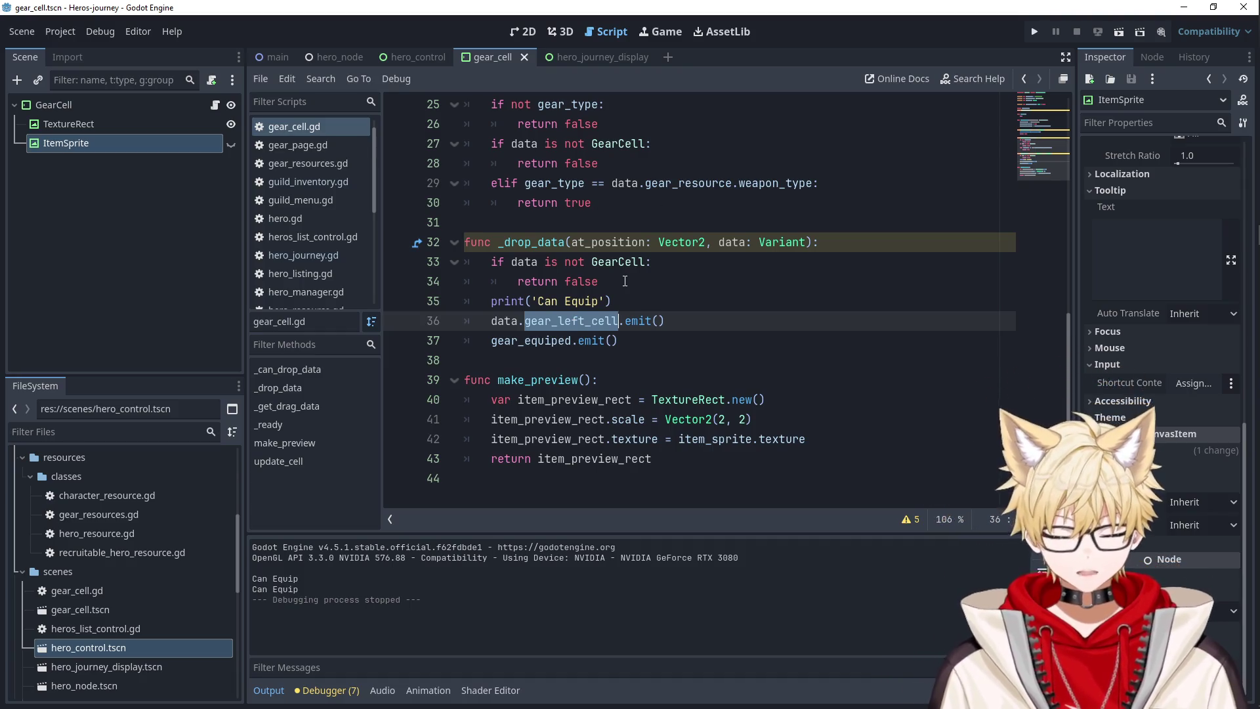
left_click(275, 63)
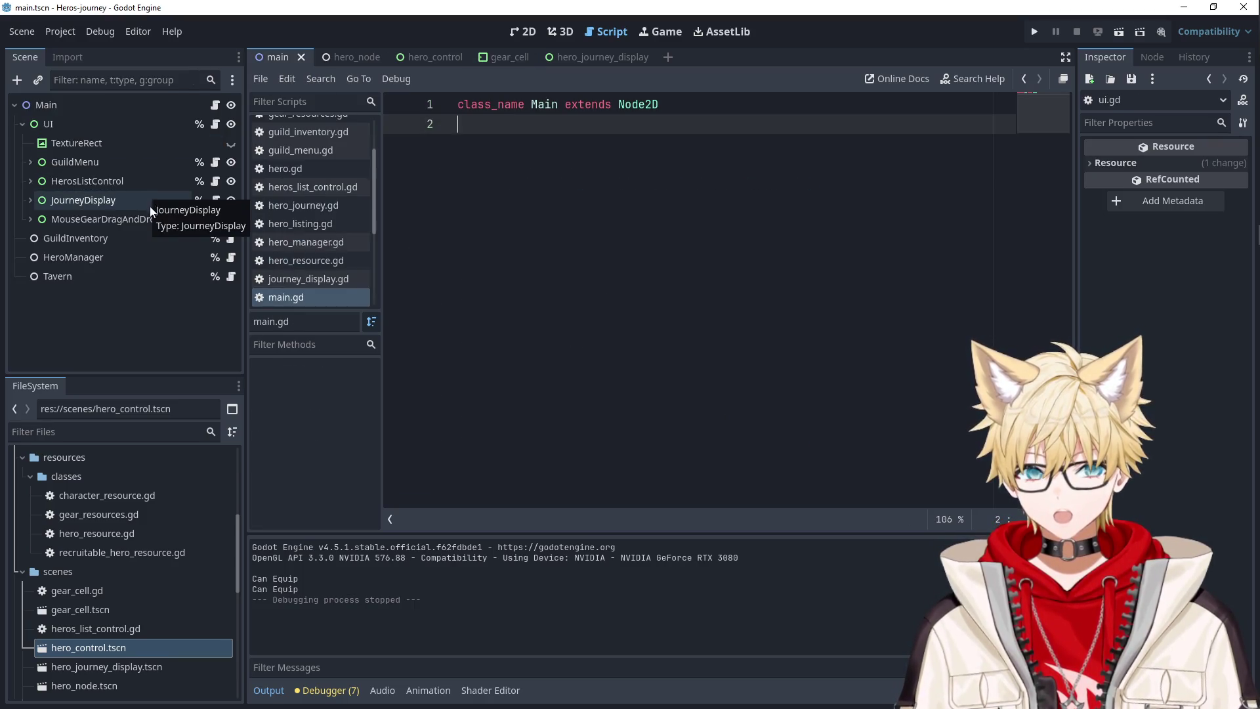
Step: Toggle HerosListControl closed, then expand GuildMenu and GearPage to reveal its grid container
left_click(30, 182)
left_click(29, 183)
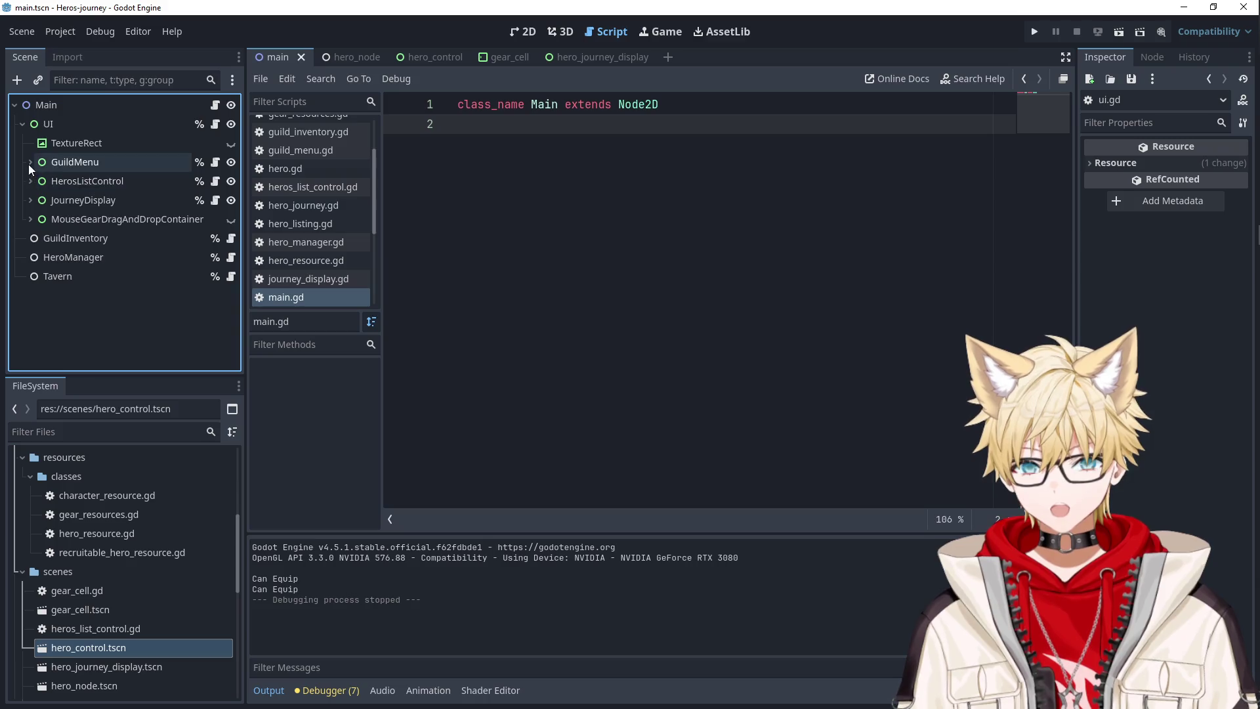
left_click(29, 163)
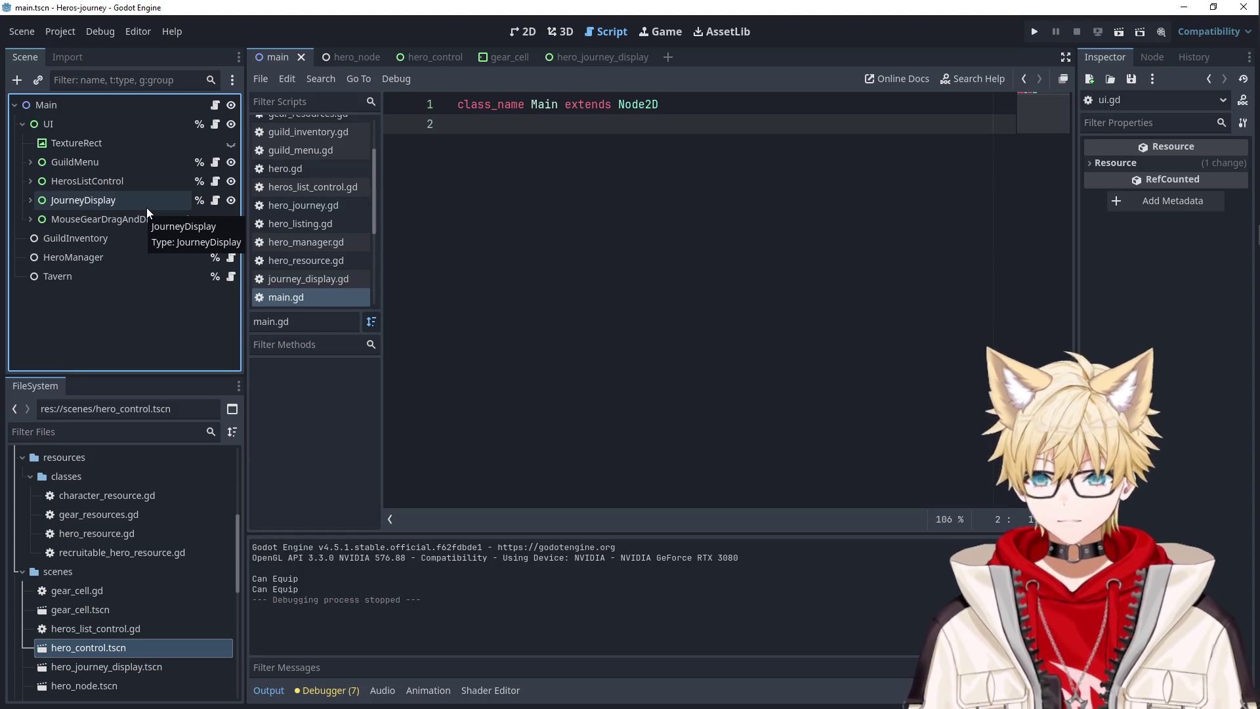
left_click(31, 162)
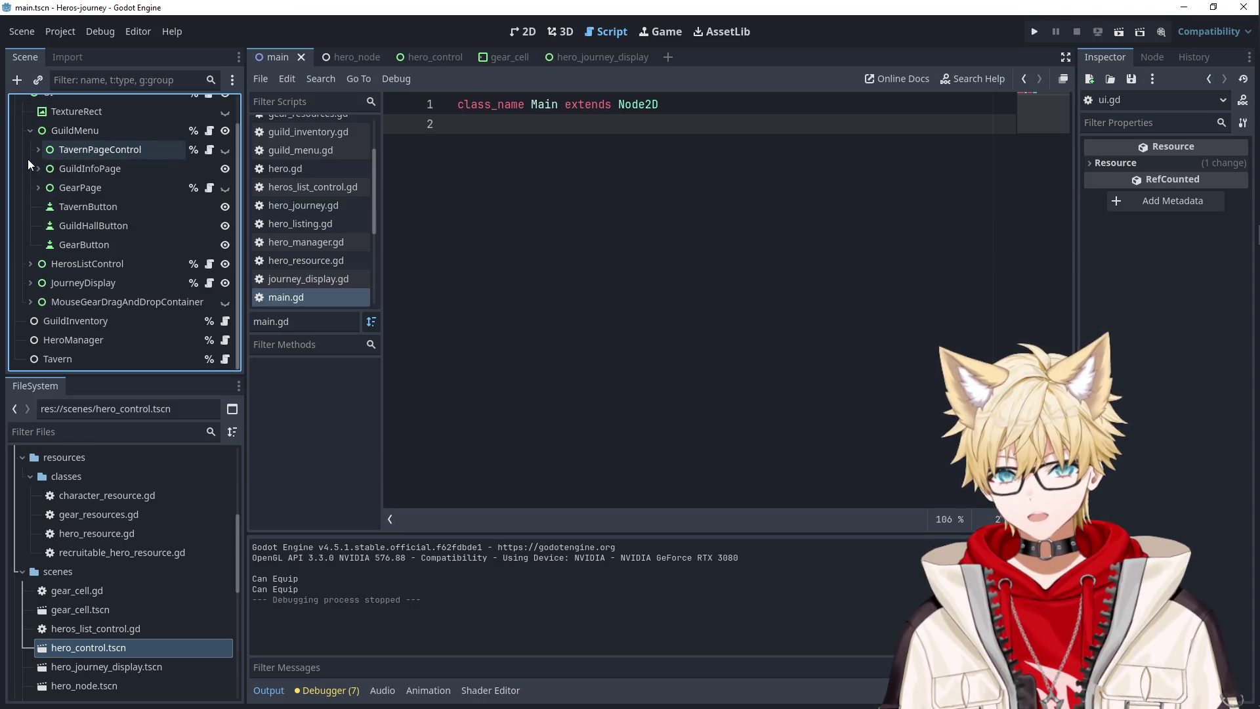
left_click(38, 187)
Step: In gear_page.gd, start a gear_cell.gear_left_cell.connect call inside the update loop
left_click(209, 187)
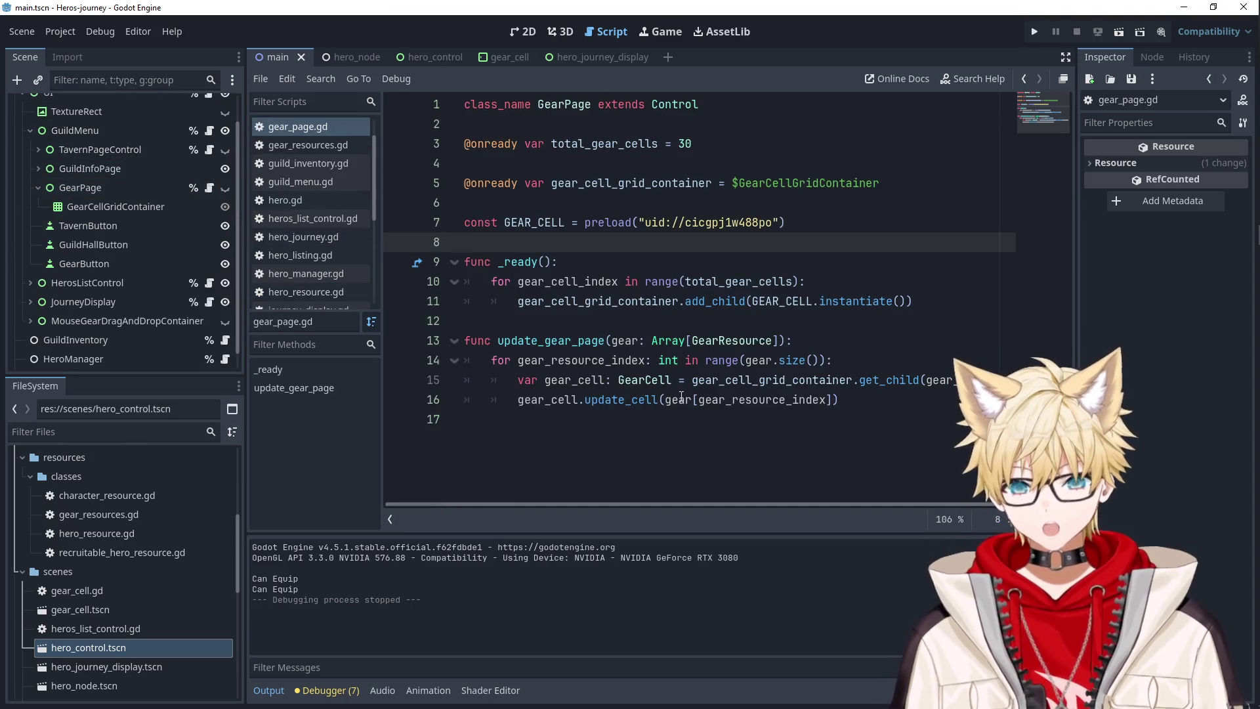
left_click(857, 401)
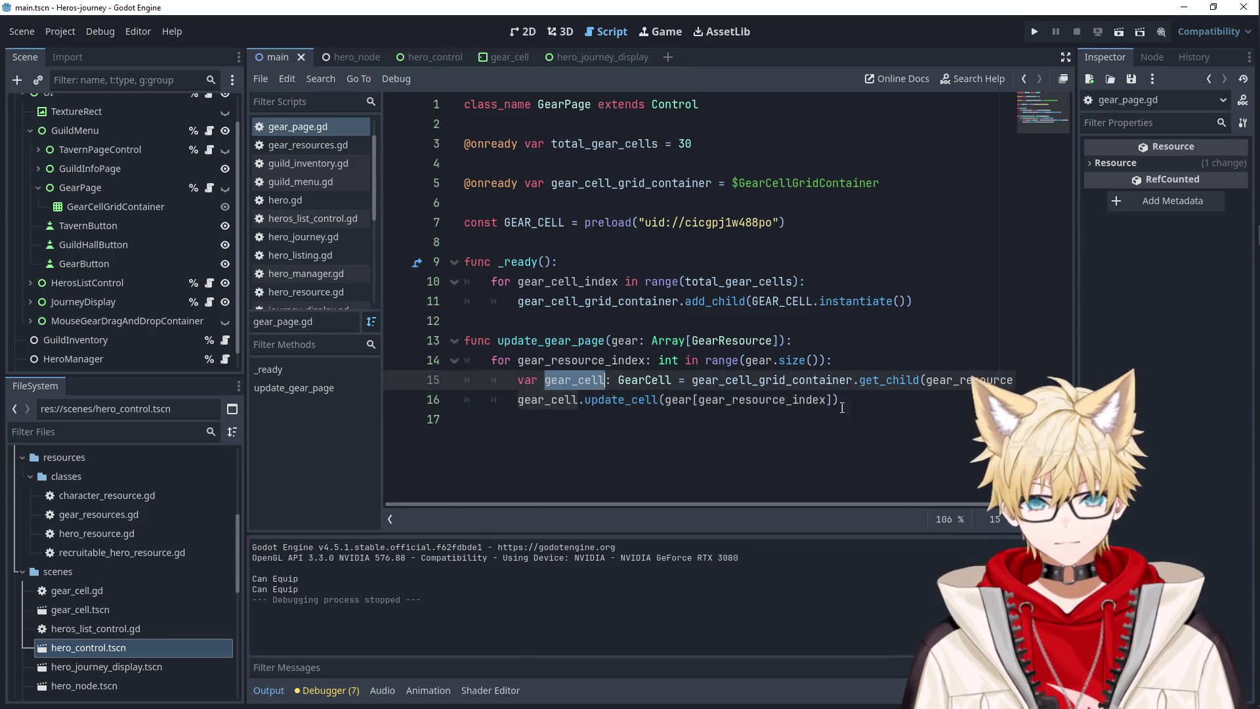
key("Return")
type("gear_left_cell.")
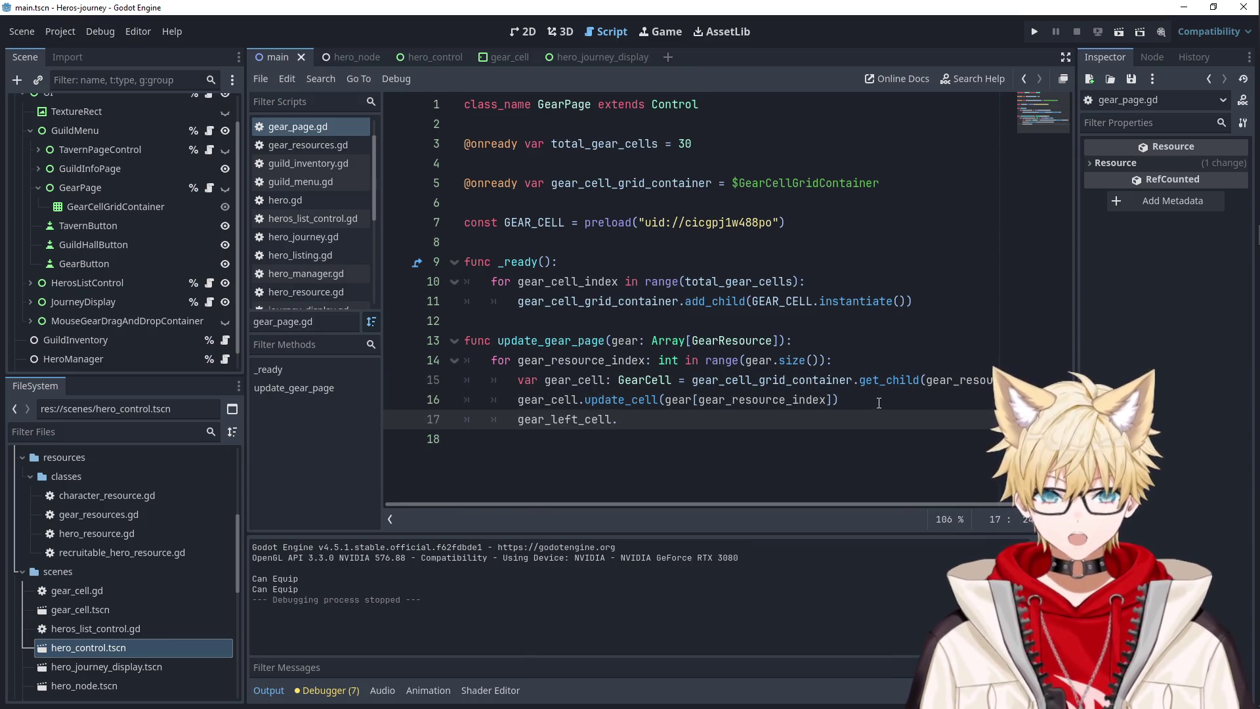
key("BackSpace")
key("BackSpace")
key("BackSpace")
key("BackSpace")
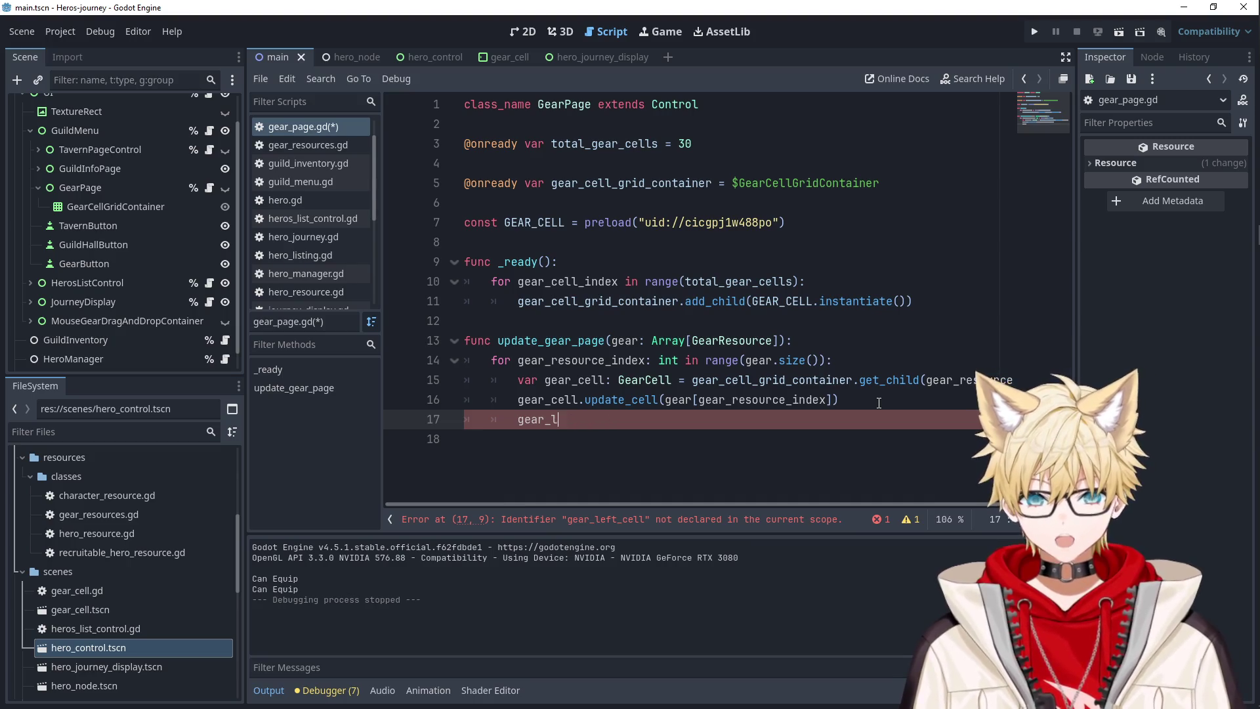
type("ll.gear")
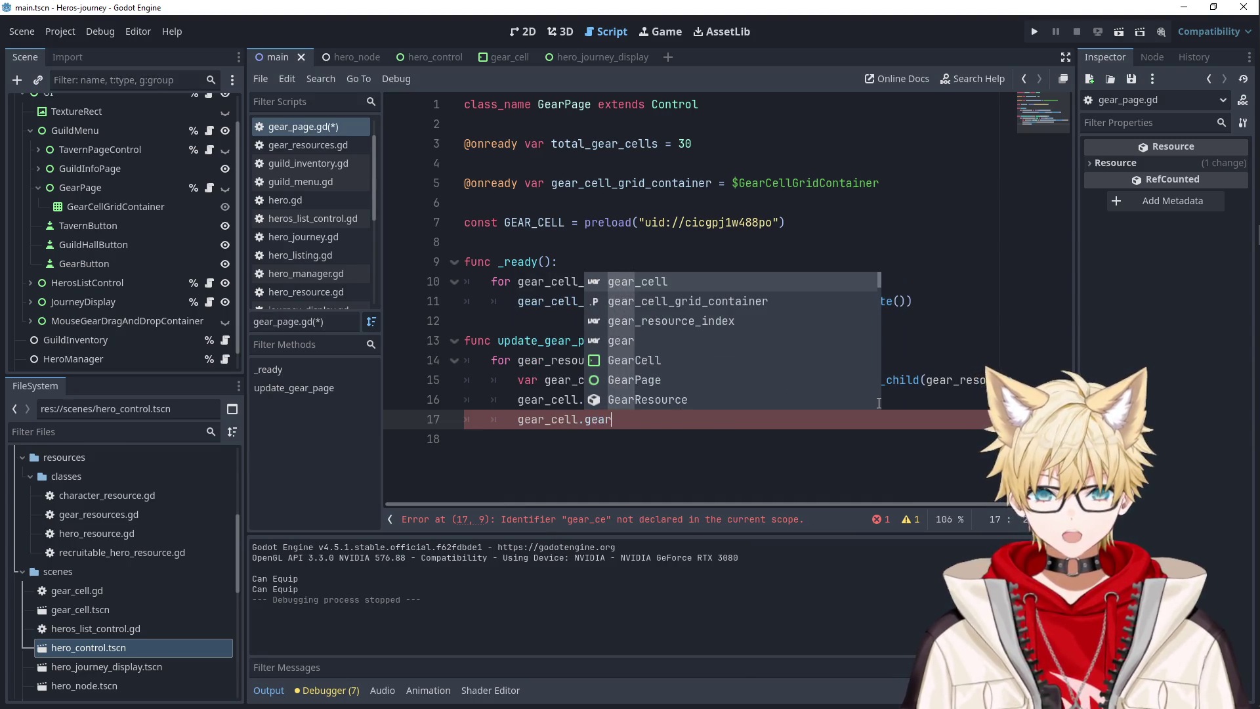
key("Down")
key("Return")
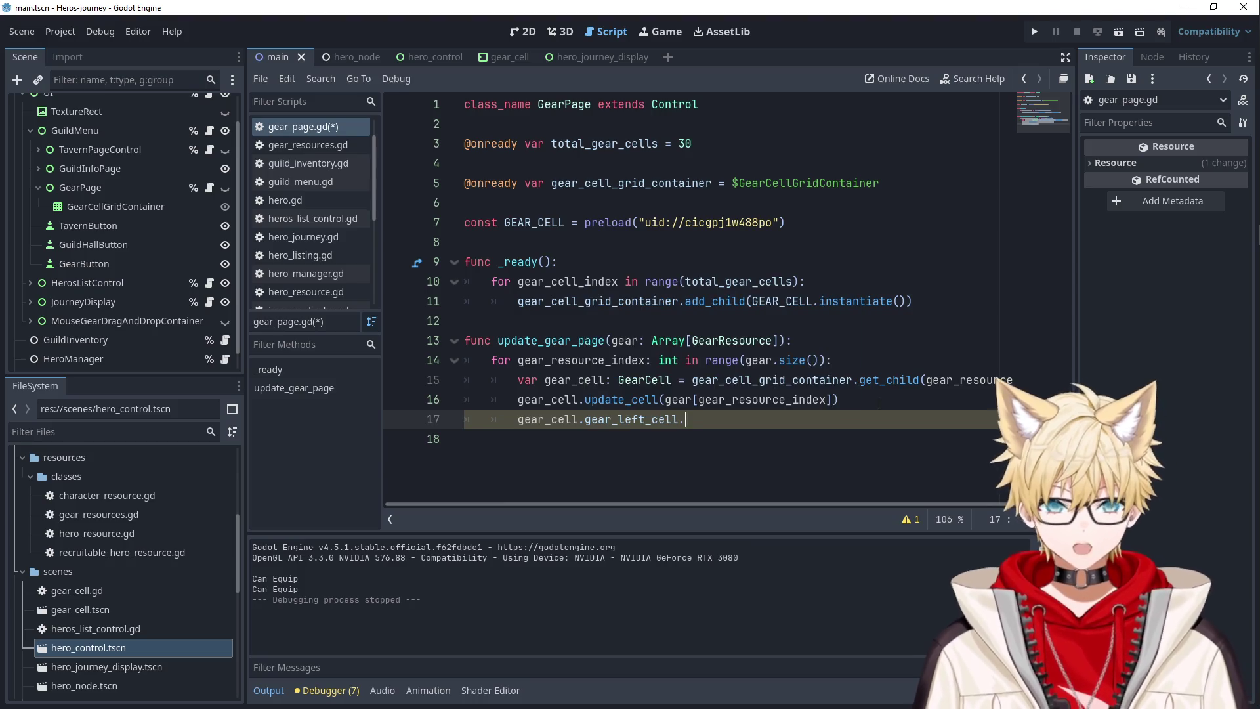
type(".c")
key("Return")
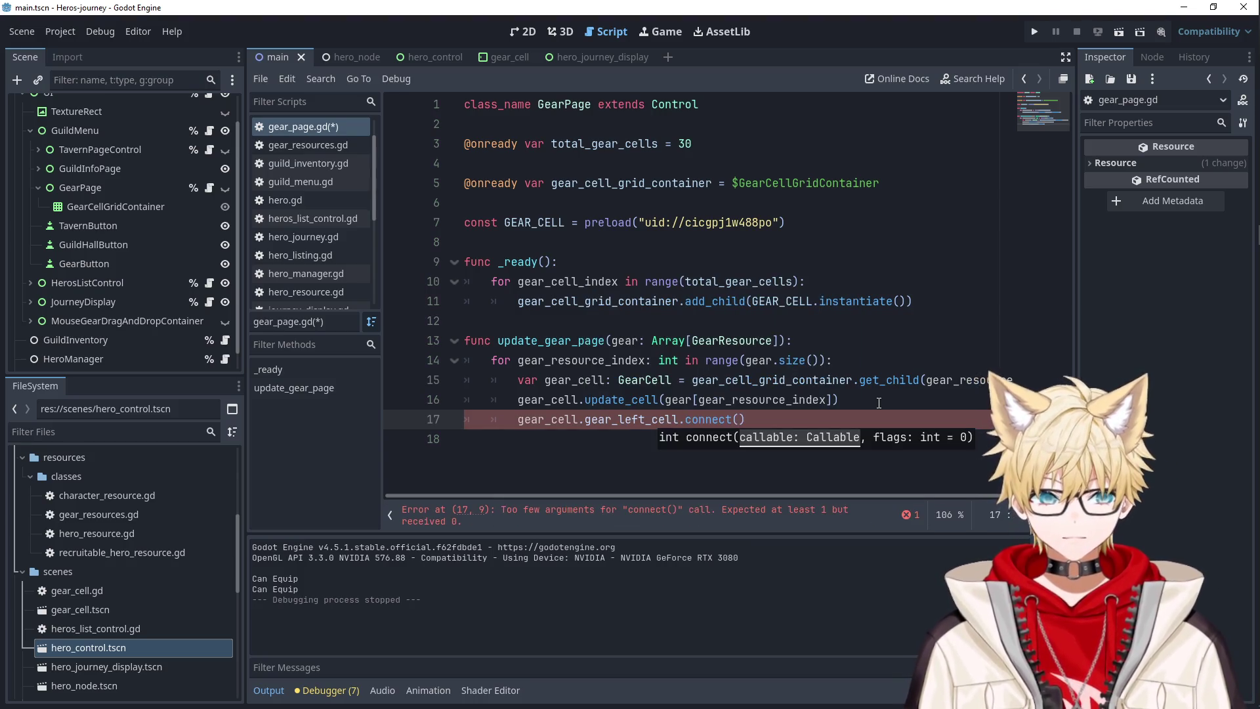
key("Escape")
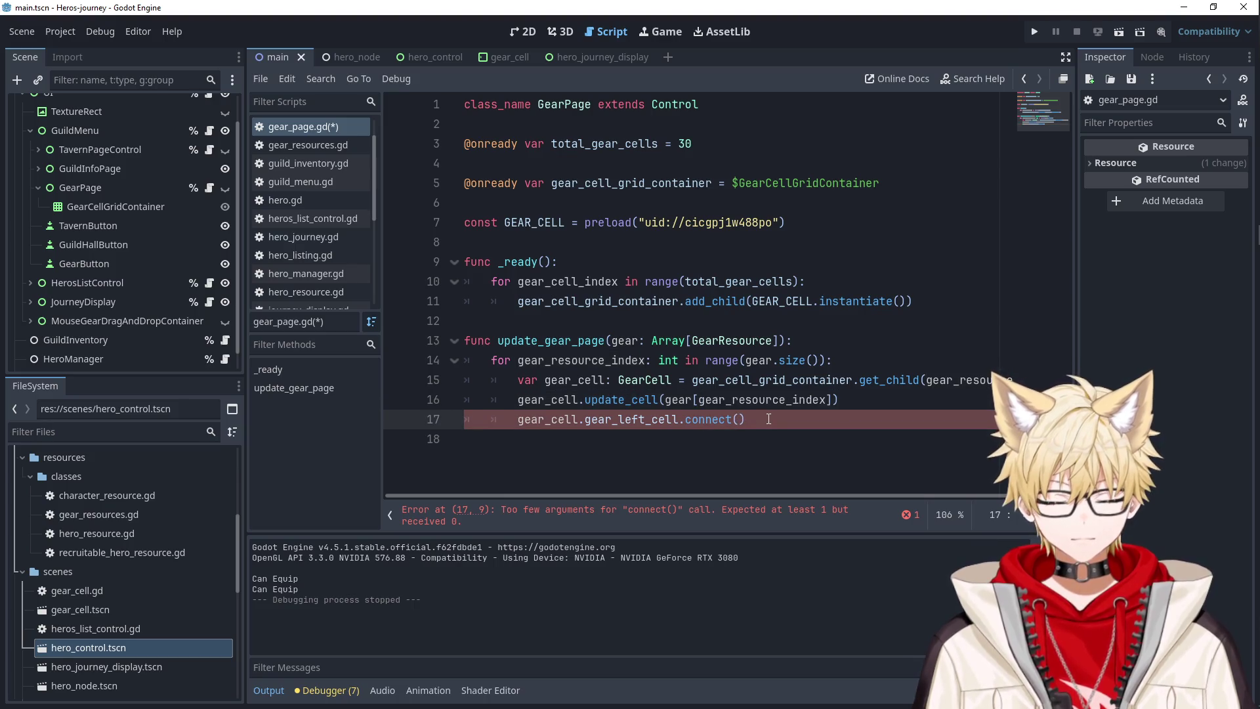
Step: Pass _on_gear_left_cell.bind(gear_resource_index) as the connect callback
type("_on_gear_lef")
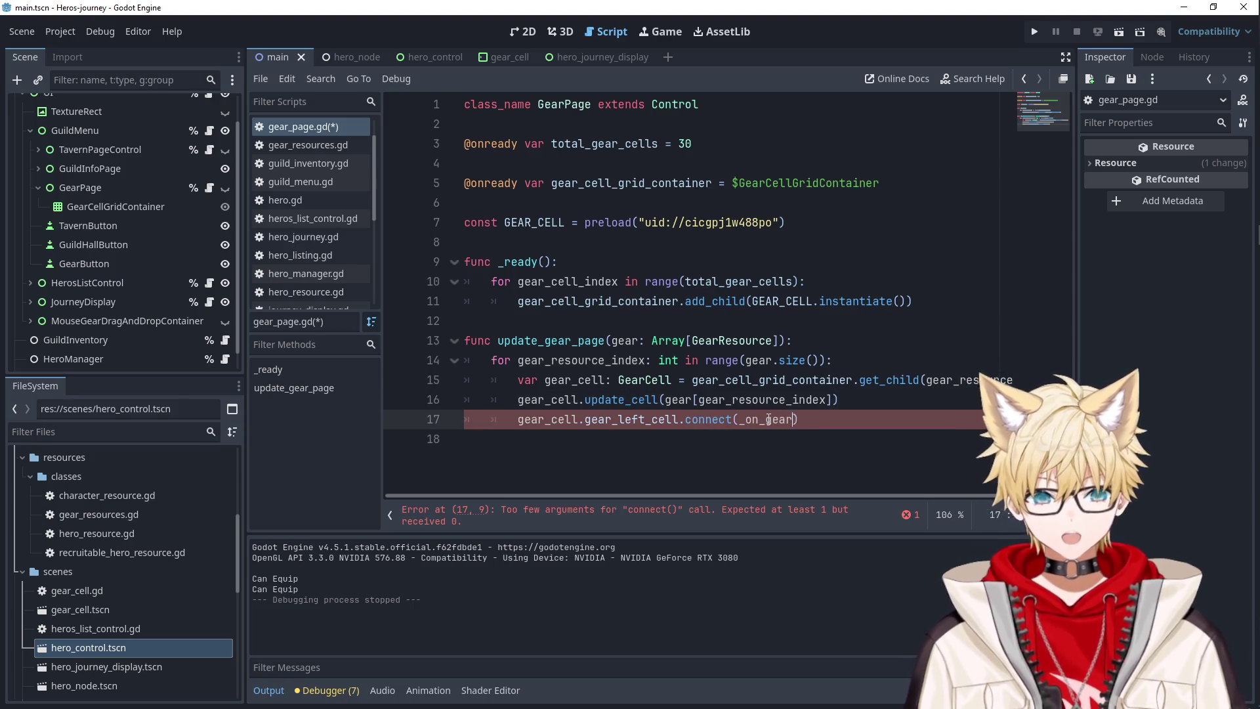
type("t_cell")
double_click(850, 419)
left_click(858, 418)
type(".bind")
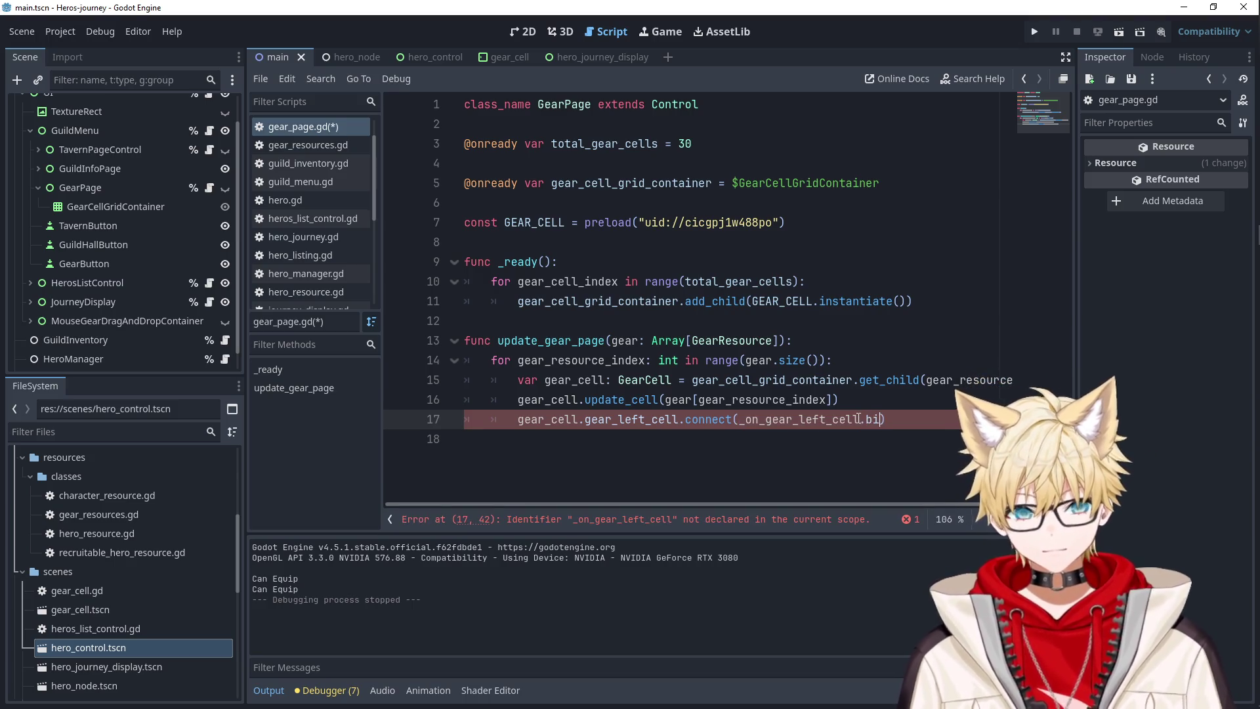
type("(")
double_click(761, 399)
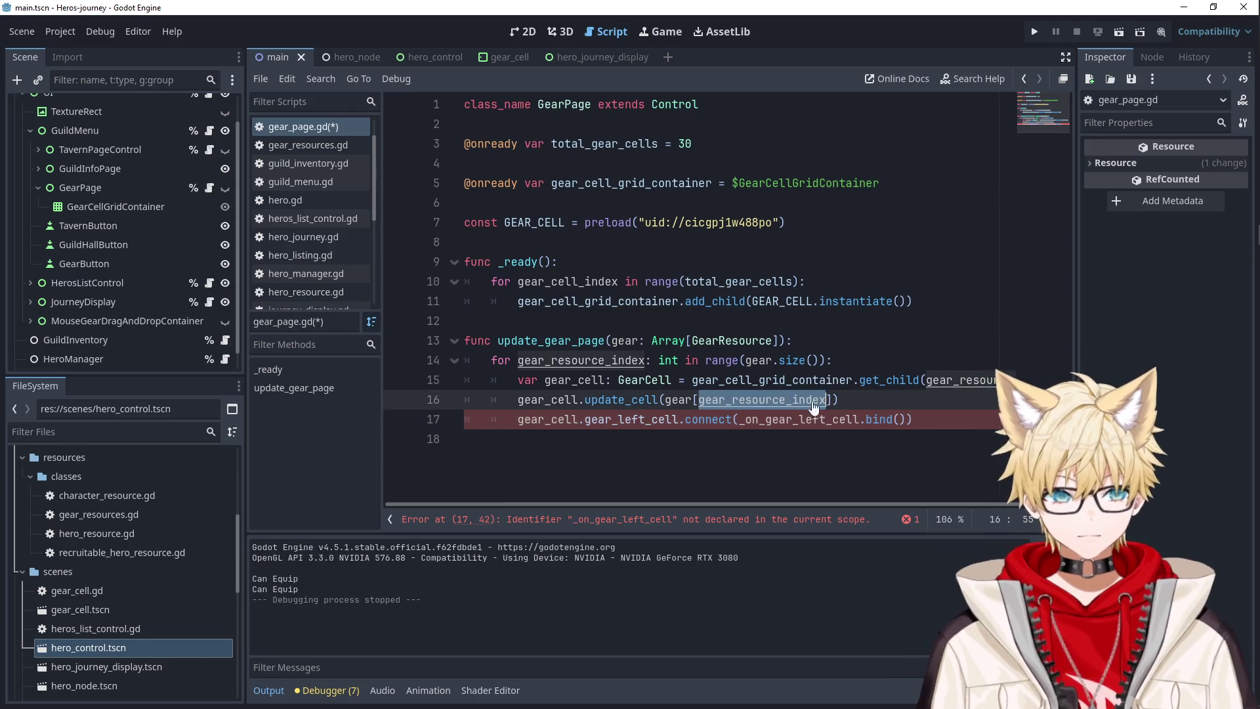
key("ctrl+c")
left_click(900, 419)
key("ctrl+v")
Step: Add a func _on_gear_left_cell() handler below the loop that calls on_gear_left_cell.emit
left_click(1001, 439)
left_click_drag(988, 505, 1027, 506)
key("Return")
key("Up")
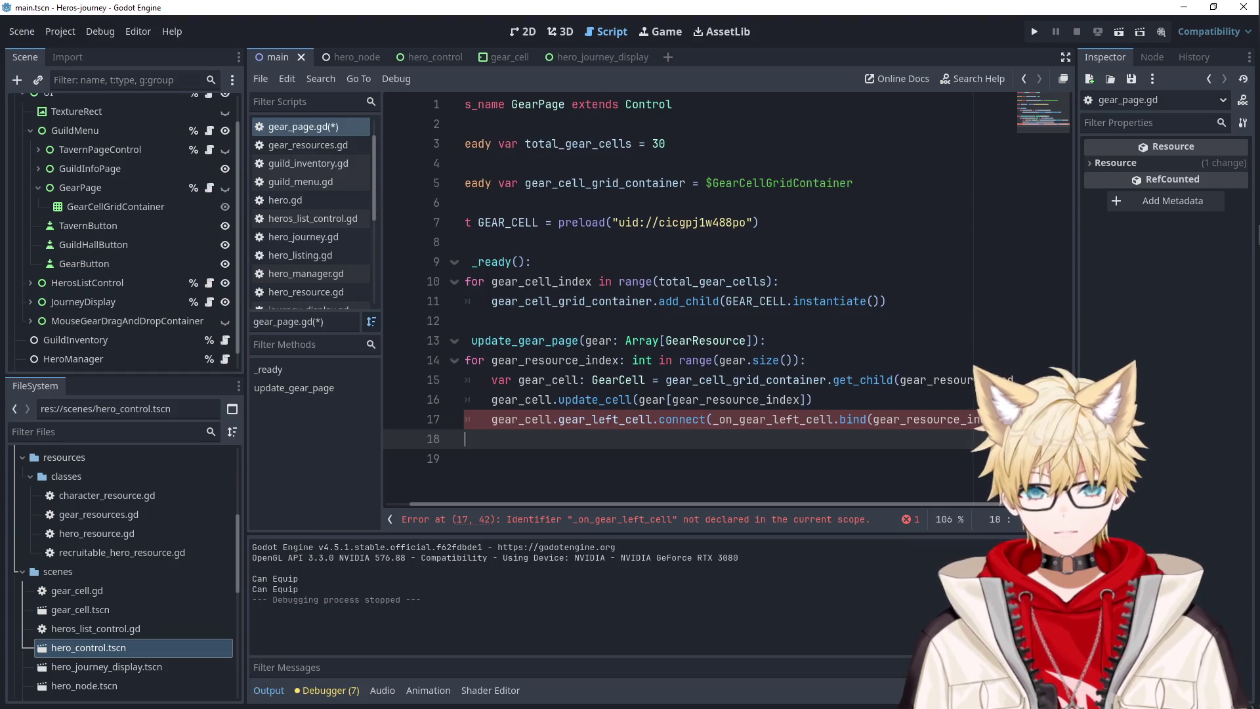
key("Return")
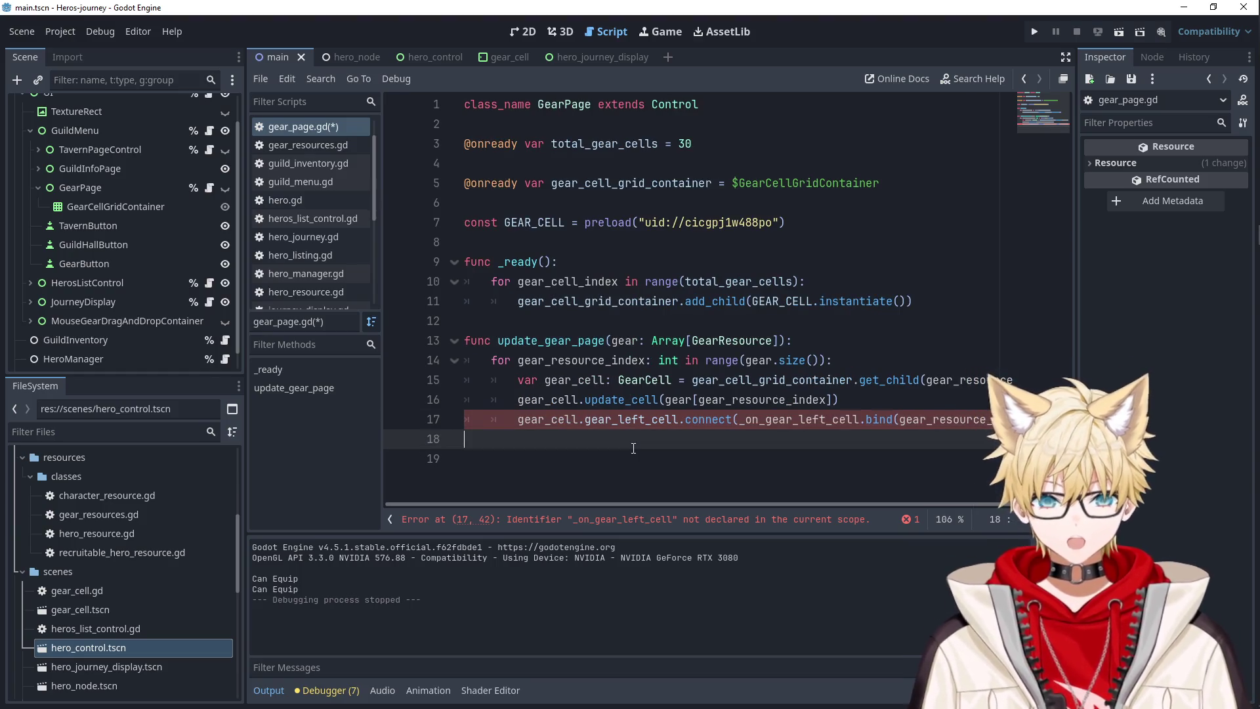
type("func _on_gear_left_cell():")
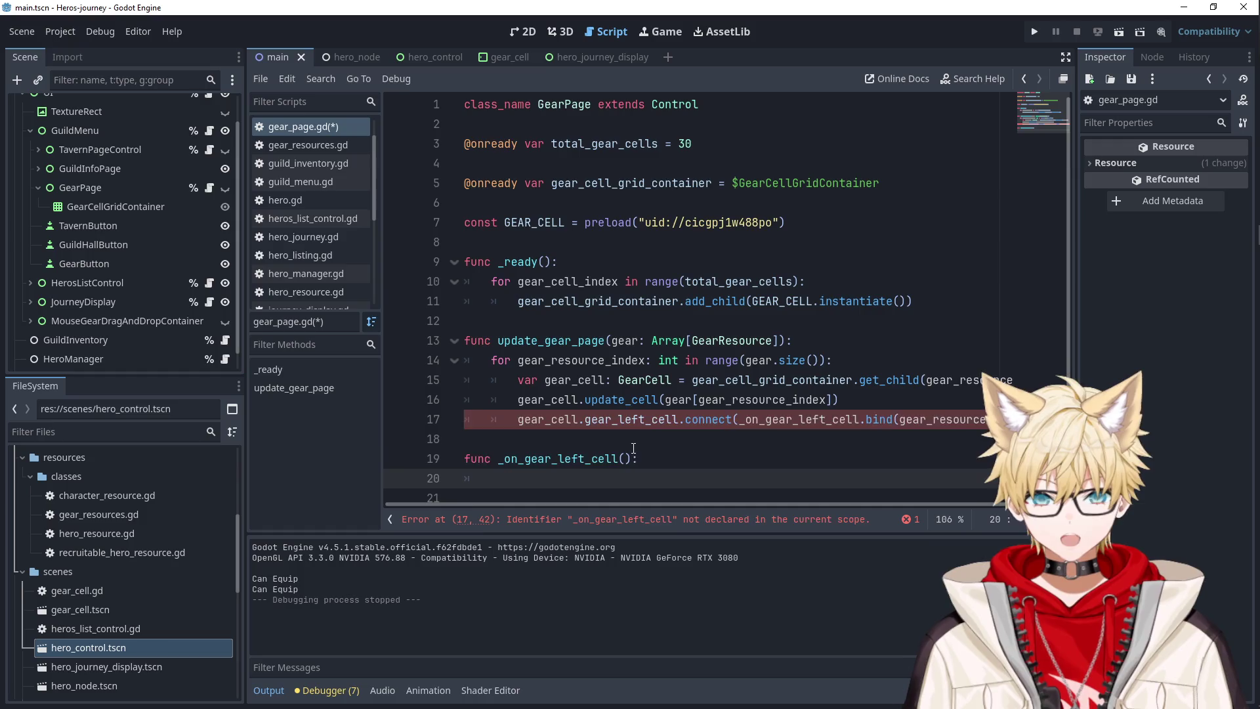
key("Return")
type("on_")
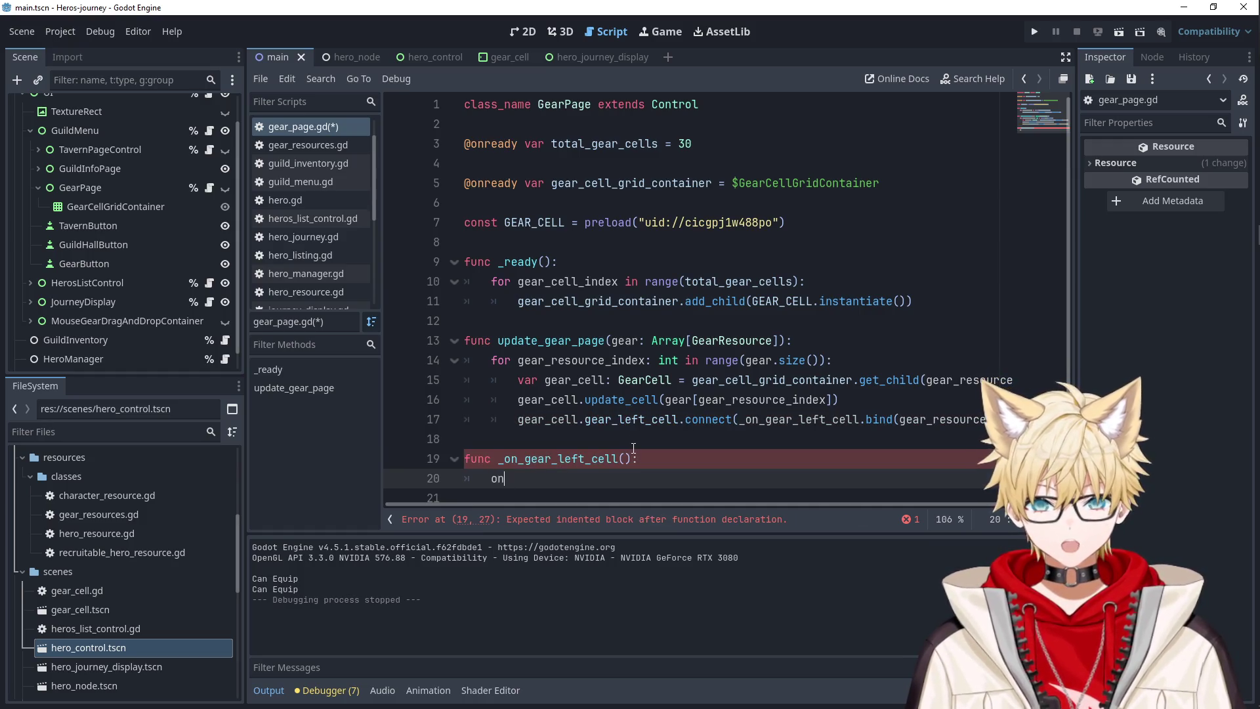
type("gear_left_cell")
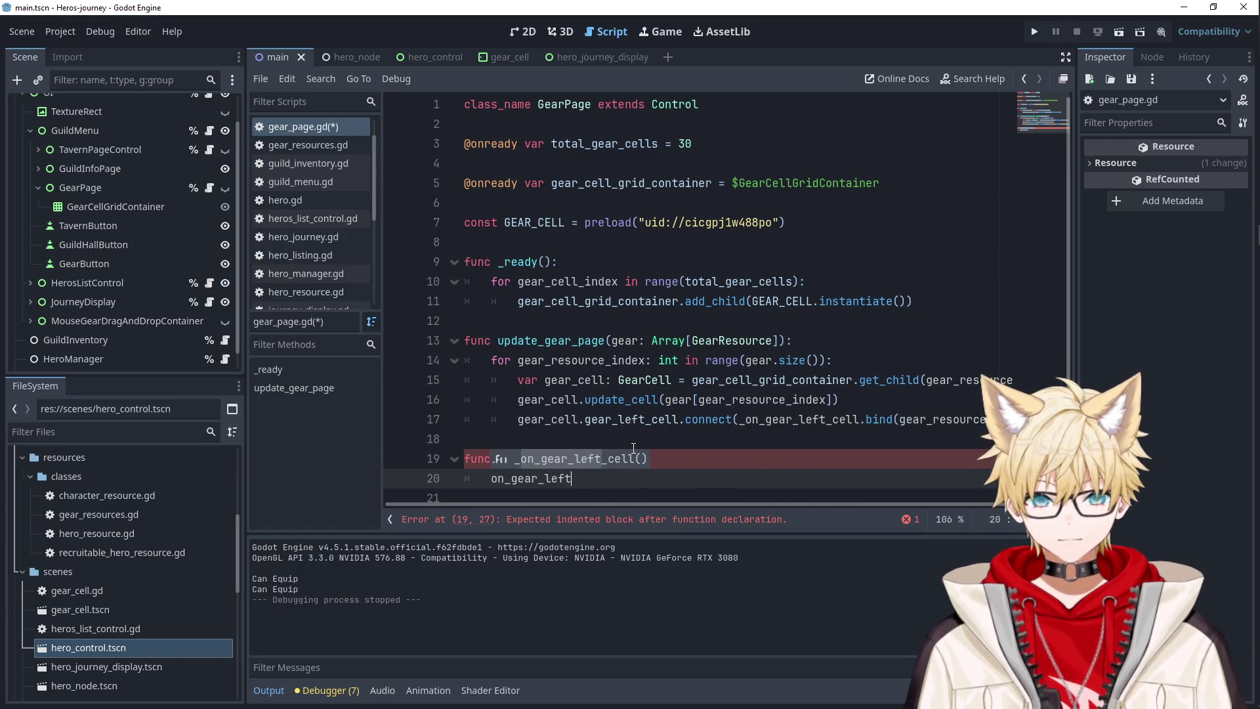
type(".emit(")
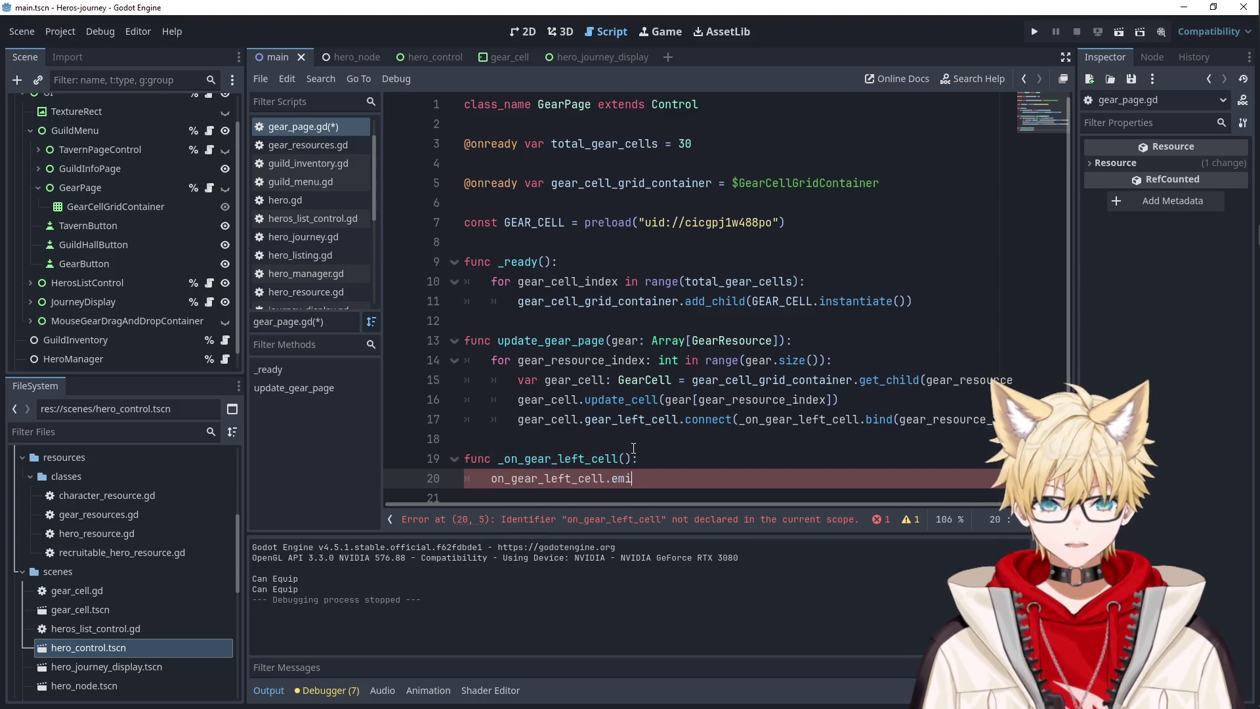
Step: Give the handler a gear_resource_index: int parameter and pass it to emit()
key("Up")
key("Up")
key("Up")
key("Down")
key("ctrl+shift+Right")
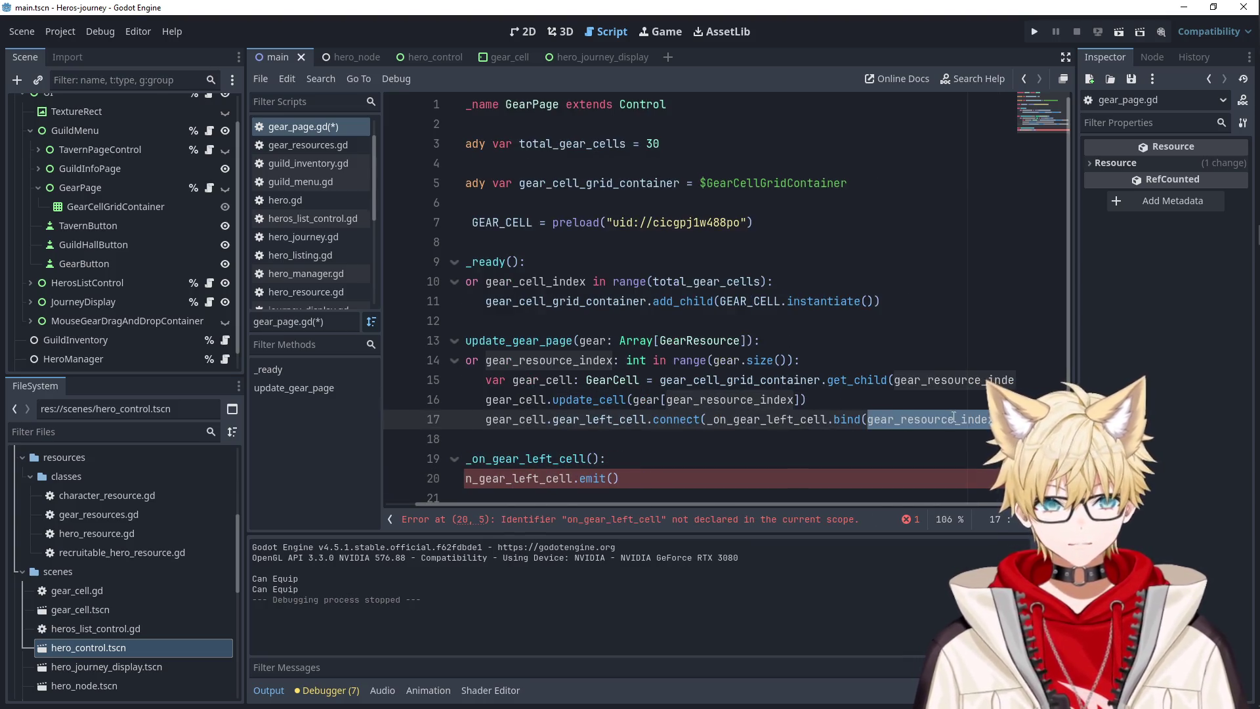
key("ctrl+c")
left_click(595, 459)
key("ctrl+v")
type(": int")
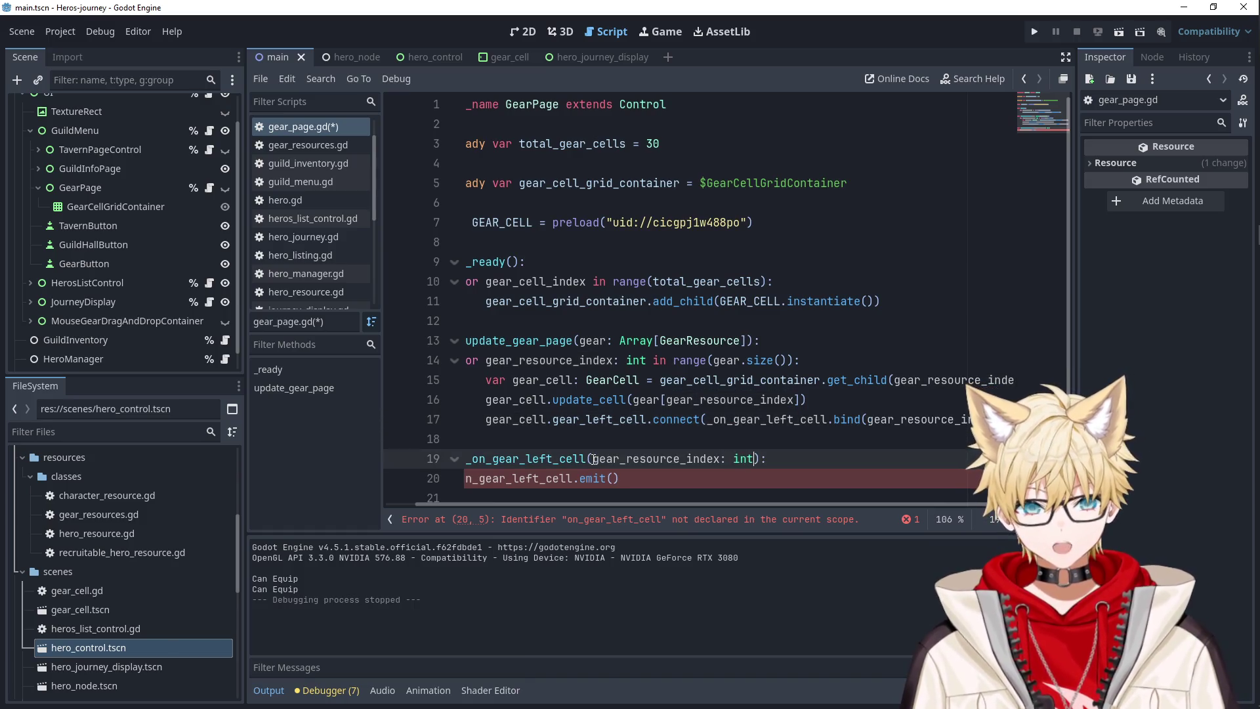
double_click(657, 459)
key("ctrl+c")
left_click(614, 478)
key("ctrl+v")
Step: Declare signal on_gear_left_cell below the GEAR_CELL constant
double_click(570, 478)
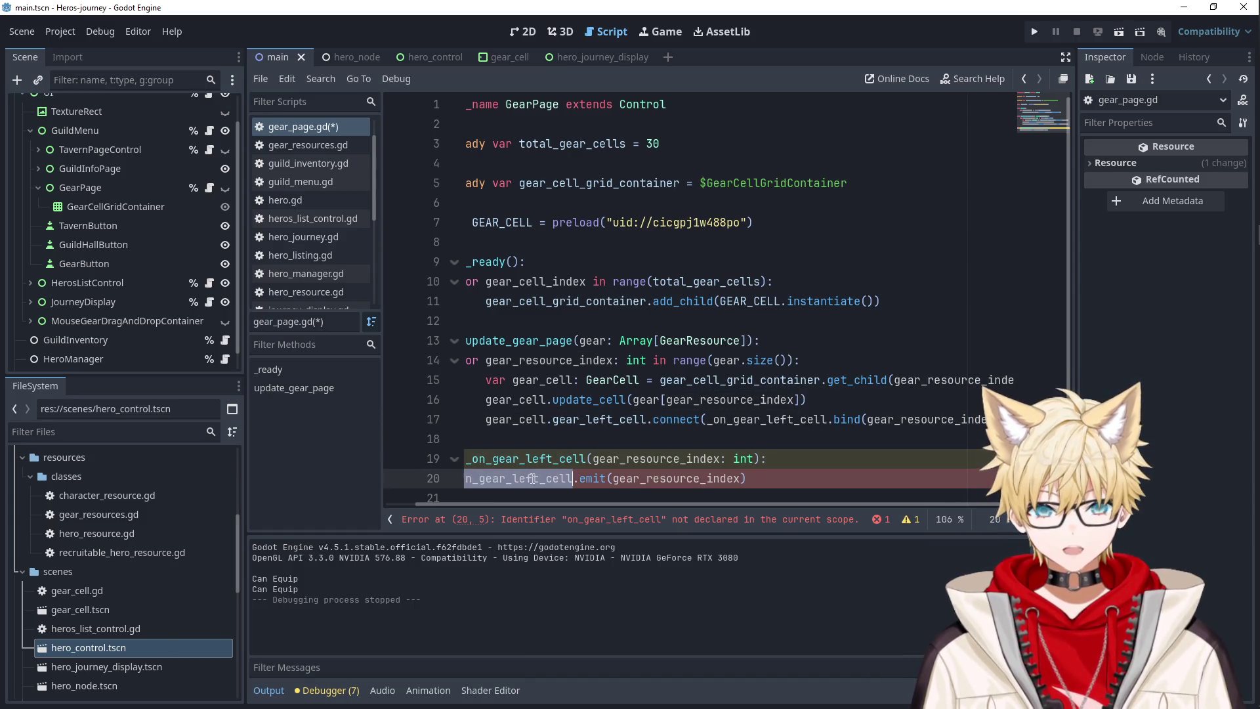
key("ctrl+c")
left_click(573, 440)
left_click(499, 242)
key("Return")
key("Return")
key("Up")
key("ctrl+v")
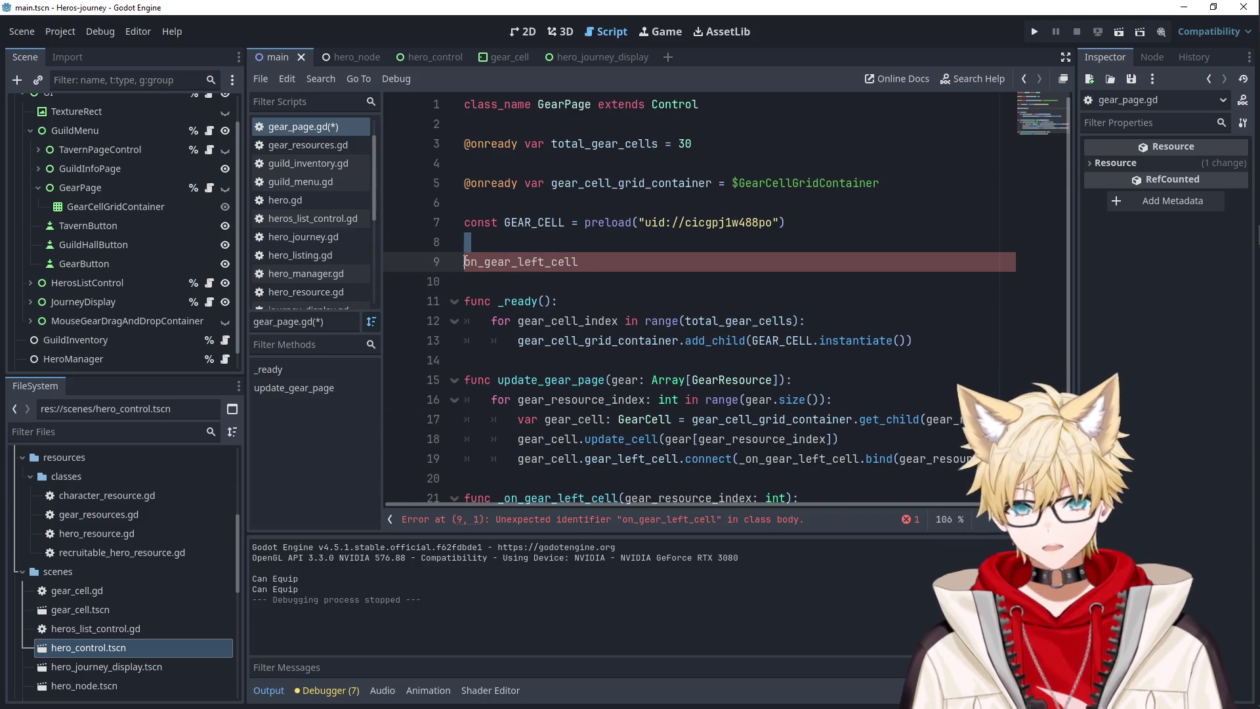
left_click(466, 261)
type("signal")
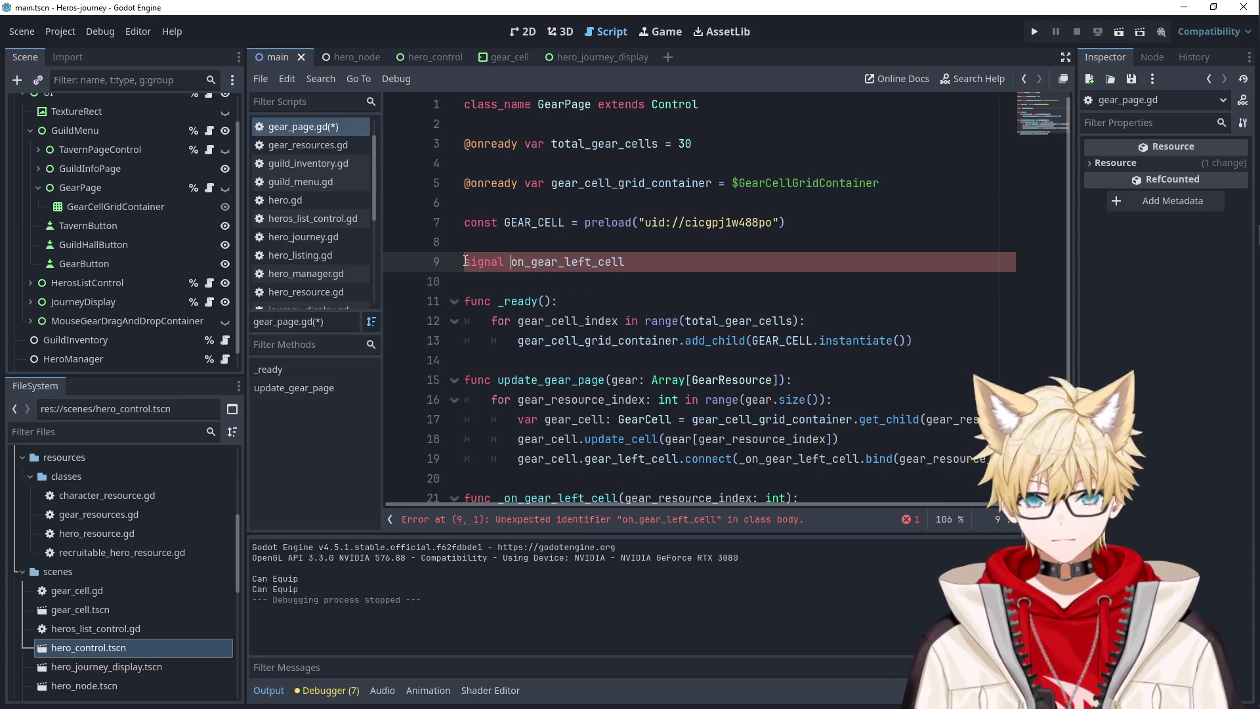
left_click(571, 320)
double_click(567, 261)
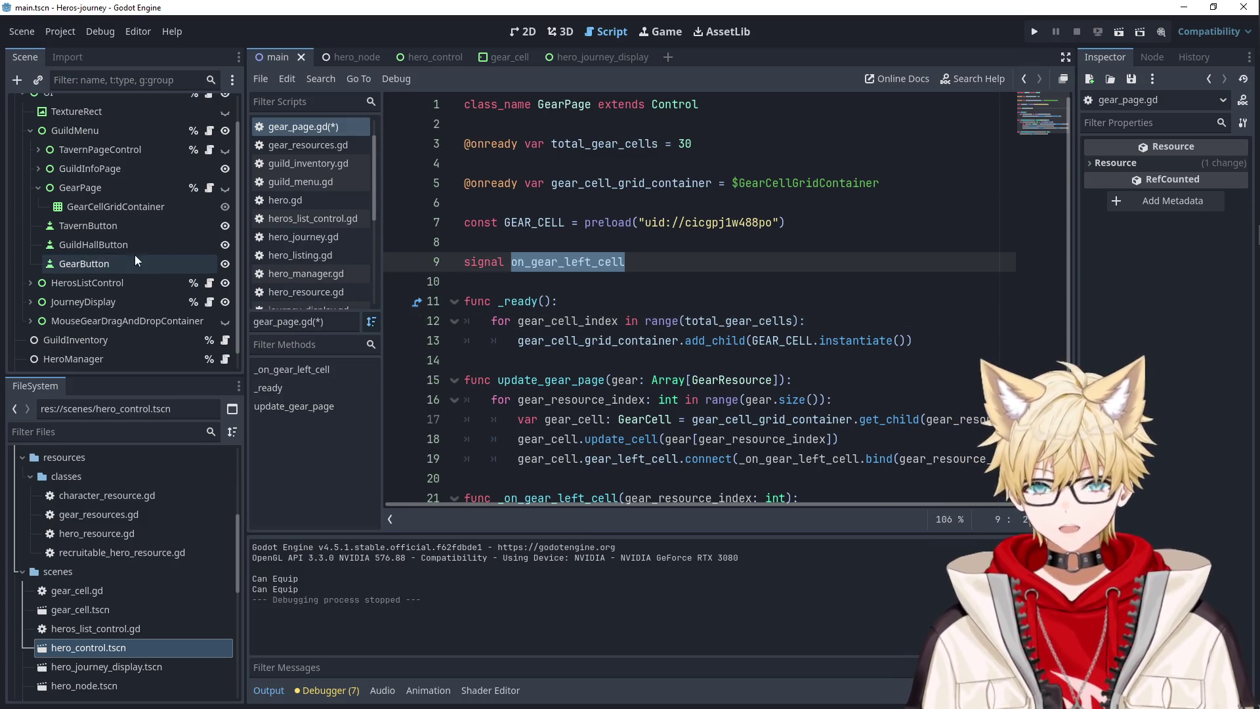
scroll(135, 262, "down", 1)
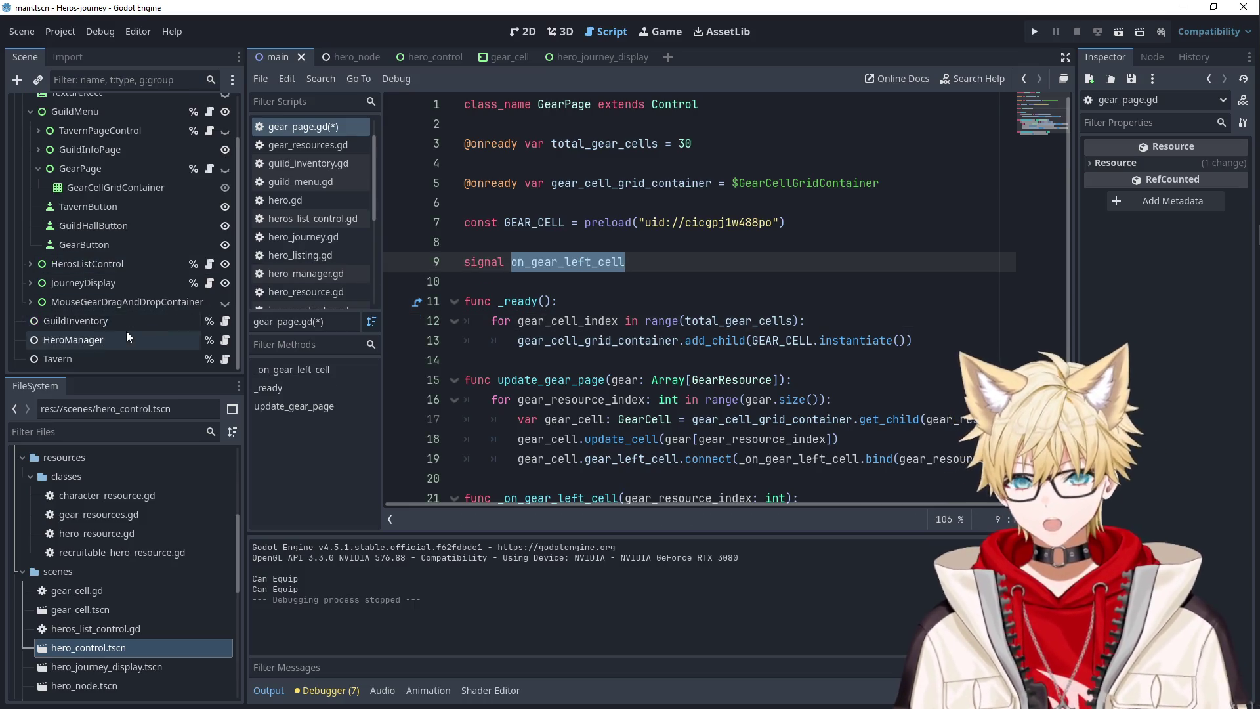
left_click(224, 327)
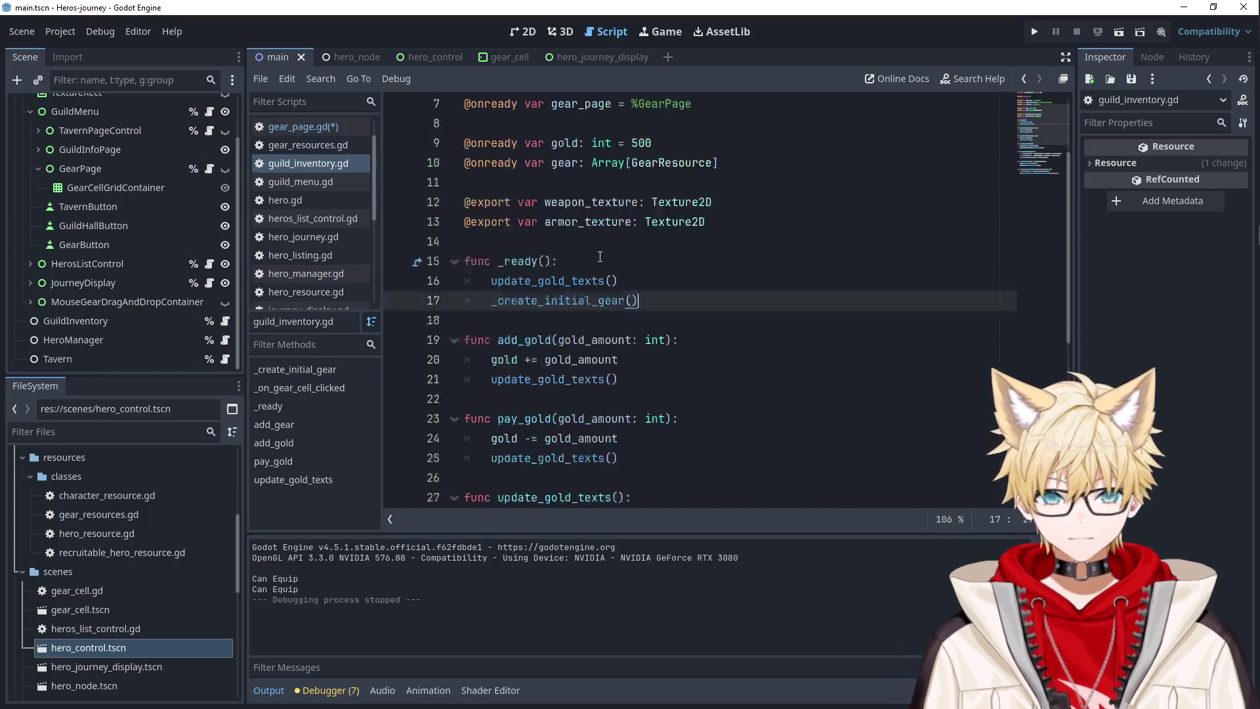
Step: In _ready, add gear_page.on_gear_left_cell.connect(_on_gear_left_cell), undoing an accidental line duplication
scroll(600, 256, "up", 2)
scroll(199, 252, "up", 1)
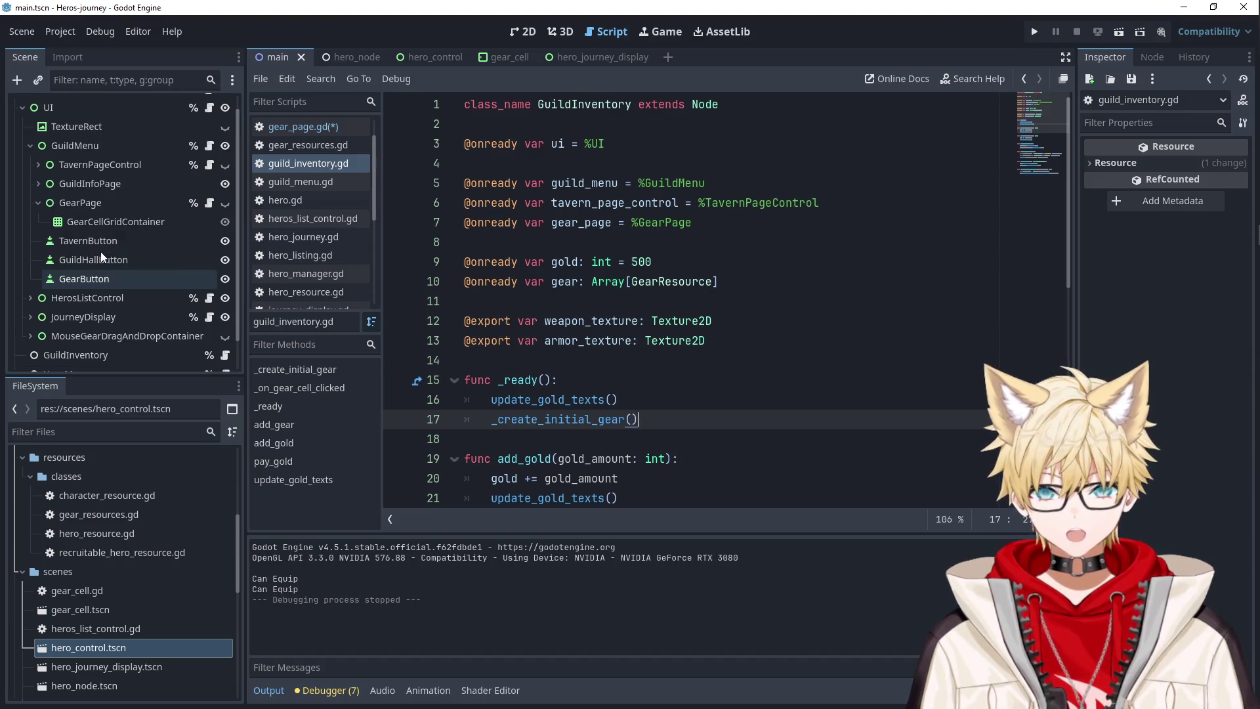
double_click(573, 223)
left_click(651, 419)
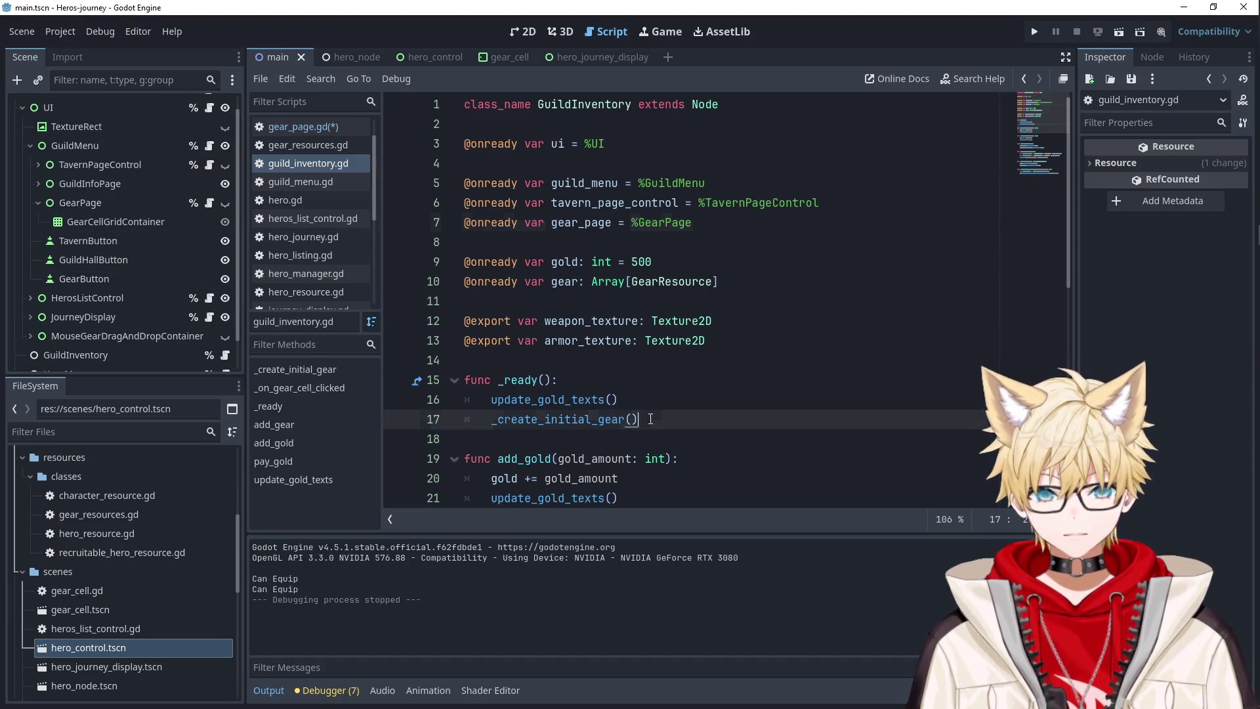
key("Return")
type("gear")
key("Down")
key("Return")
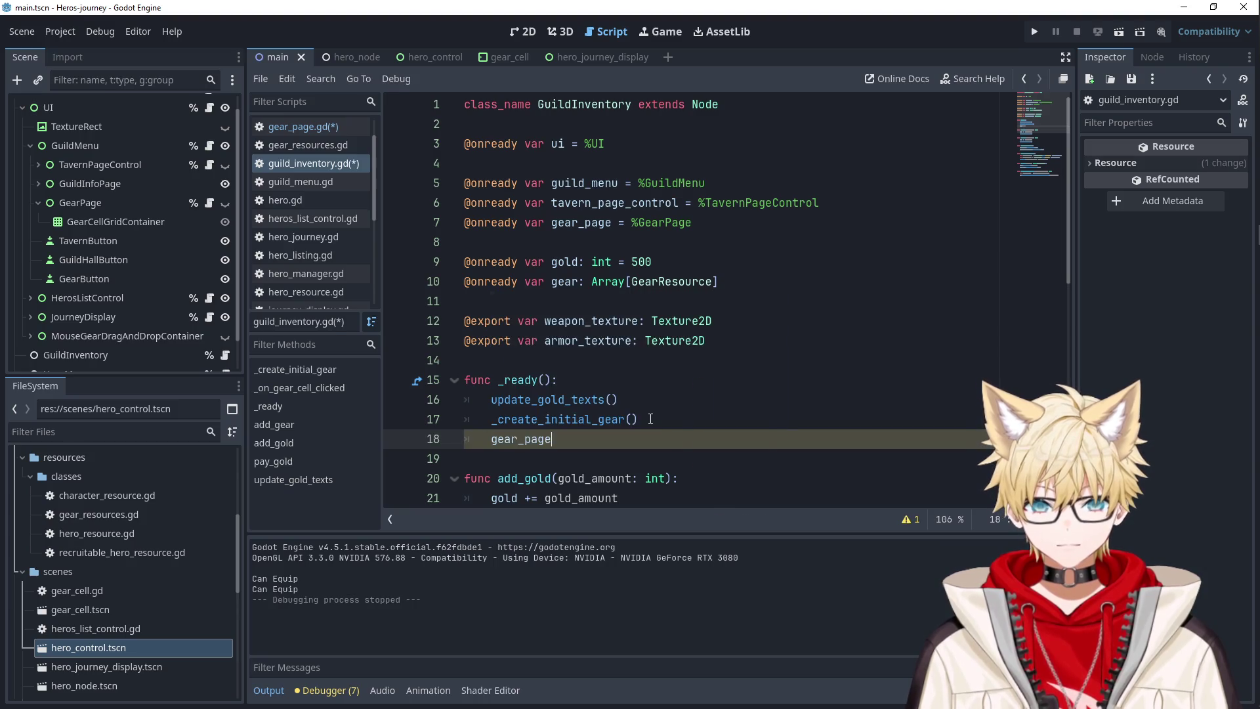
key("ctrl+shift+d")
key("ctrl+shift+d")
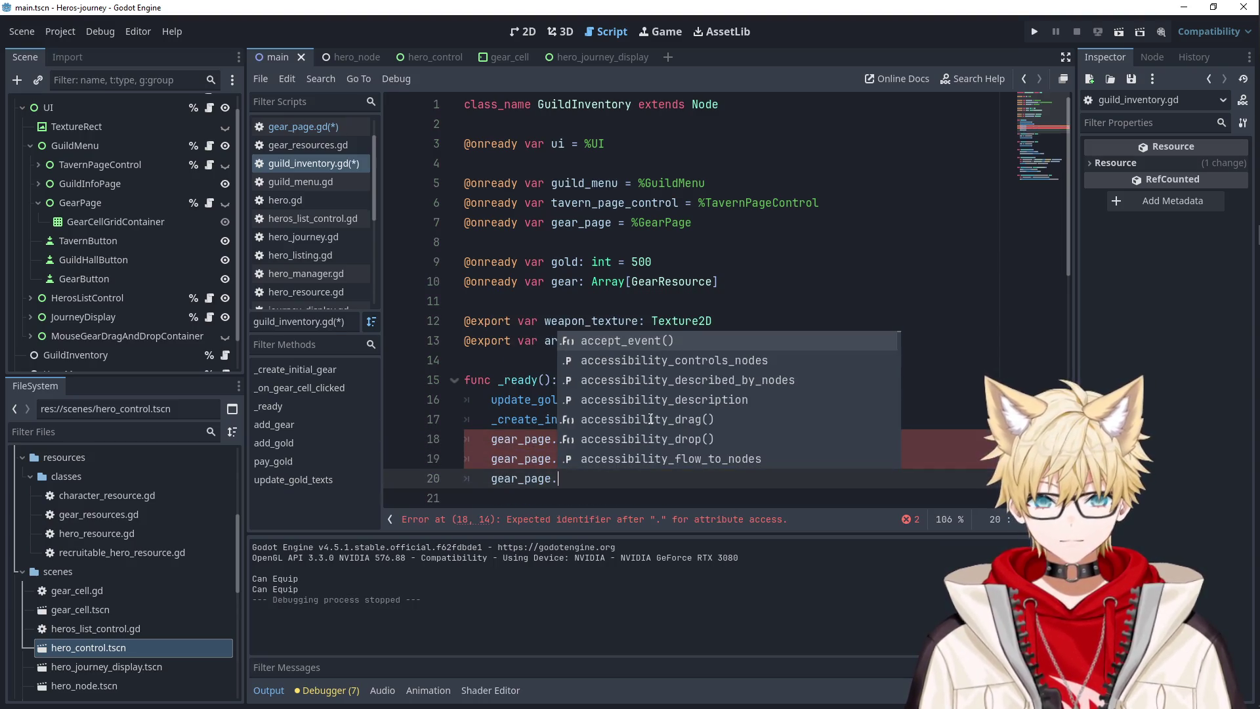
key("Escape")
key("ctrl+z")
key("ctrl+z")
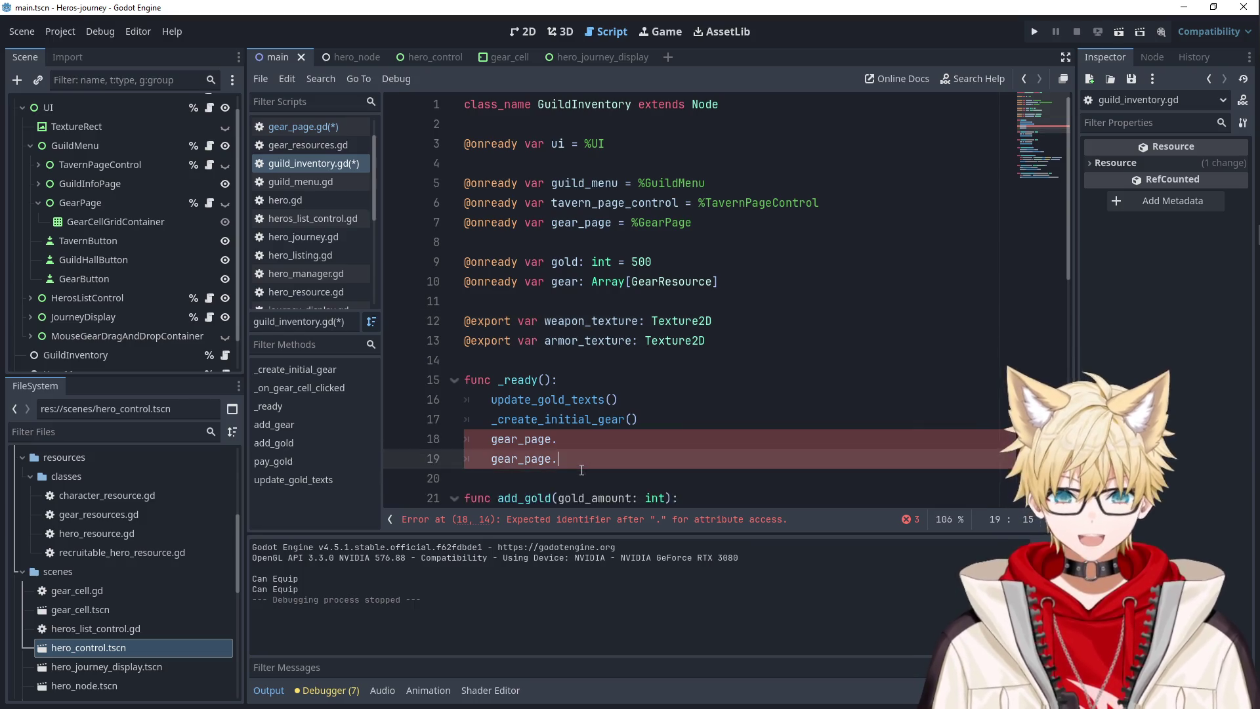
type("n")
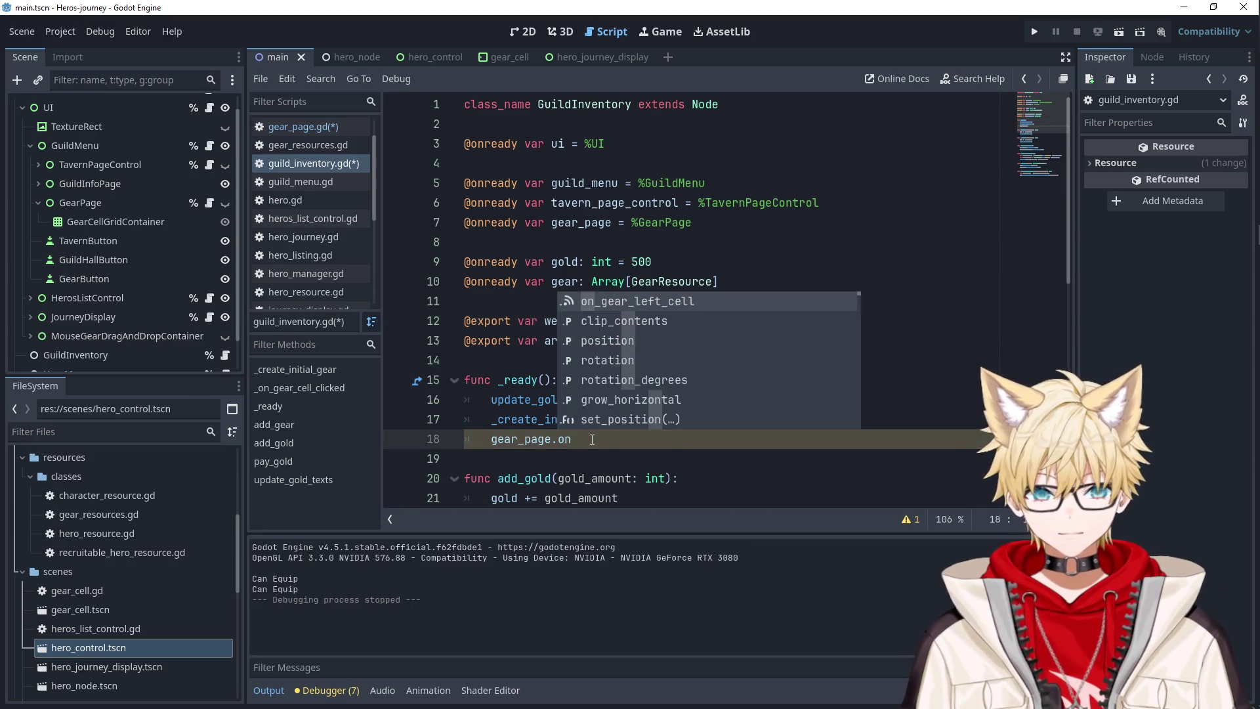
key("Return")
type(".co")
type("nnect(_on")
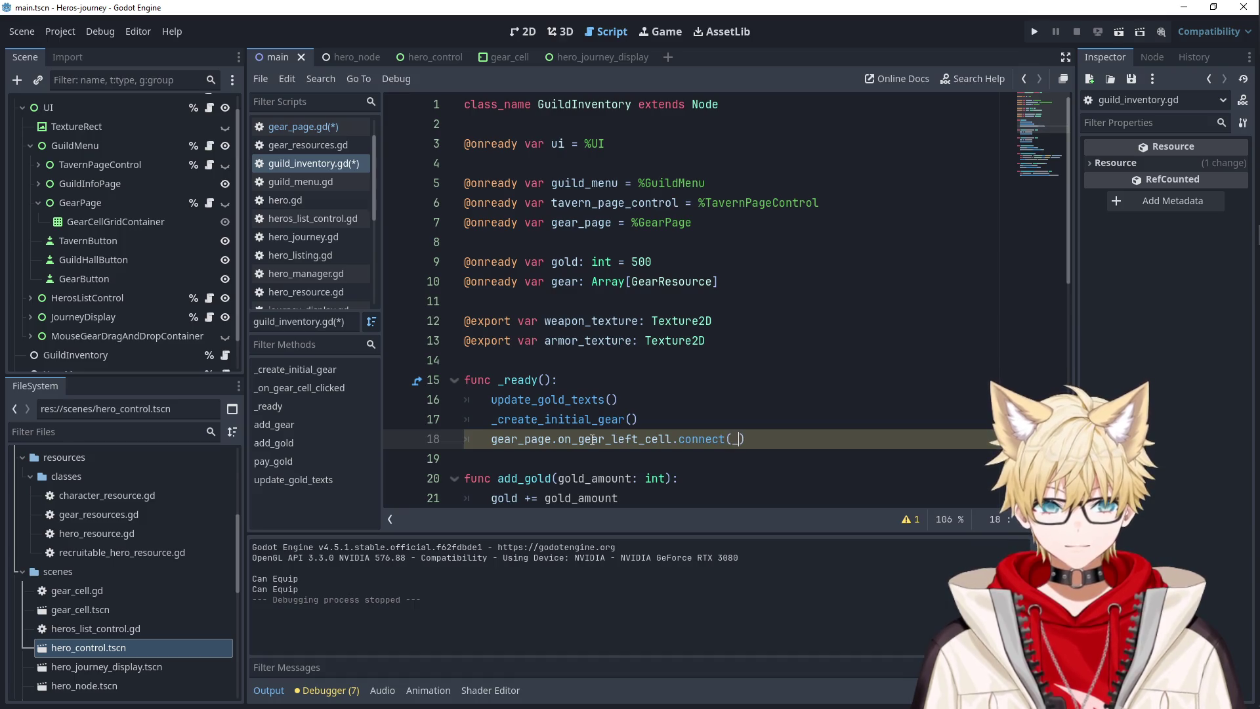
type("_gear_left_cell")
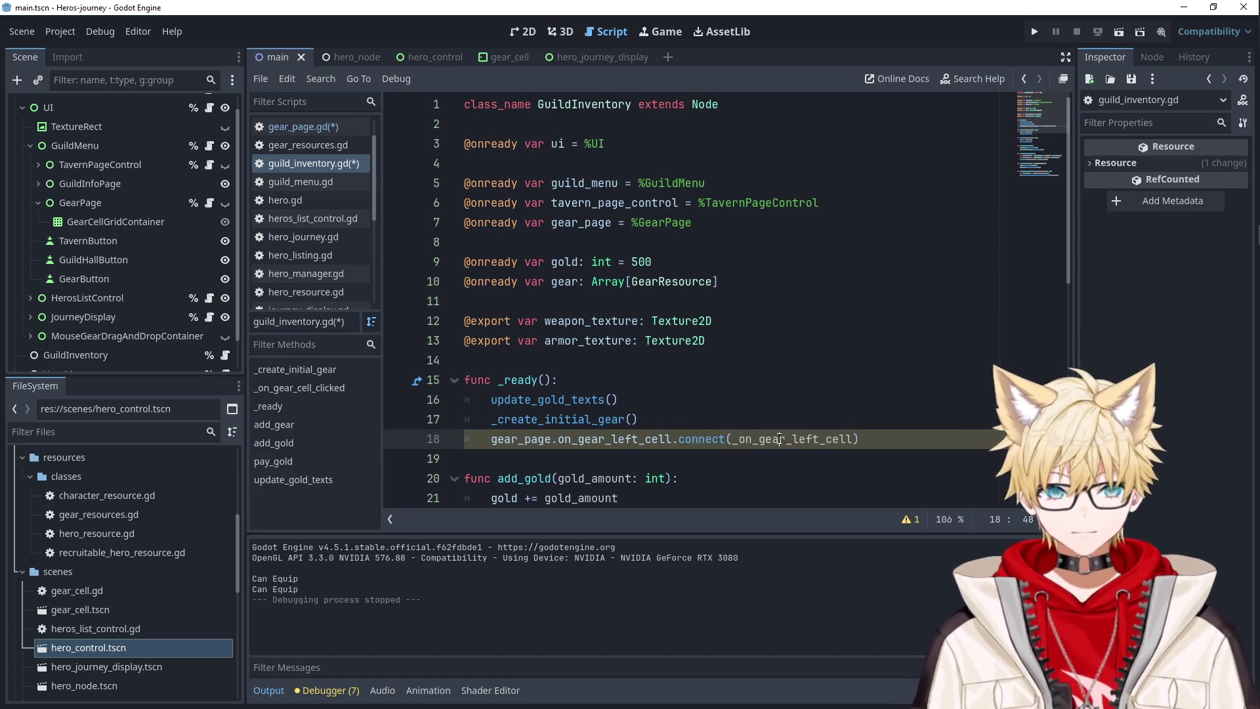
double_click(779, 439)
Step: Delete the old _on_gear_cell_clicked function from the end of the script
scroll(656, 453, "down", 8)
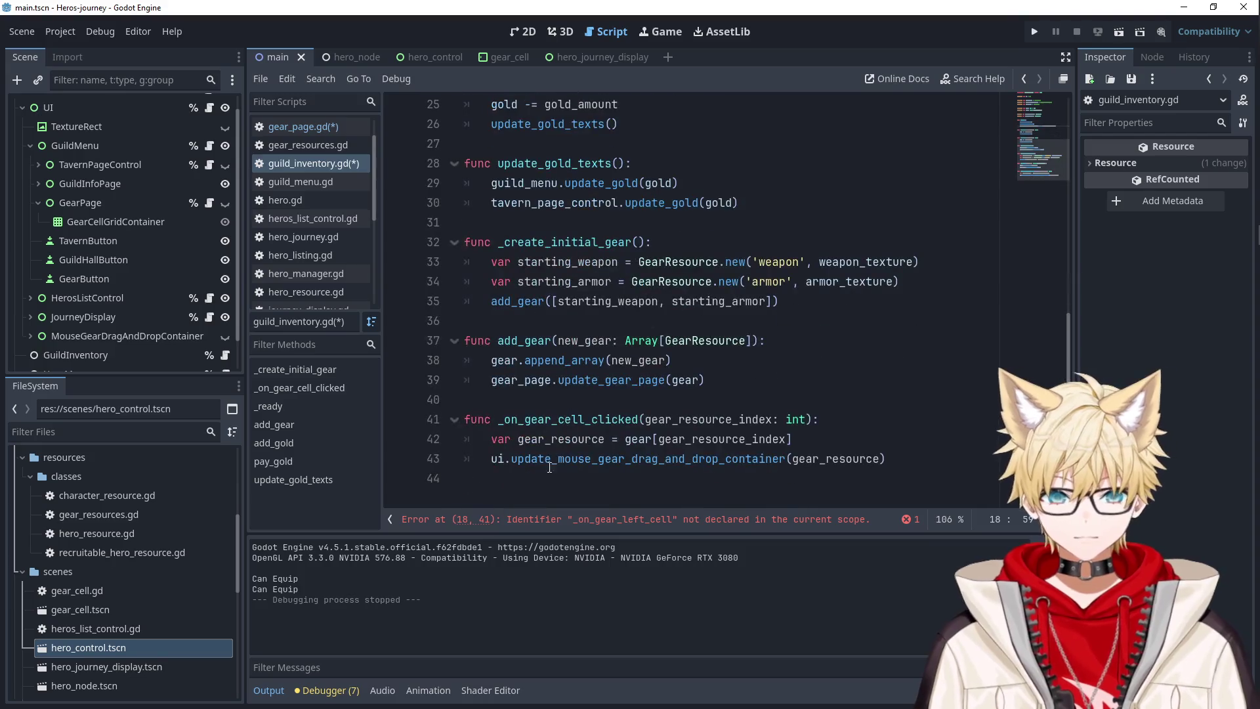
left_click(555, 474)
mouse_move(915, 457)
left_mouse_down()
mouse_move(407, 400)
mouse_move(406, 414)
left_mouse_up()
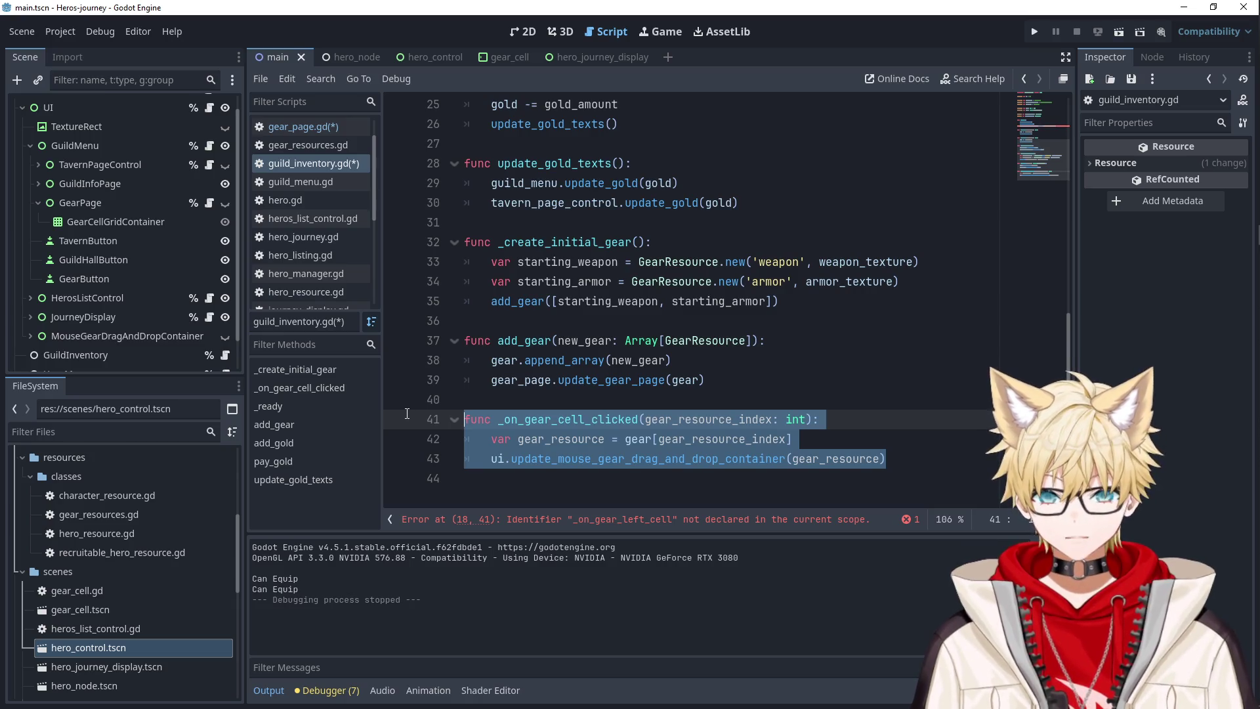
key("Delete")
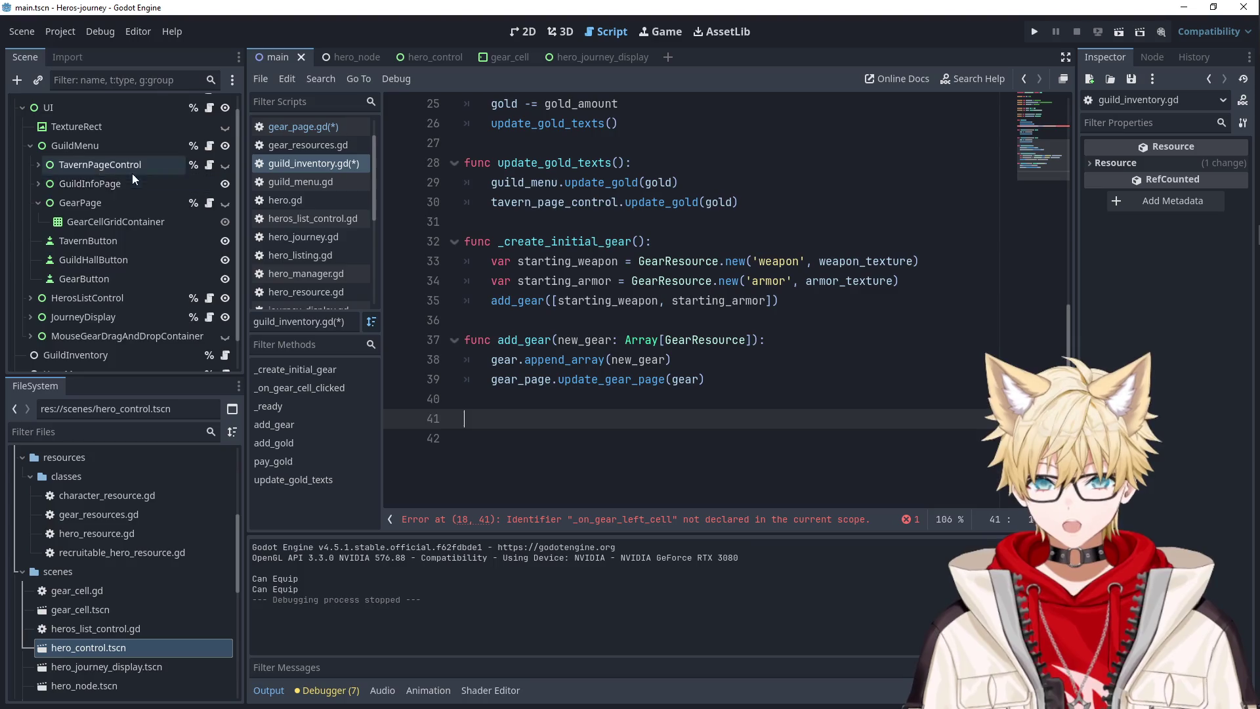
Step: Remove the MouseGearDragAndDropContainer node from the scene and clear the leftover empty line
scroll(117, 290, "down", 2)
left_click(88, 302)
key("Delete")
left_click(568, 369)
left_click(508, 439)
key("BackSpace")
key("BackSpace")
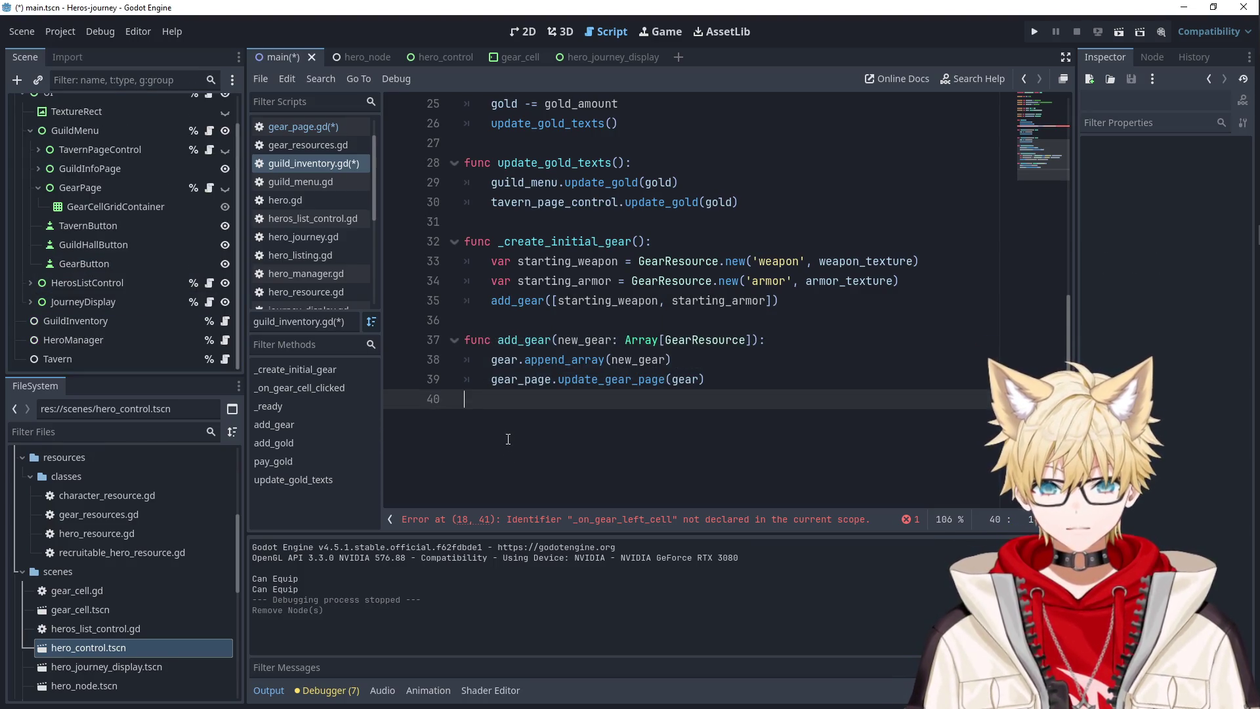
Step: Write the handler signature func _on_gear_left_cell(gear_cell_index: int):
key("Return")
type("func _on_gear_left_cell(")
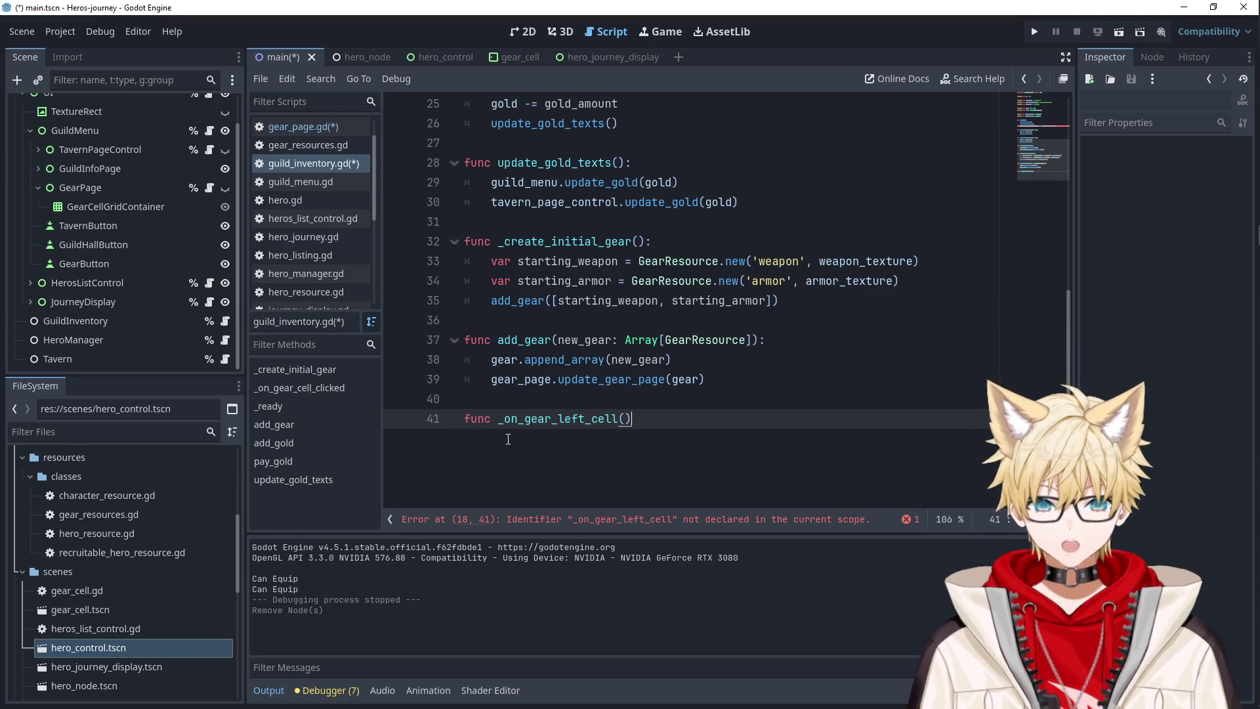
scroll(508, 439, "up", 1)
key("Left")
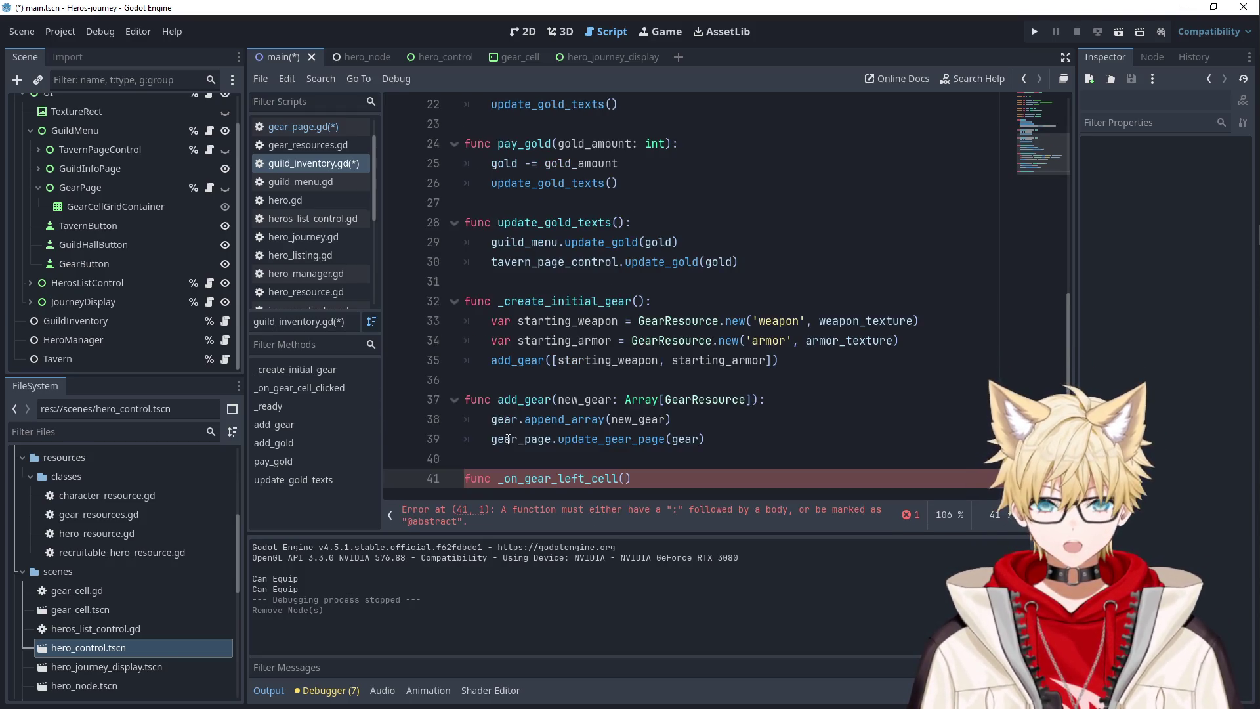
type("ear_cell_index: i")
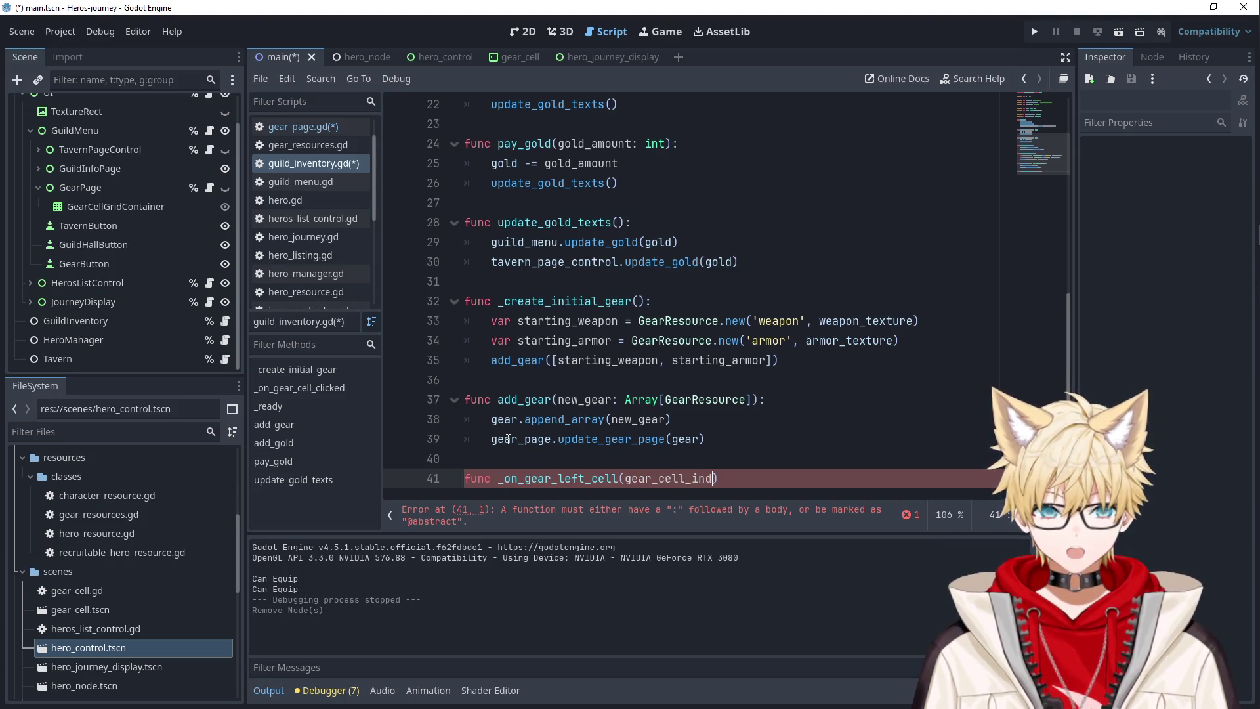
type("nt)")
type(":")
key("Return")
Step: Fill the handler with gear.remove_at(gear_cell_index) and gear_page.update_gear_page()
type("gear.remo")
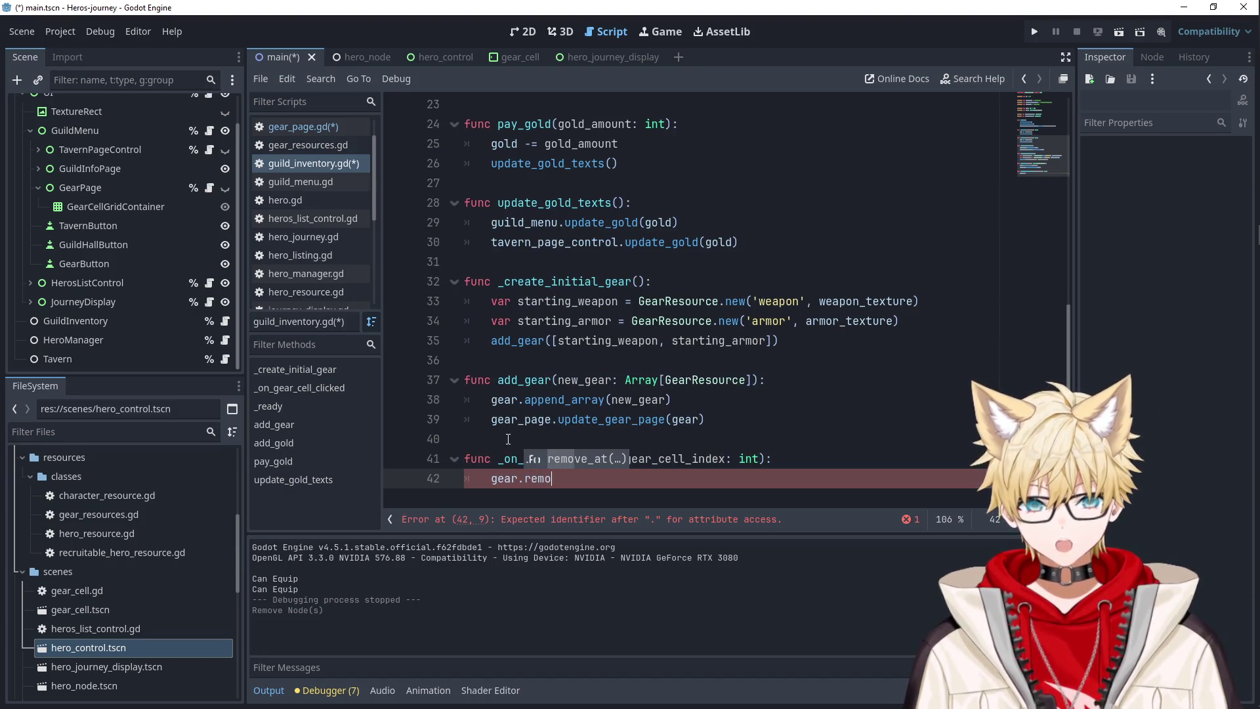
key("Return")
type("gear")
key("Down")
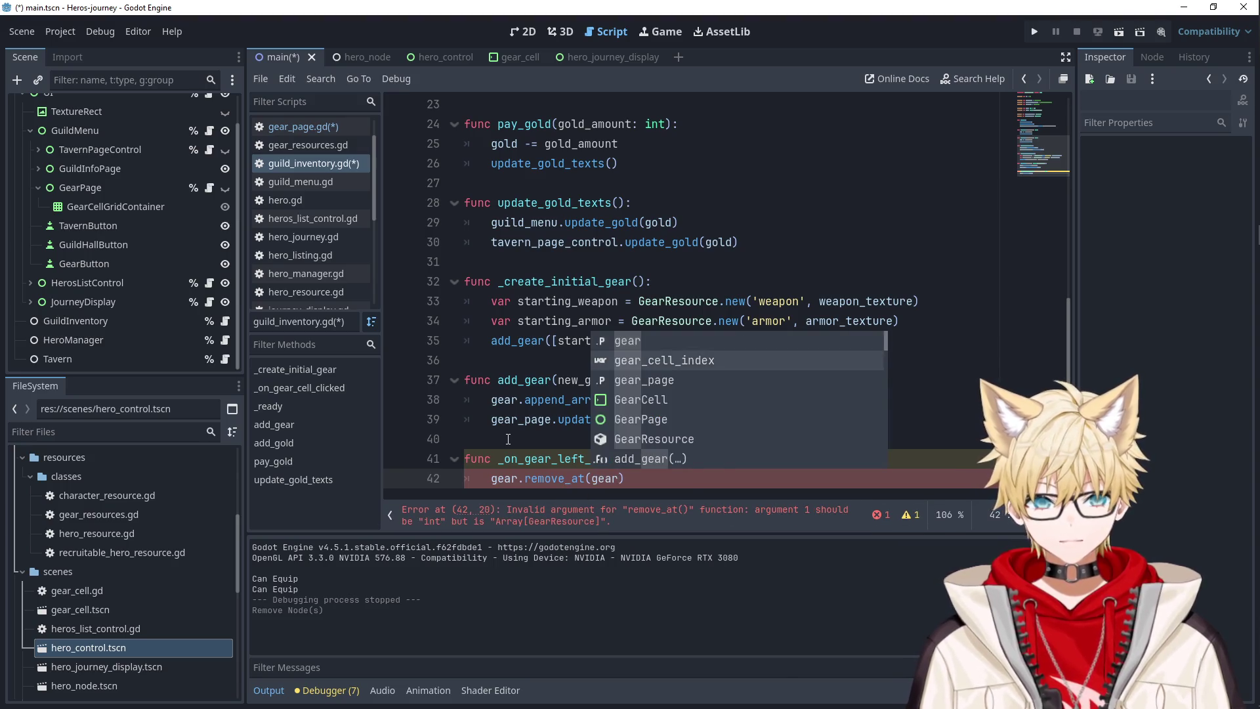
key("Return")
key("End")
key("Return")
type("gear_p")
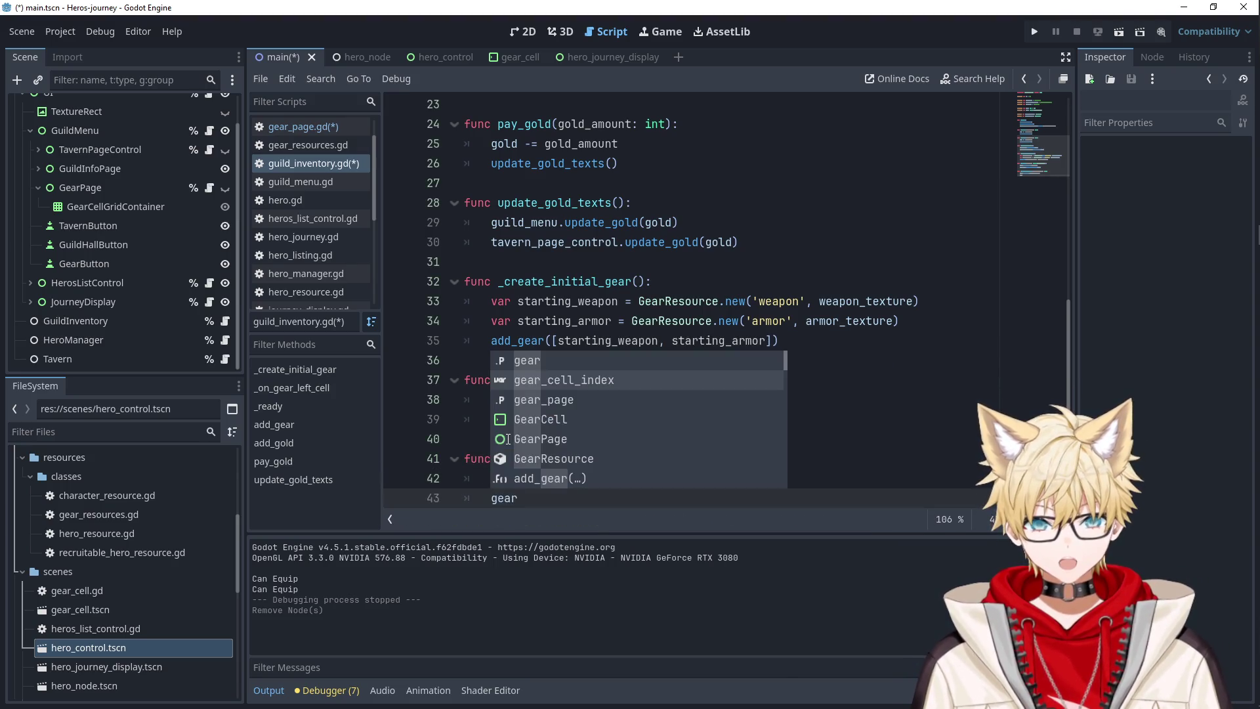
key("Return")
type(",up")
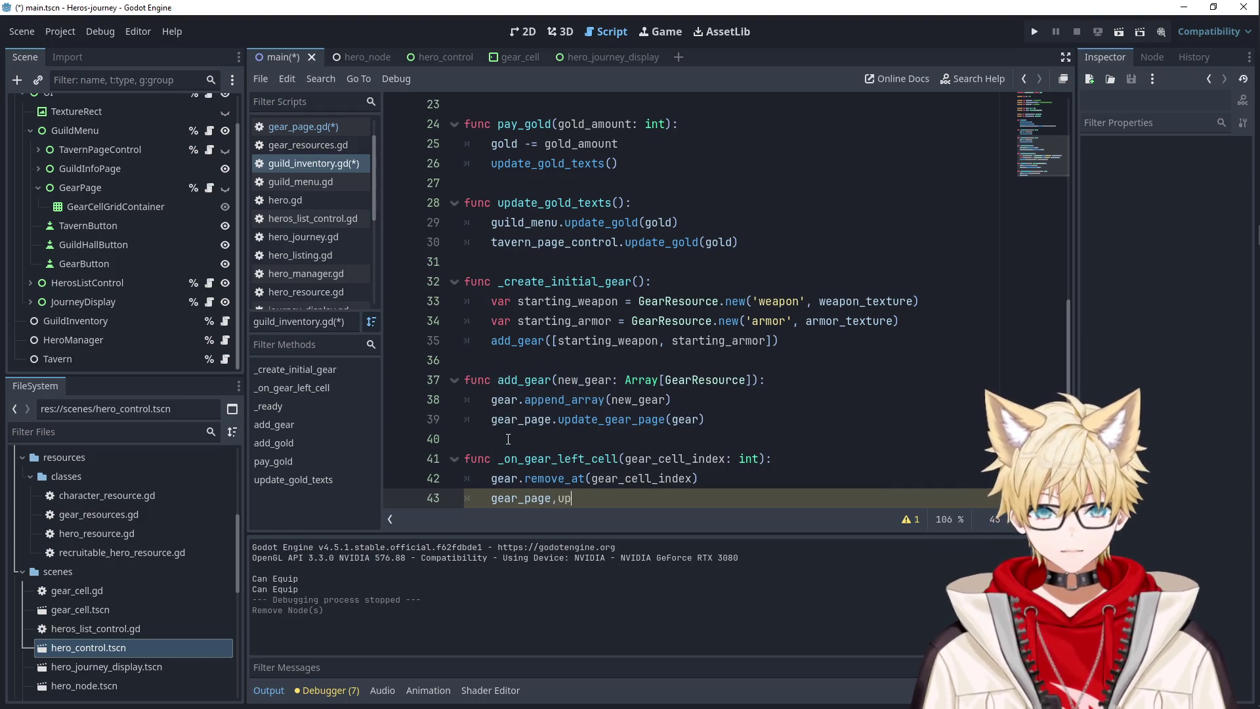
type("update")
key("Down")
key("Down")
key("Return")
Step: Save guild_inventory.gd and return to the end of the update_gear_page() line
left_click(610, 408)
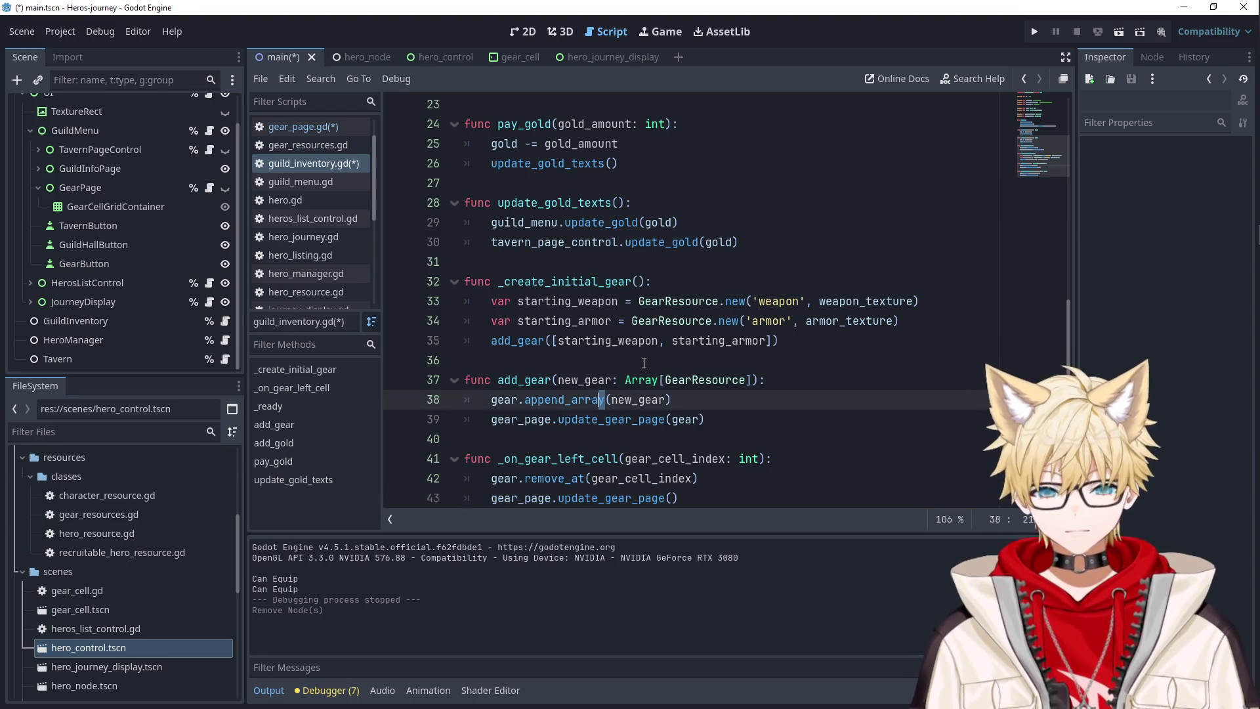
left_click(659, 340)
key("ctrl+s")
scroll(737, 460, "down", 1)
left_click(736, 460)
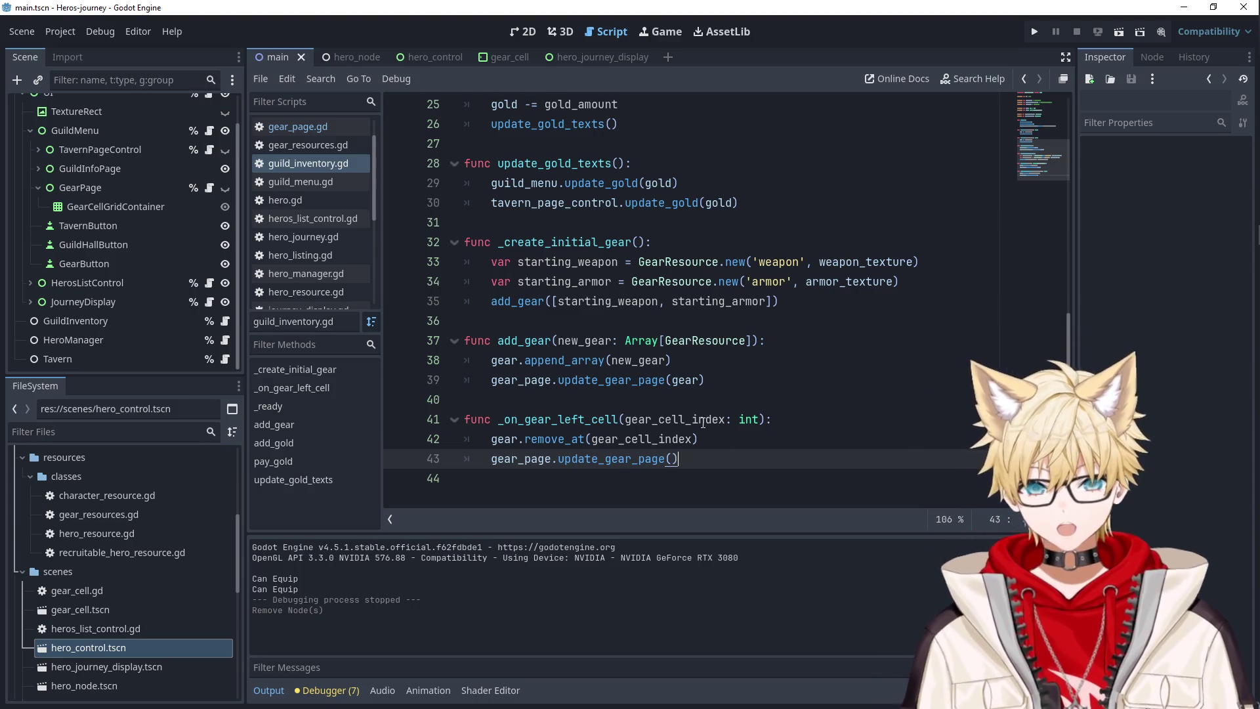
Step: Run the game, then delete _input, attempt_to_place_gear and the is_gear_dragging variable from ui.gd
left_click(1033, 33)
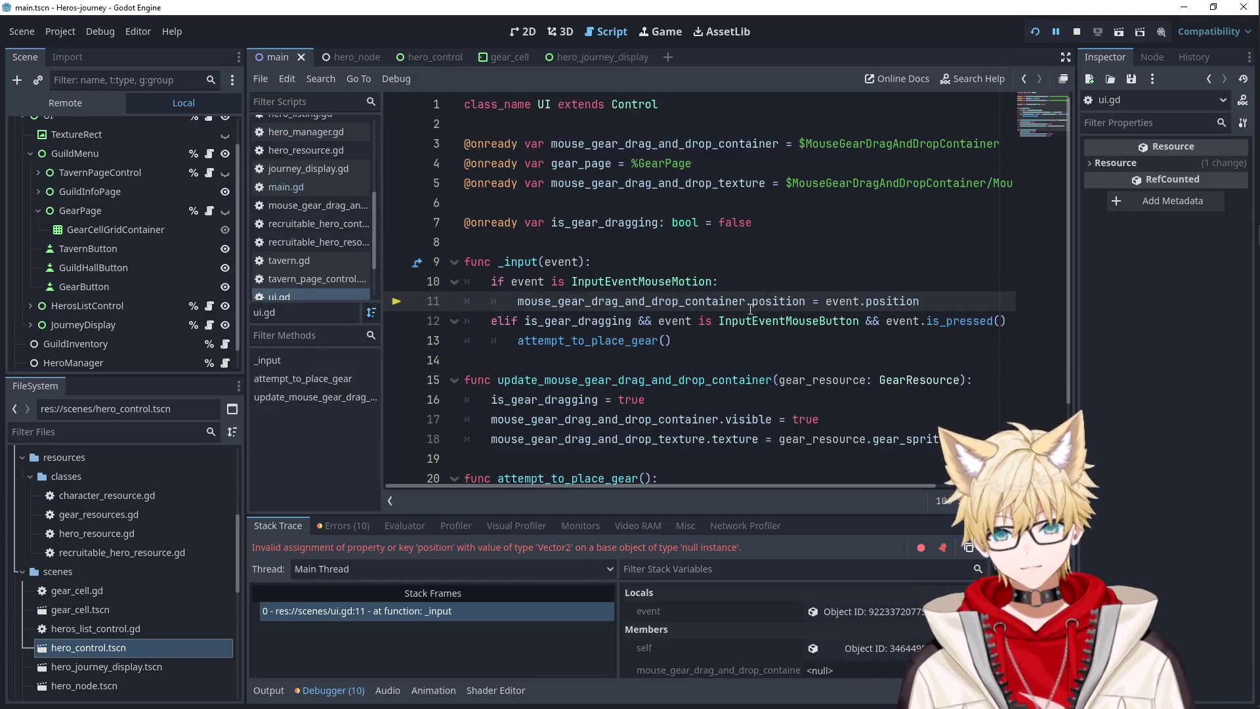
left_click_drag(920, 301, 396, 290)
left_click_drag(718, 357, 460, 282)
key("BackSpace")
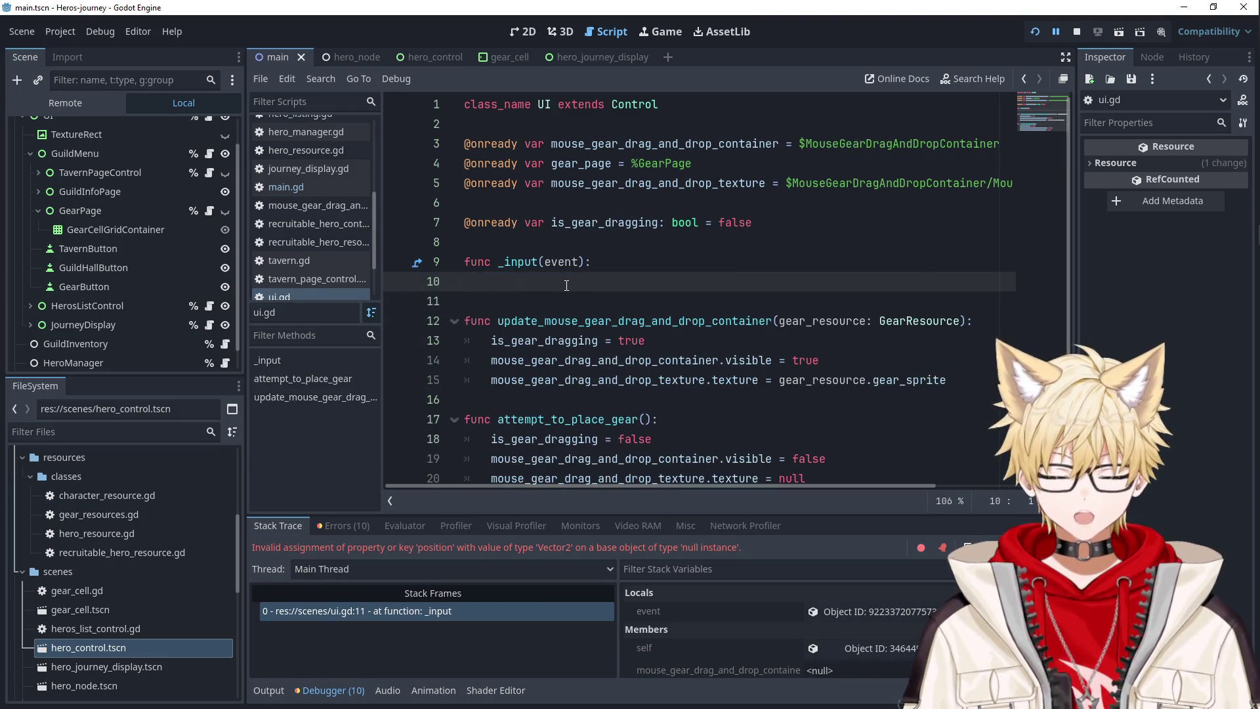
scroll(567, 285, "down", 1)
mouse_move(947, 341)
left_mouse_down()
mouse_move(459, 283)
mouse_move(373, 222)
left_mouse_up()
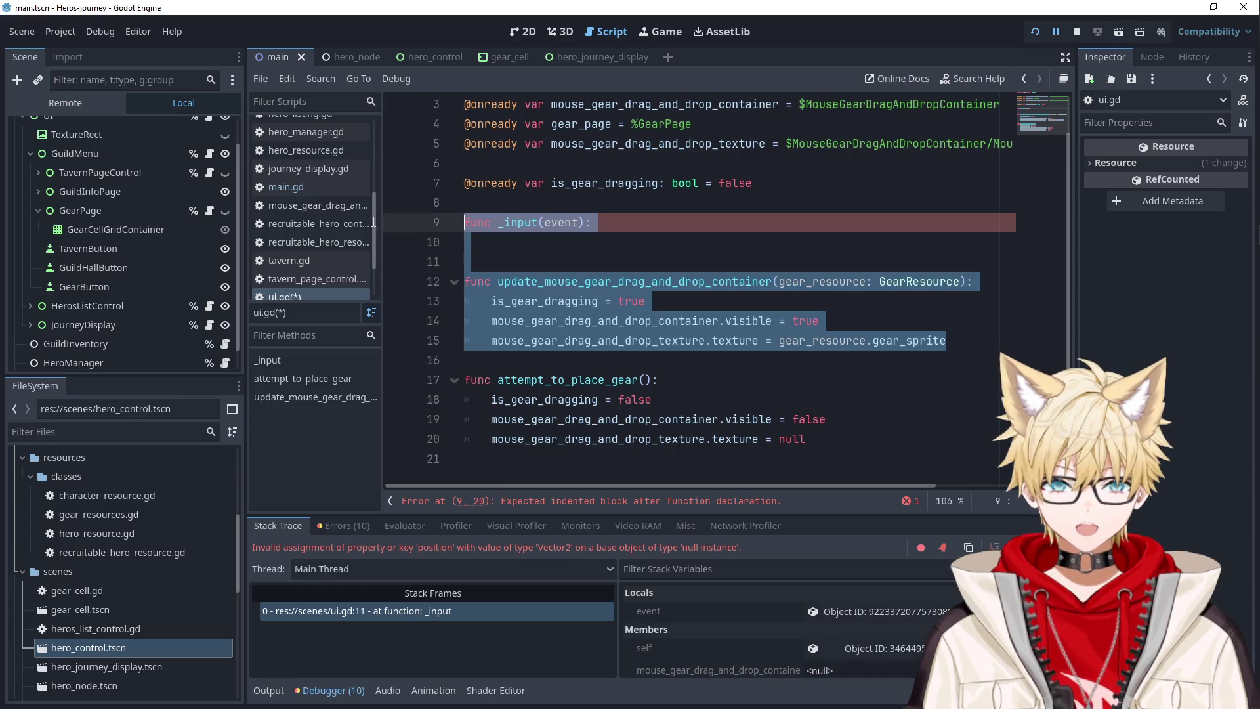
key("BackSpace")
left_click_drag(827, 360, 459, 263)
key("BackSpace")
left_click_drag(749, 223, 413, 211)
key("BackSpace")
key("Delete")
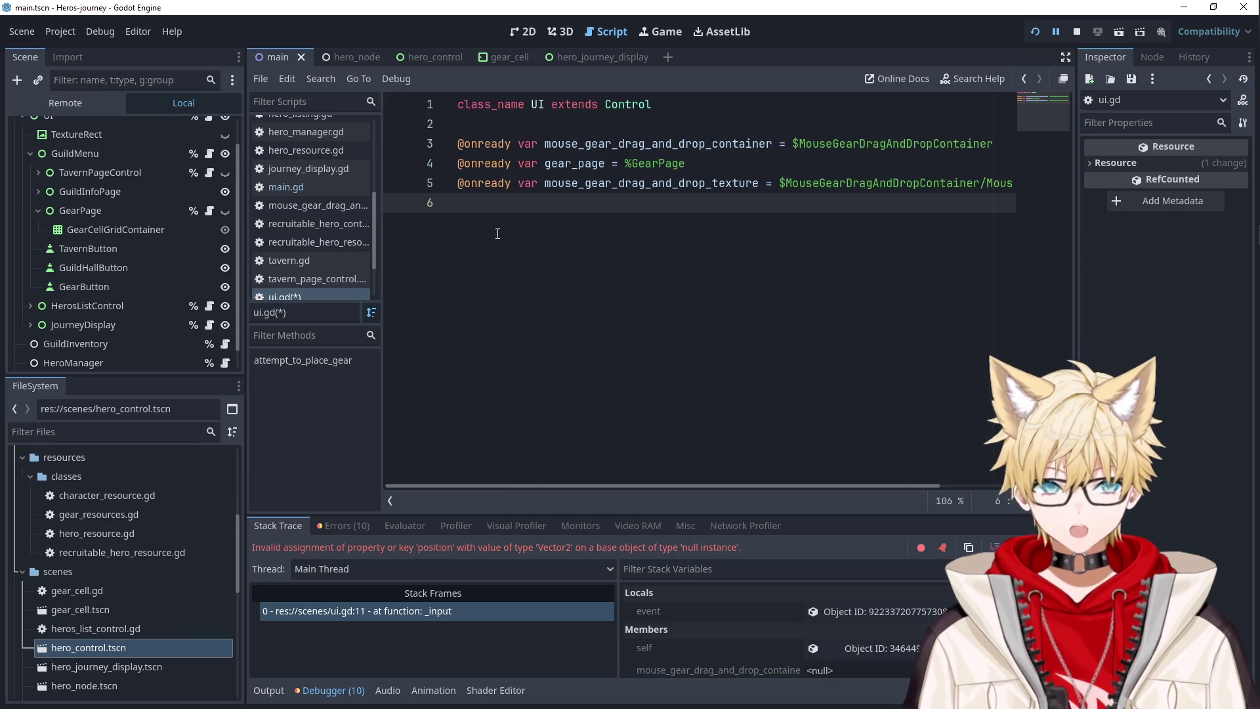
Step: Clear the rest of ui.gd so it contains only 'extends Control'
key("ctrl+a")
key("BackSpace")
scroll(123, 210, "up", 2)
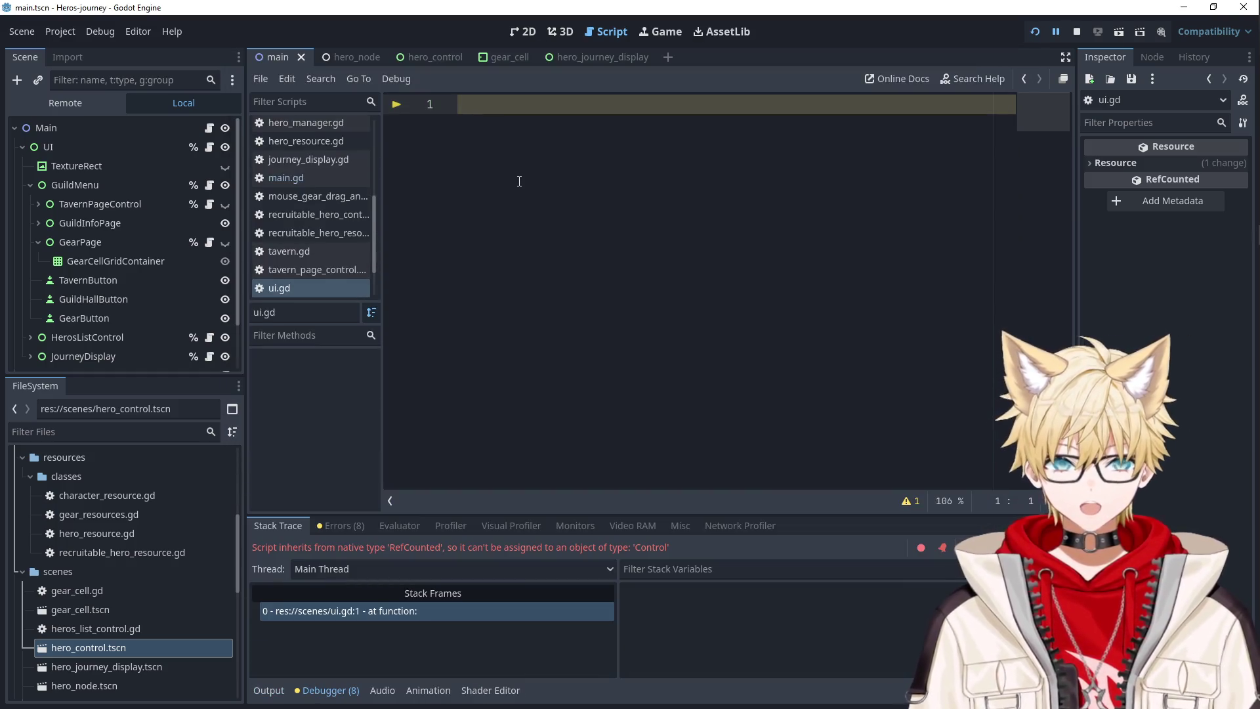
type("xtends Co")
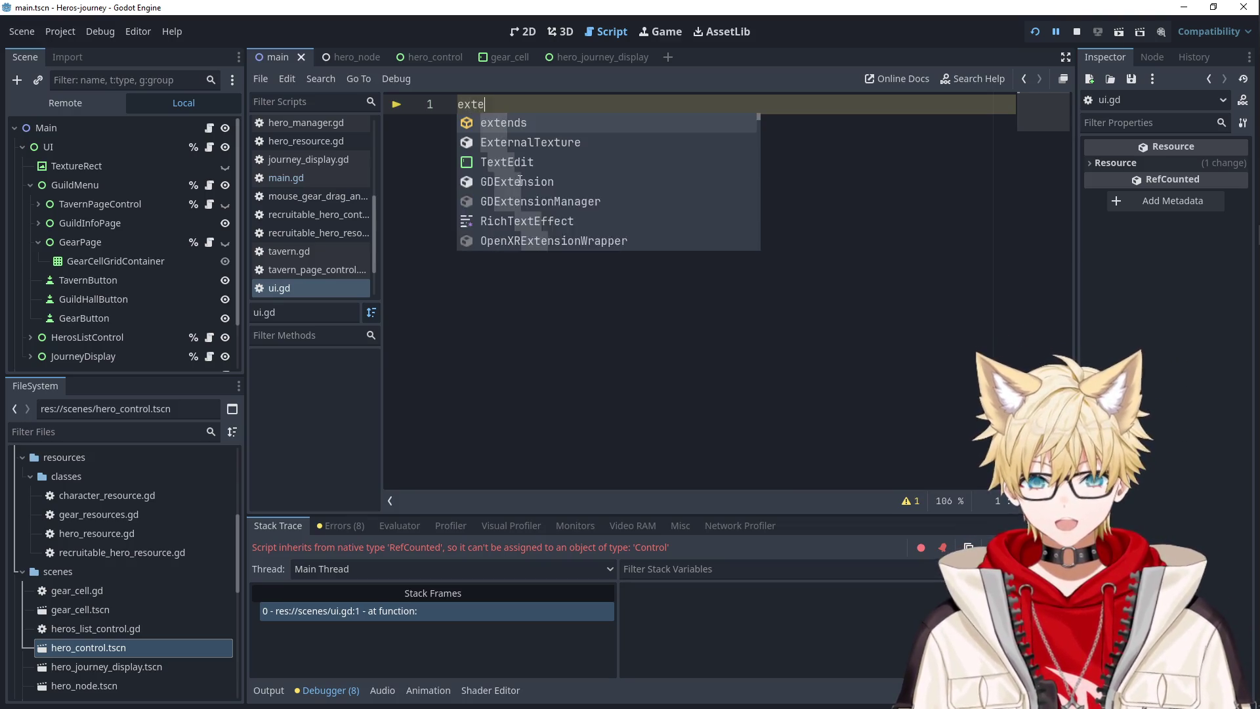
type("ntr")
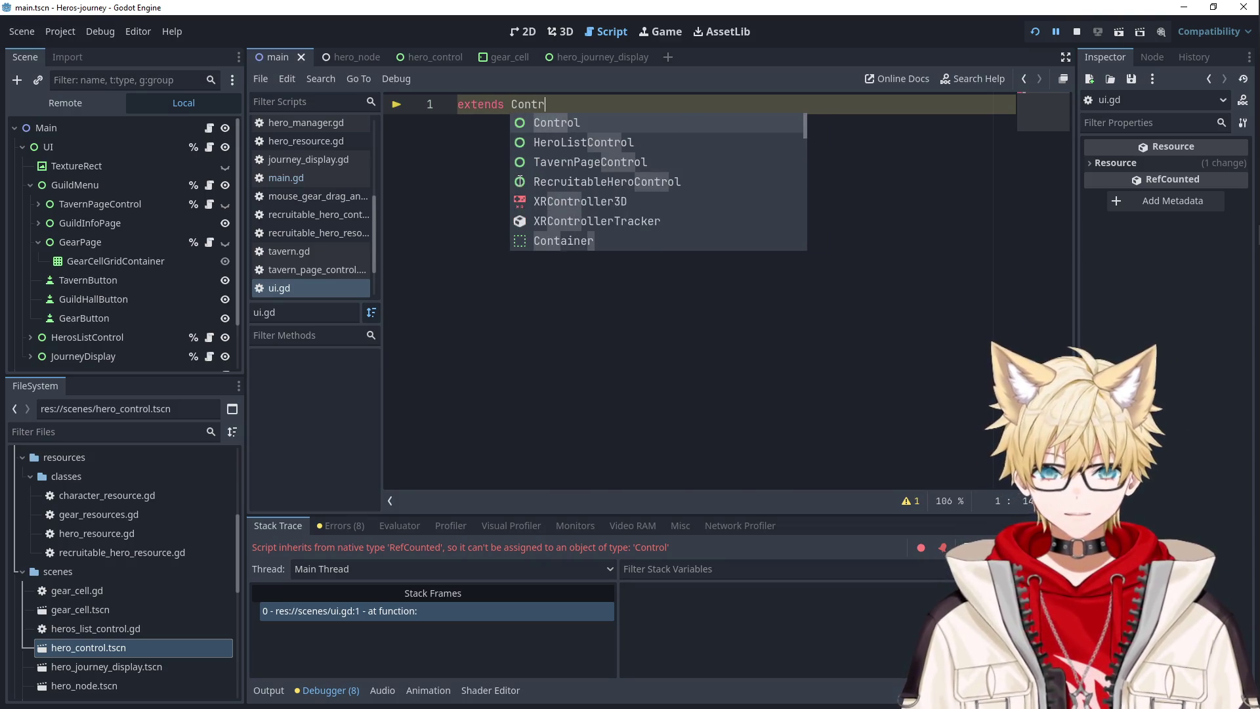
key("Return")
Step: Detach the script from the UI node and run the game again
left_click(107, 147)
right_click(107, 147)
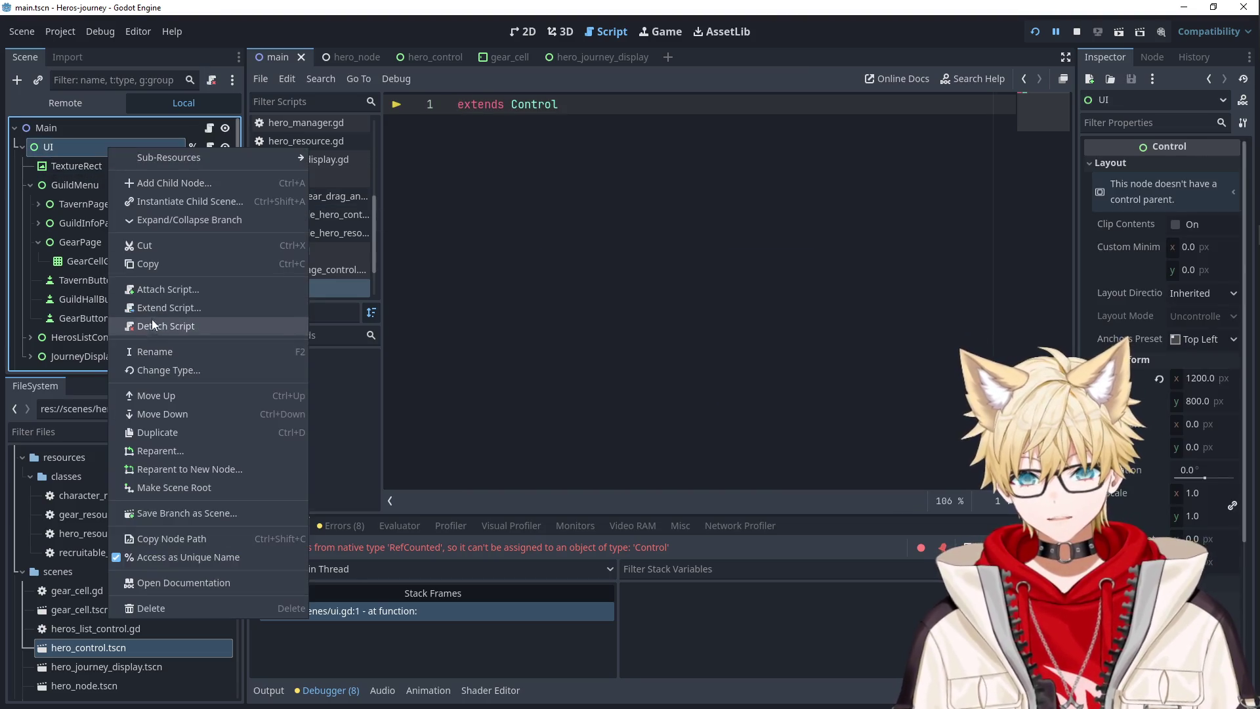
left_click(151, 319)
left_click(1033, 32)
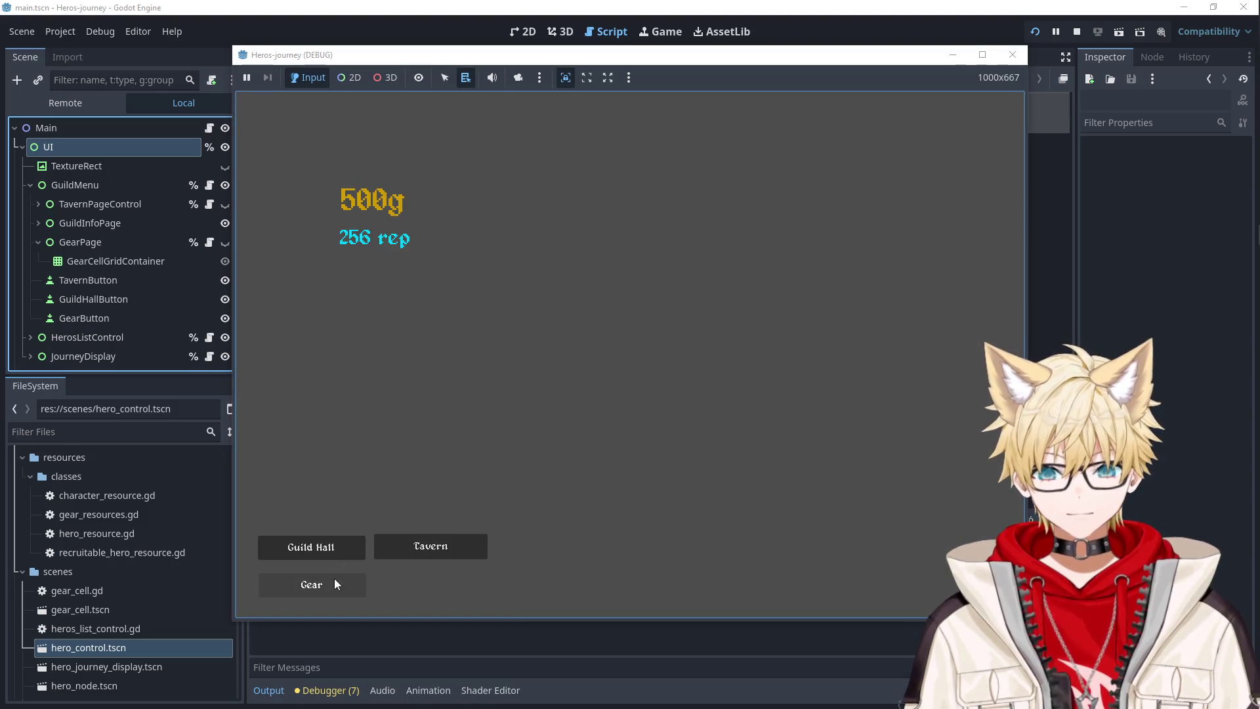
Step: In the running game, recruit a Tavern hero and try dragging the S item onto the hero
left_click(336, 584)
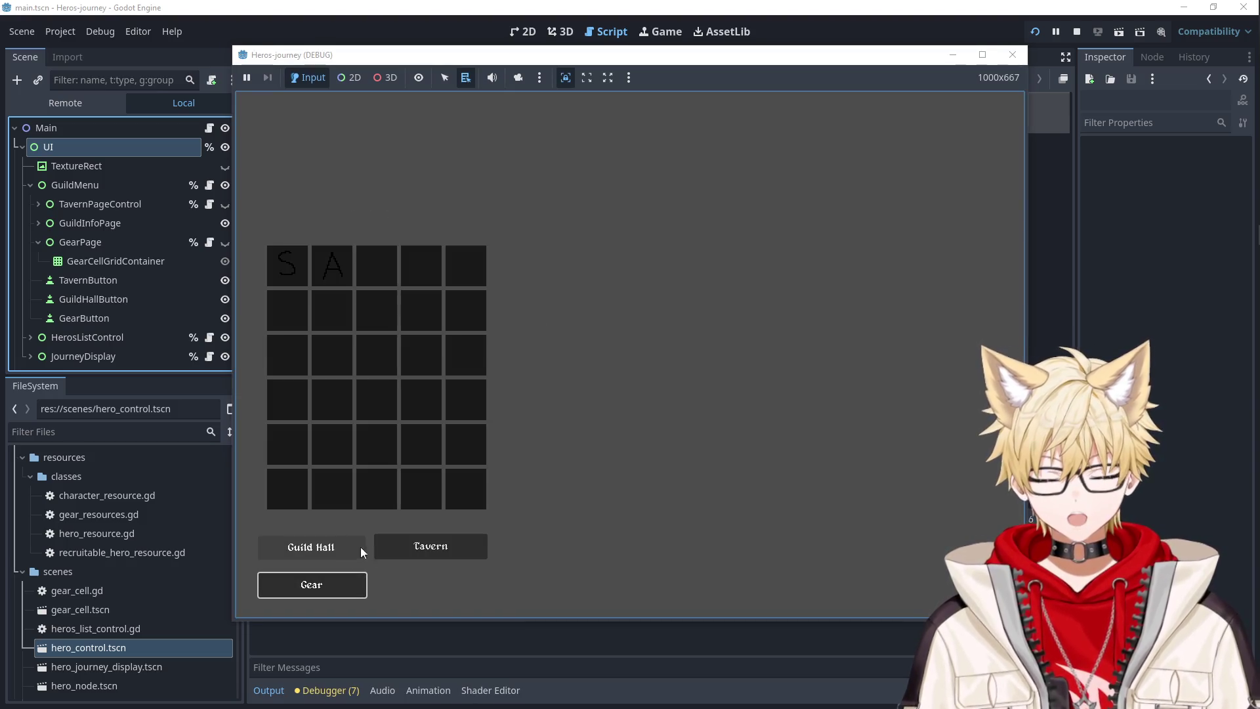
left_click(401, 546)
left_click(431, 316)
left_click(355, 584)
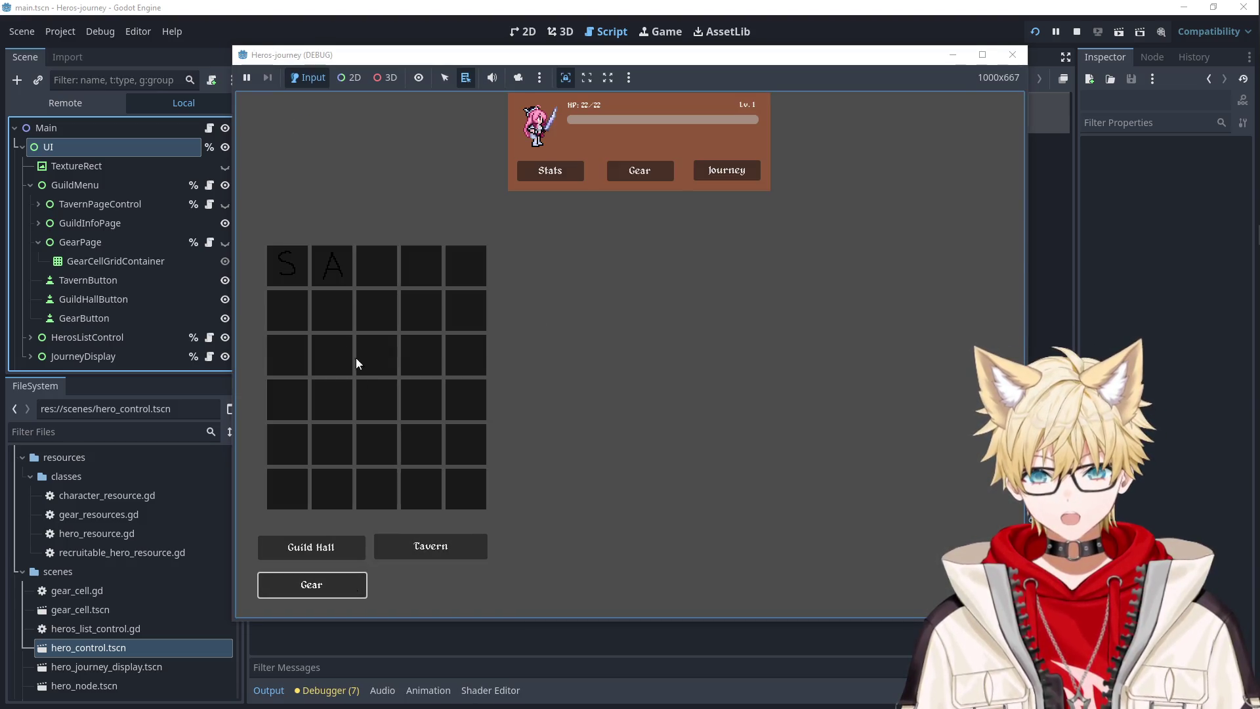
left_click(636, 174)
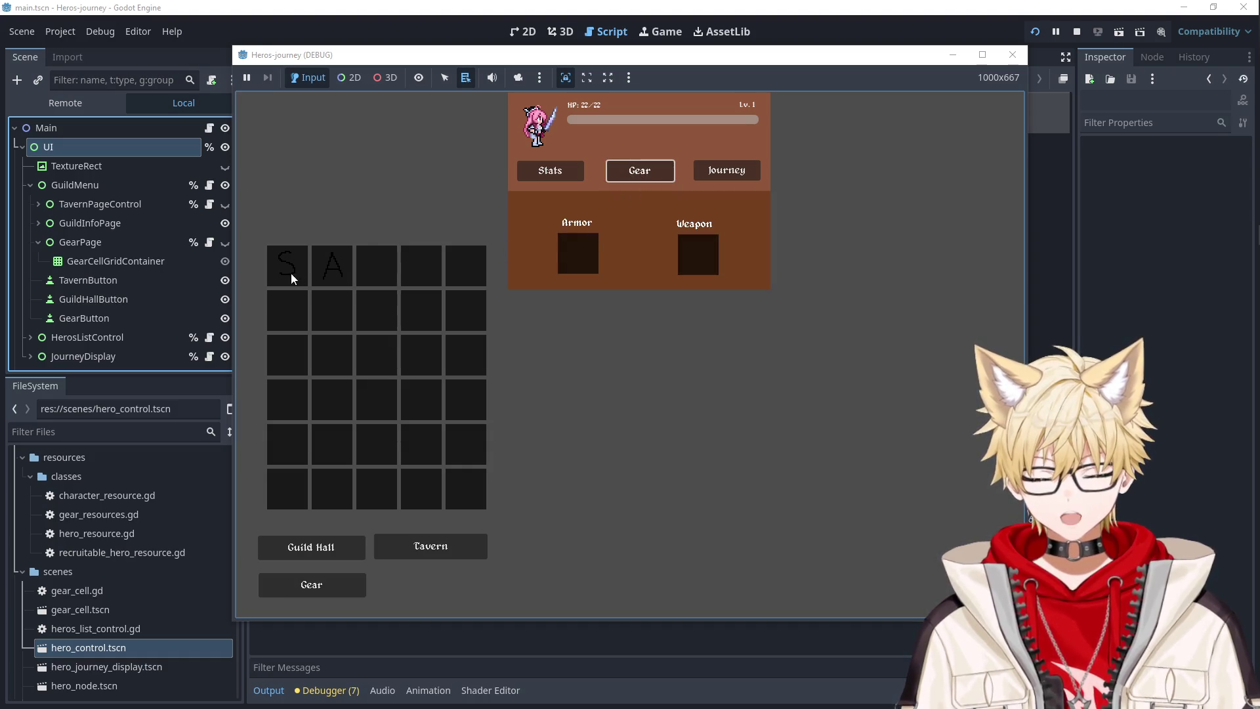
mouse_move(289, 273)
left_mouse_down()
mouse_move(427, 175)
mouse_move(578, 254)
left_mouse_up()
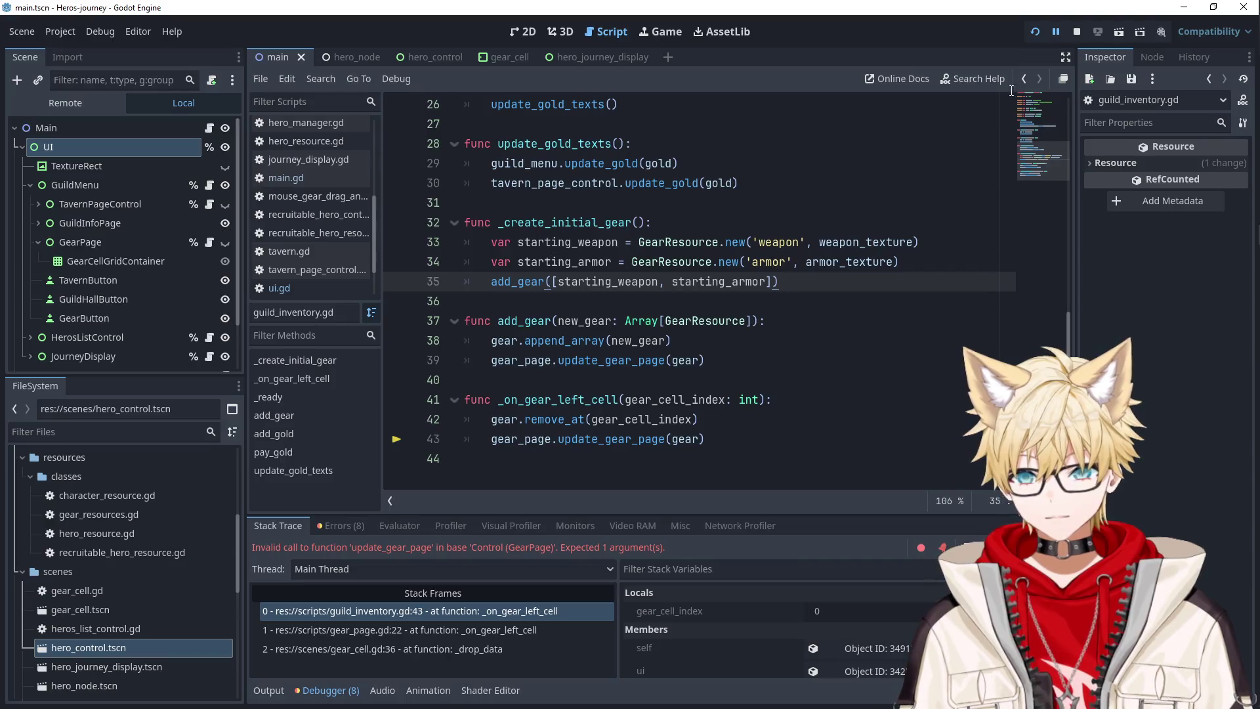
Step: Restart the game, recruit a hero again, drop the S item on the Weapon slot, and close the game
left_click(1034, 36)
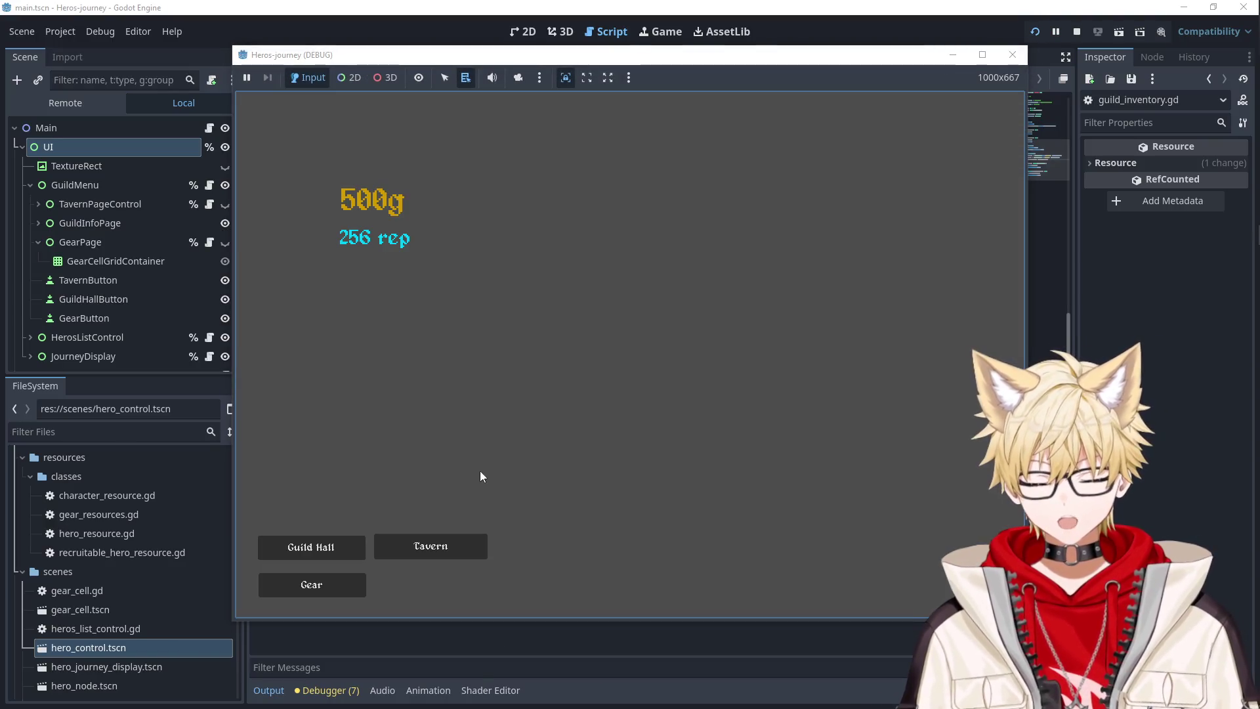
left_click(430, 546)
left_click(430, 319)
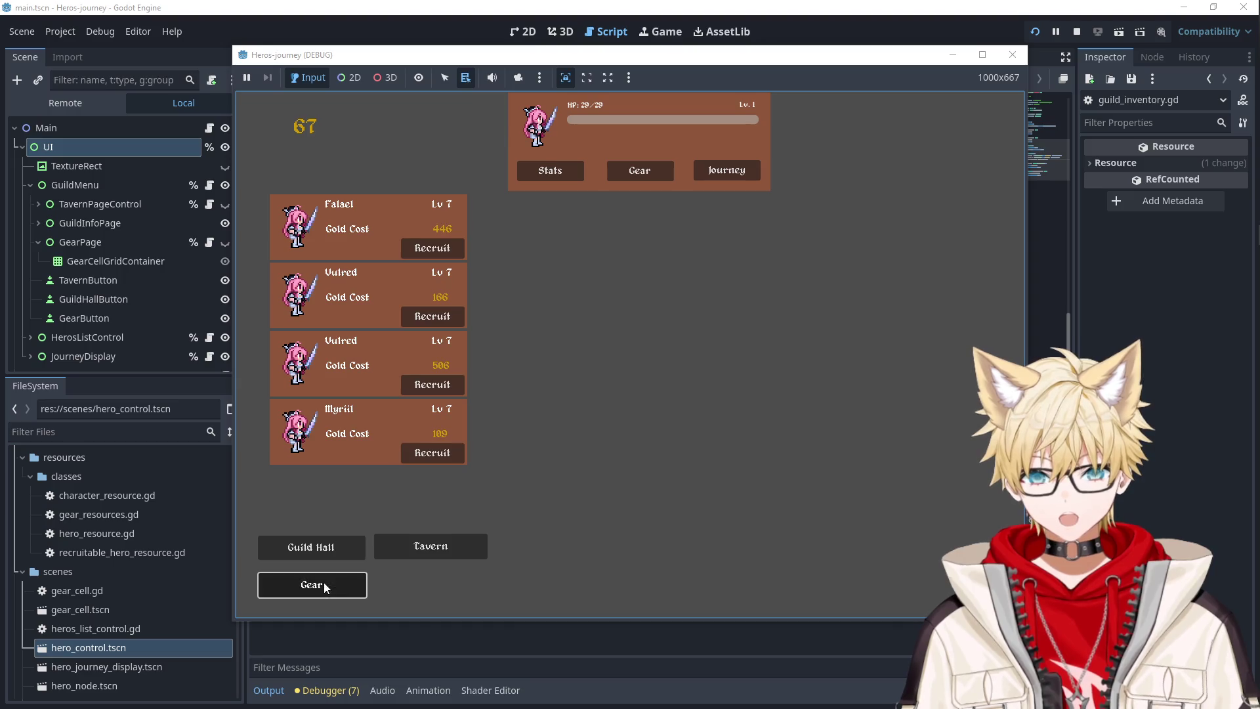
left_click(319, 585)
left_click(642, 178)
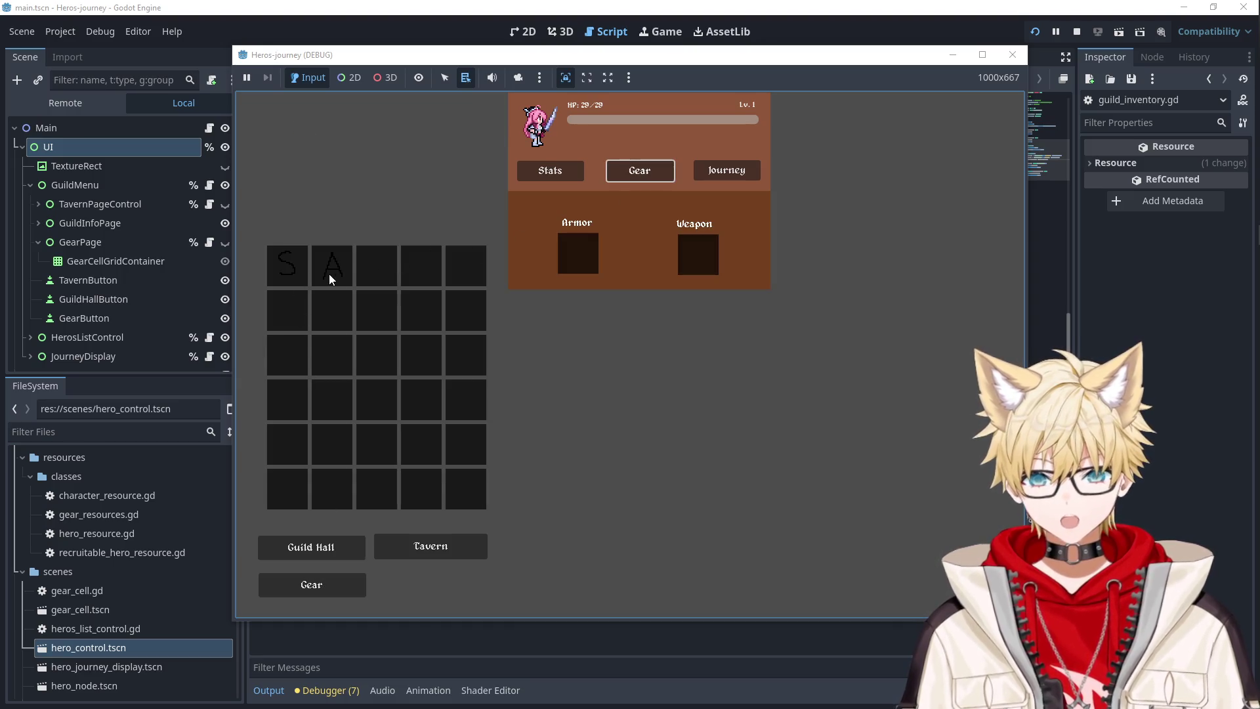
mouse_move(301, 269)
left_mouse_down()
mouse_move(332, 217)
mouse_move(640, 223)
left_mouse_up()
left_click_drag(690, 257, 691, 258)
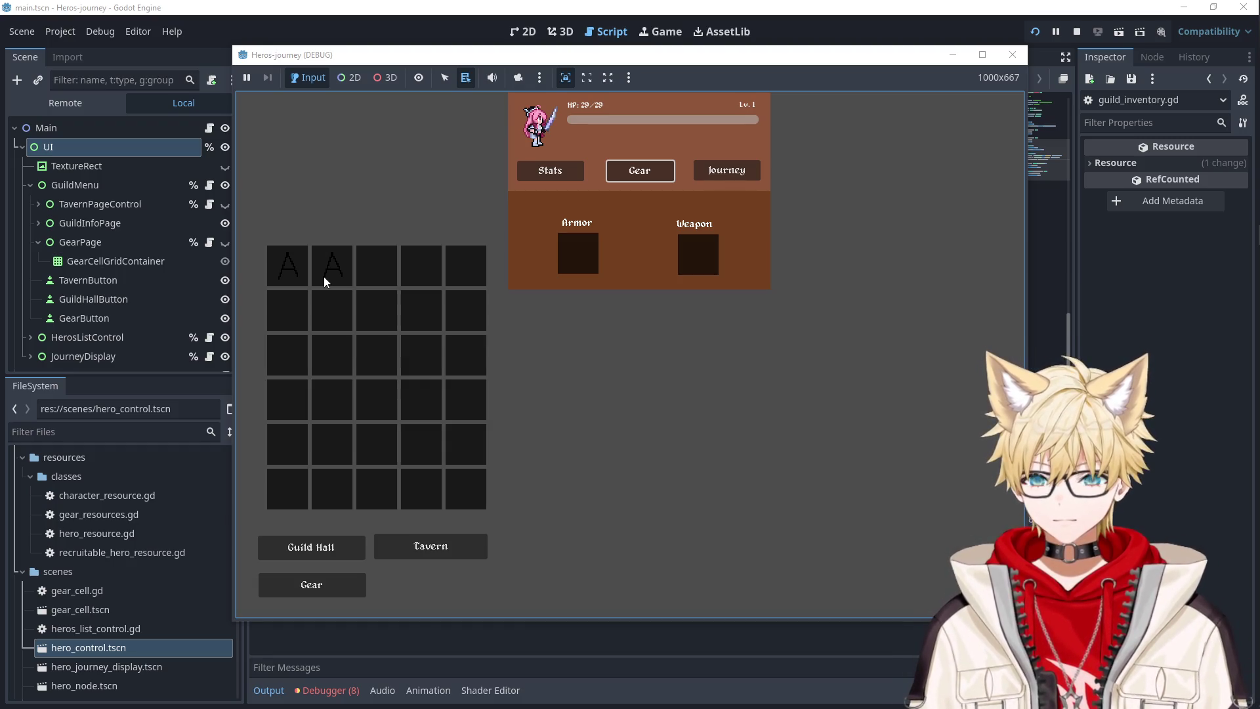
left_click(1012, 59)
left_click(758, 330)
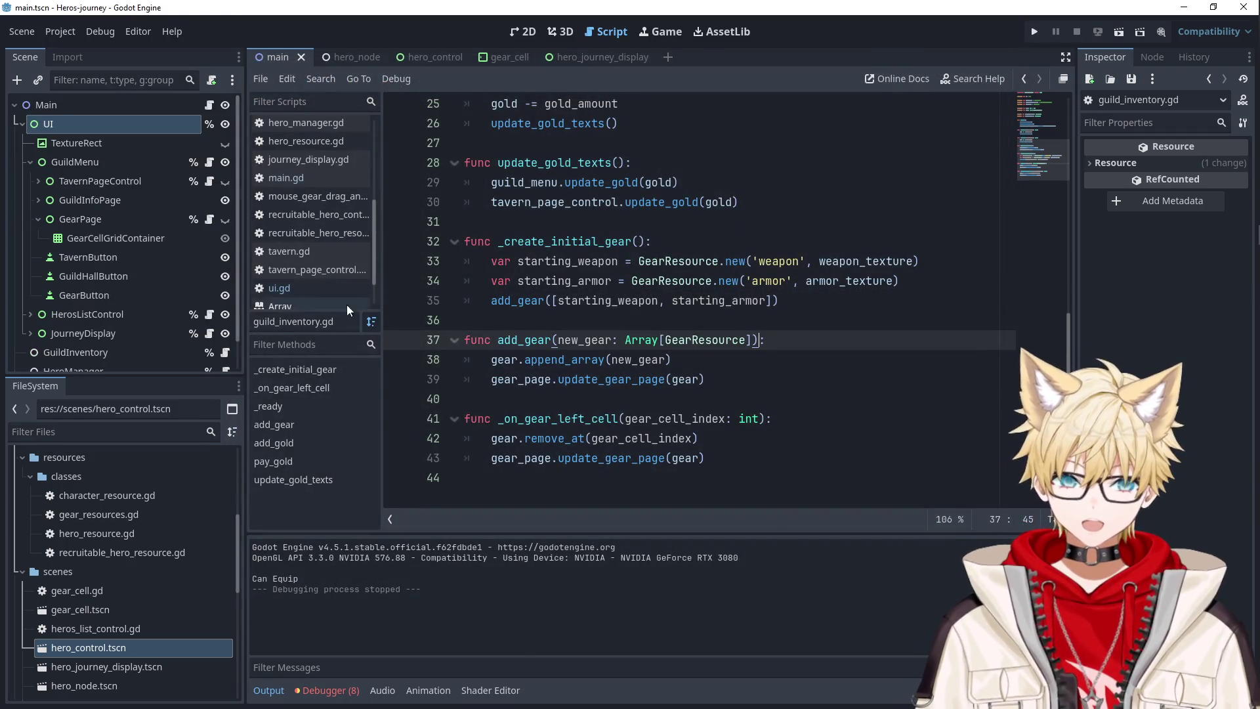
Step: In gear_page.gd, insert a new 'for child_cell:' line right after the update_gear_page header
left_click(209, 220)
double_click(590, 340)
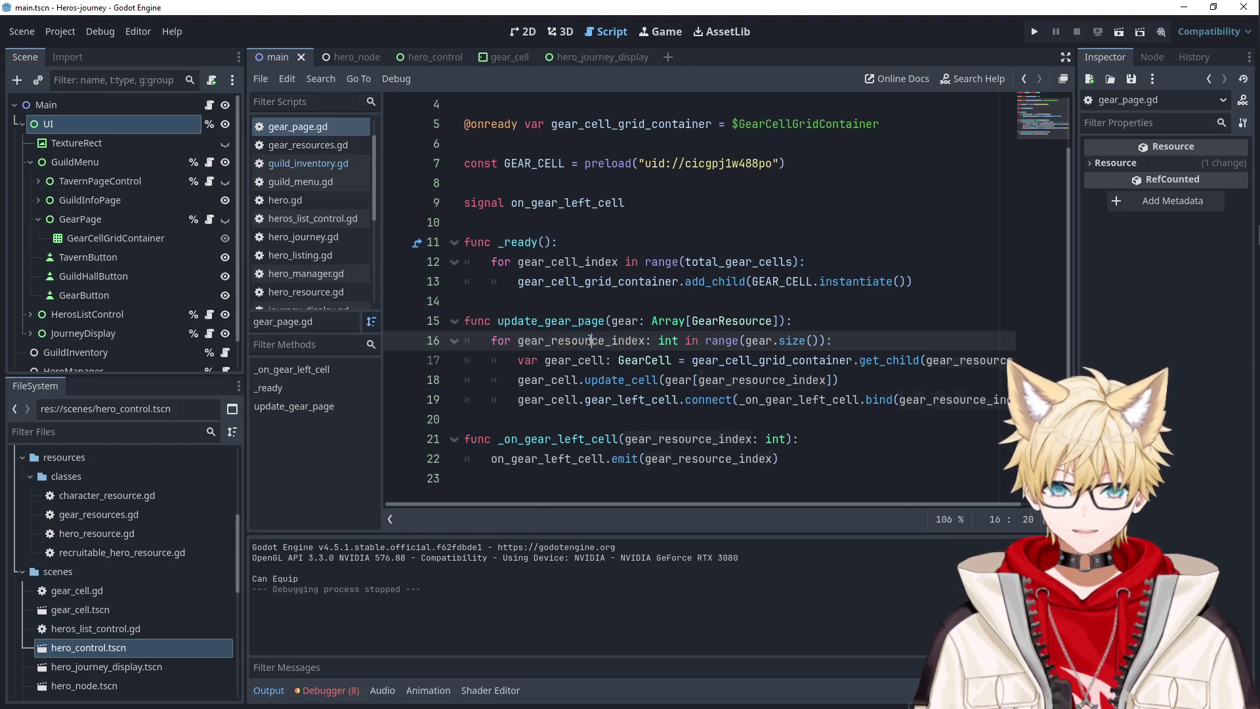
left_click(816, 324)
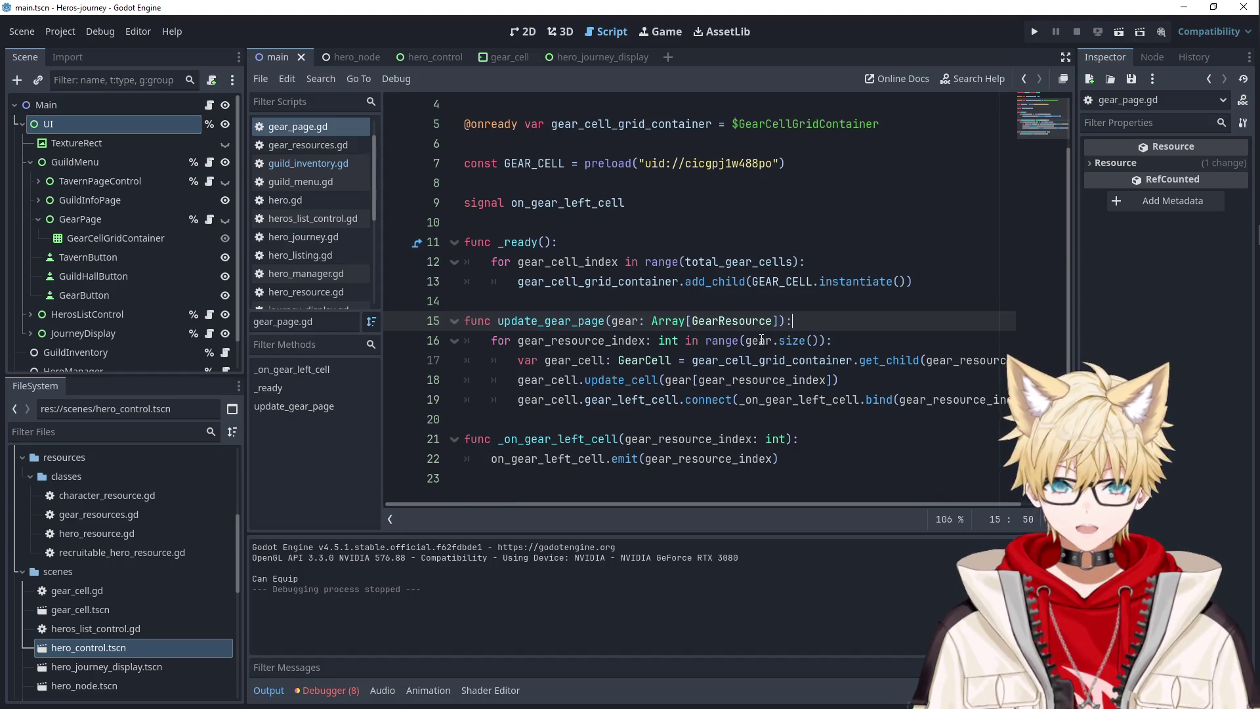
mouse_move(678, 508)
left_mouse_down()
mouse_move(787, 507)
mouse_move(634, 506)
left_mouse_up()
double_click(620, 380)
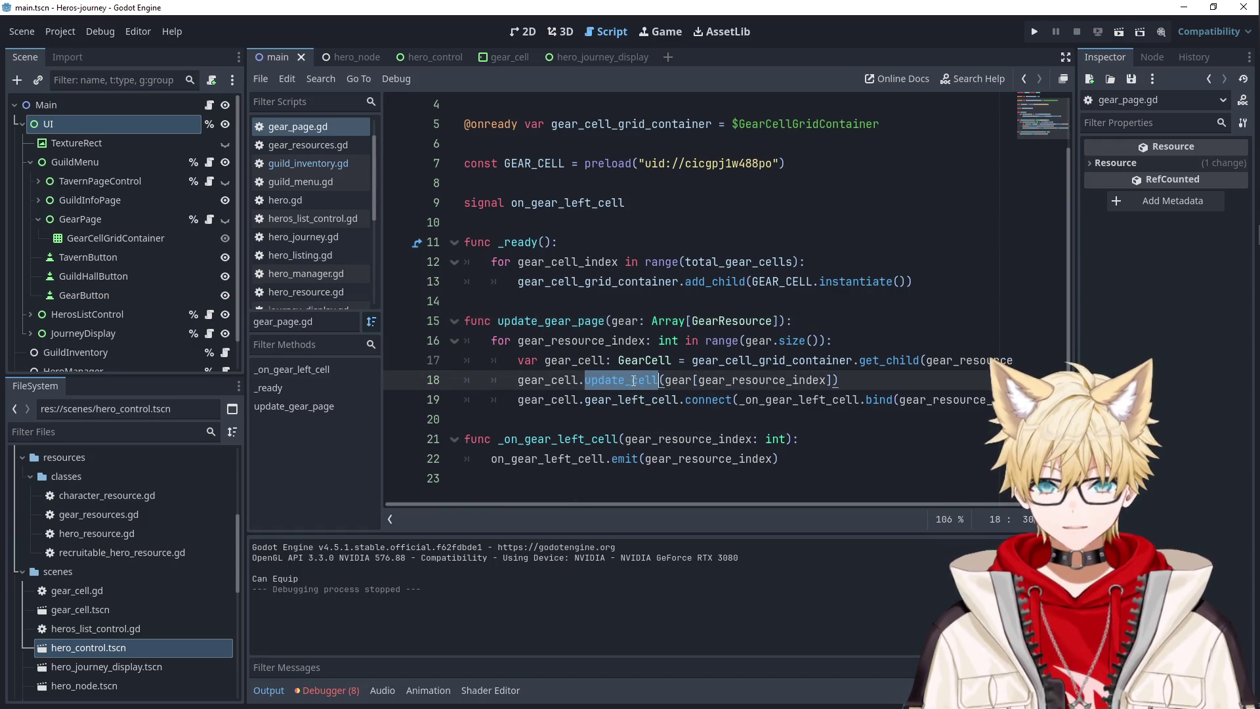
left_click(807, 321)
key("Return")
type("for child")
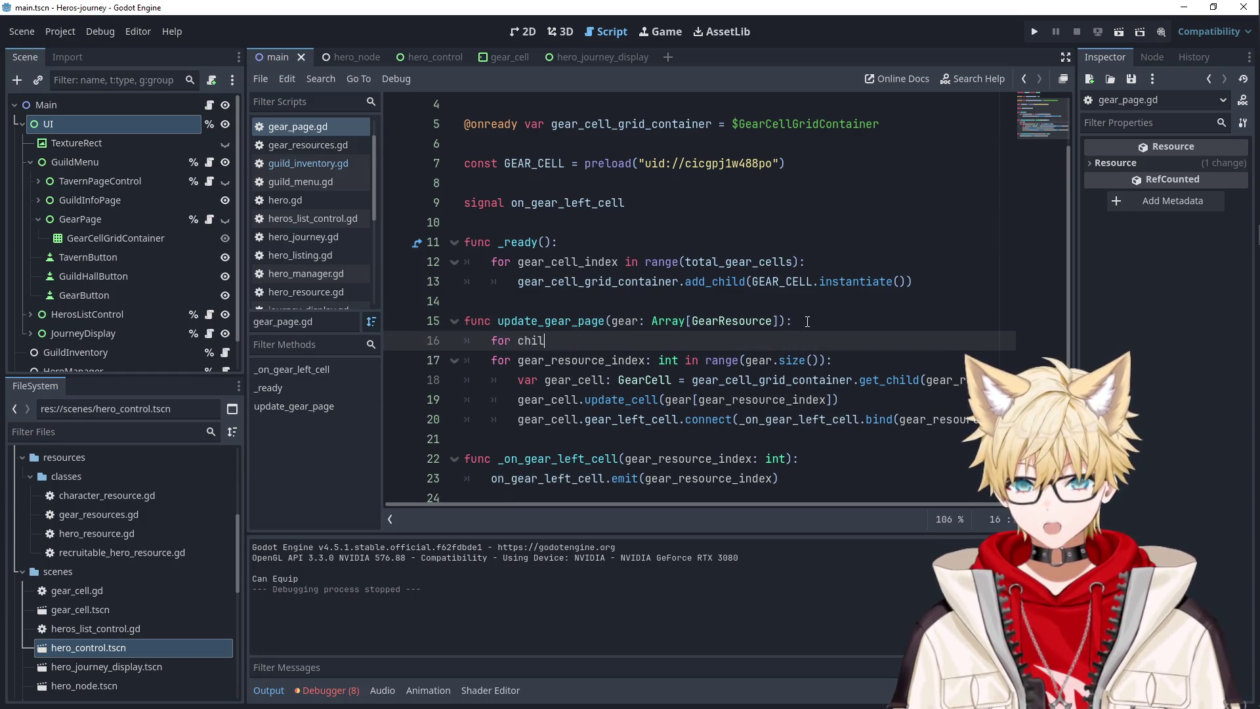
type("_cell:")
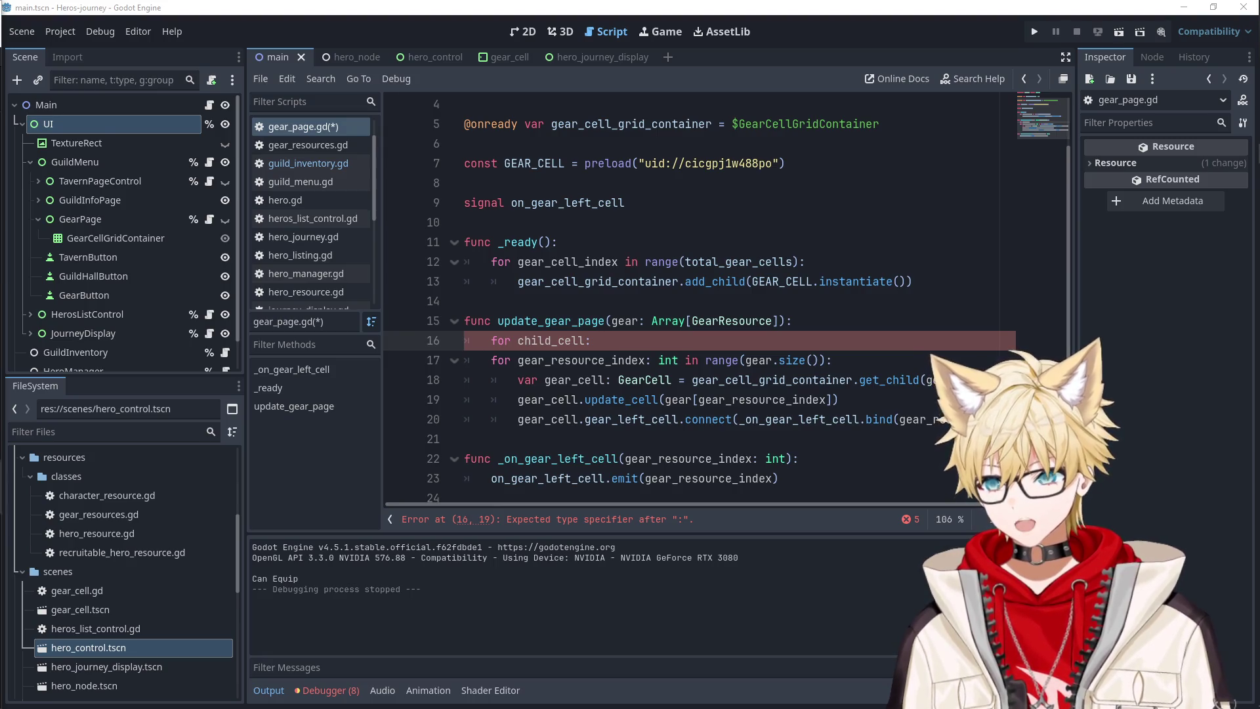
Step: Complete line 16 as 'for child_cell: GearCell in get_children():'
left_click(615, 441)
left_click(555, 341)
type("_")
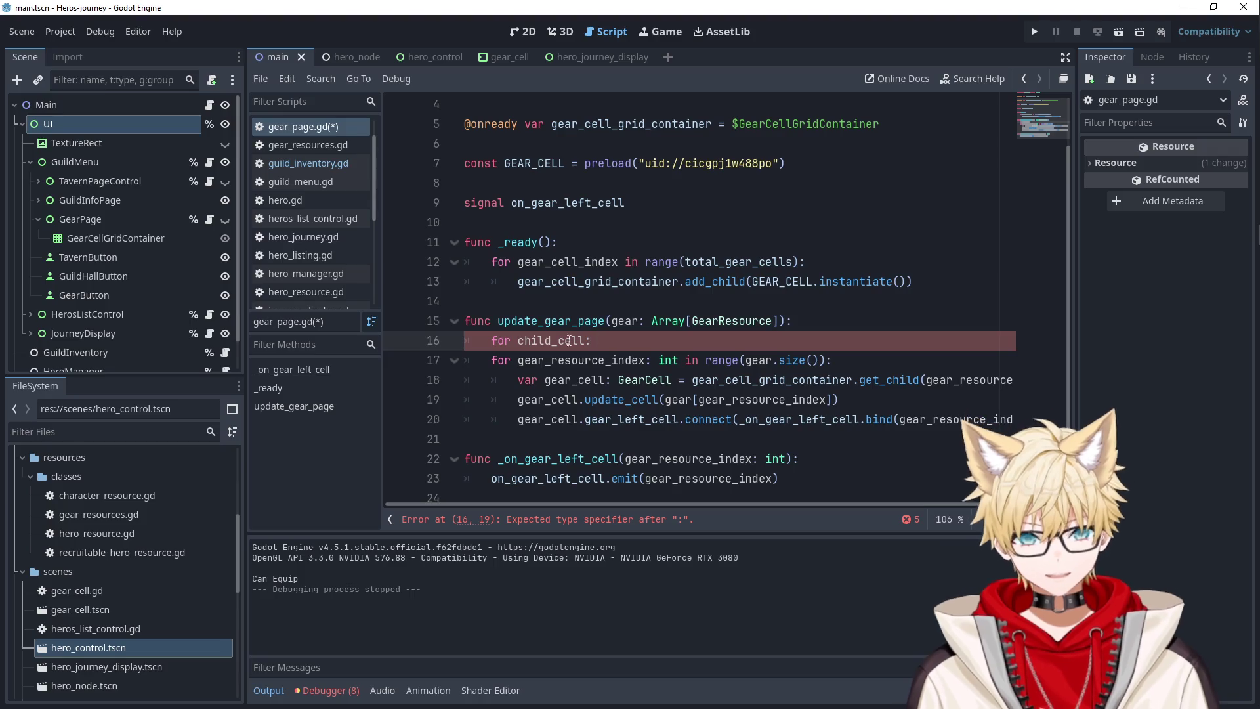
left_click(613, 344)
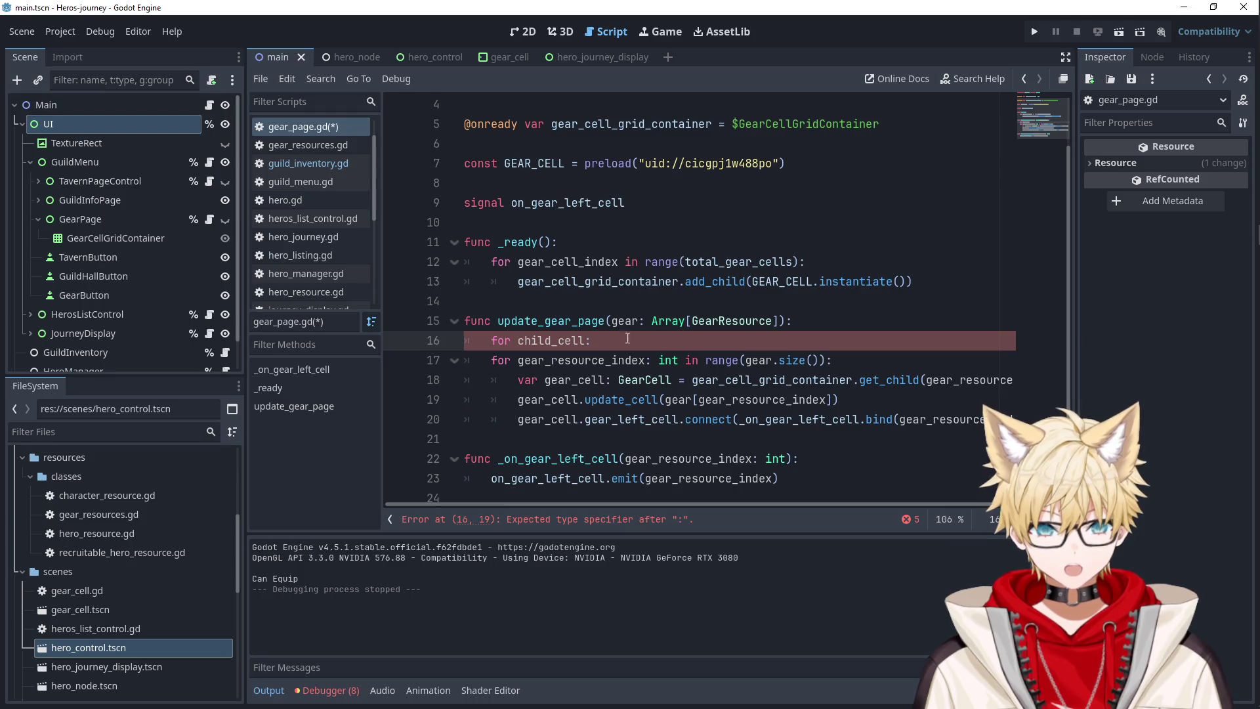
scroll(619, 337, "up", 2)
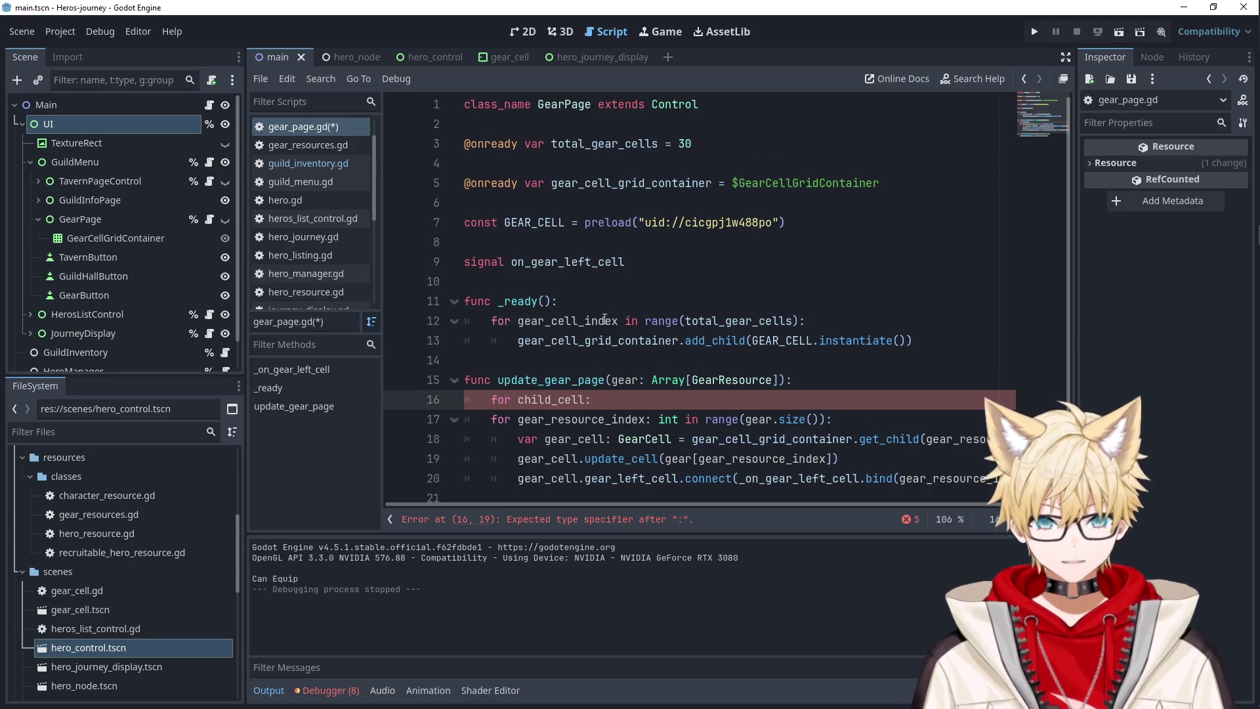
type("GEA")
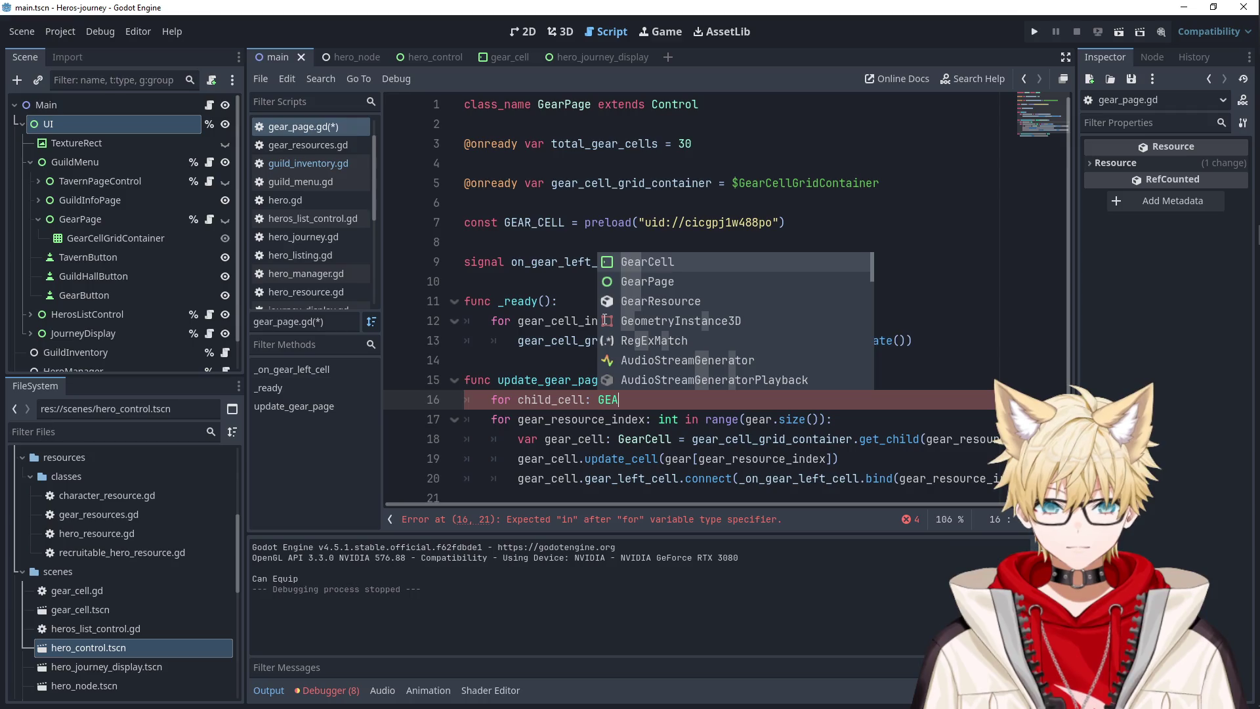
key("Return")
type("for")
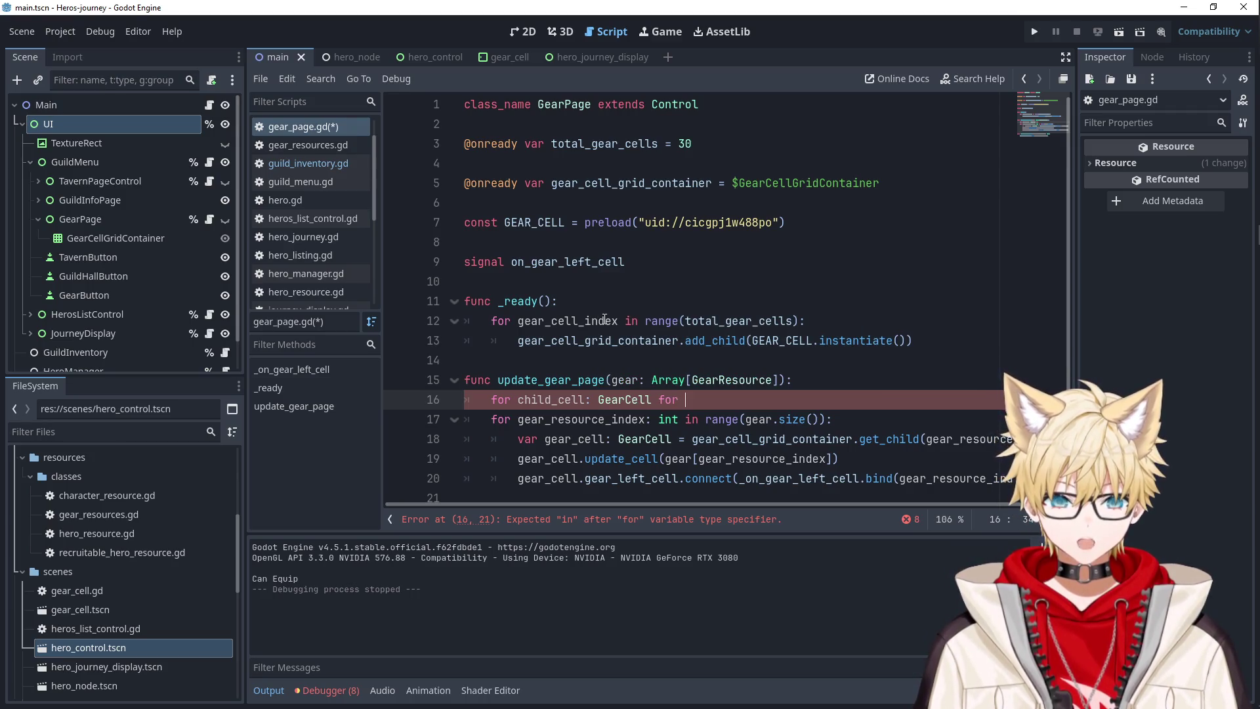
key("BackSpace")
key("BackSpace")
key("BackSpace")
type("in get_")
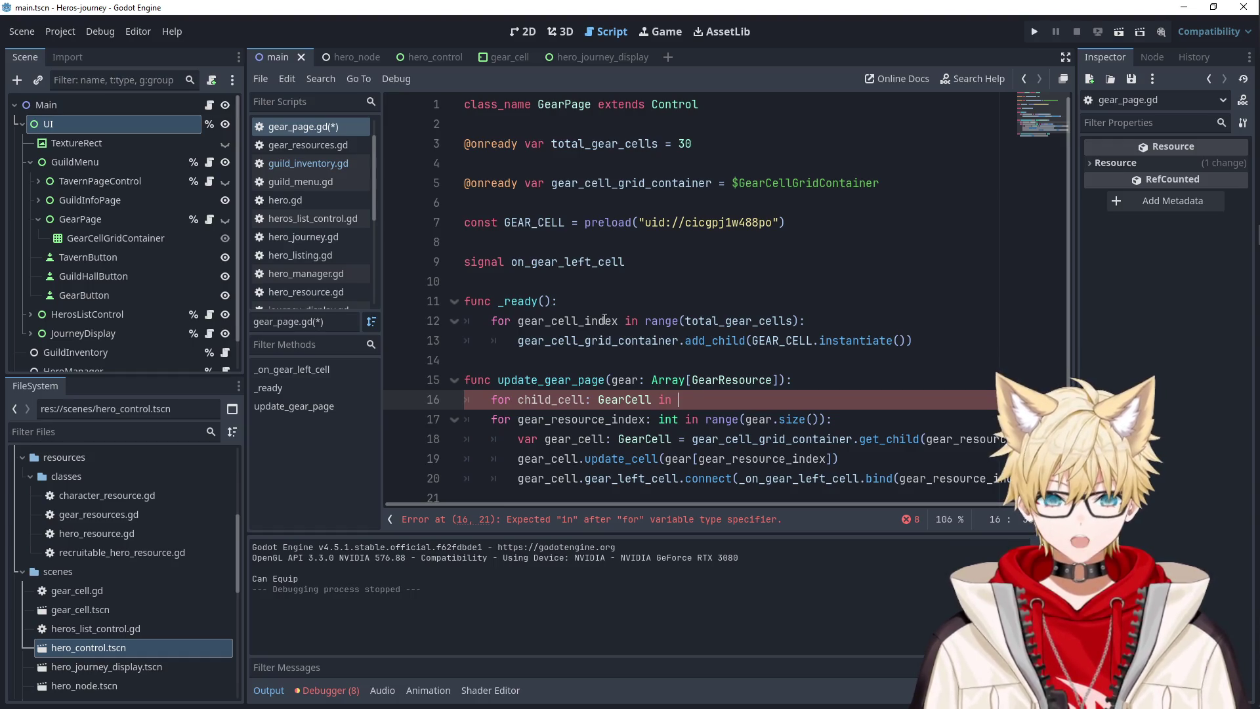
type("child")
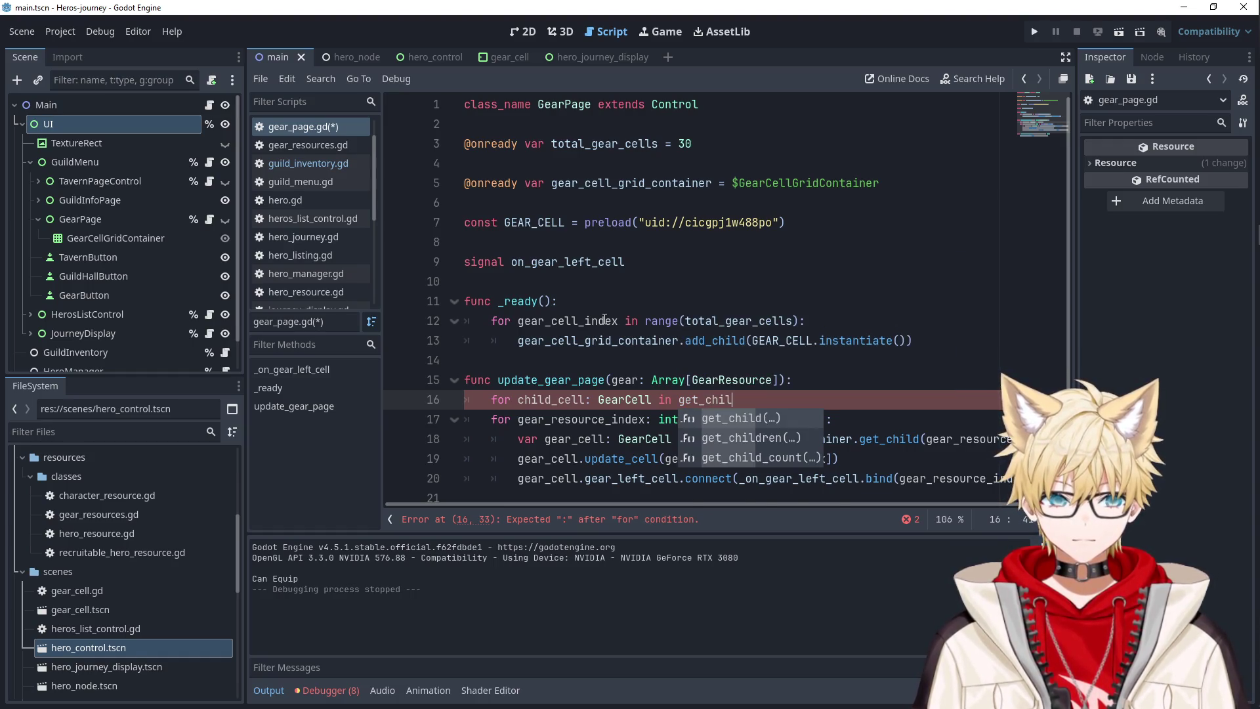
key("Return")
type(":")
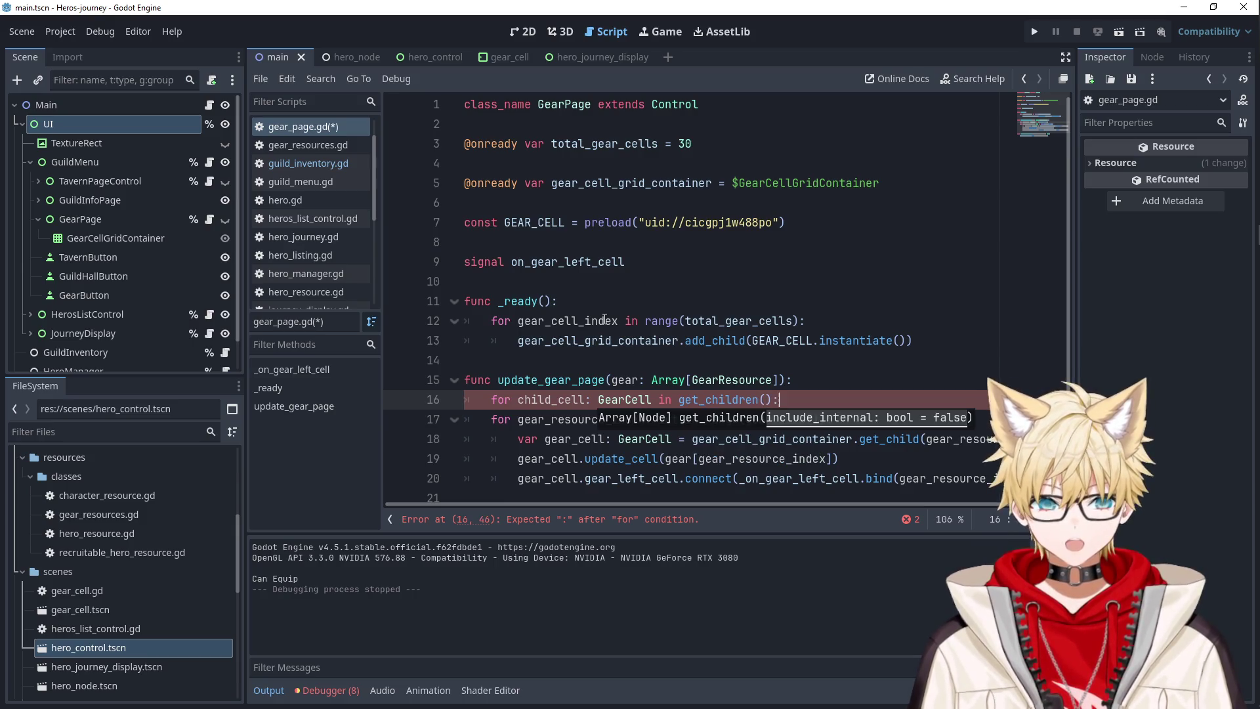
key("Return")
Step: Add 'child_cell.reset_cell()' inside the loop and jump to gear_cell.gd to define it
scroll(578, 302, "down", 2)
left_click(559, 283)
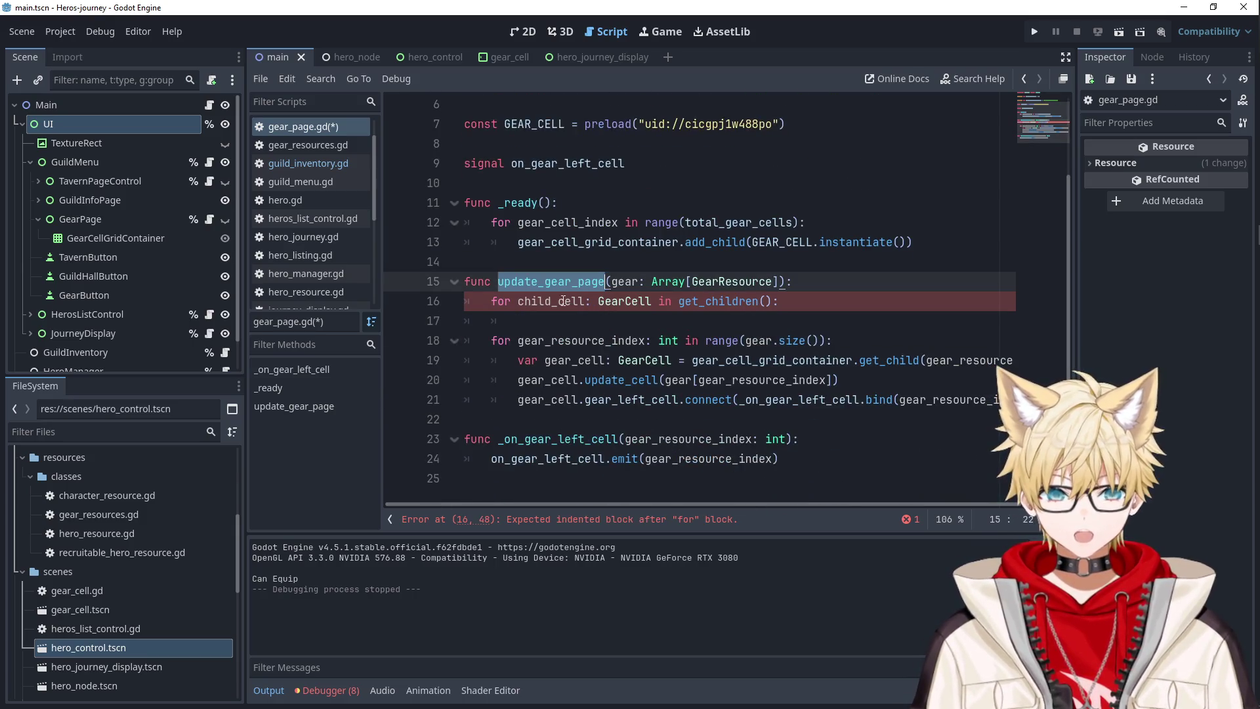
left_click(563, 299)
left_click(574, 326)
type("child_cell.reset_cel")
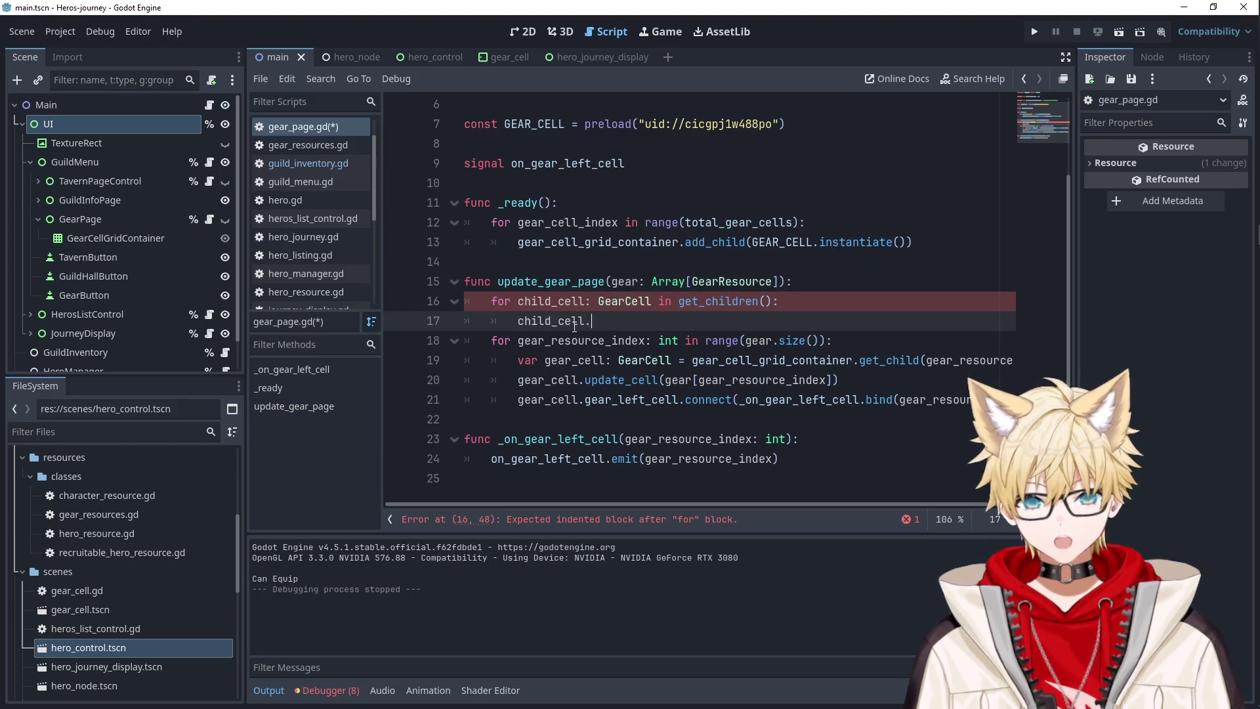
type("l(")
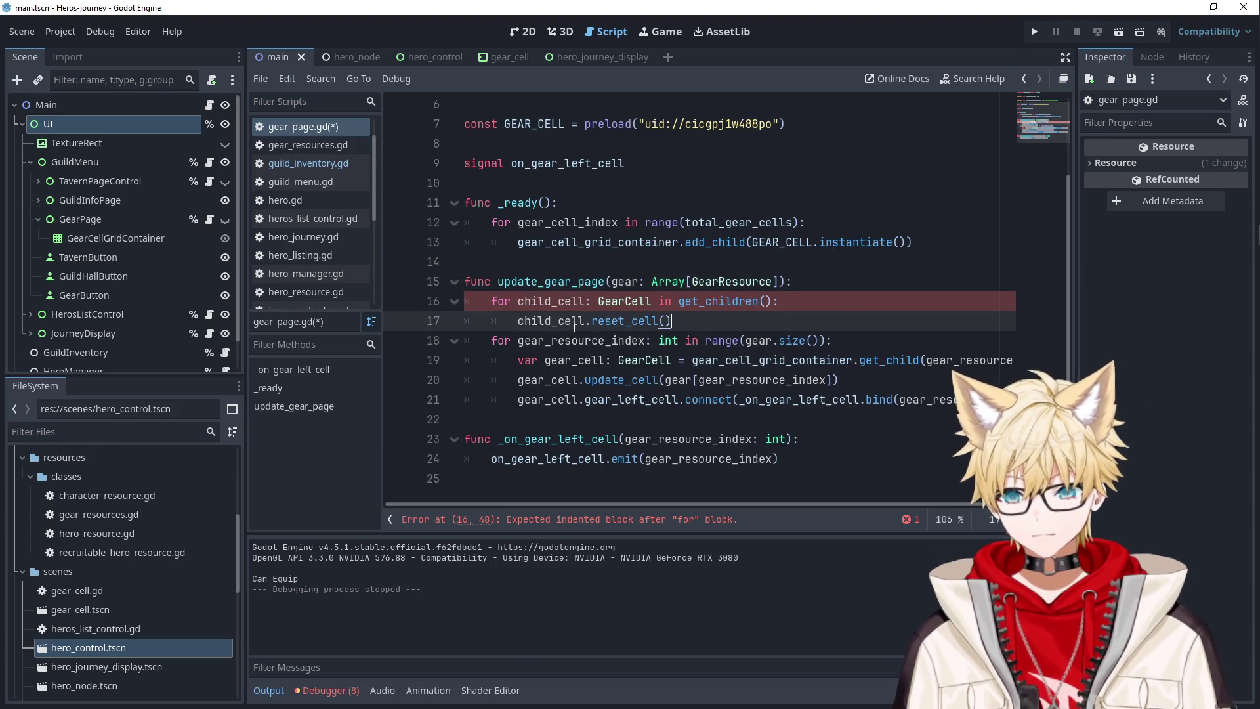
double_click(625, 321)
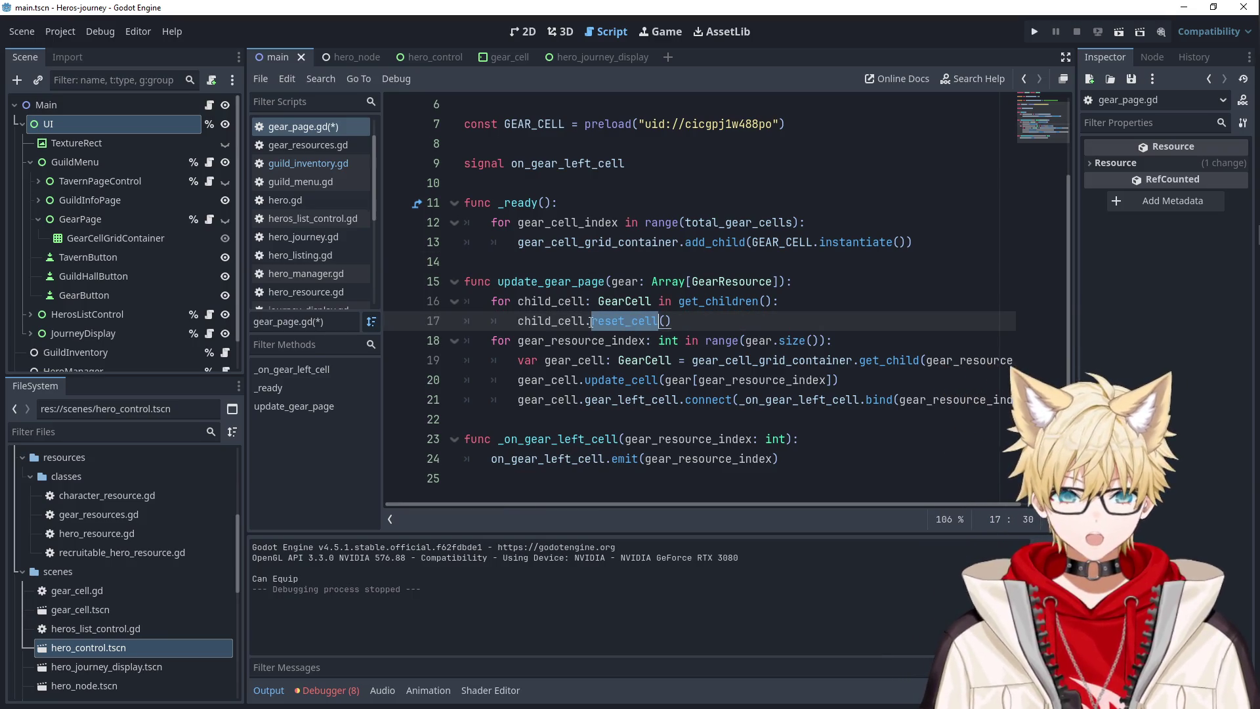
left_click(623, 301, "ctrl")
left_click(569, 361)
scroll(569, 354, "up", 5)
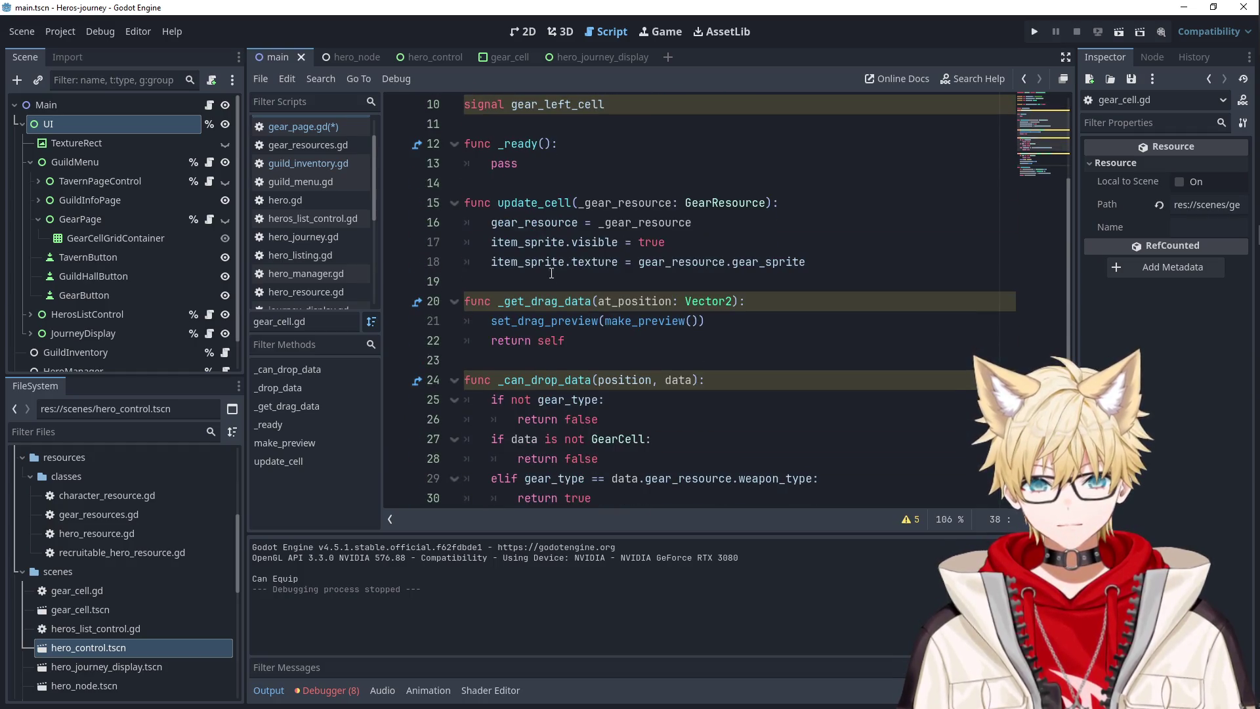
Step: Declare func reset_cell(): below _ready with the body 'gear_resource = null'
scroll(552, 273, "up", 3)
scroll(537, 309, "down", 3)
scroll(539, 305, "up", 2)
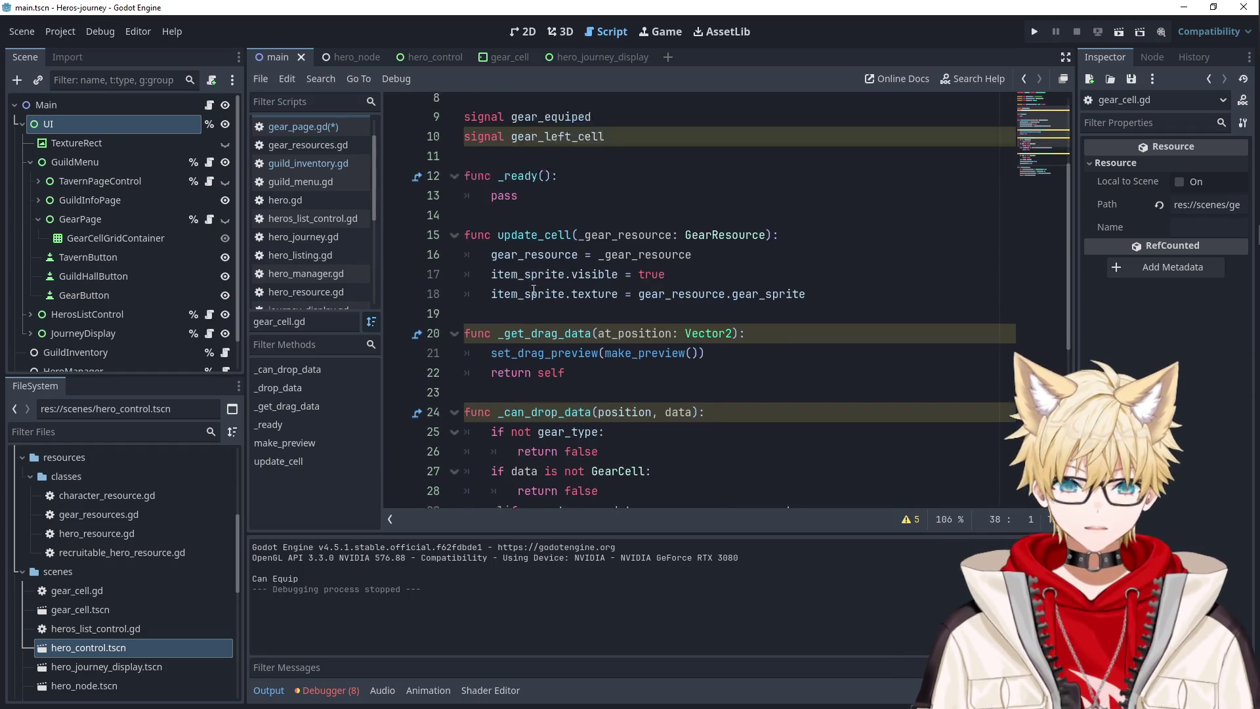
left_click(543, 301)
key("Return")
key("Return")
key("Up")
type("func ")
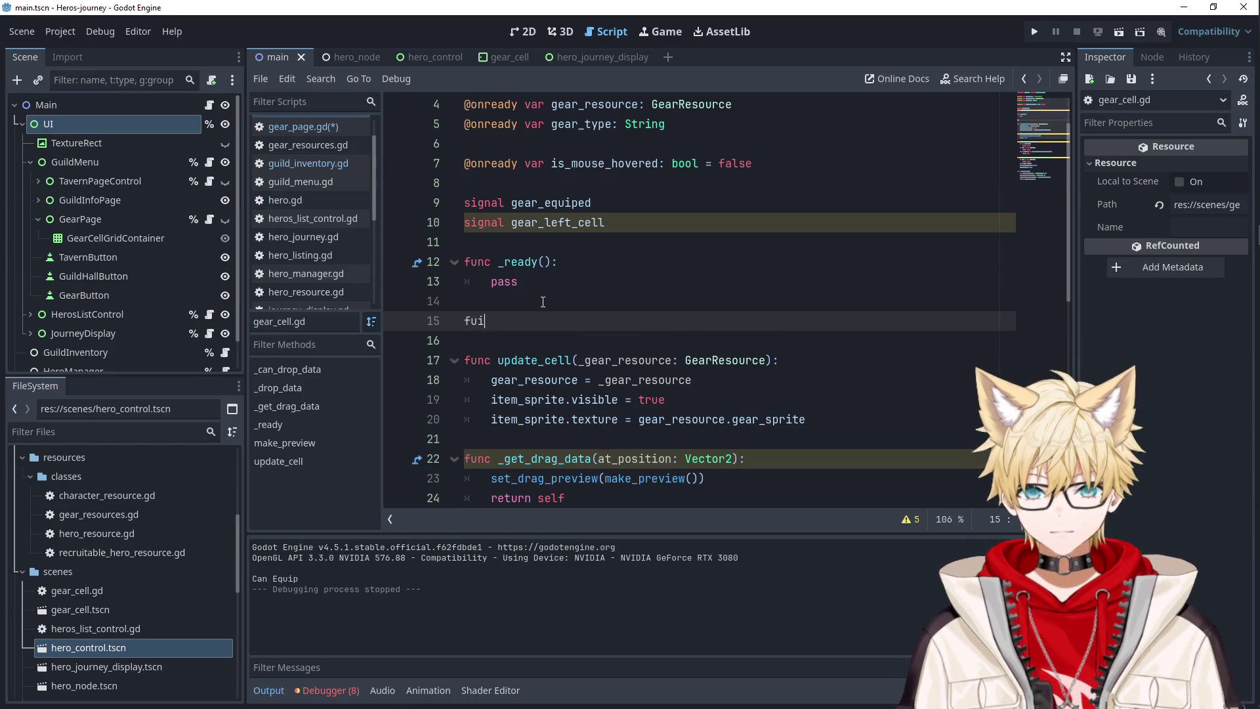
type("reset_cell():")
key("Return")
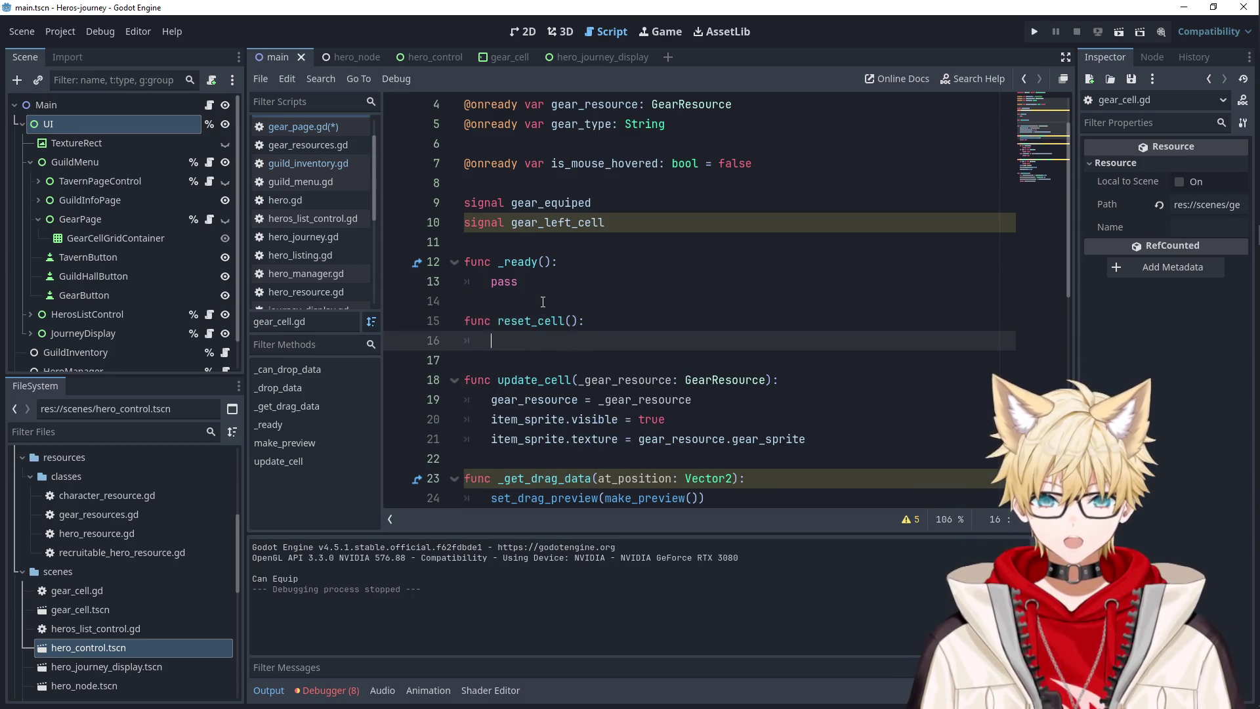
scroll(544, 315, "down", 2)
scroll(546, 334, "up", 2)
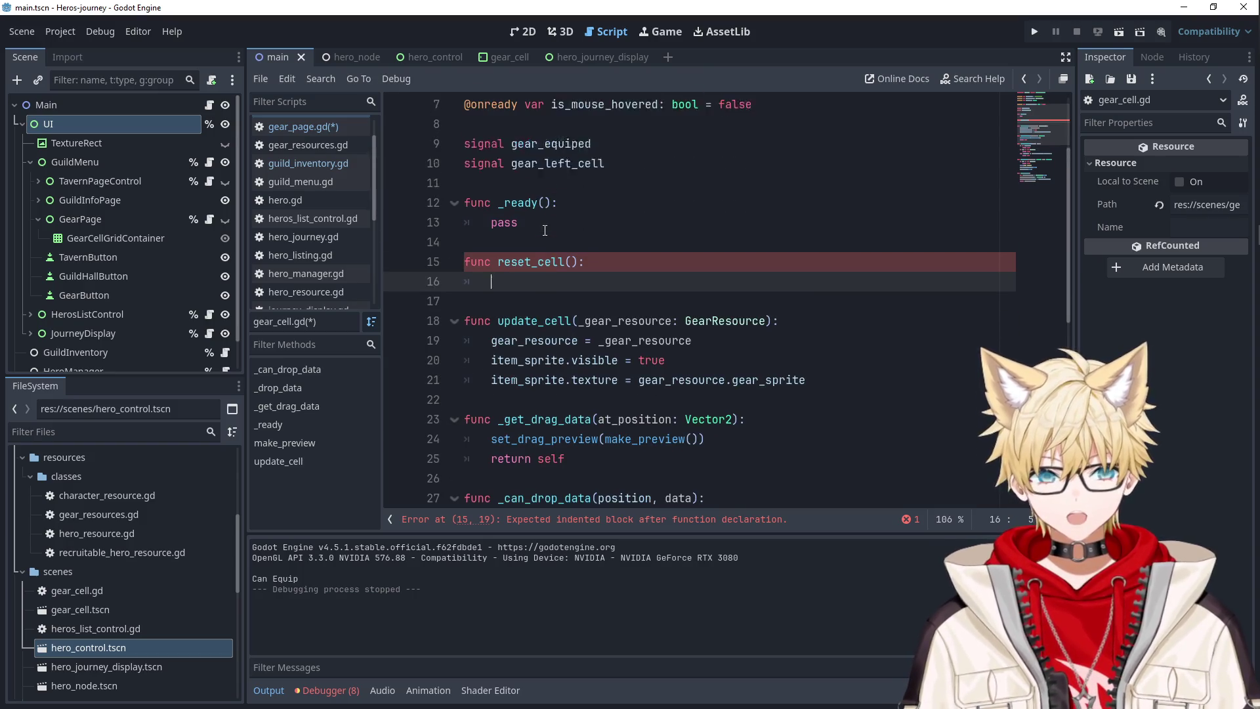
scroll(593, 307, "up", 1)
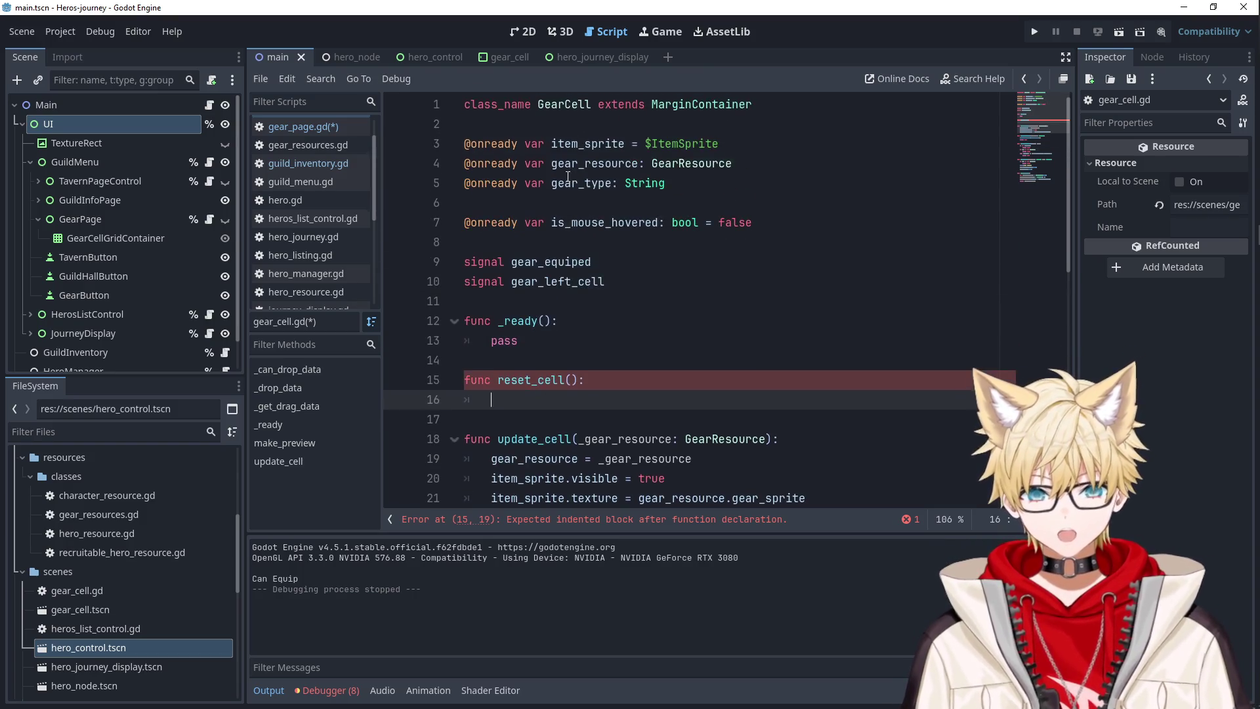
double_click(583, 164)
key("ctrl+c")
left_click(548, 400)
key("ctrl+v")
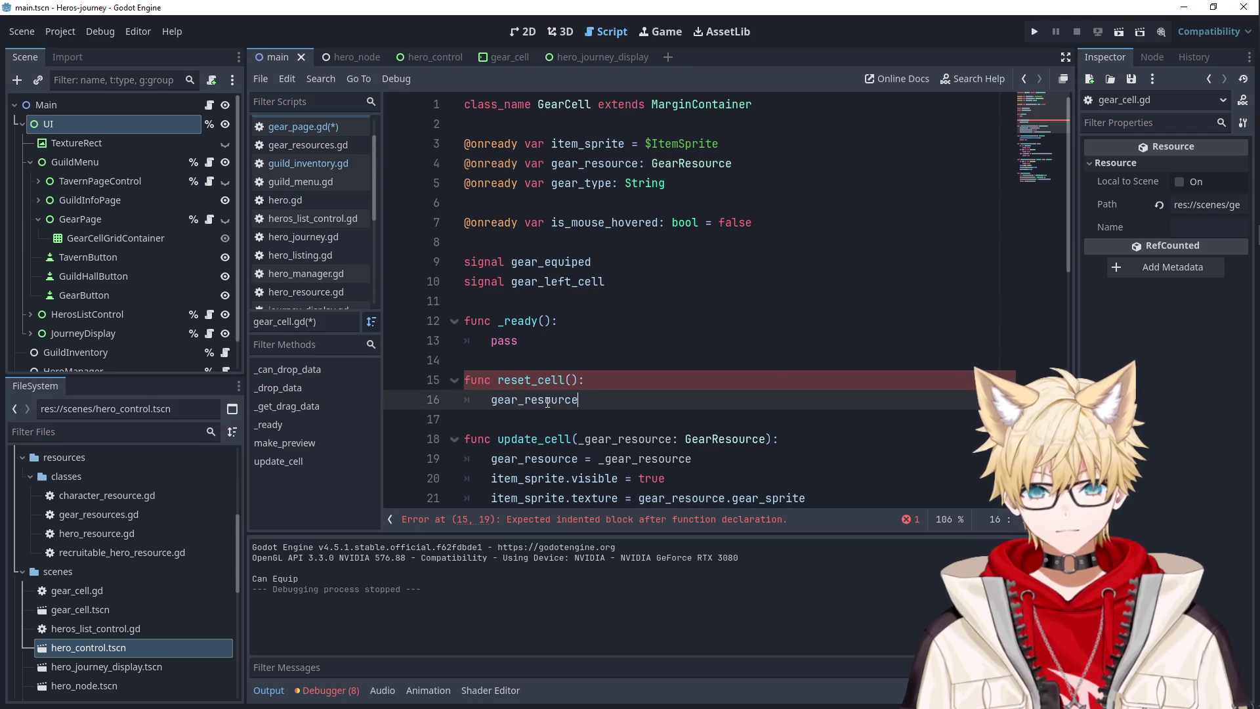
type("lse")
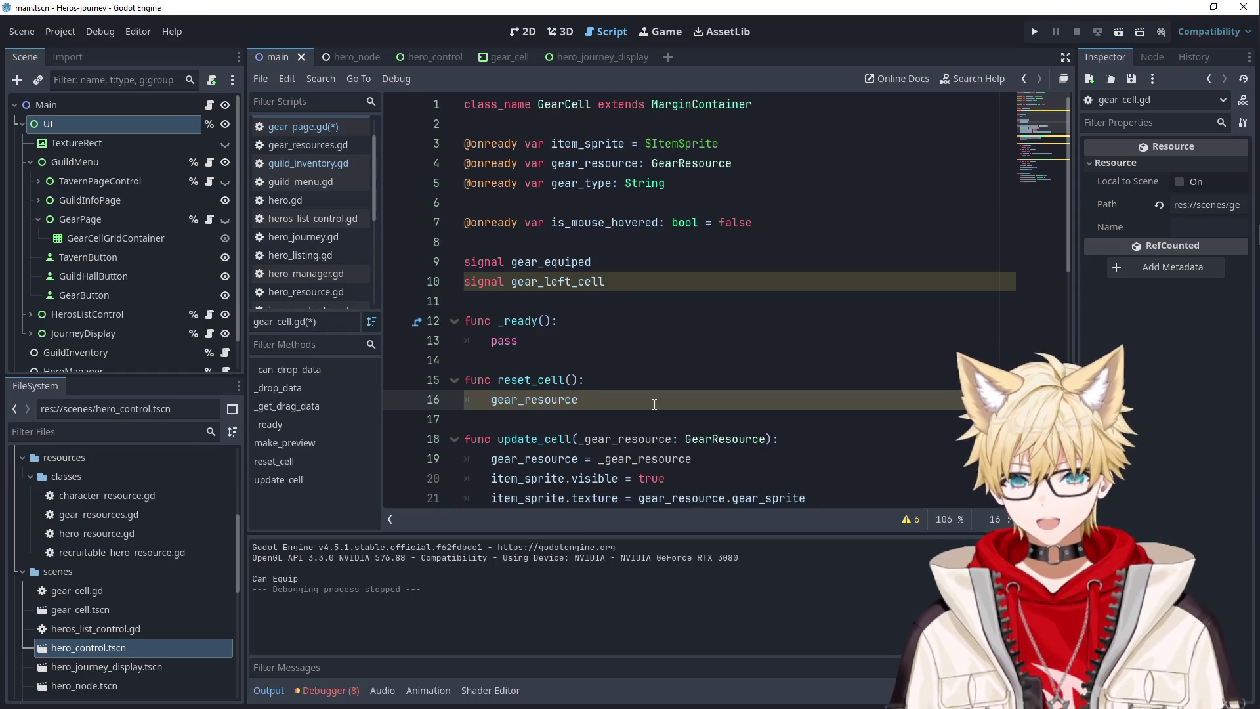
type("null")
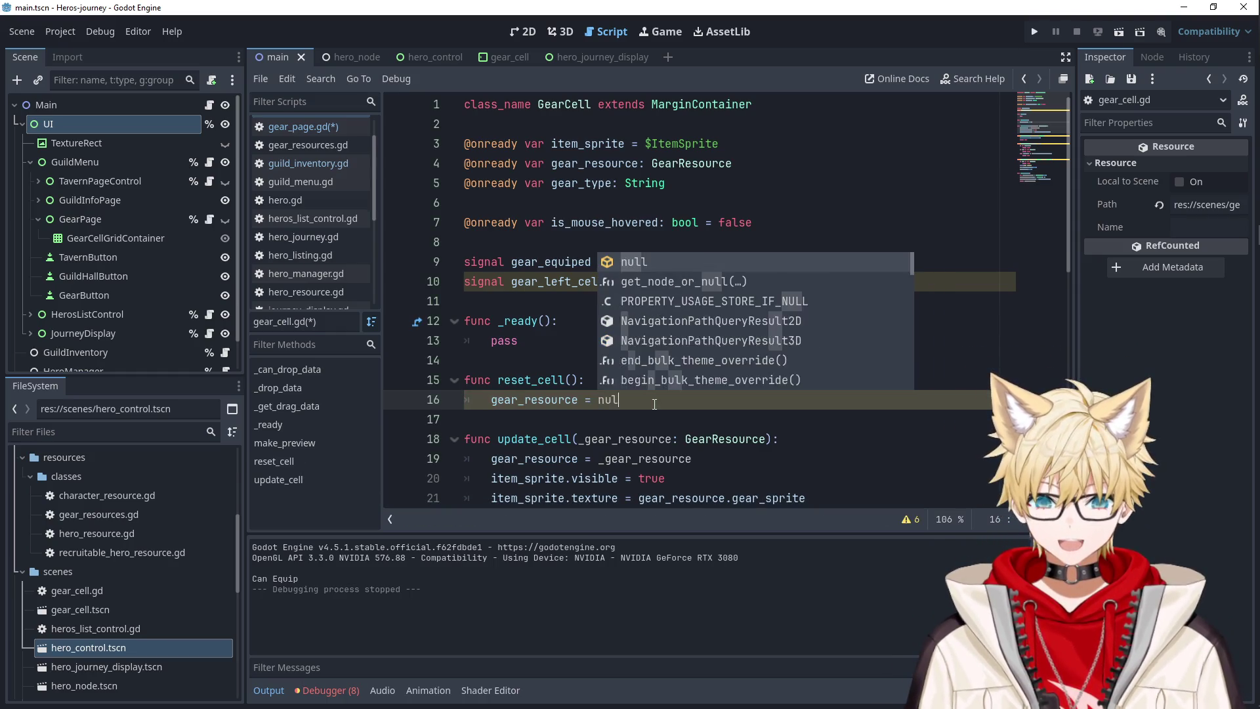
left_click(642, 360)
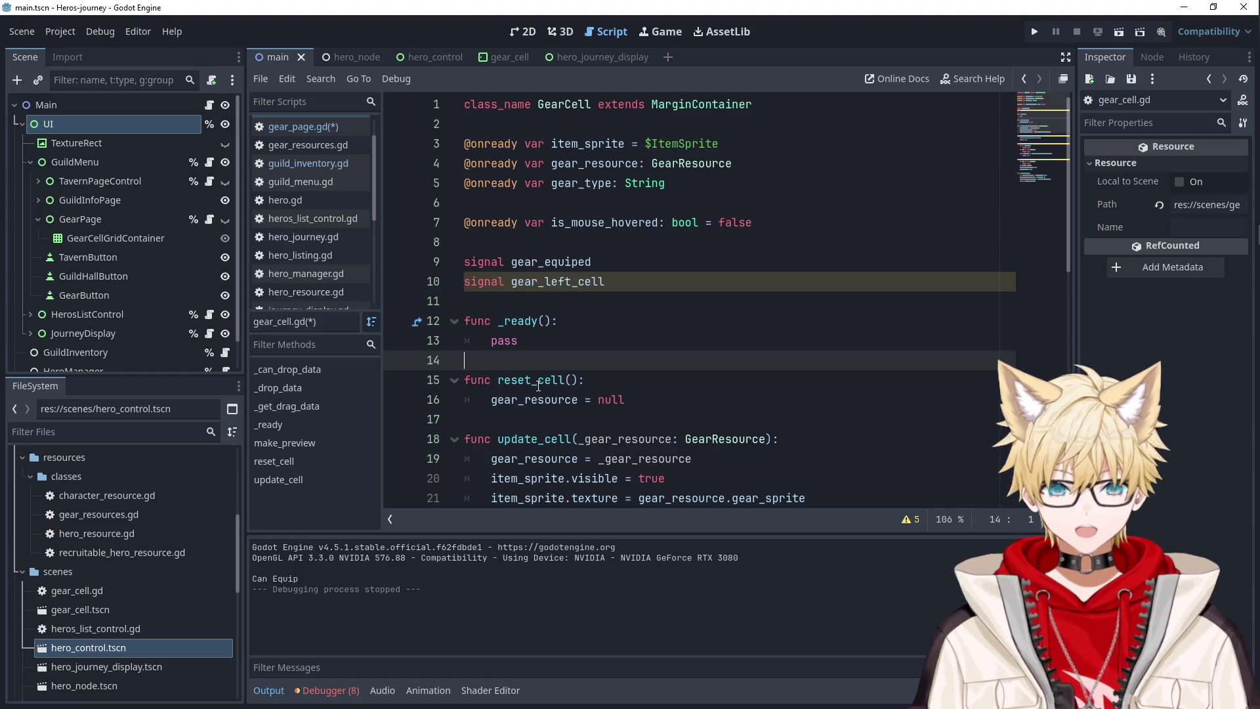
Step: Add 'item_sprite.visible = false' as a second line in reset_cell
double_click(535, 399)
double_click(595, 183)
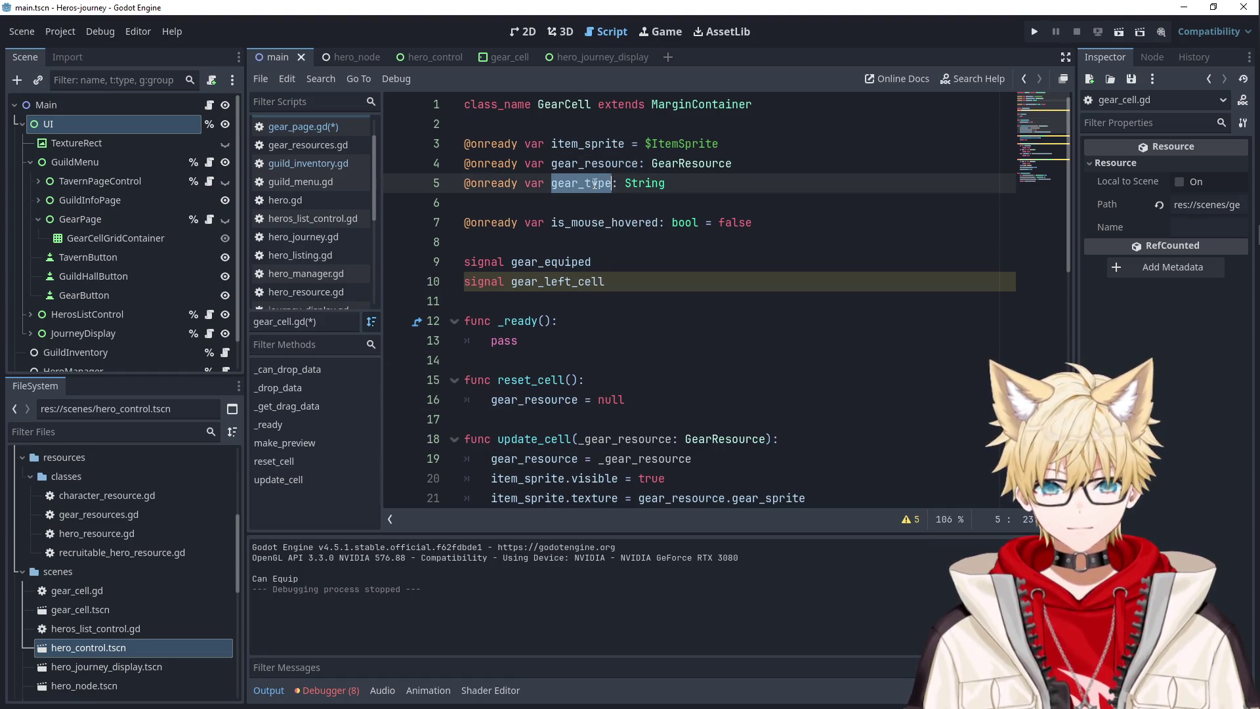
double_click(591, 164)
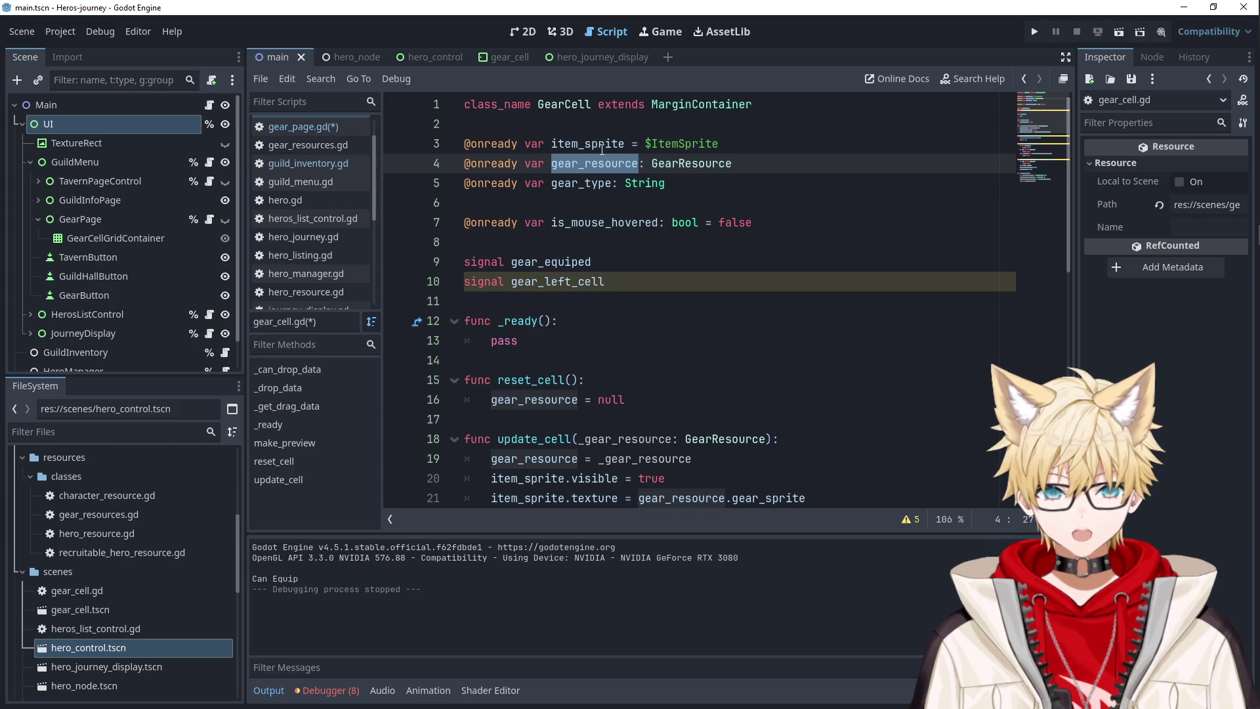
double_click(601, 146)
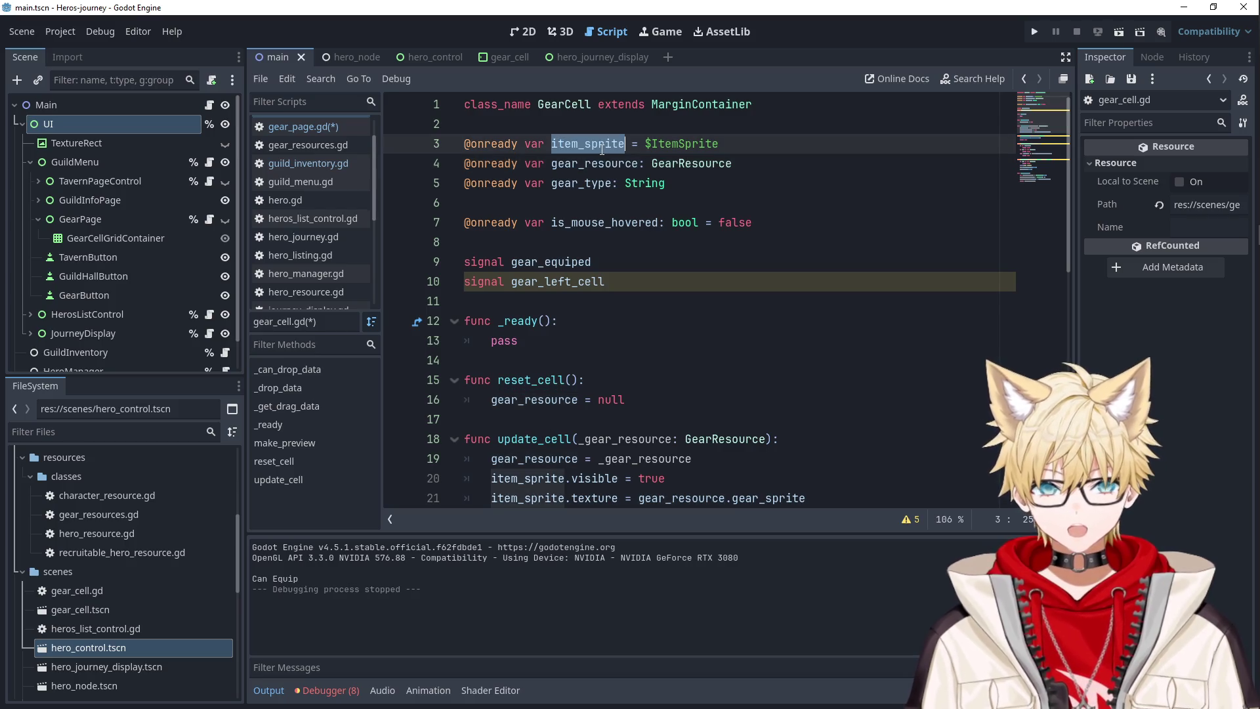
left_click(647, 398)
key("Return")
key("ctrl+v")
type("visible = false")
scroll(629, 399, "down", 2)
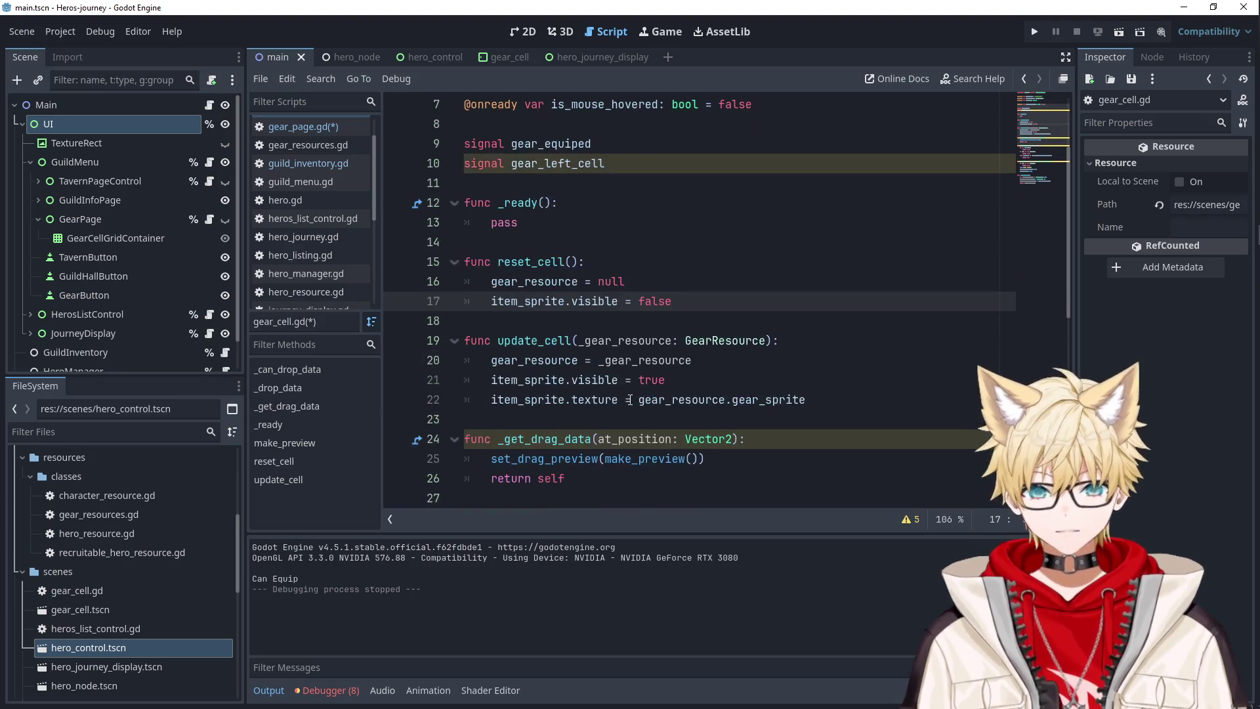
double_click(611, 380)
double_click(601, 400)
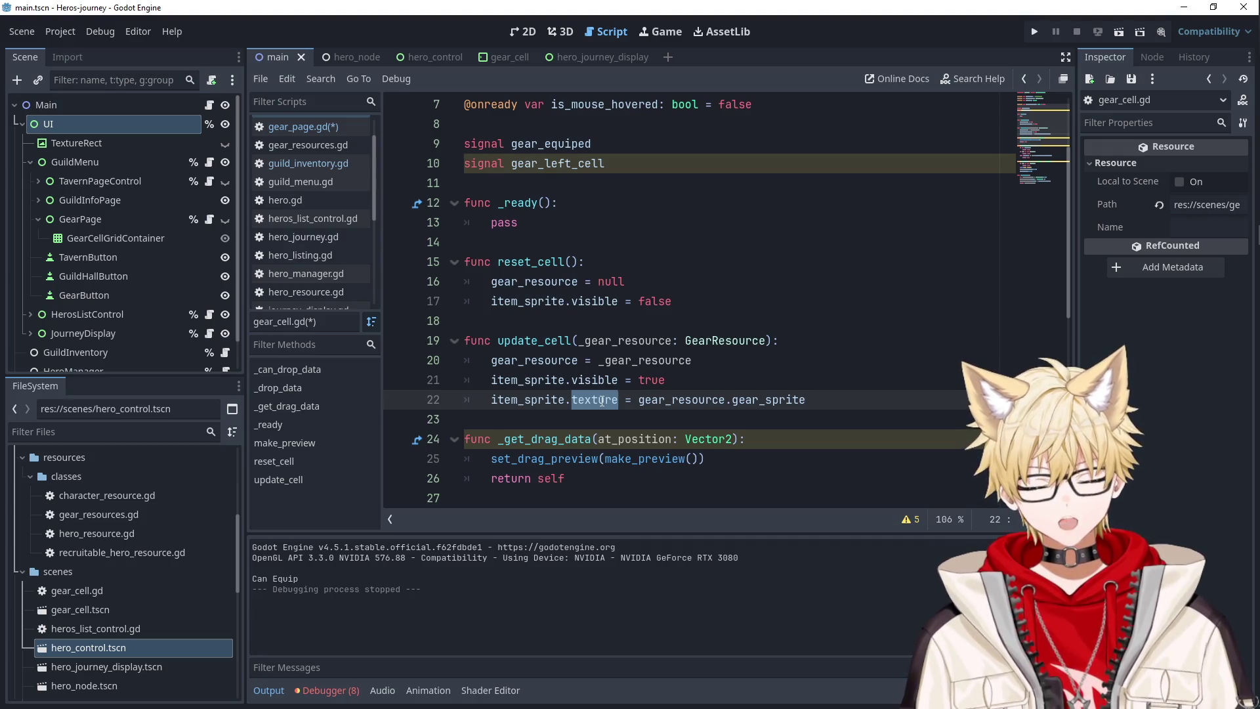
scroll(619, 382, "down", 6)
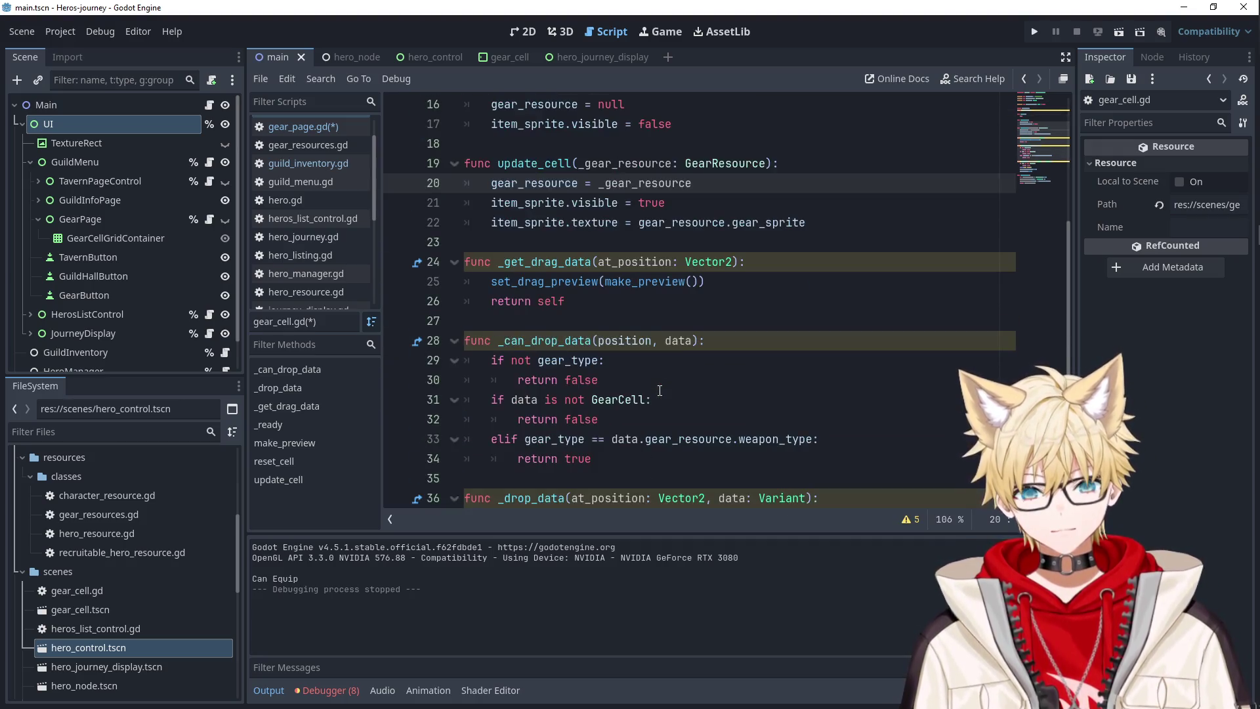
Step: Add an 'if not gear_resource:' condition at the top of _get_drag_data
scroll(619, 382, "down", 2)
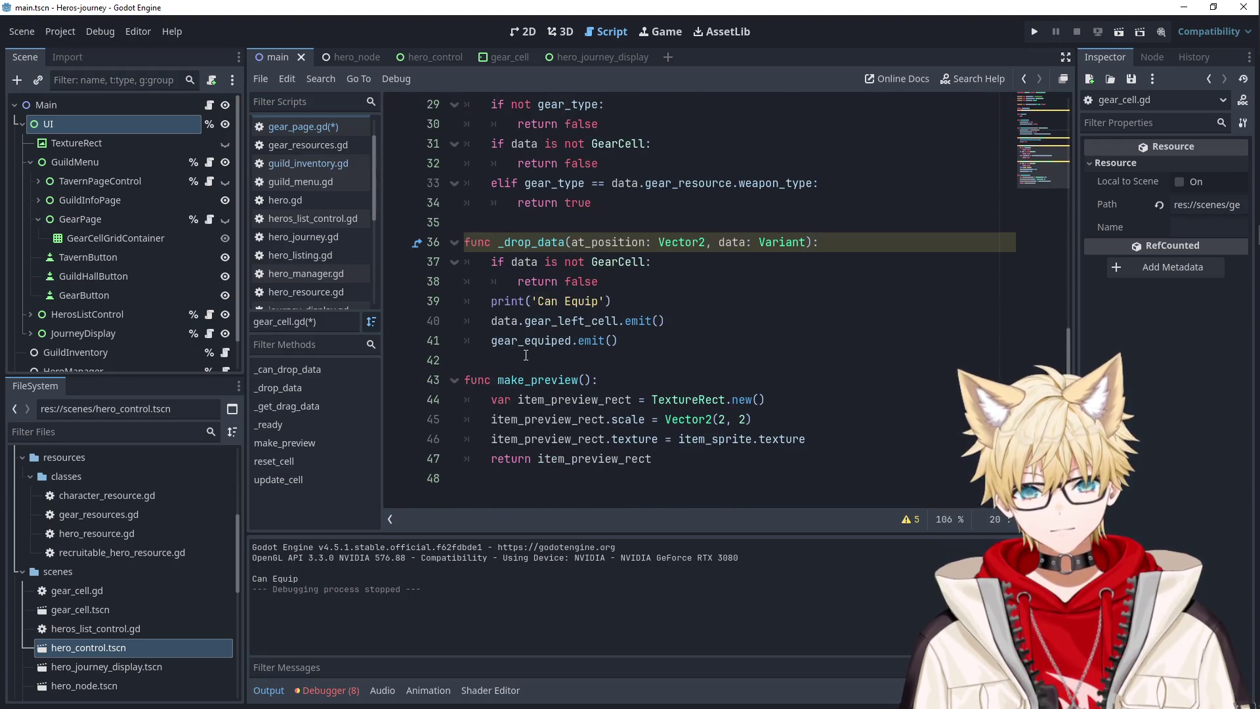
scroll(527, 355, "up", 2)
scroll(528, 344, "up", 1)
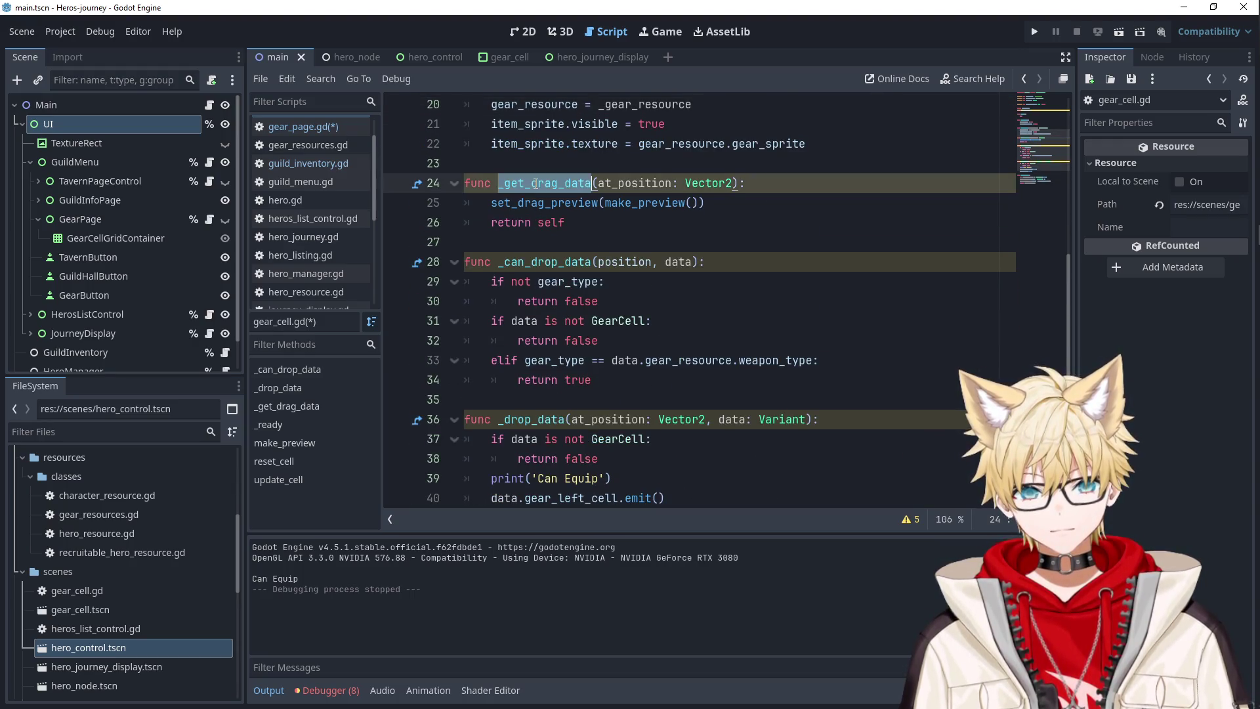
left_click(777, 181)
key("Return")
type("if ge")
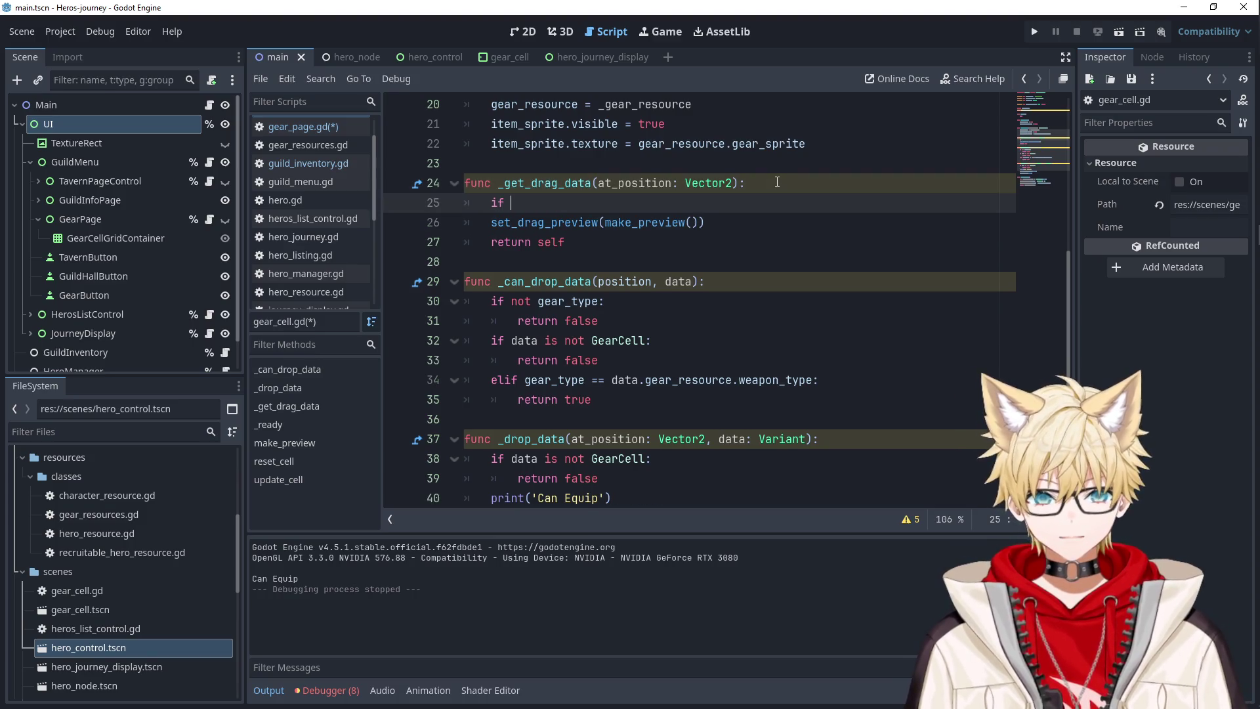
type("ar")
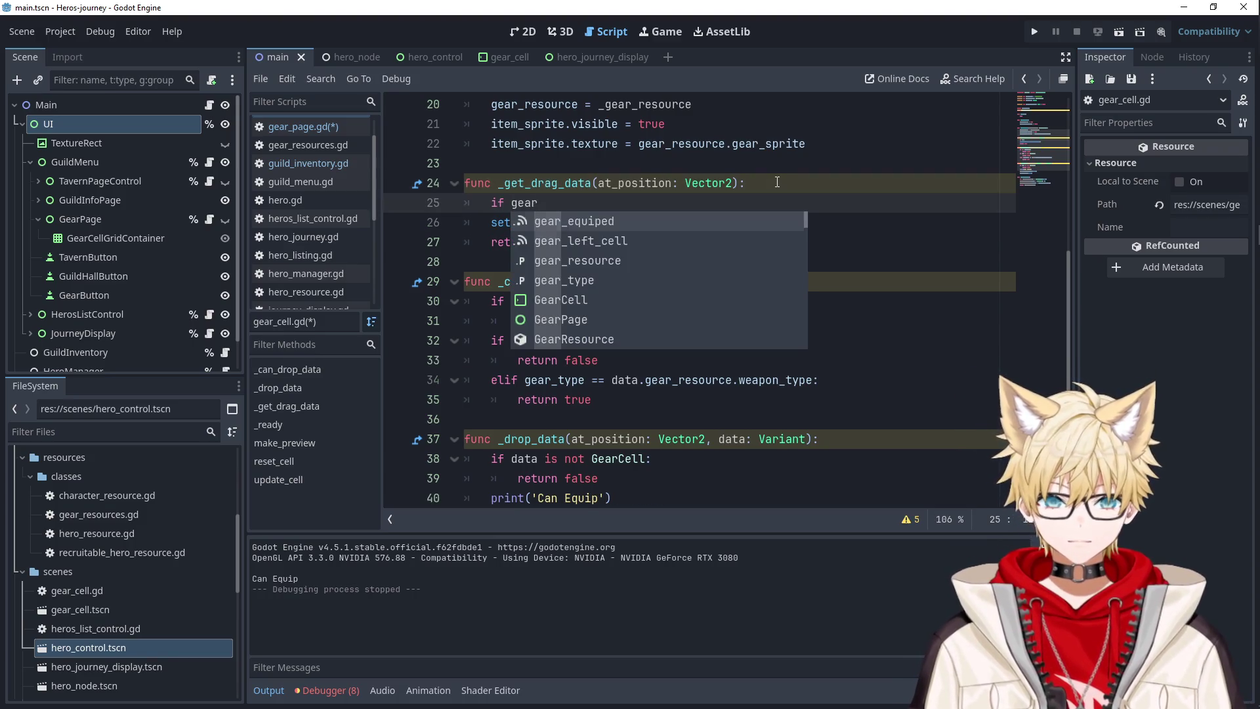
type("_resource:")
key("Return")
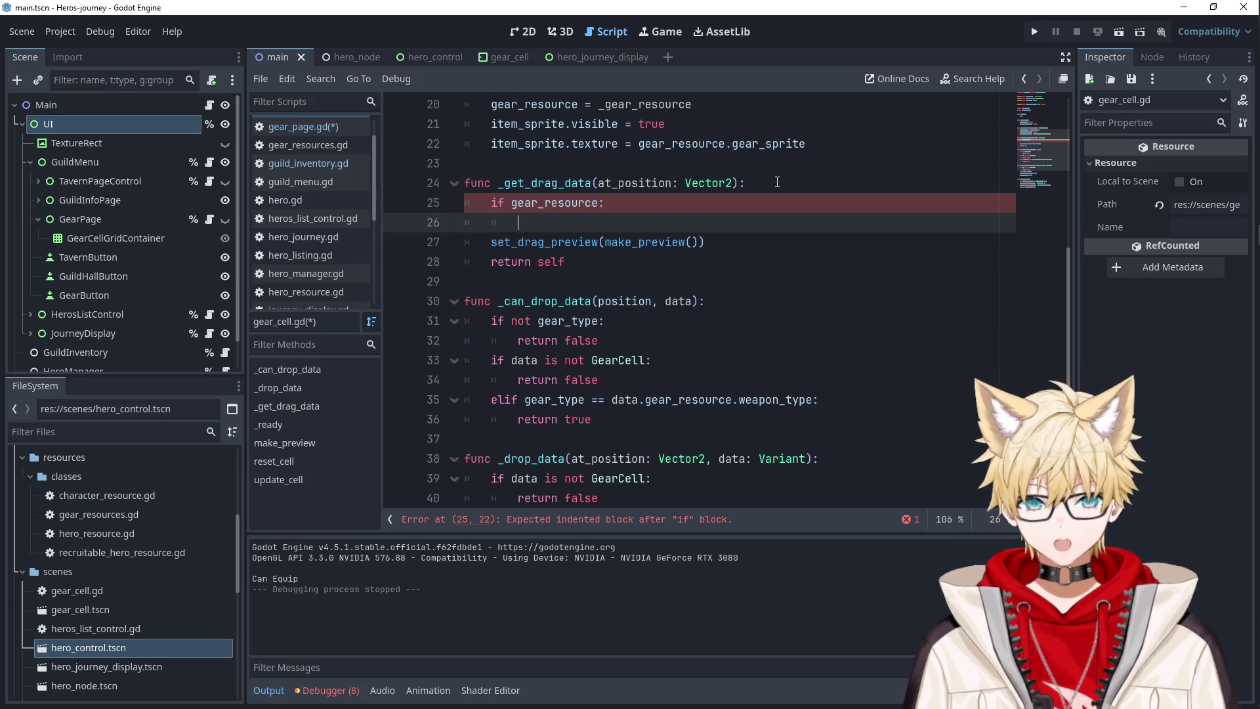
key("Up")
key("Right")
key("Right")
key("Right")
type("not")
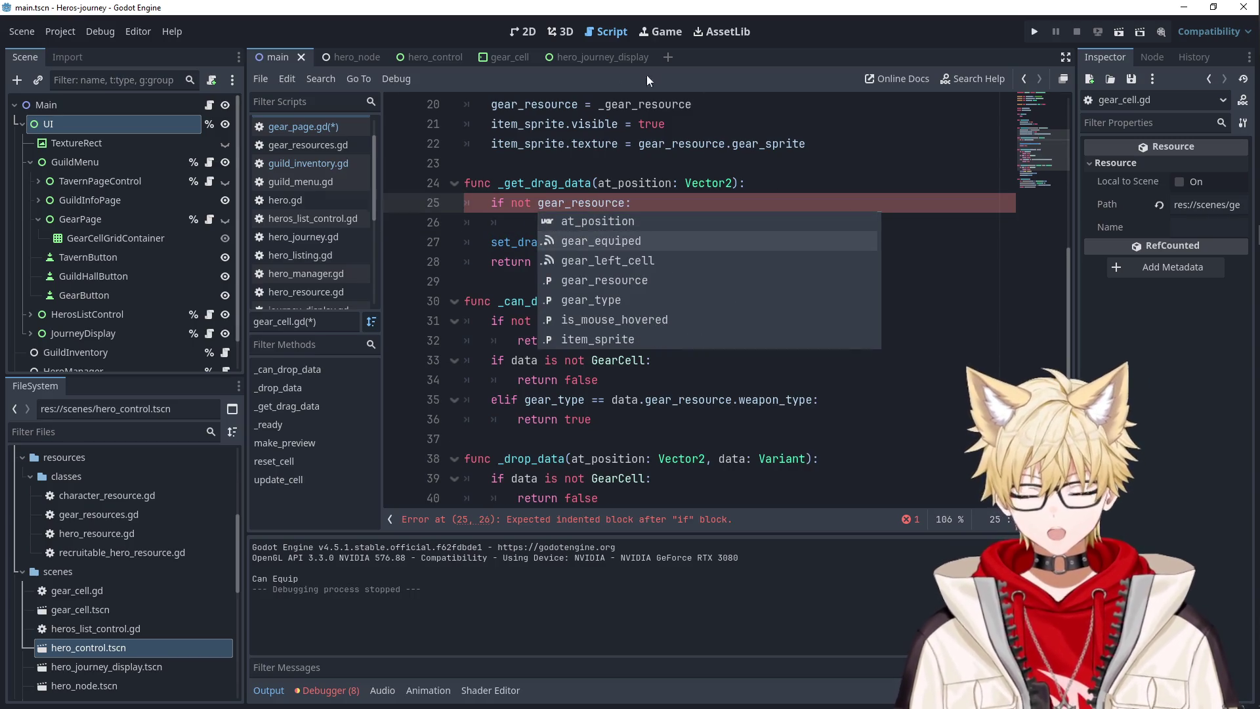
left_click(540, 237)
Step: Make the condition 'return null' and save the scripts with Ctrl+S
left_click(540, 229)
type("return")
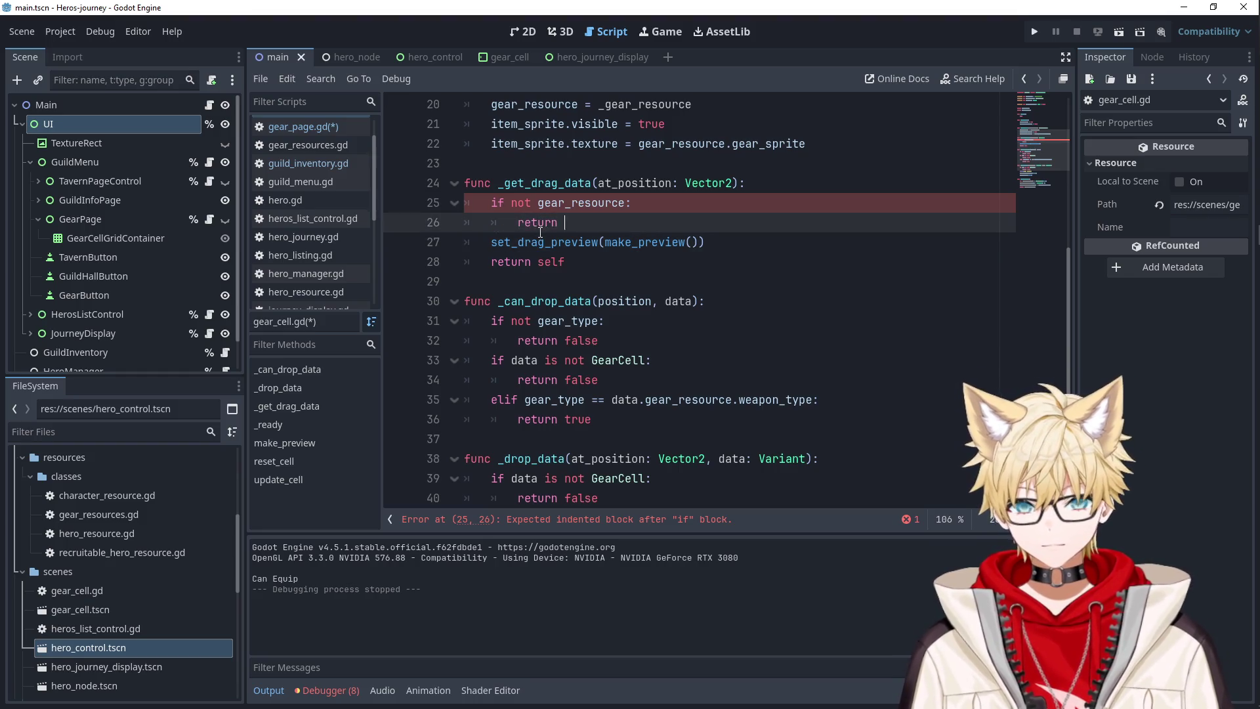
key("BackSpace")
key("BackSpace")
key("BackSpace")
type("ll")
left_click(697, 261)
key("ctrl+s")
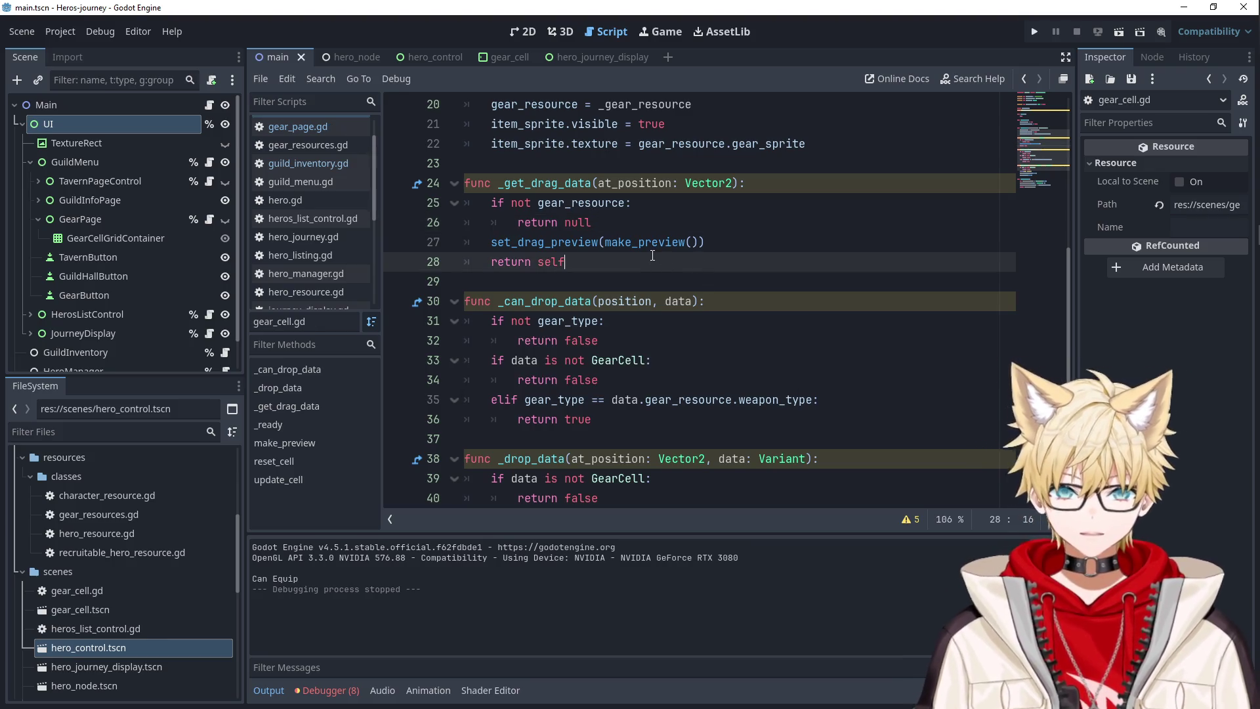
scroll(619, 298, "up", 4)
Step: Add 'item_sprite.texture = null' to reset_cell, copied from update_cell, and run the game
scroll(618, 299, "up", 2)
scroll(591, 289, "down", 2)
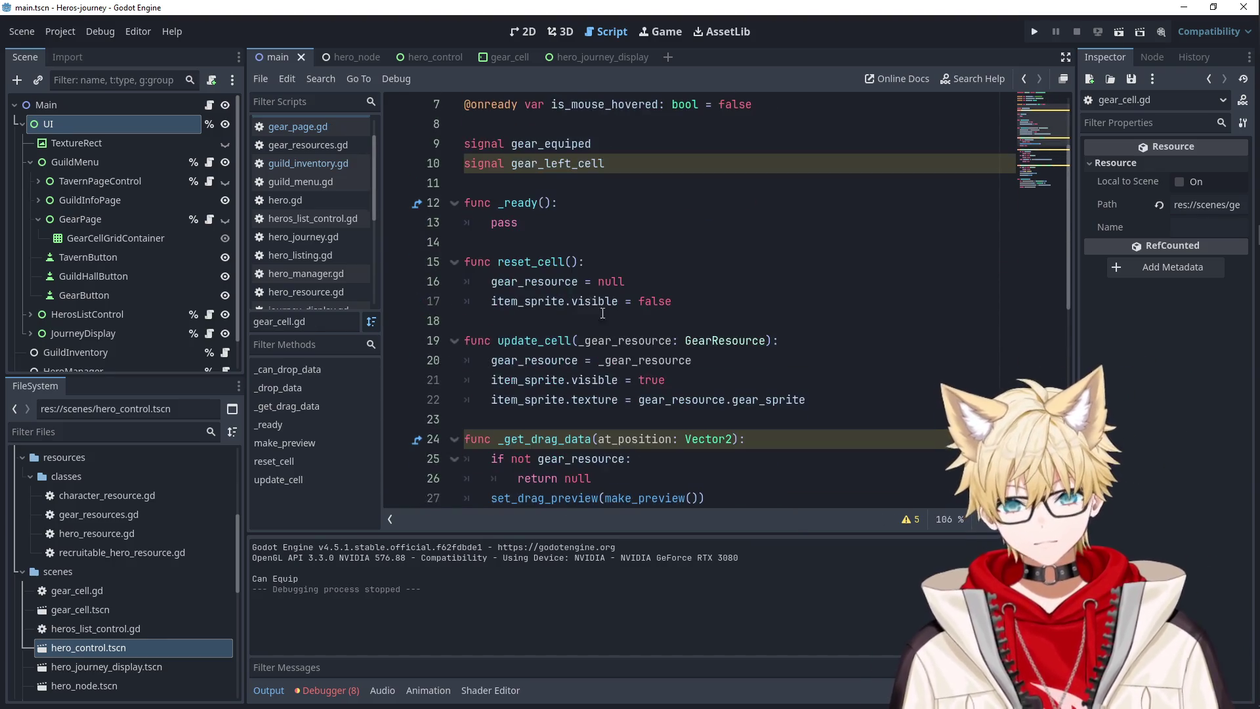
double_click(533, 282)
double_click(546, 301)
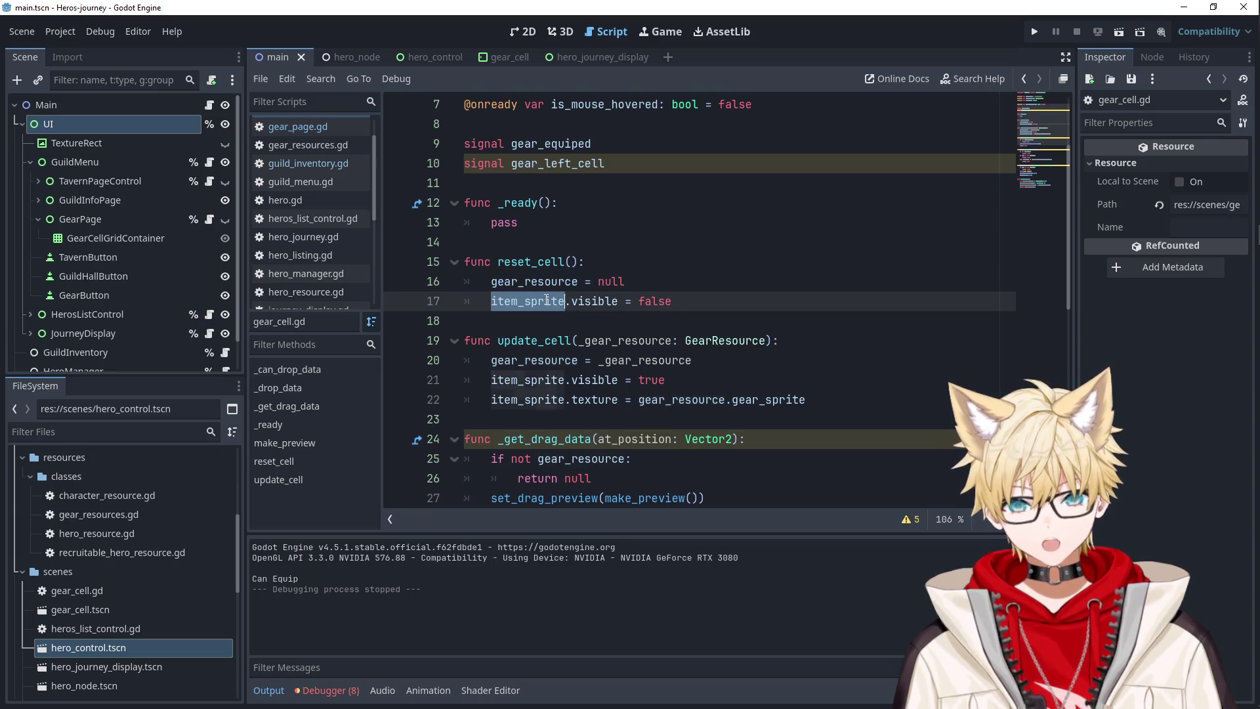
mouse_move(834, 398)
left_mouse_down()
mouse_move(499, 379)
mouse_move(645, 398)
left_mouse_up()
left_click_drag(825, 404, 493, 398)
key("ctrl+c")
left_click(731, 294)
key("Return")
key("ctrl+v")
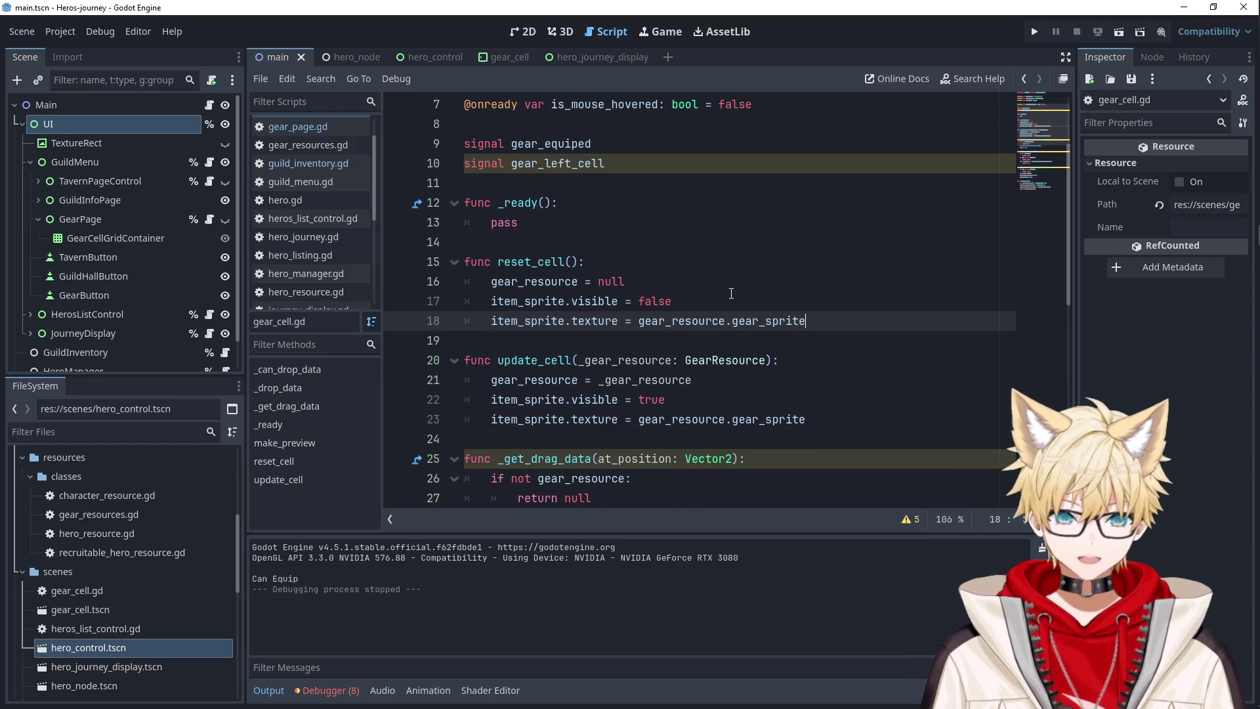
left_click_drag(836, 327, 640, 323)
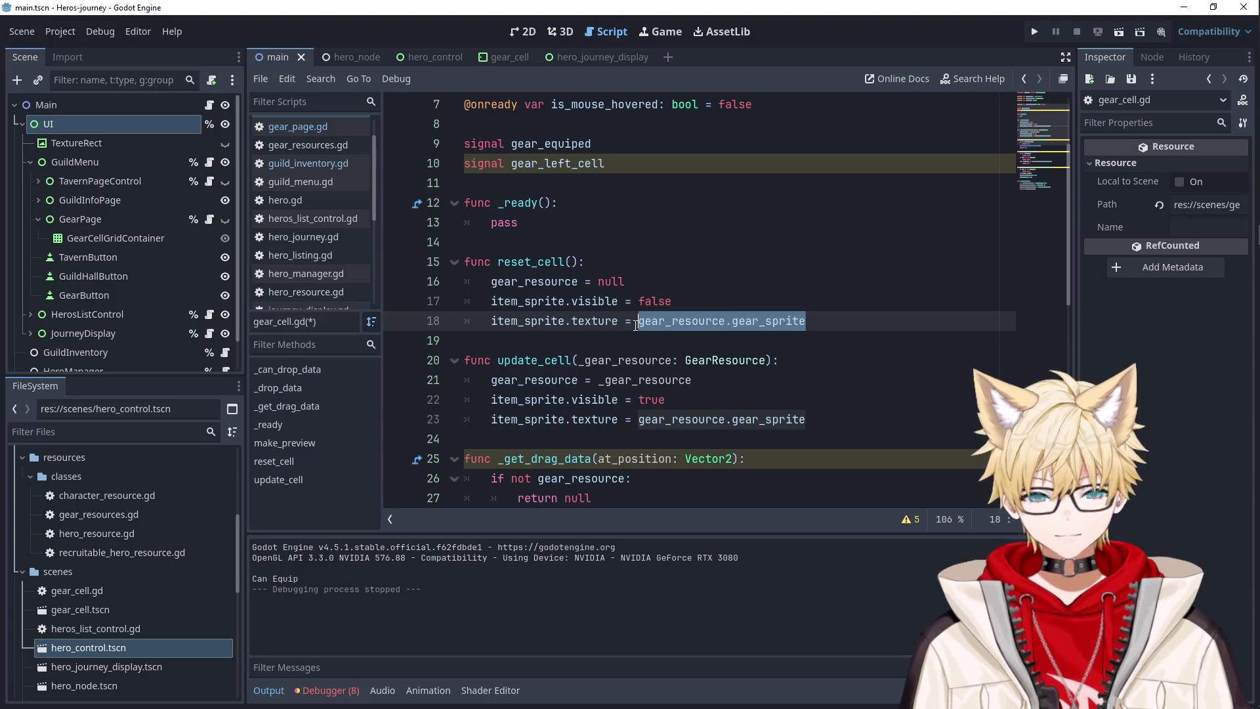
type("null")
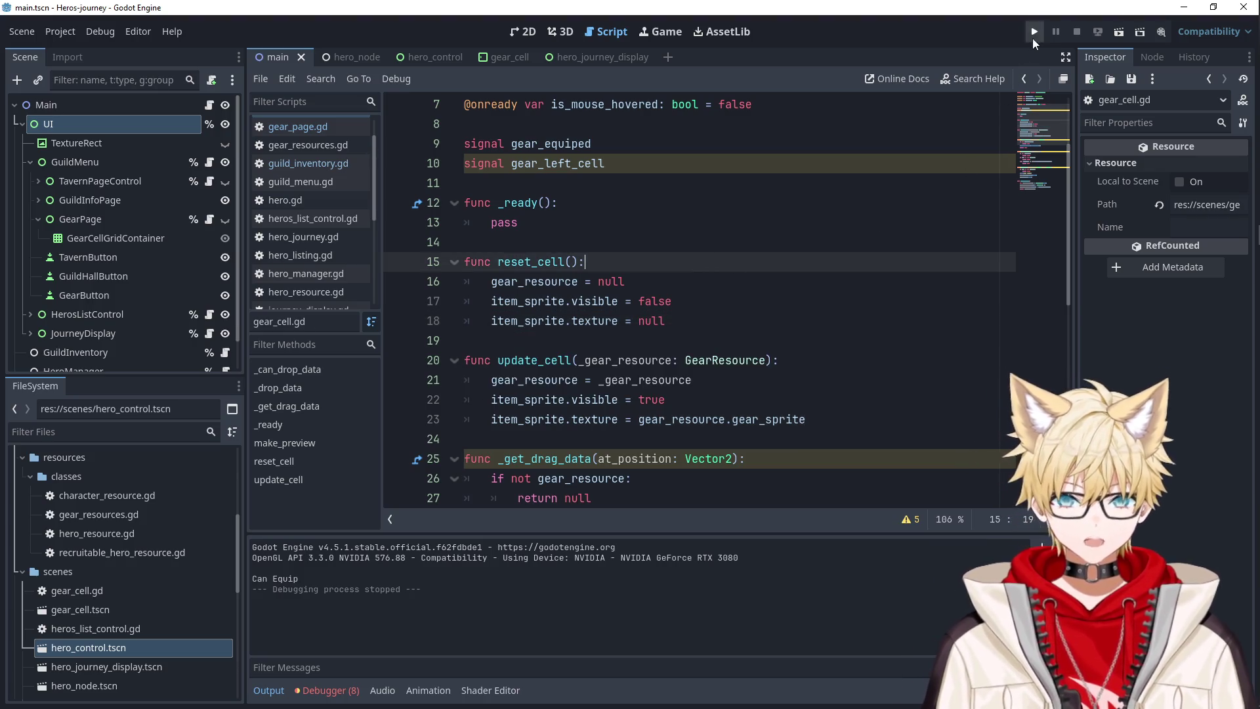
left_click(1034, 33)
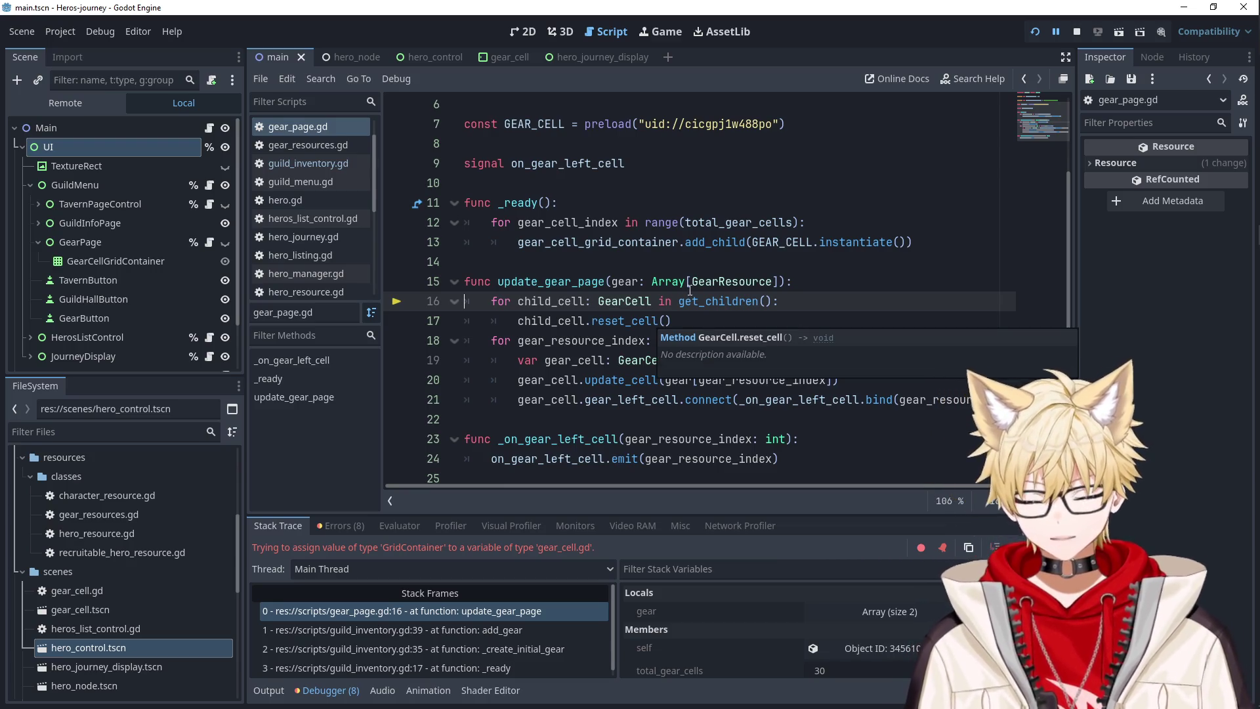
left_click(661, 289)
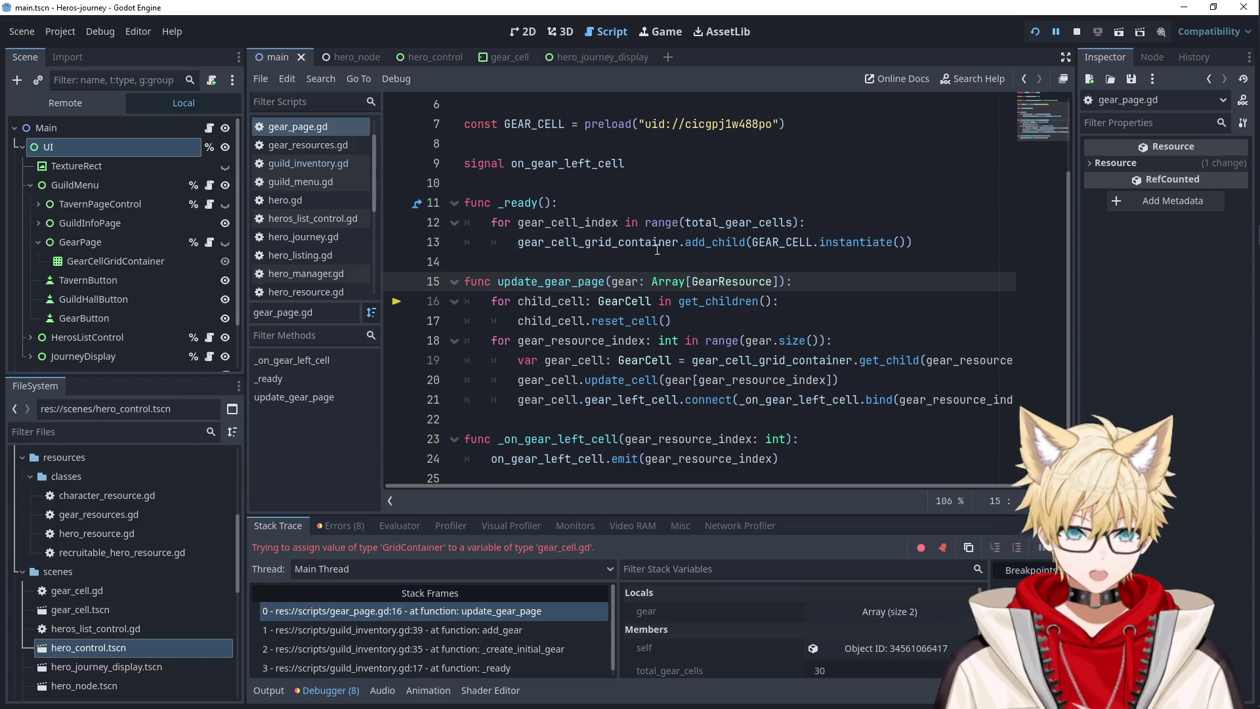
left_click(662, 264)
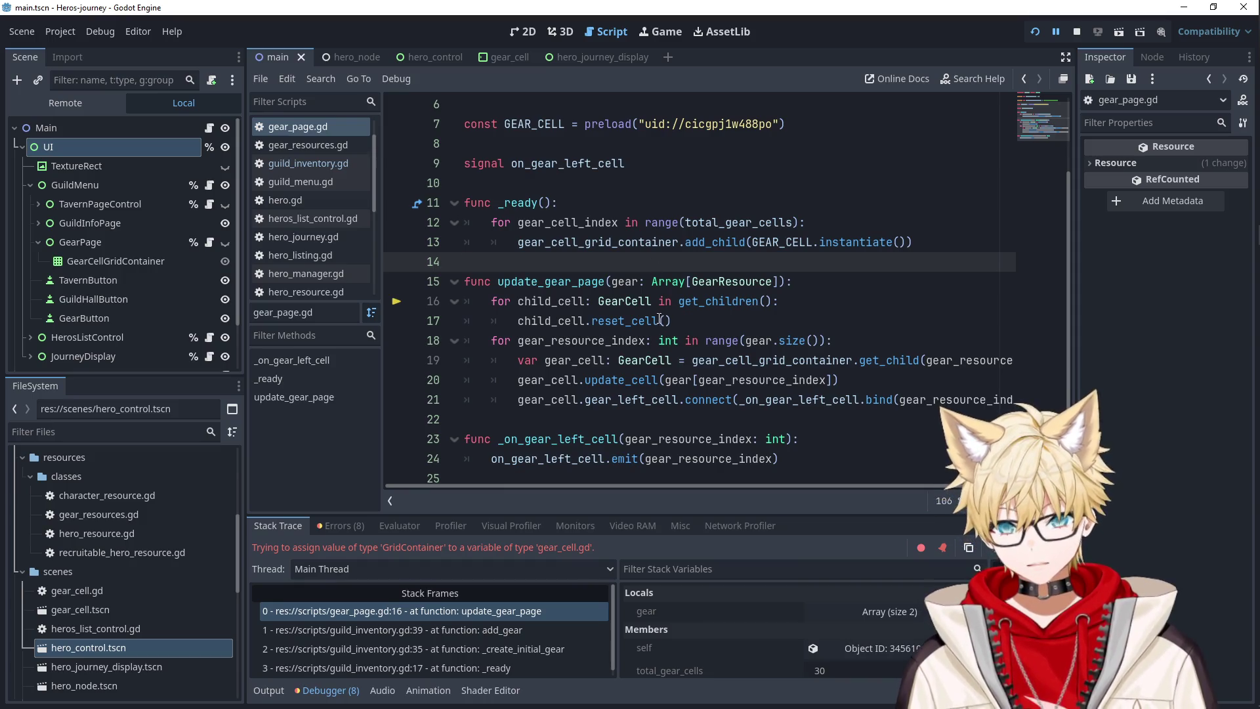
left_click(639, 335)
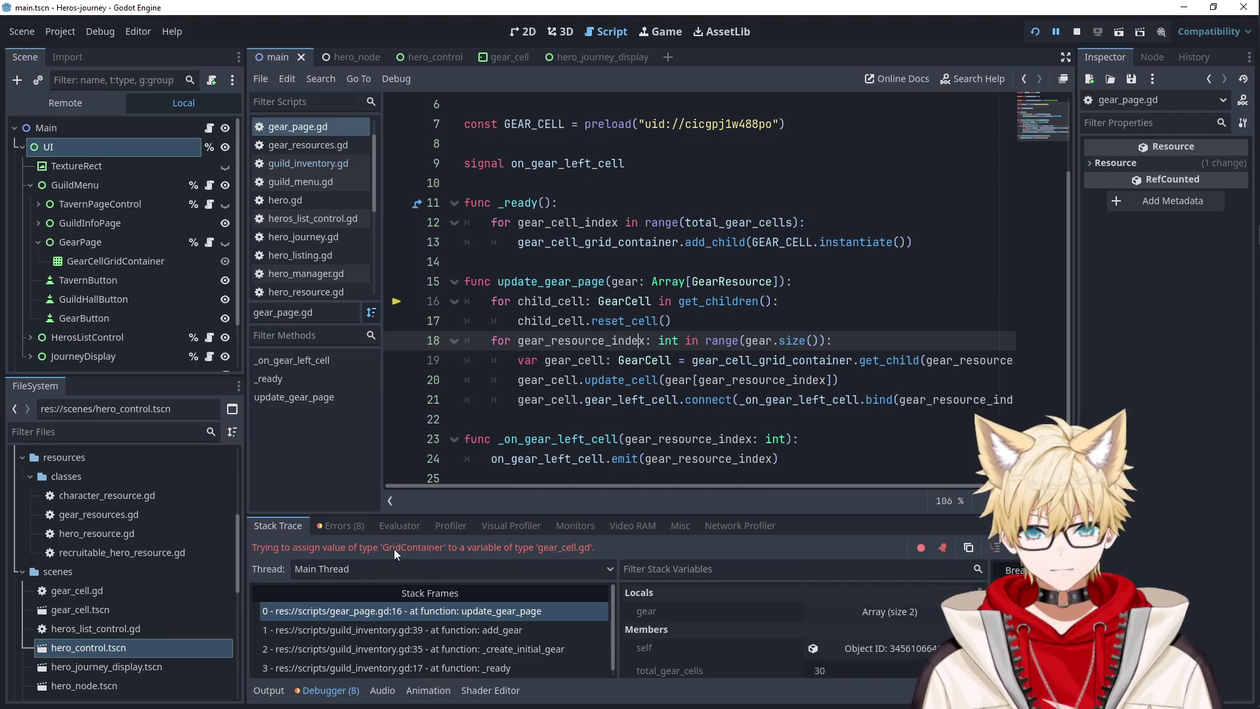
double_click(624, 301)
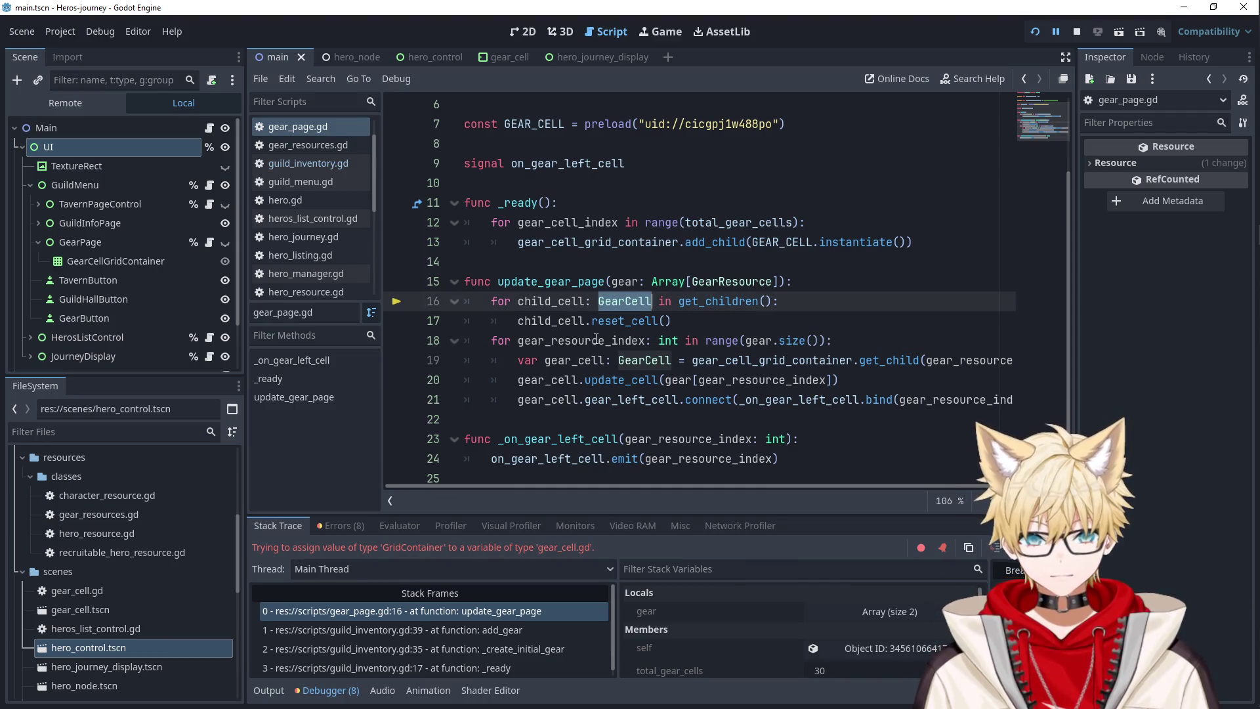
Step: Make the reset loop on line 16 iterate over gear_cell_grid_container.get_children()
left_click(740, 364)
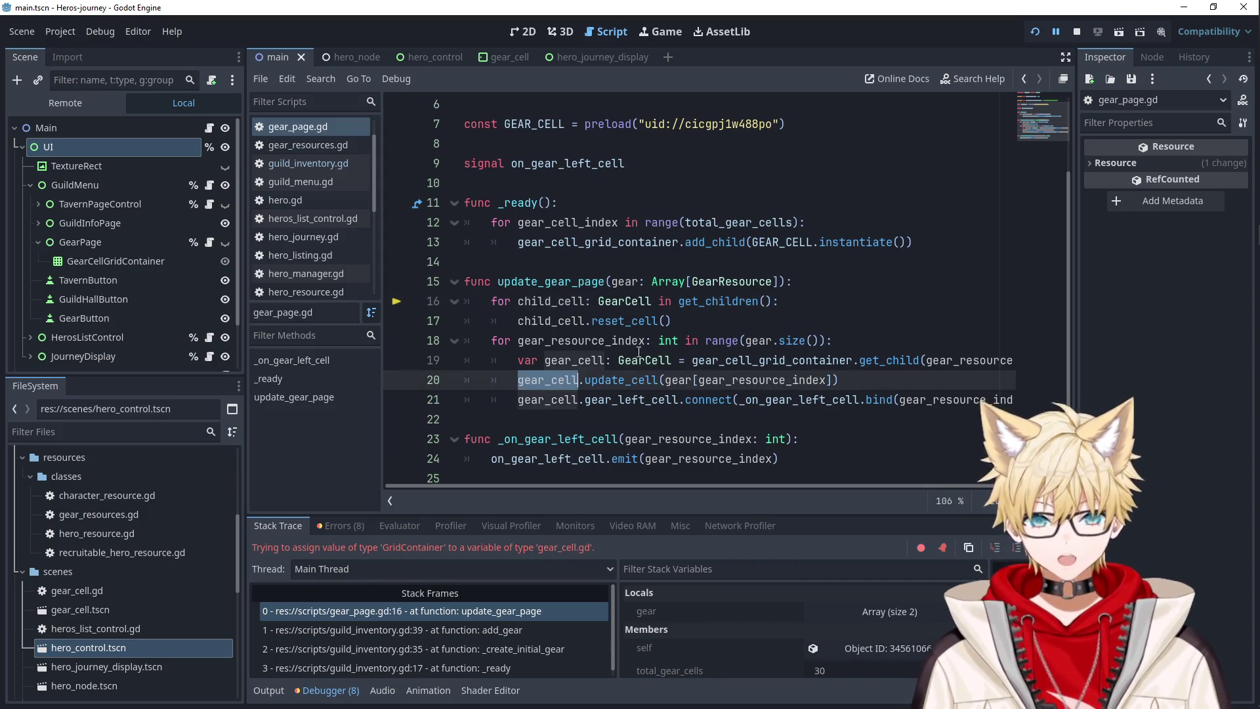
double_click(740, 360)
key("ctrl+c")
left_click(679, 301)
key("ctrl+v")
type(".")
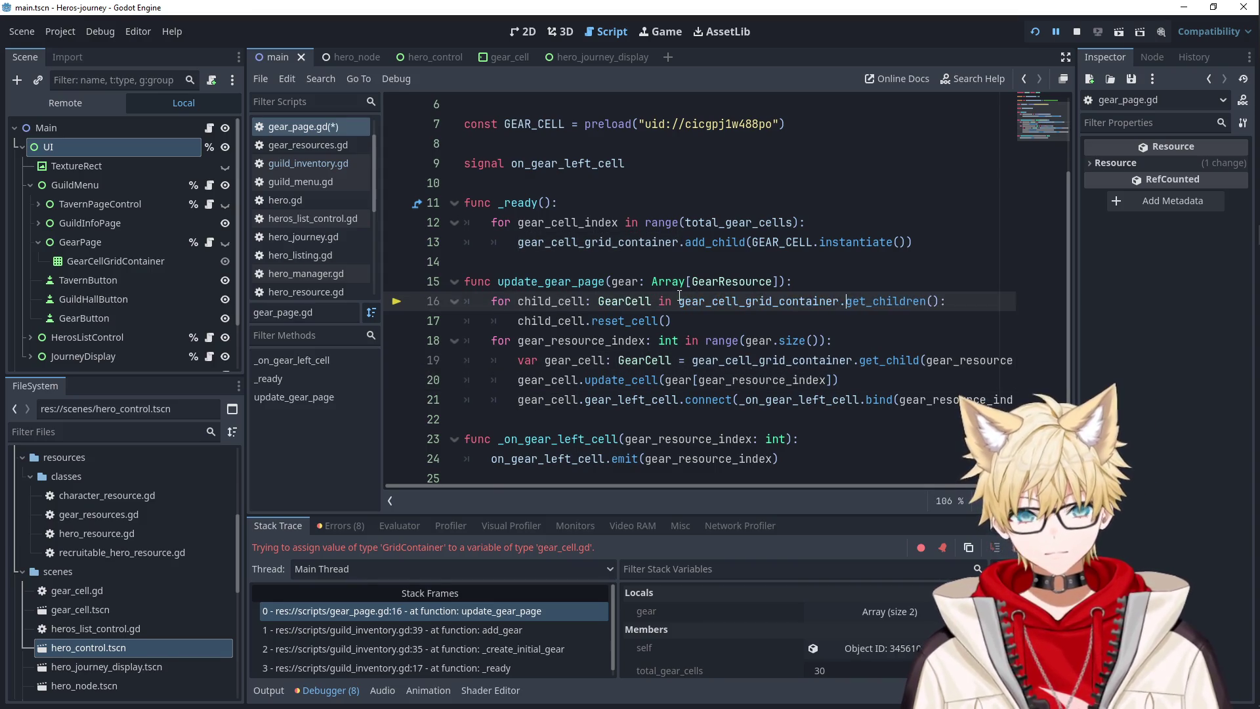
Step: Test-run the game: recruit a hero, equip S as weapon and A as armor, then stop
key("F5")
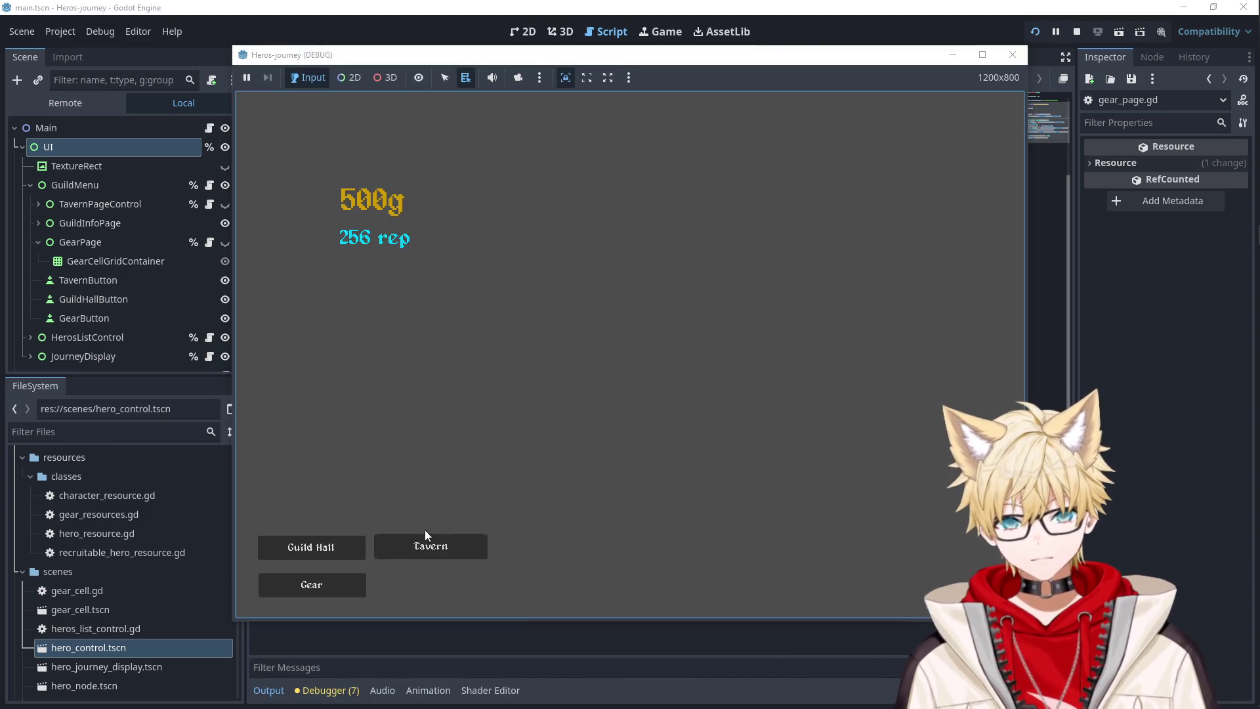
left_click(287, 584)
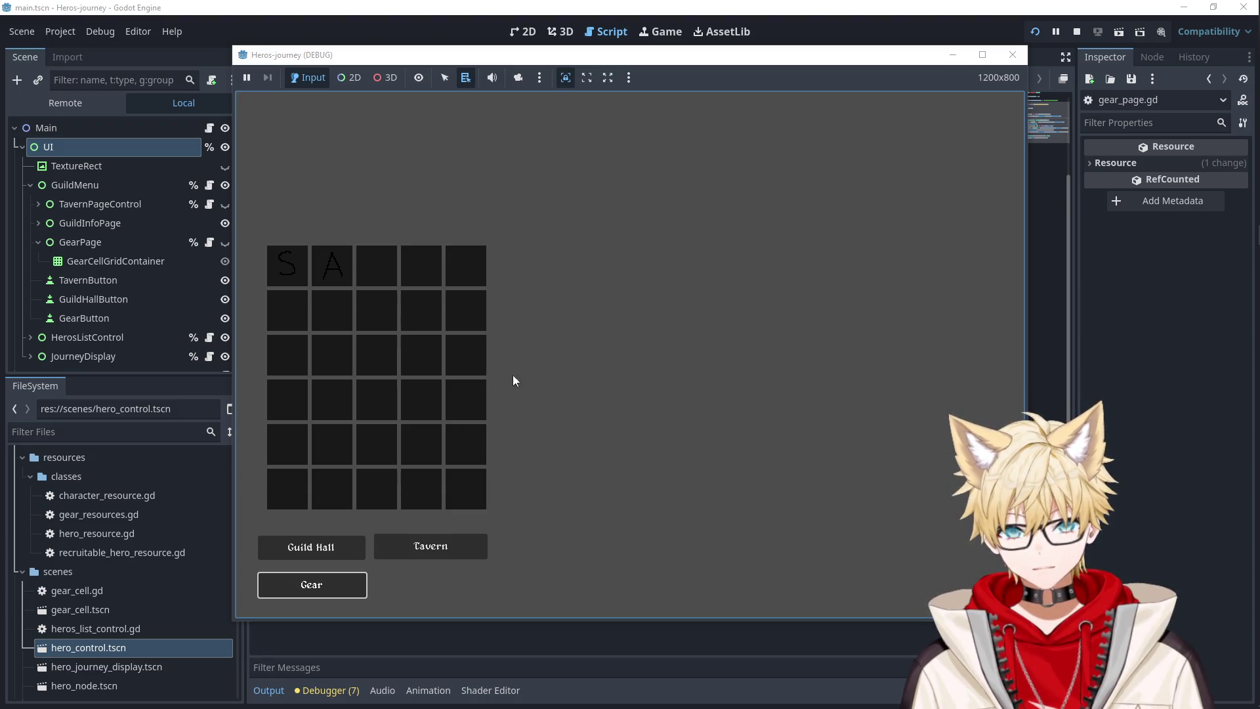
left_click(387, 550)
left_click(429, 381)
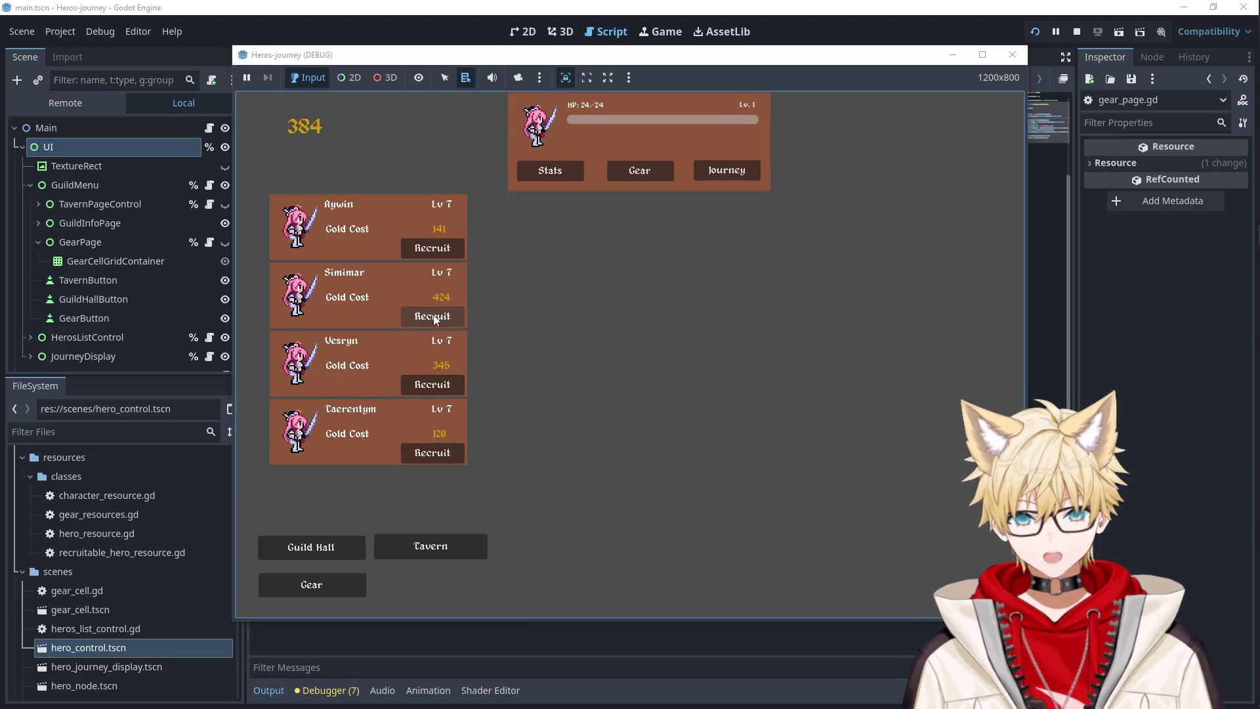
left_click(362, 577)
left_click(662, 172)
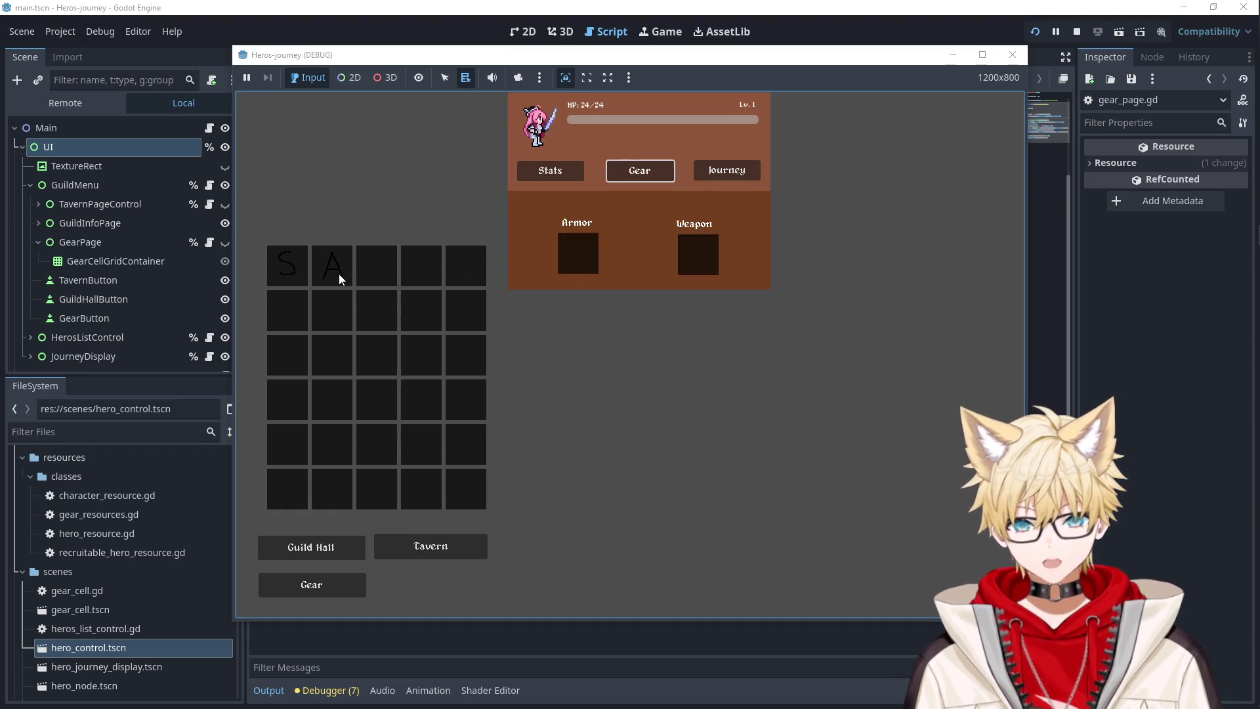
left_click_drag(294, 259, 704, 261)
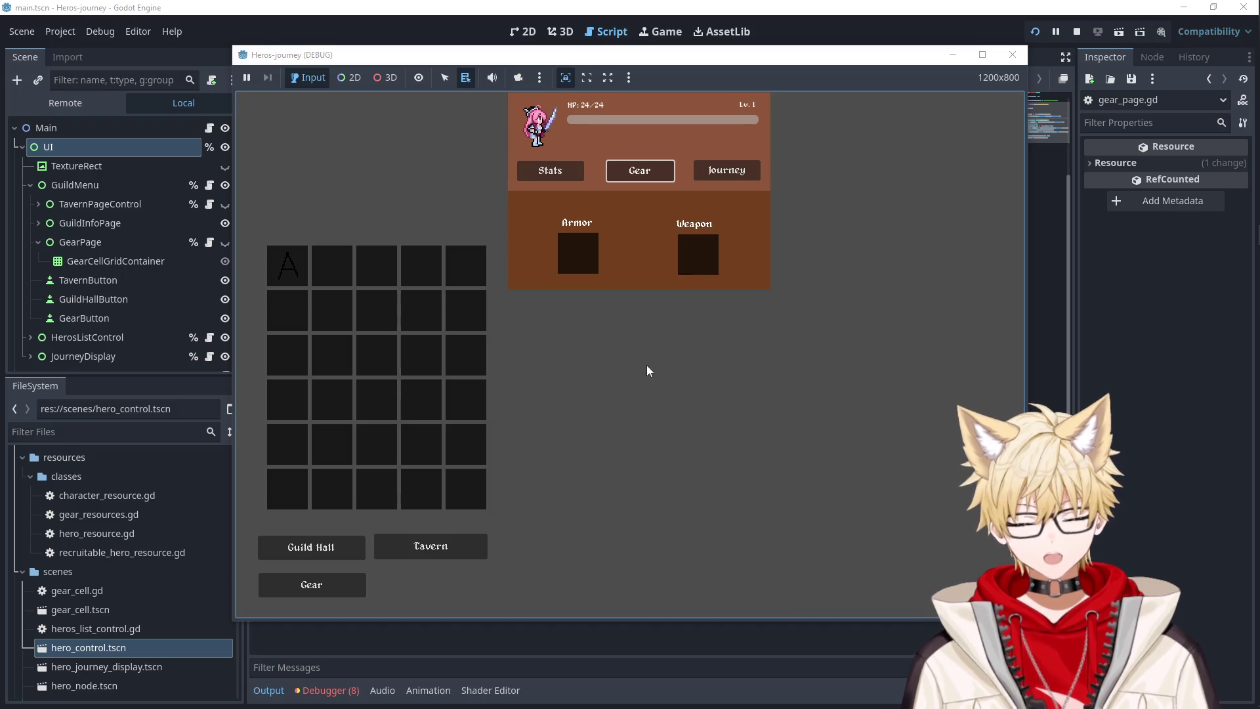
mouse_move(298, 276)
left_mouse_down()
mouse_move(559, 252)
mouse_move(584, 263)
left_mouse_up()
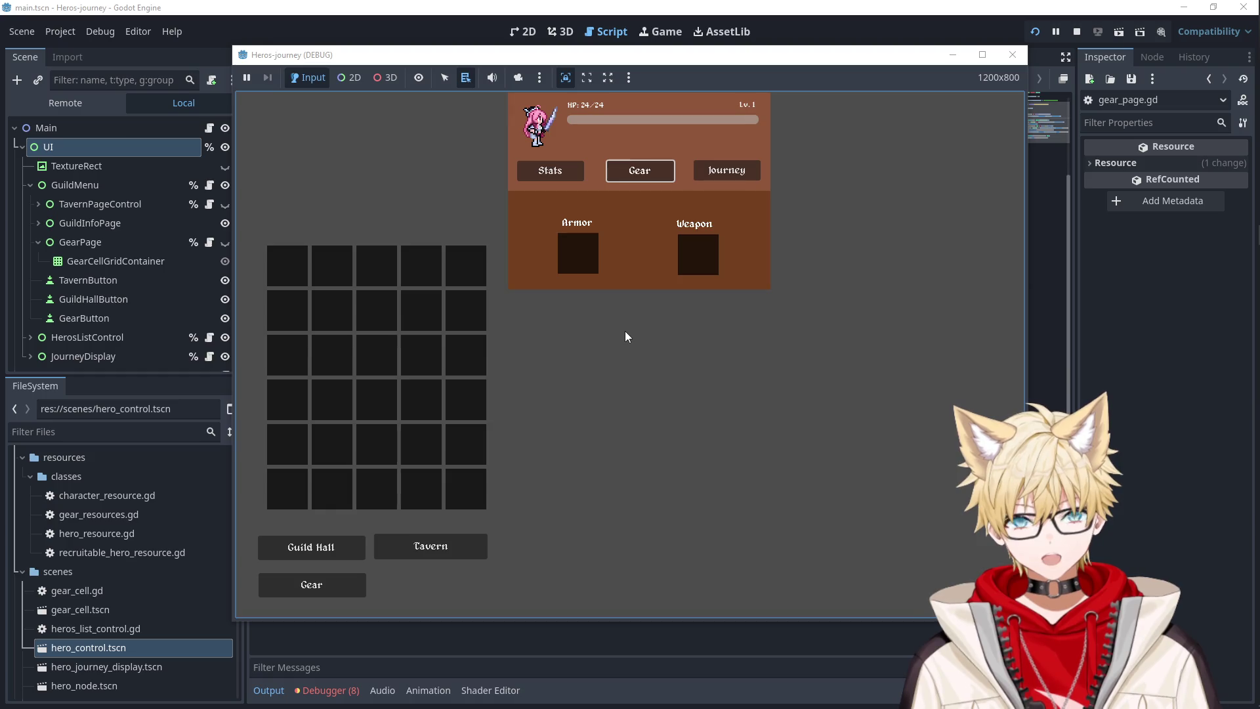
left_click(1012, 54)
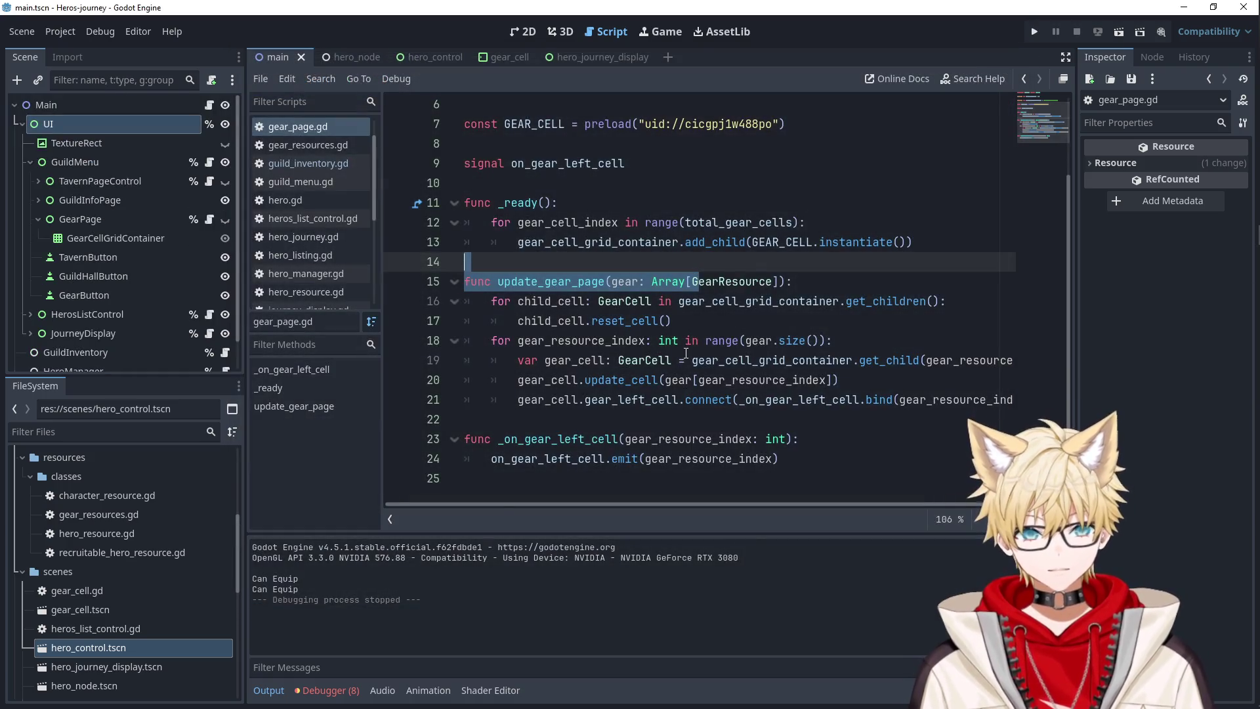
Step: Open the Debugger's Errors list and jump to the already-connected gear_left_cell error at line 21
left_click(656, 419)
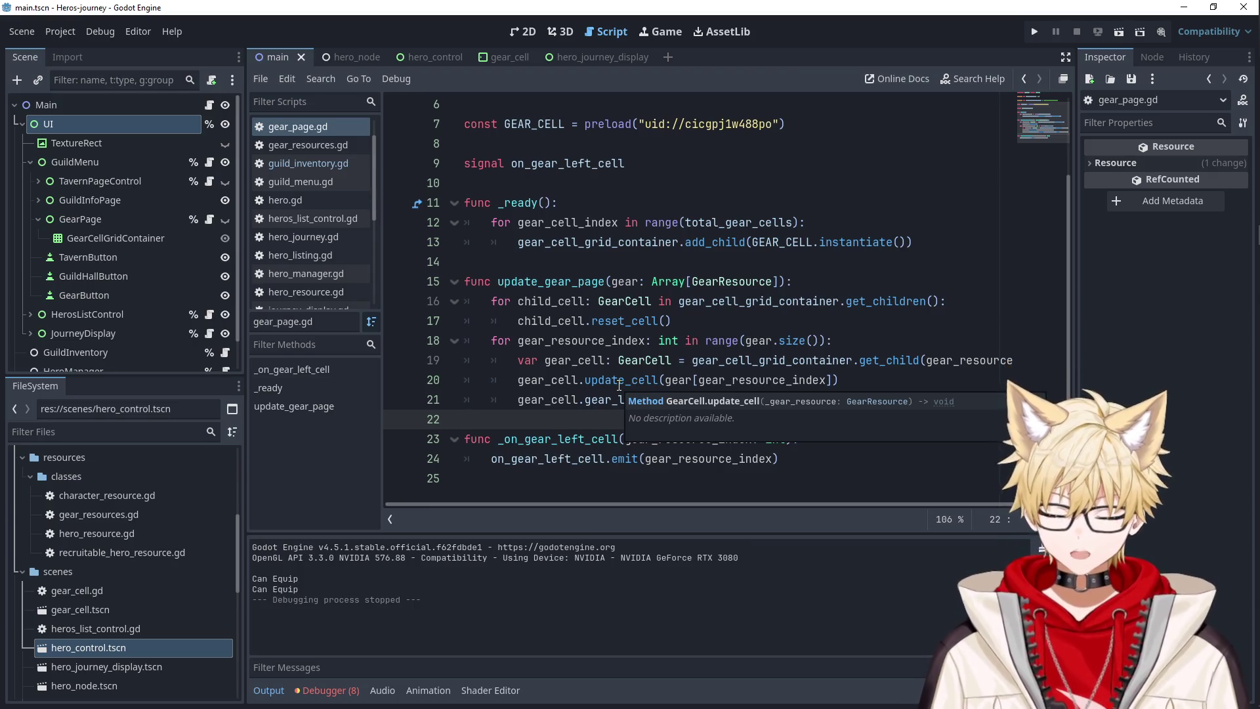
left_click(326, 690)
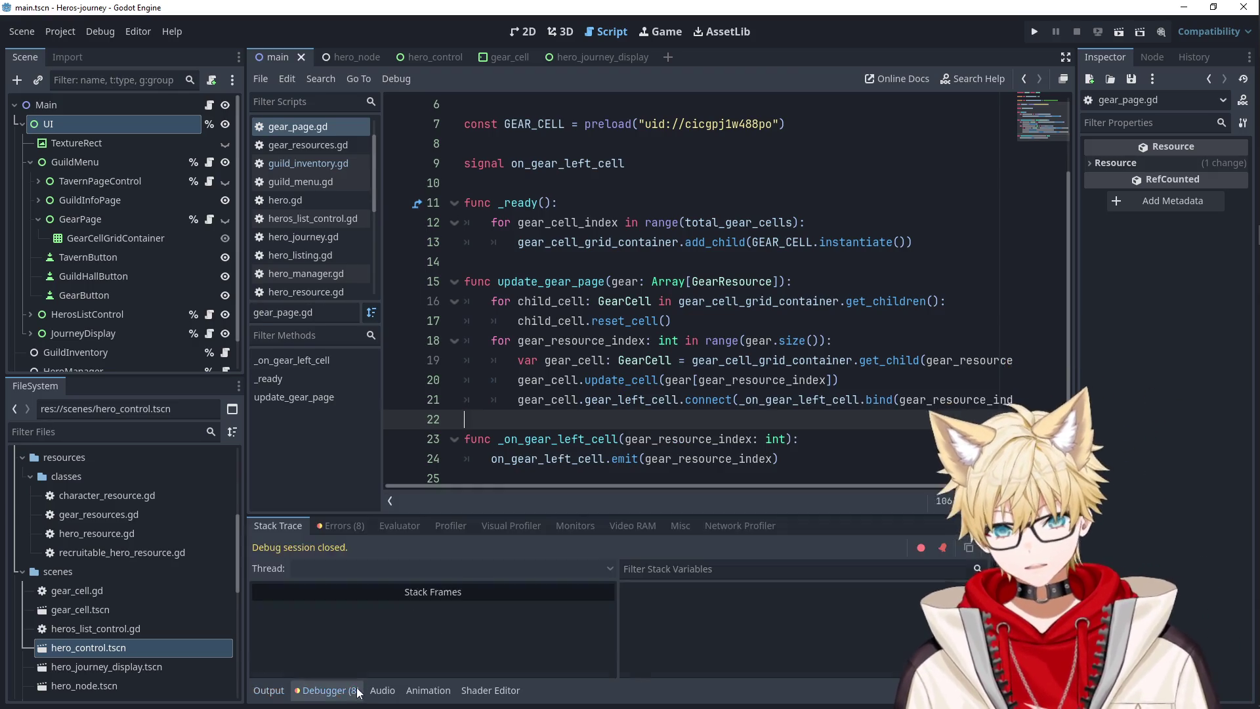
left_click(349, 525)
mouse_move(550, 665)
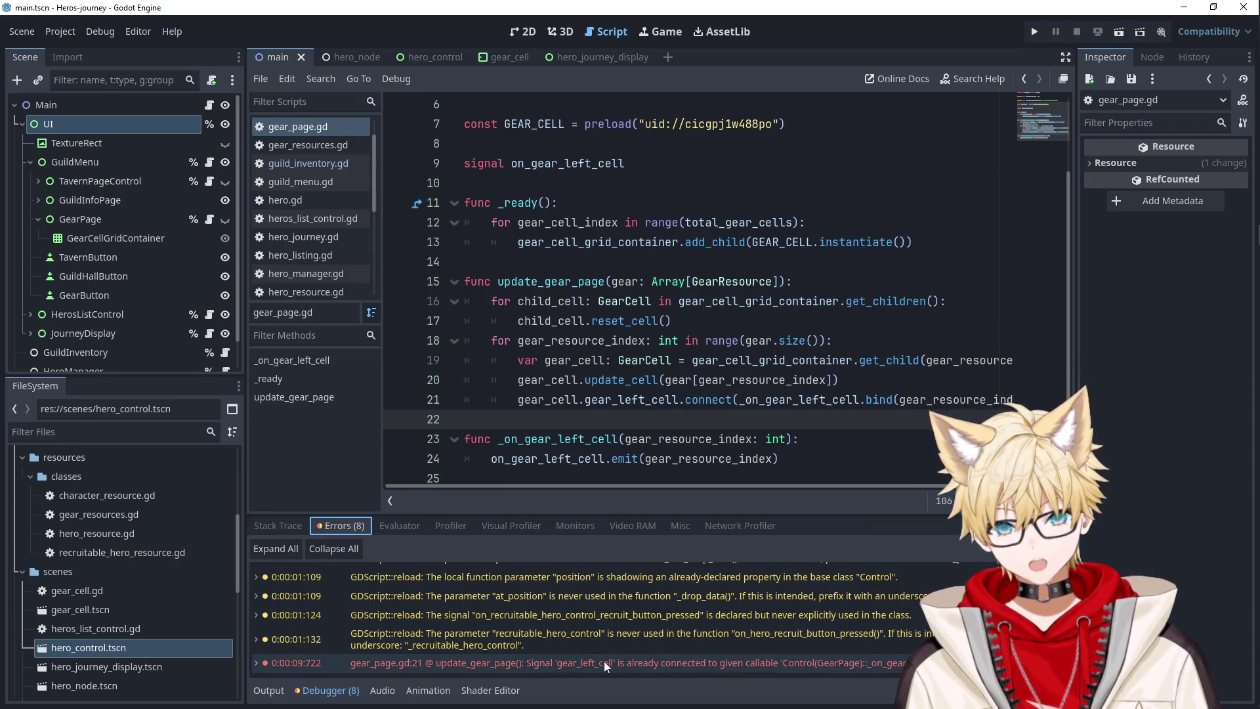
double_click(886, 661)
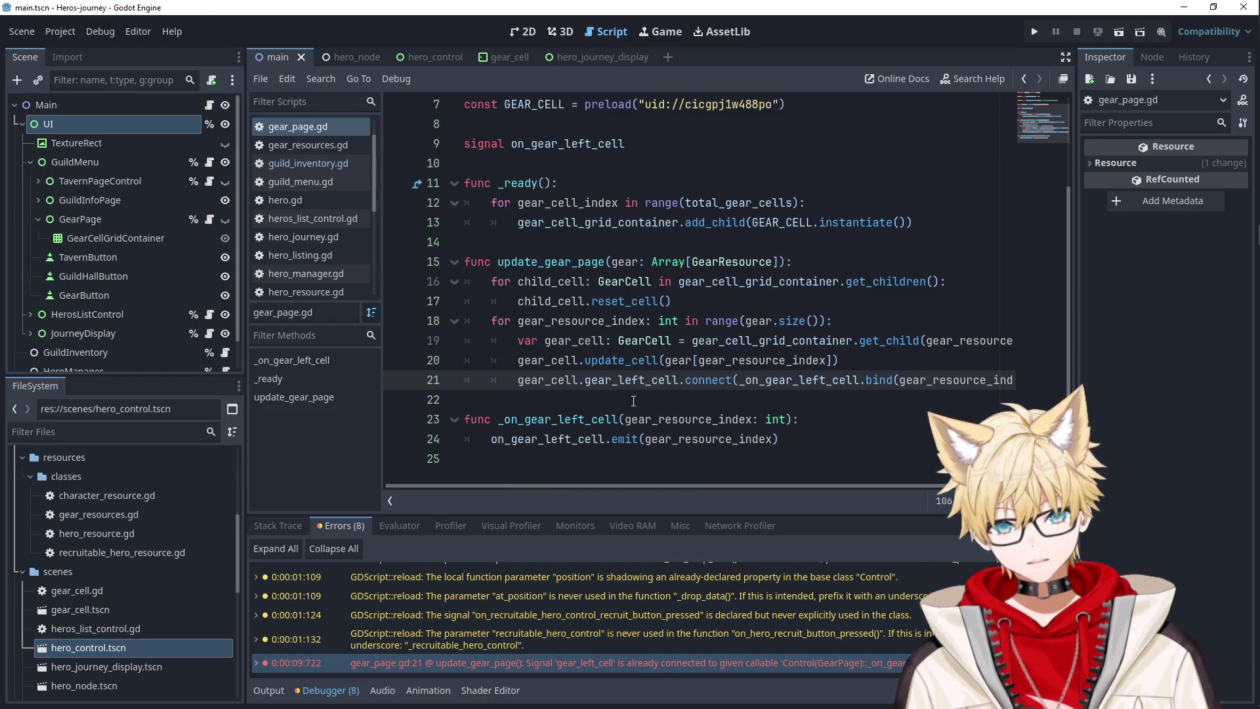
Step: Review the reset_cell definition in gear_cell.gd, then return to gear_page.gd
double_click(620, 302)
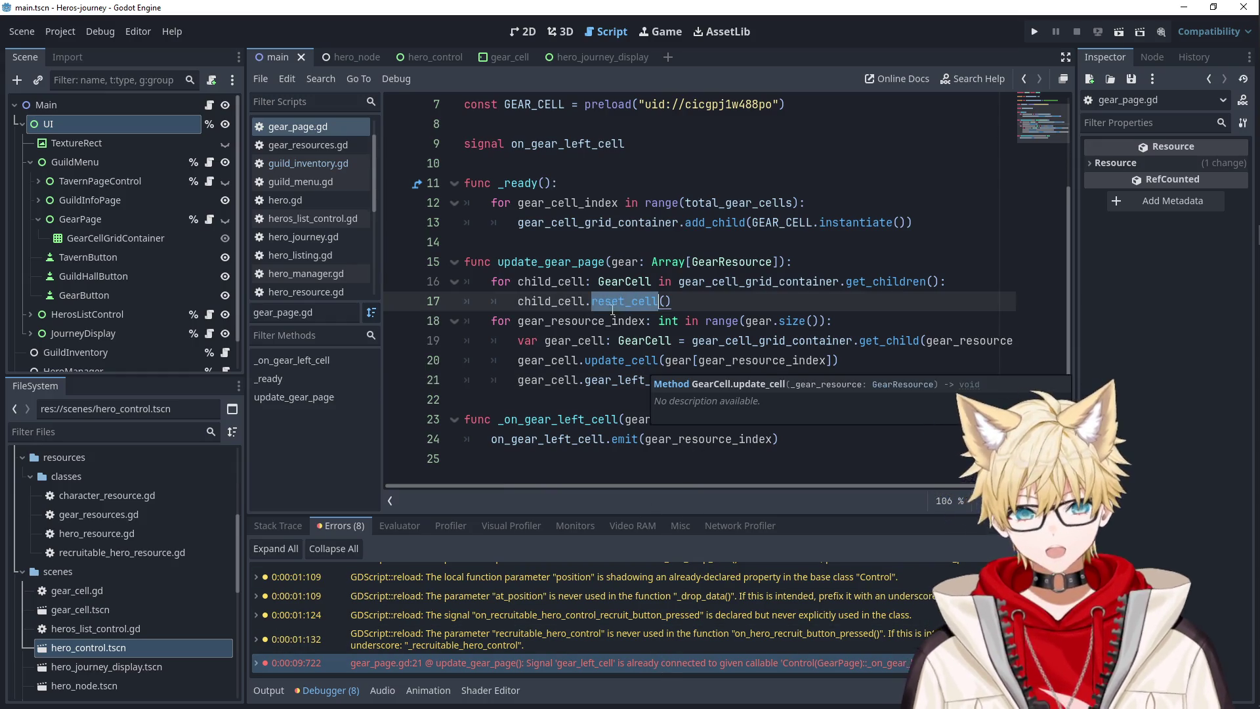
left_click(624, 302, "ctrl")
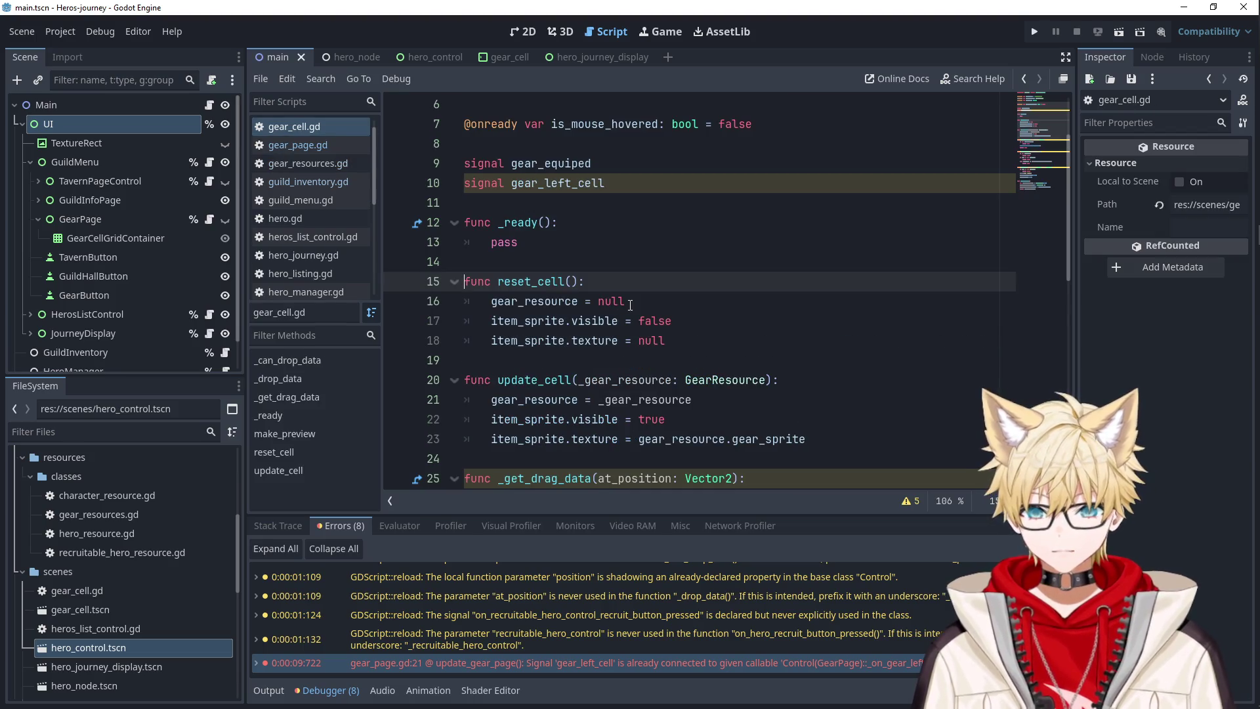
left_click(717, 342)
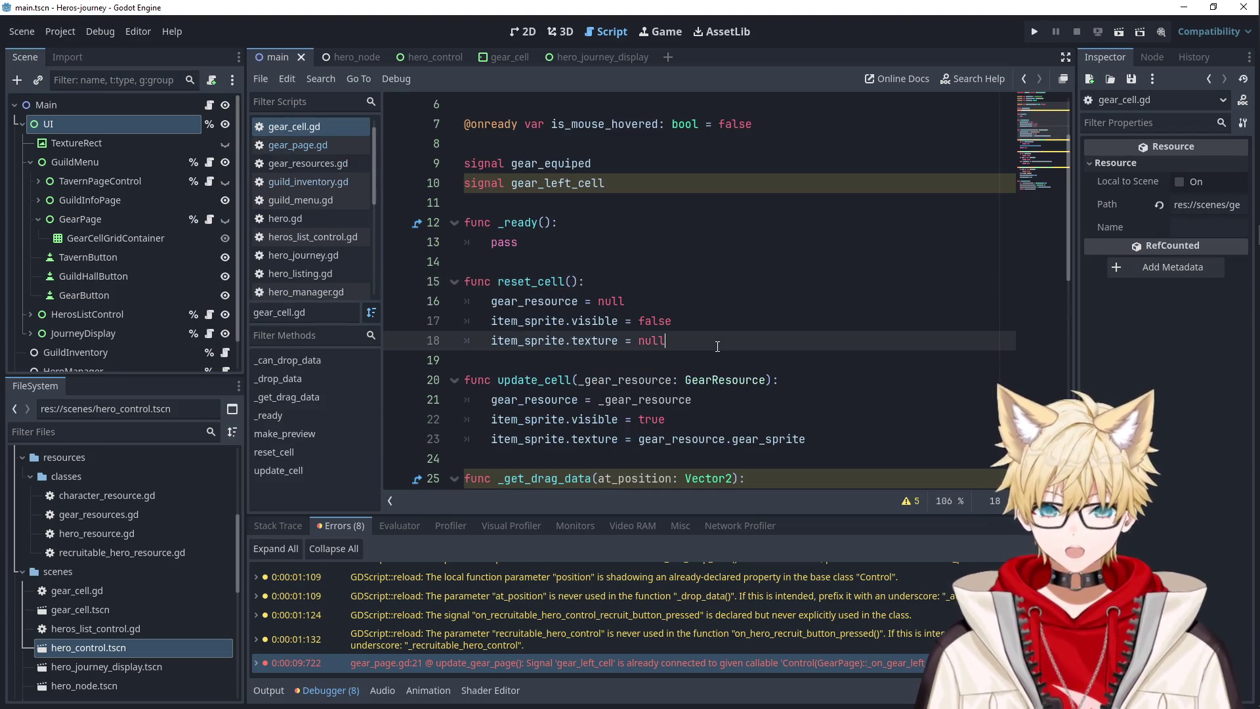
scroll(717, 346, "down", 9)
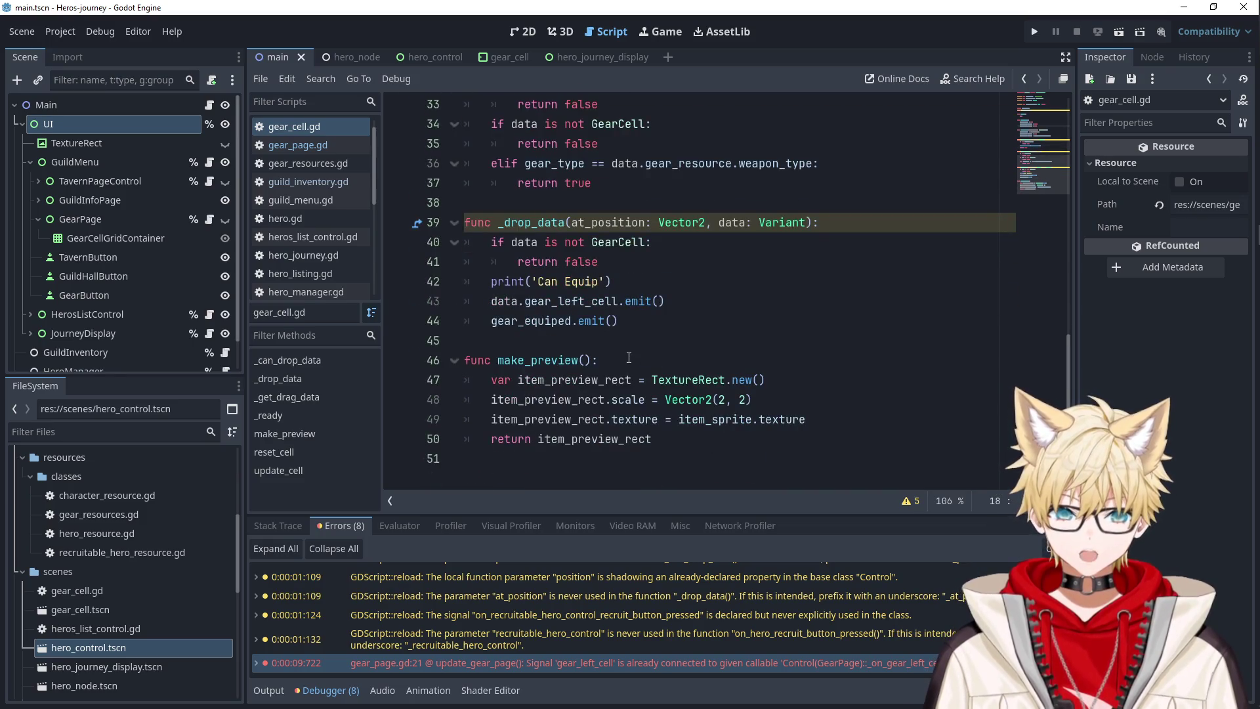
scroll(628, 358, "up", 11)
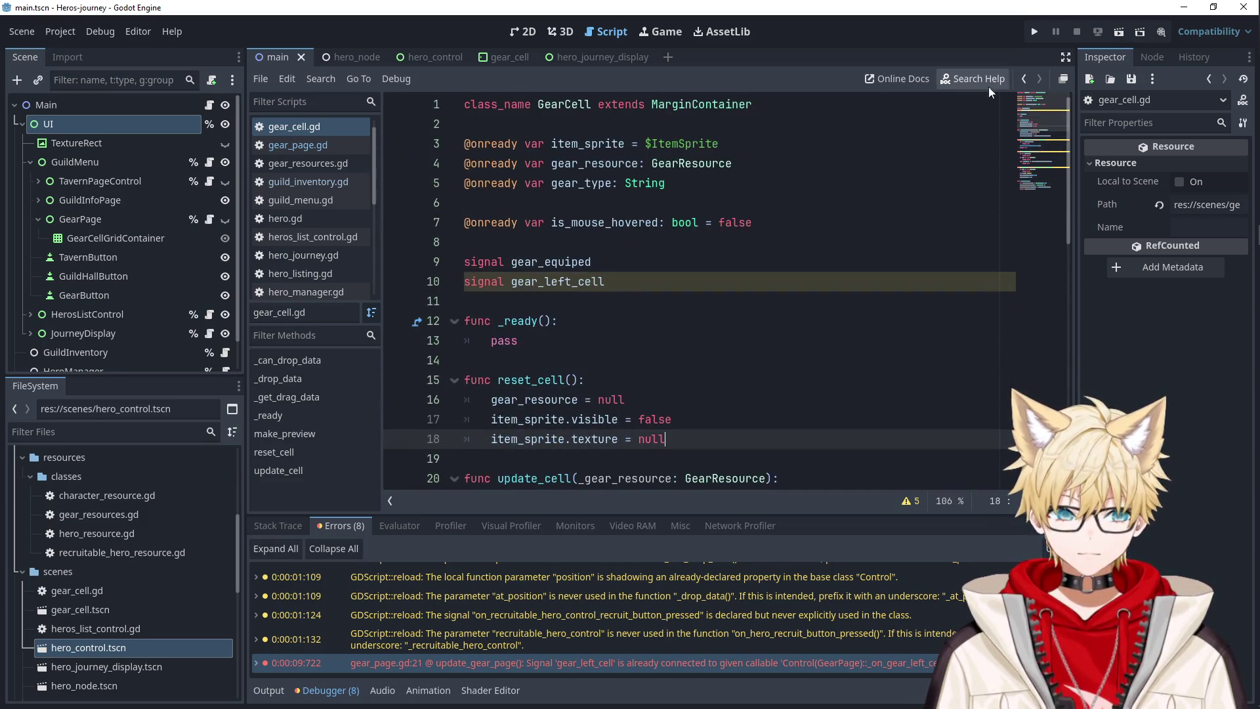
left_click(274, 452)
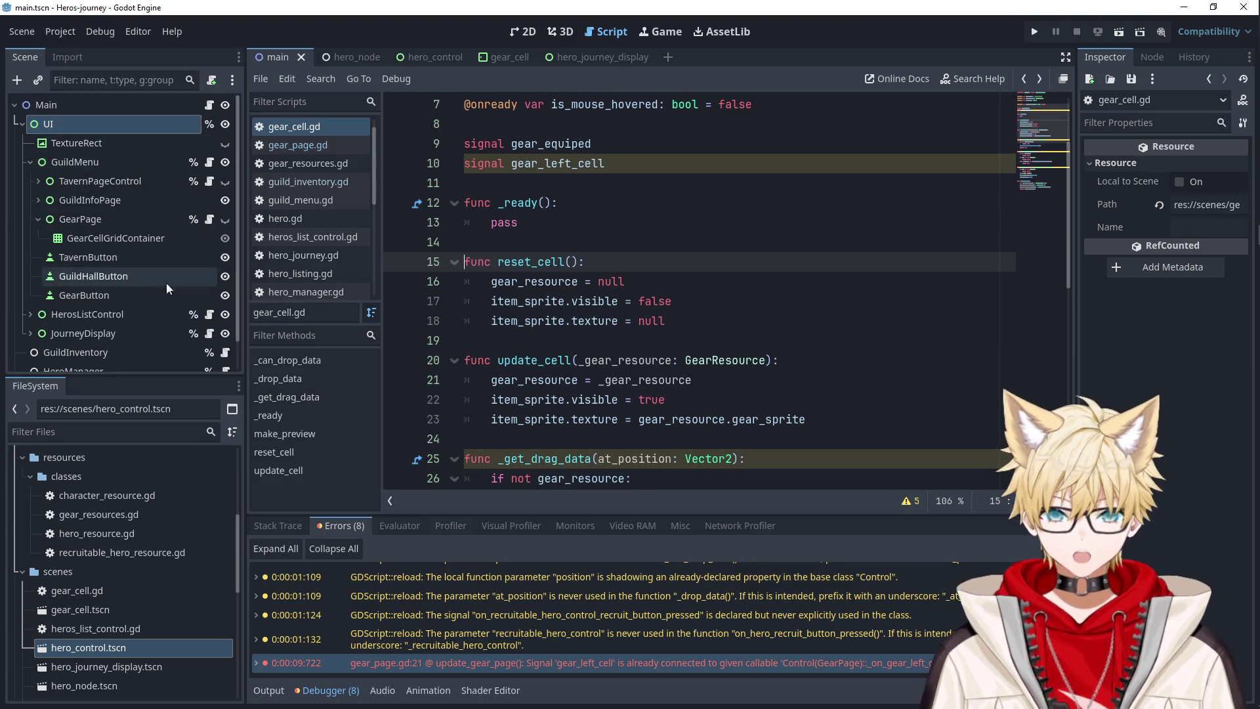
left_click(209, 219)
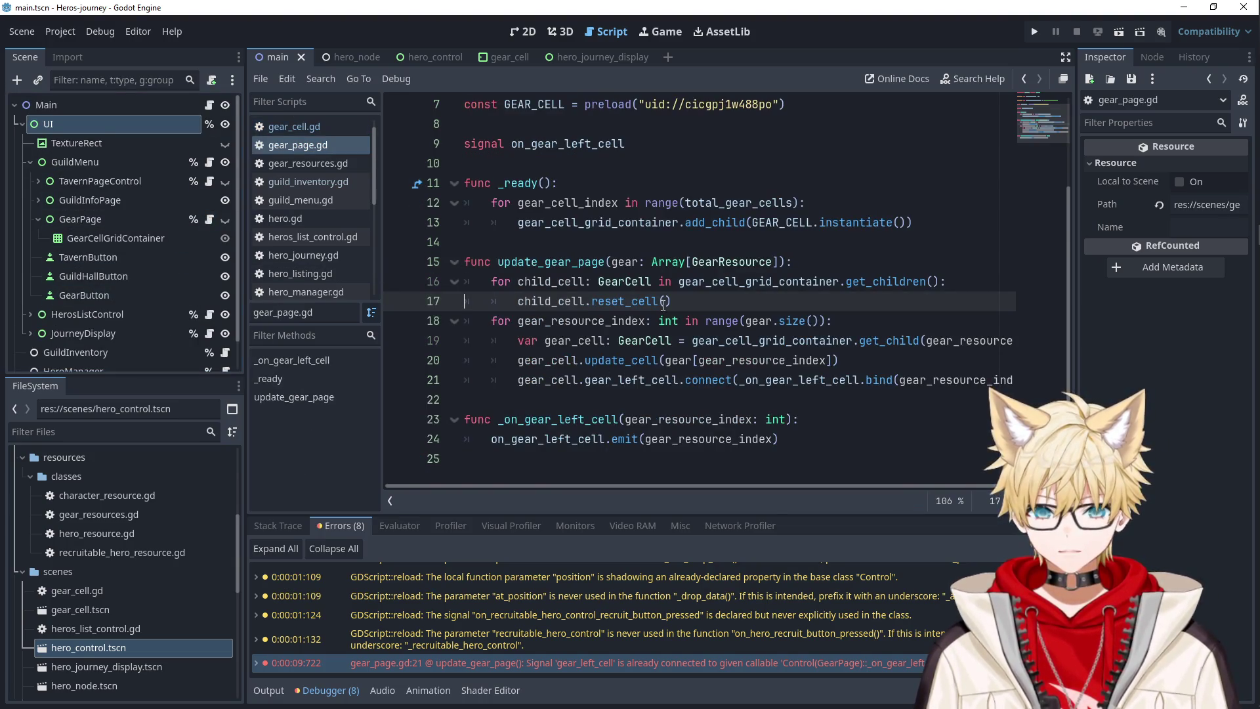
Step: Add a child_cell.gear_left_cell.disconnect() line after reset_cell() using autocomplete
key("Return")
type("gear")
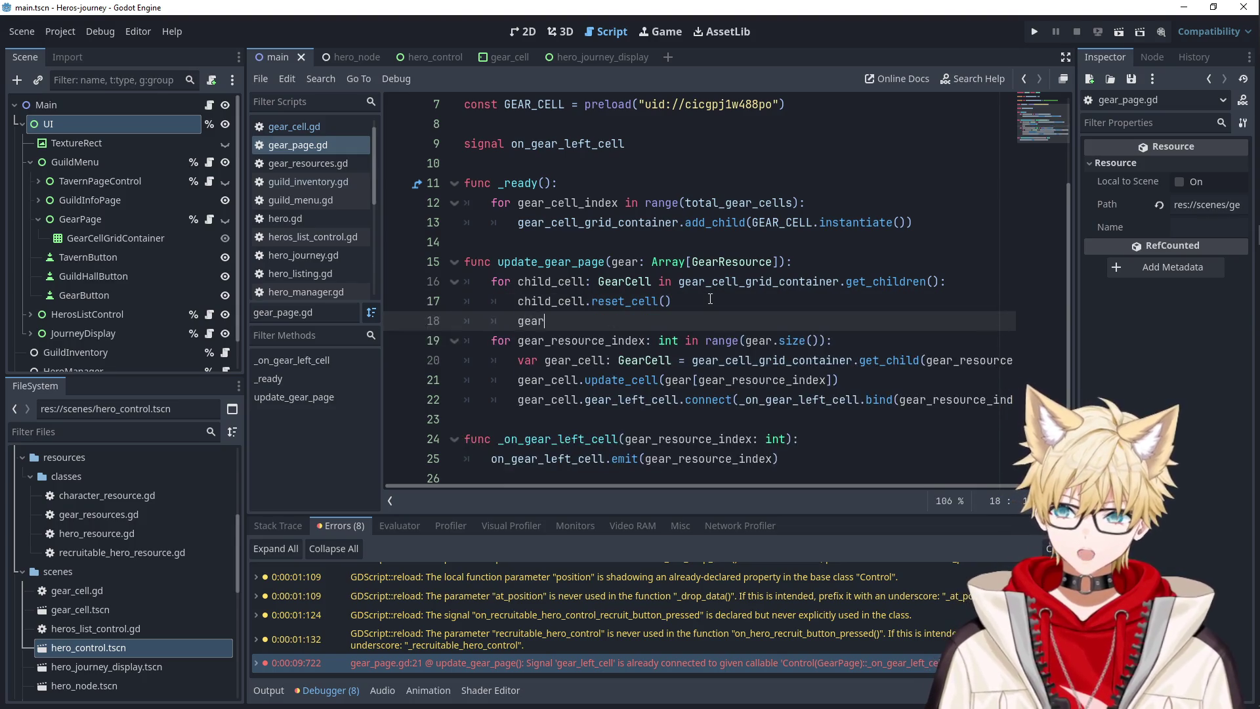
key("Down")
key("Down")
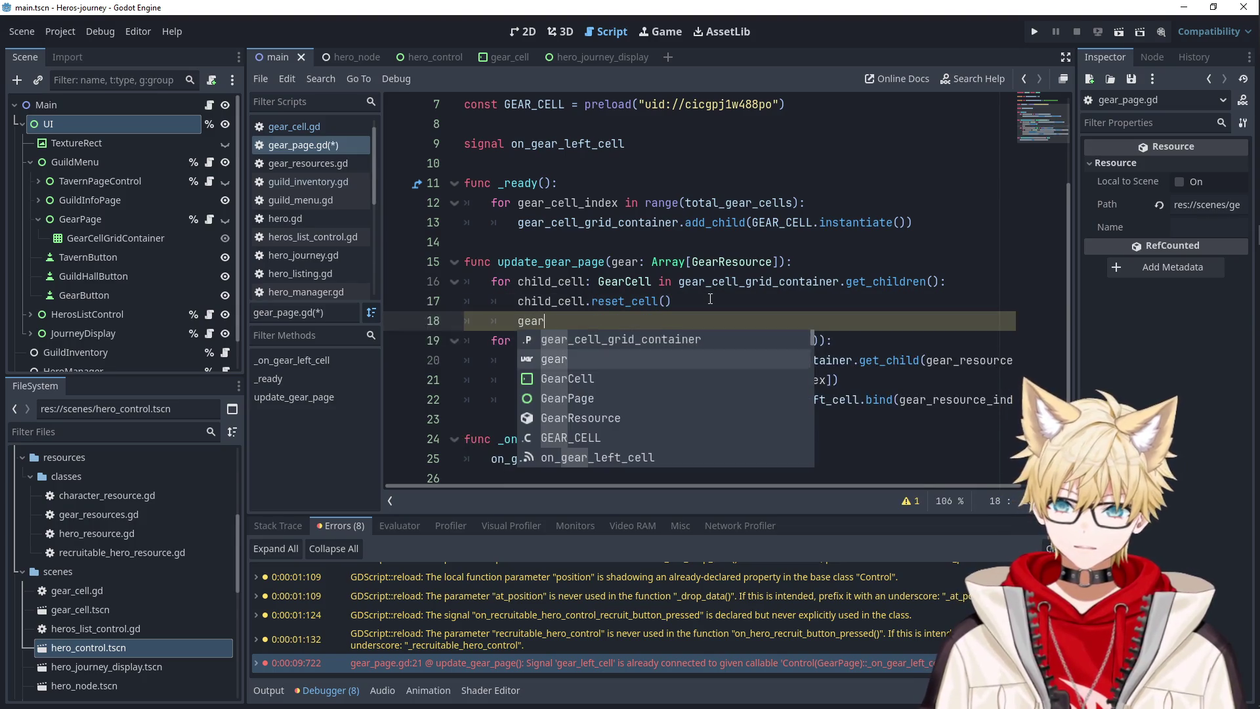
key("Up")
key("BackSpace")
key("BackSpace")
key("BackSpace")
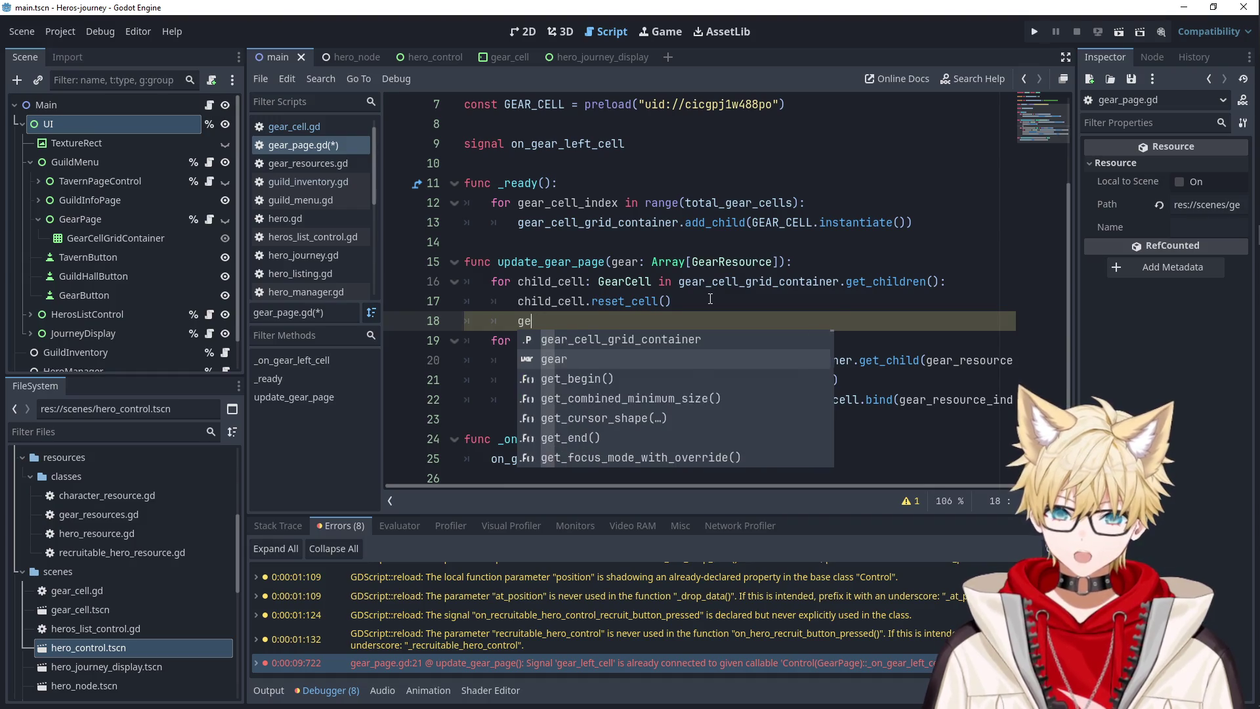
type("child_cell.gear")
key("Down")
key("Return")
type(".")
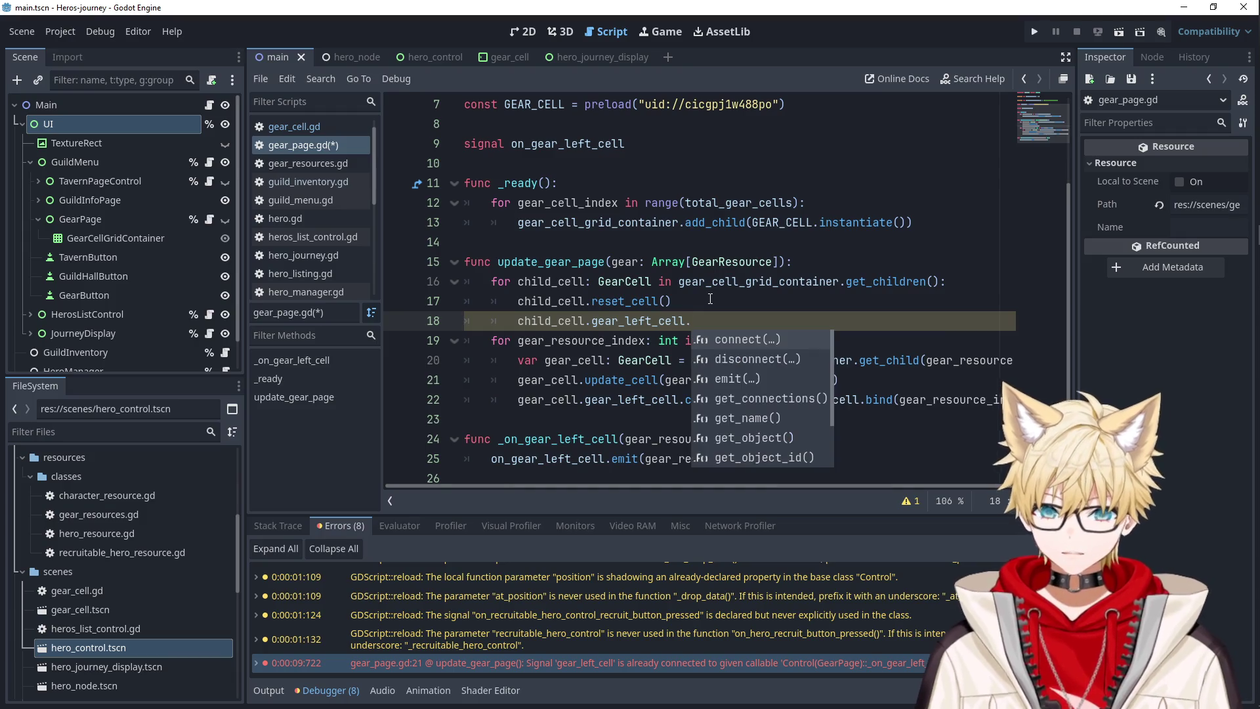
key("Down")
key("Return")
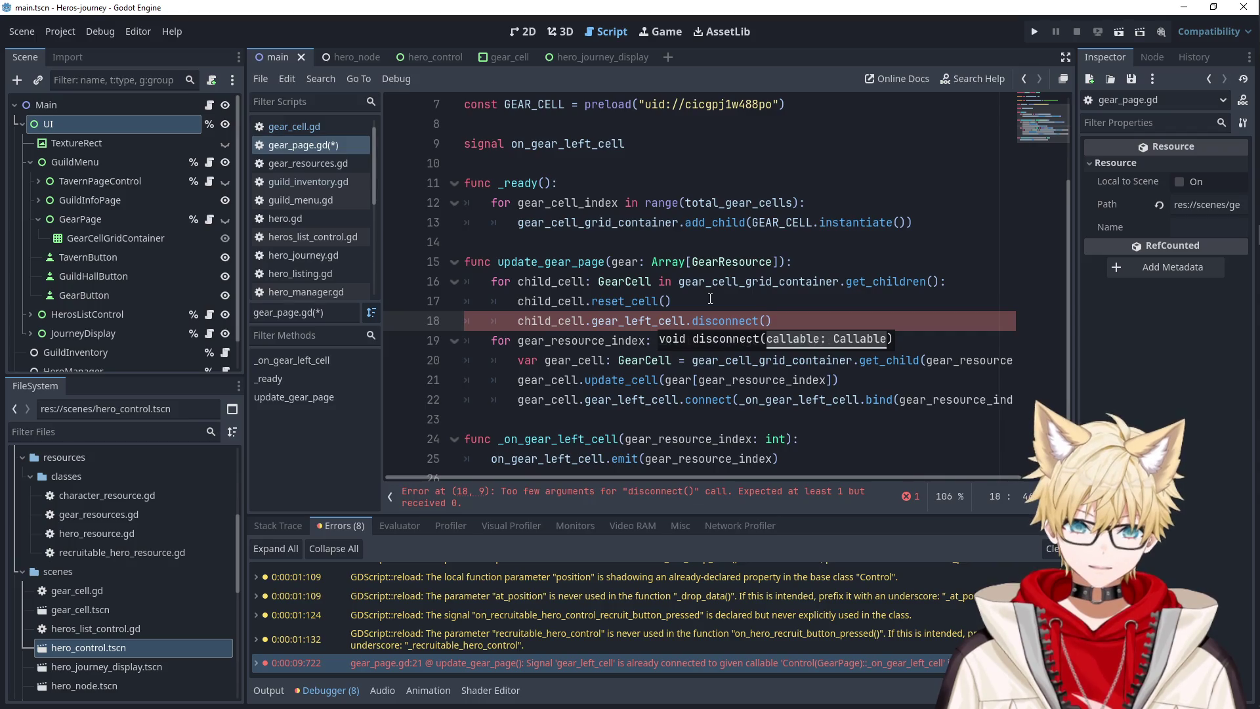
Step: Pass _on_gear_left_cell into the disconnect call and rerun the game
double_click(766, 400)
key("ctrl+c")
left_click(765, 321)
key("ctrl+v")
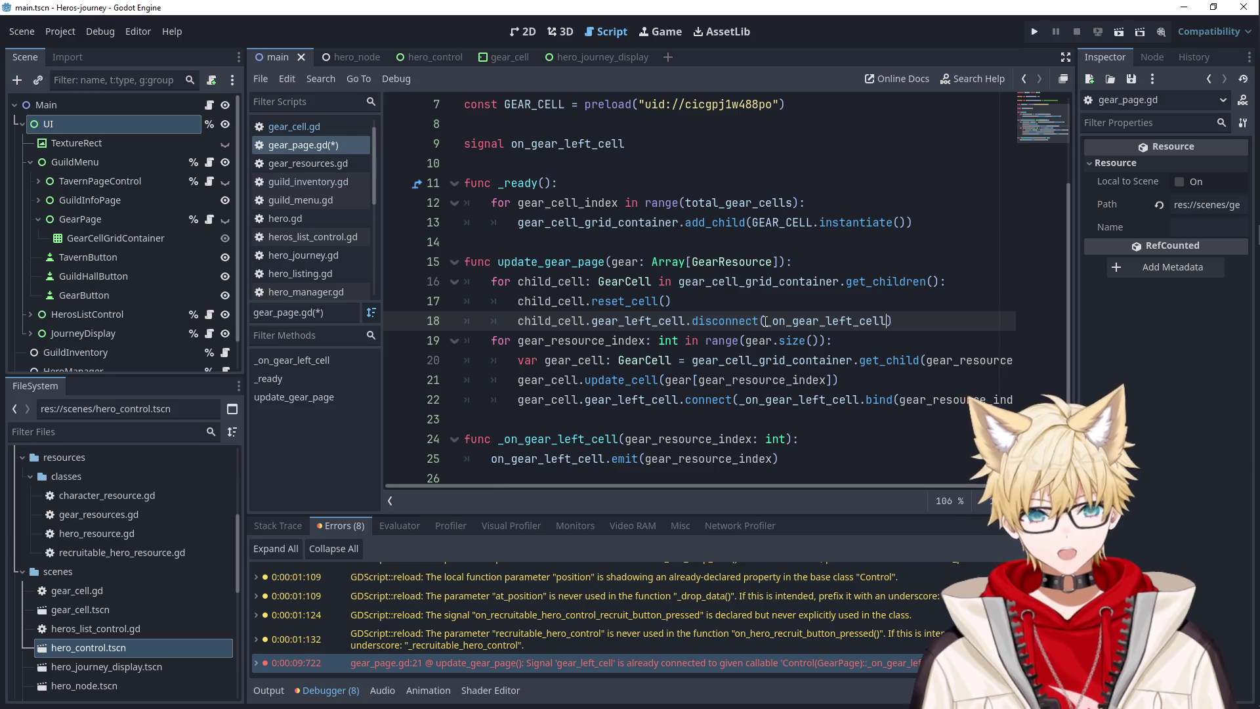
key("F5")
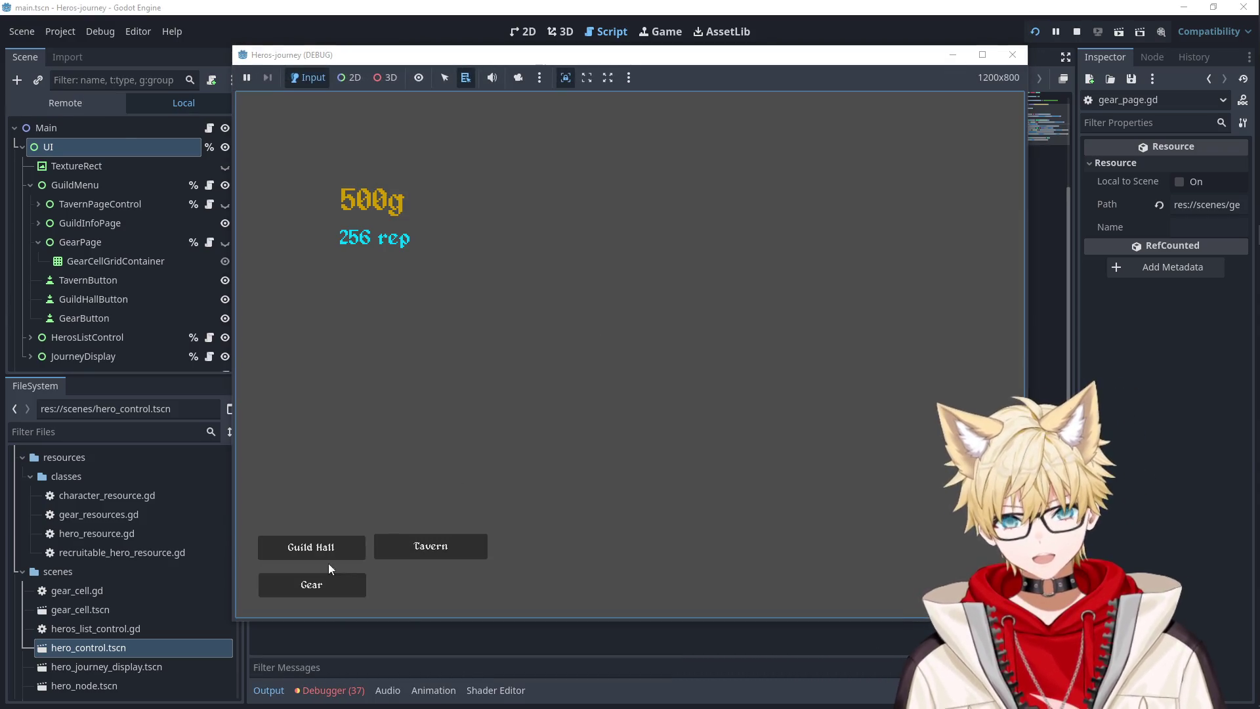
Step: Inspect the failed disconnect error and jump to the line causing it
left_click(411, 541)
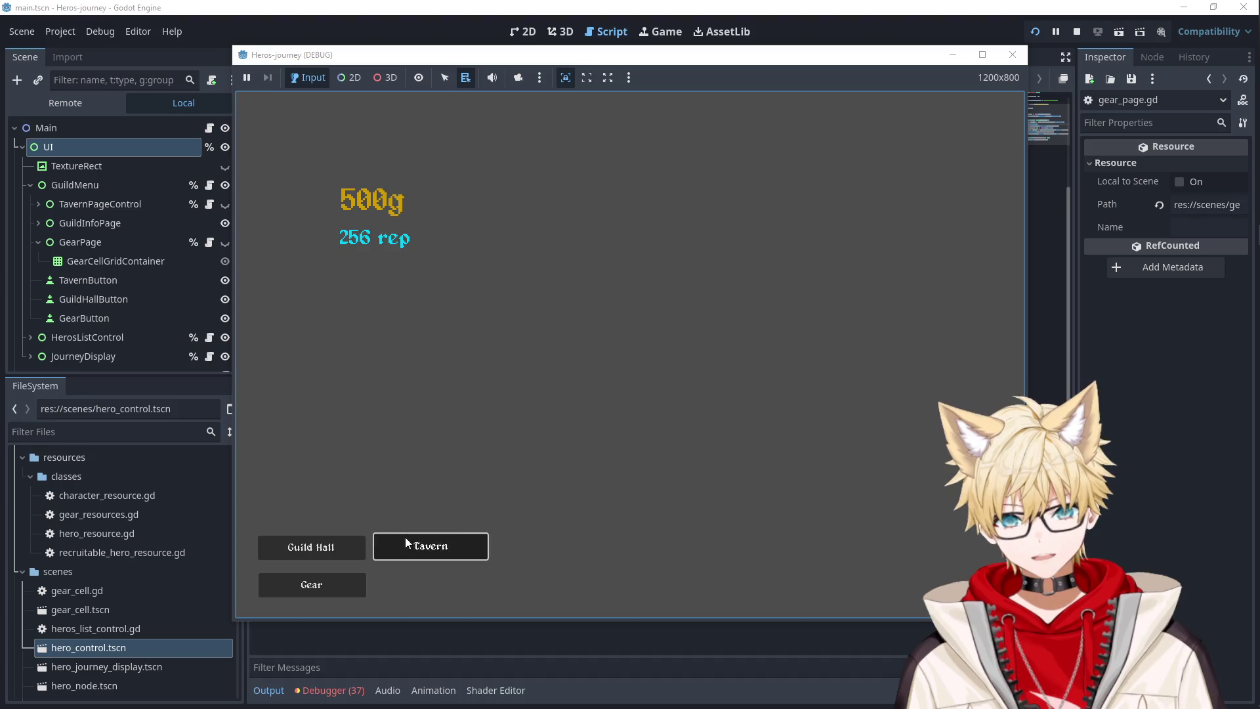
left_click(352, 690)
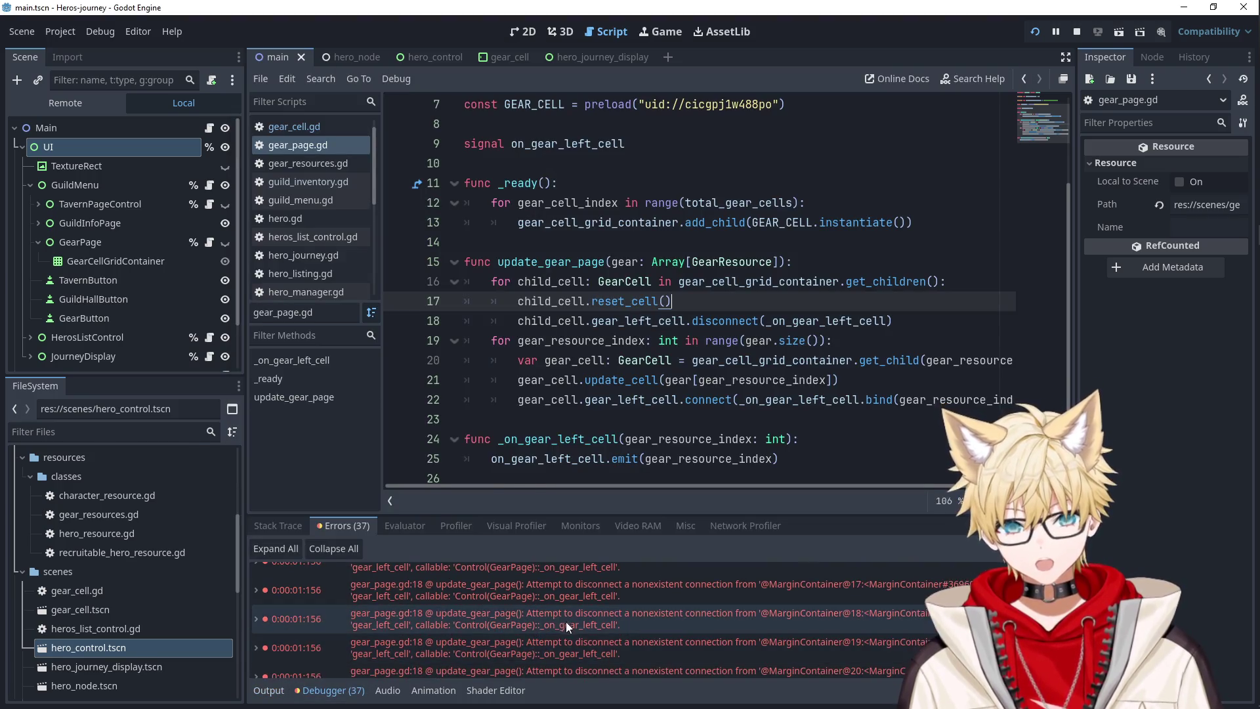
left_click(567, 620)
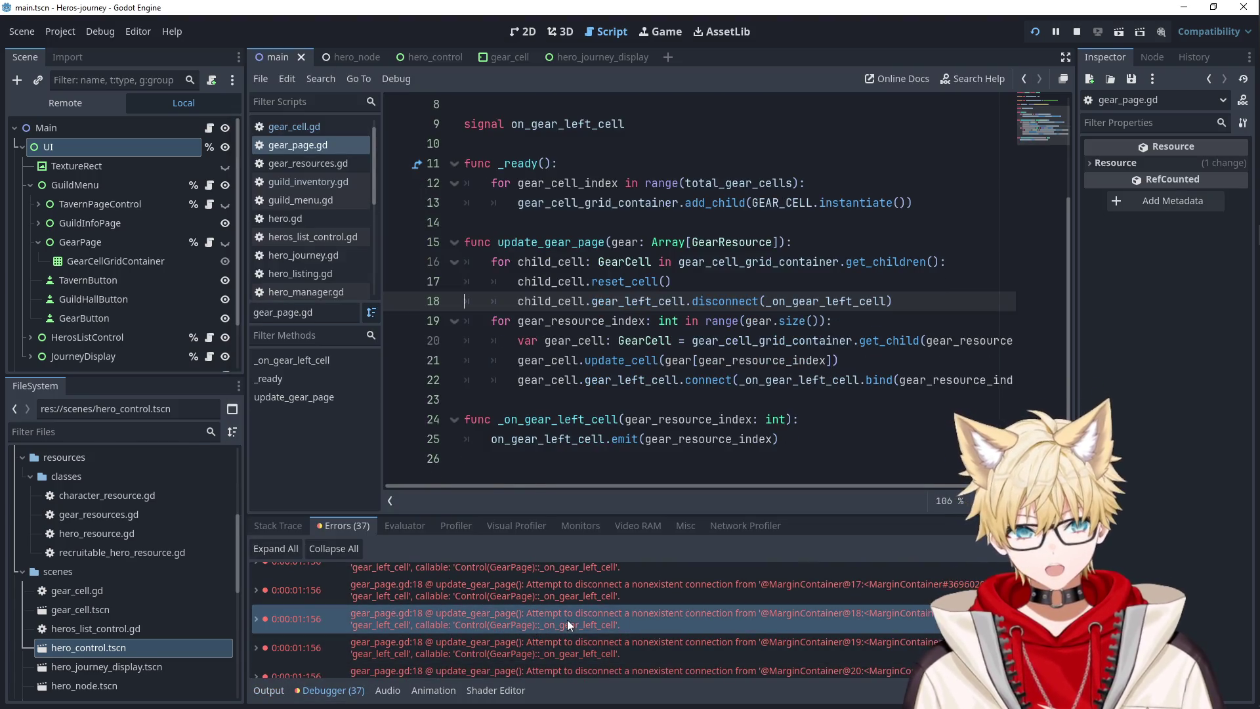
Step: Add 'if child_cell.gear_left_cell.is_connected(_on_gear_left_cell):' above the disconnect line
left_click(695, 285)
key("Return")
type("if child_cell.gear_left_cell.")
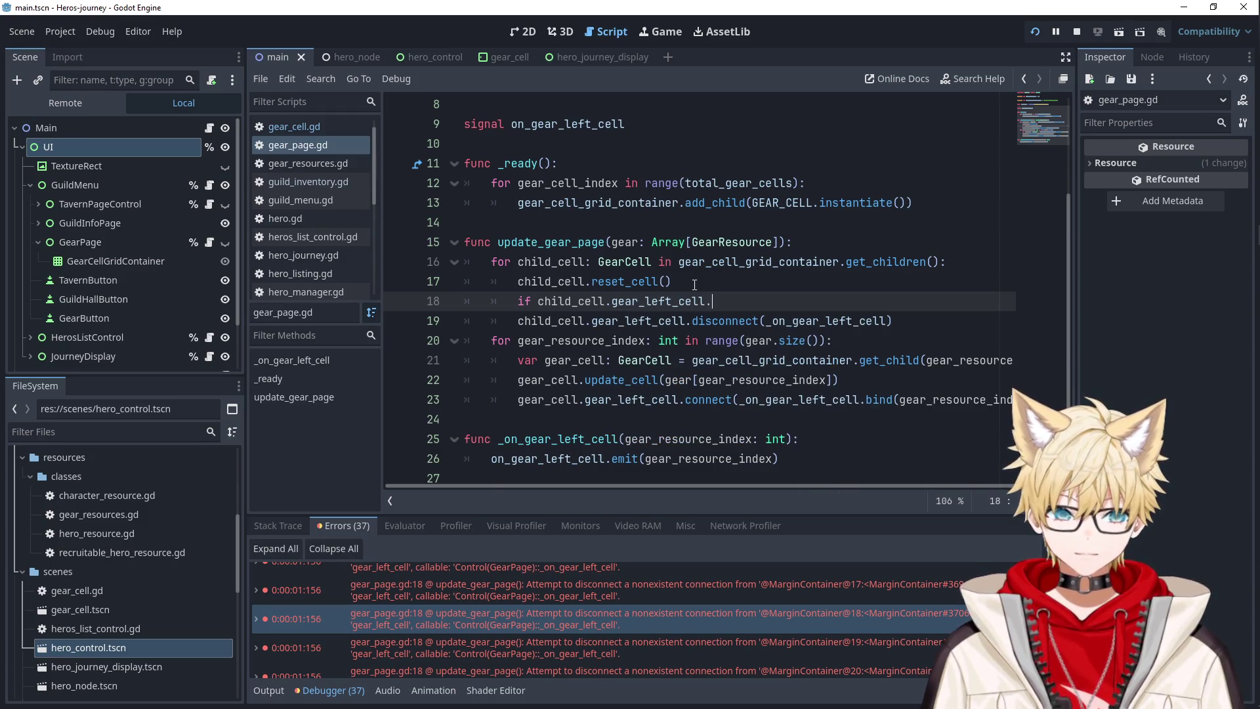
scroll(786, 377, "down", 3)
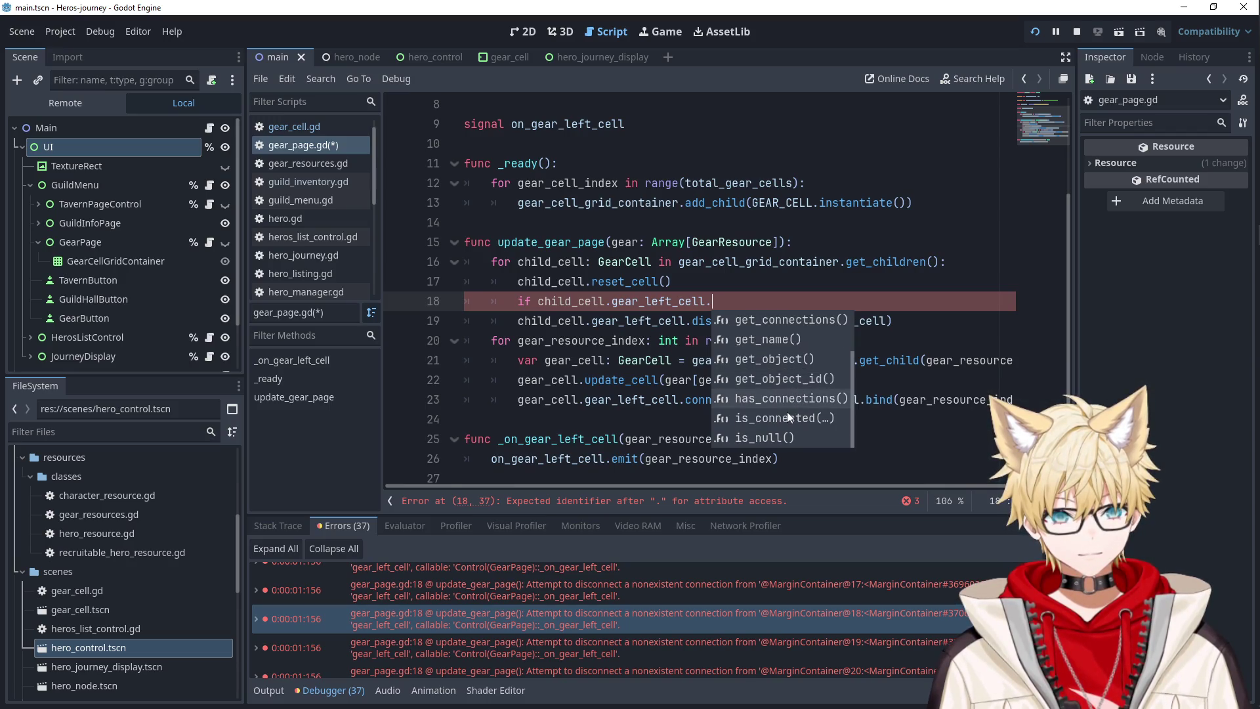
left_click(784, 420)
double_click(803, 324)
key("ctrl+c")
left_click(796, 301)
key("ctrl+v")
left_click(944, 296)
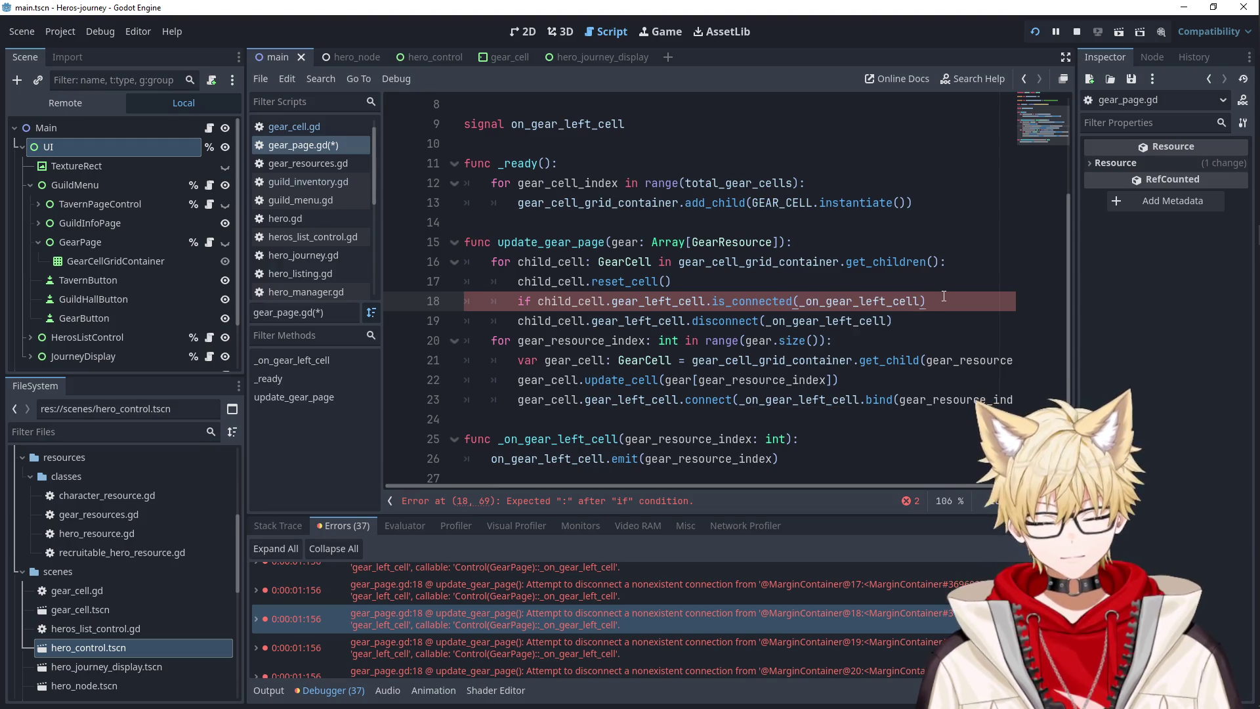
type(":")
Step: Indent the disconnect call under the check, save gear_page.gd, and relaunch the game
key("shift+Home")
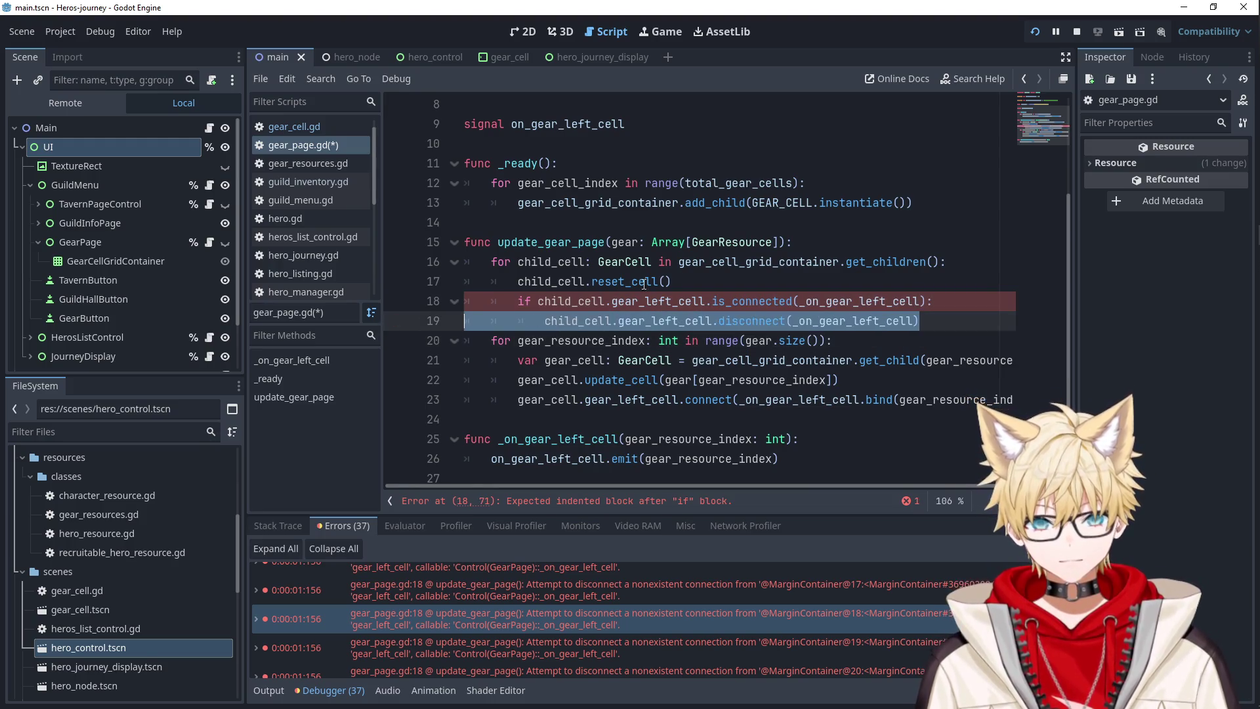
key("Tab")
left_click(671, 281)
key("ctrl+s")
left_click(1036, 33)
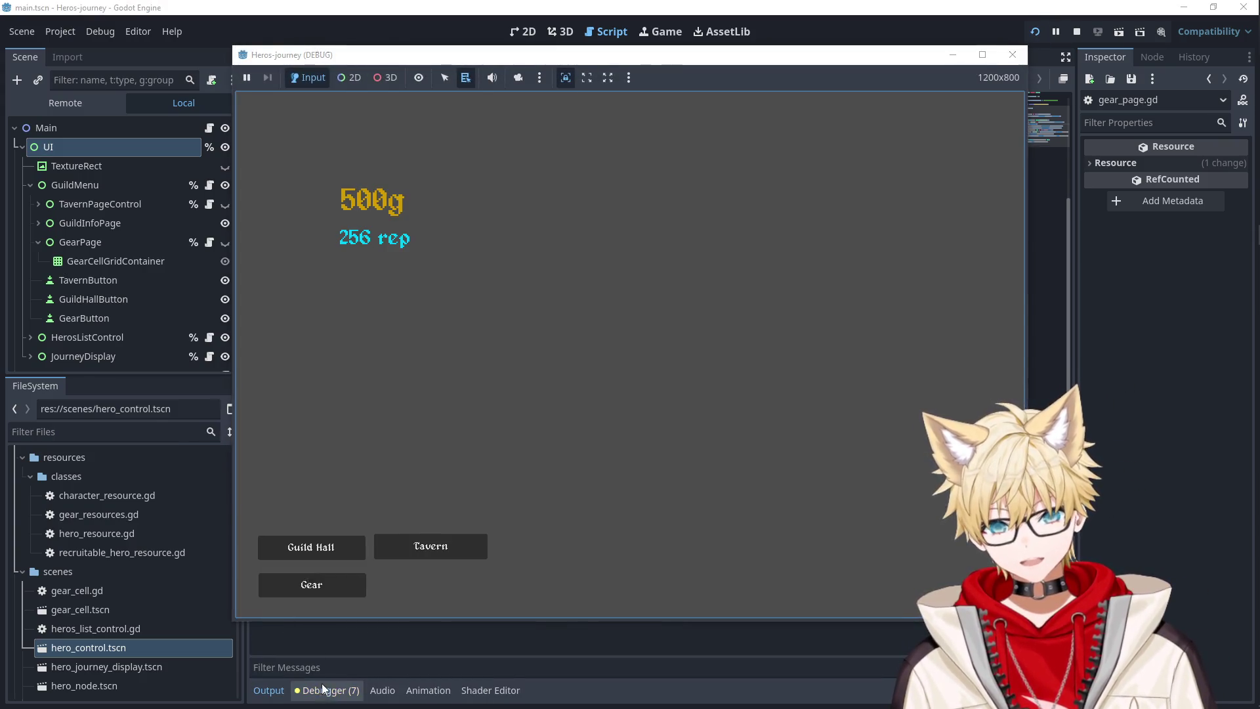
Step: Confirm the Debugger Errors list is clear and review the reset_cell loop in gear_page.gd
left_click(322, 688)
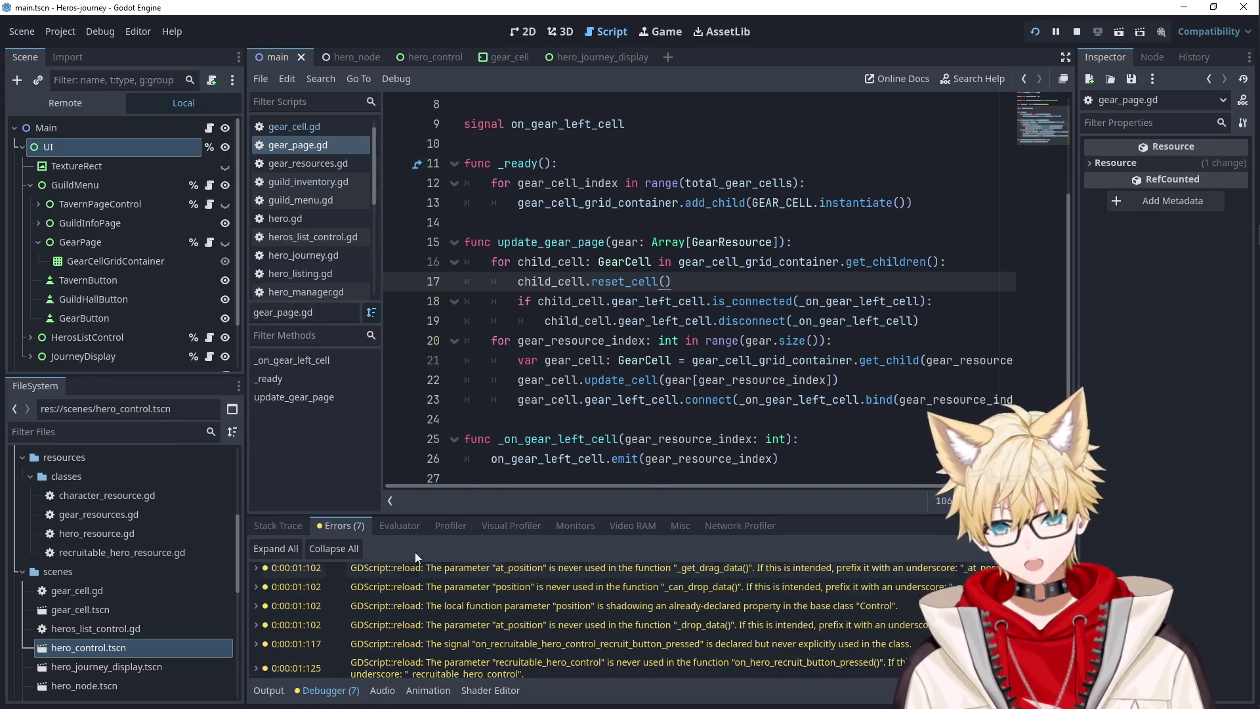
scroll(566, 620, "down", 1)
scroll(696, 289, "up", 1)
scroll(695, 289, "down", 2)
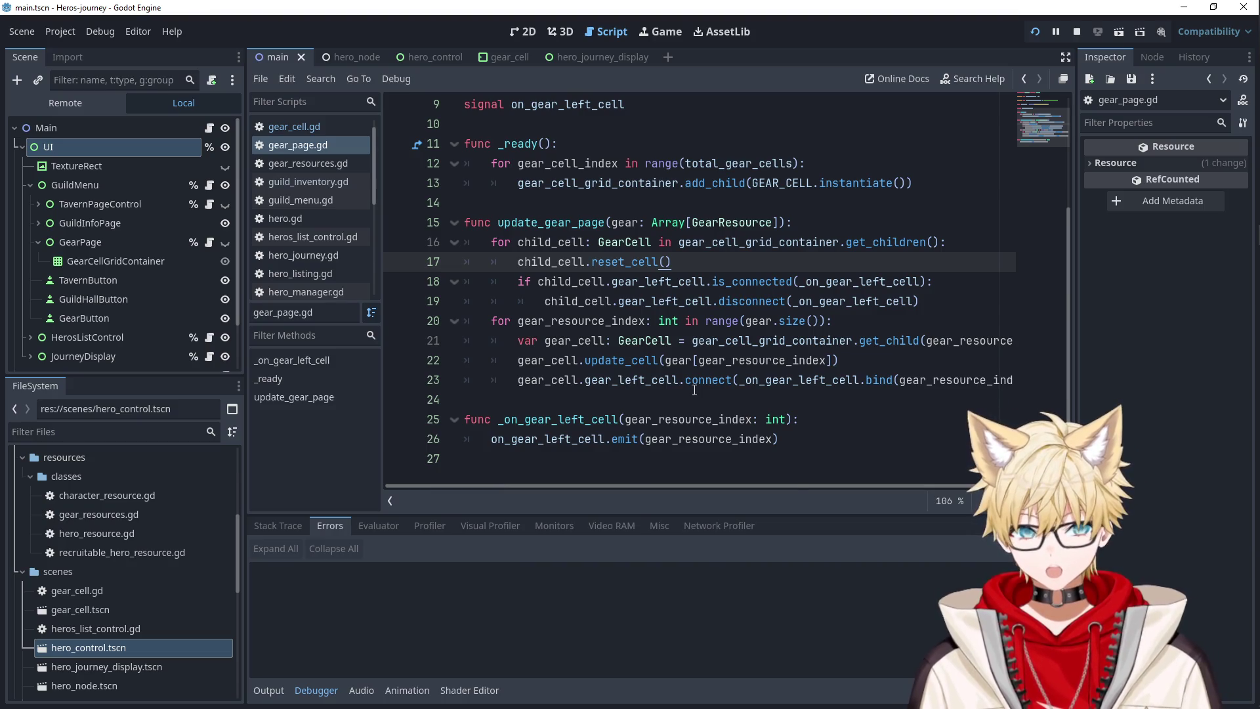
left_click(594, 321)
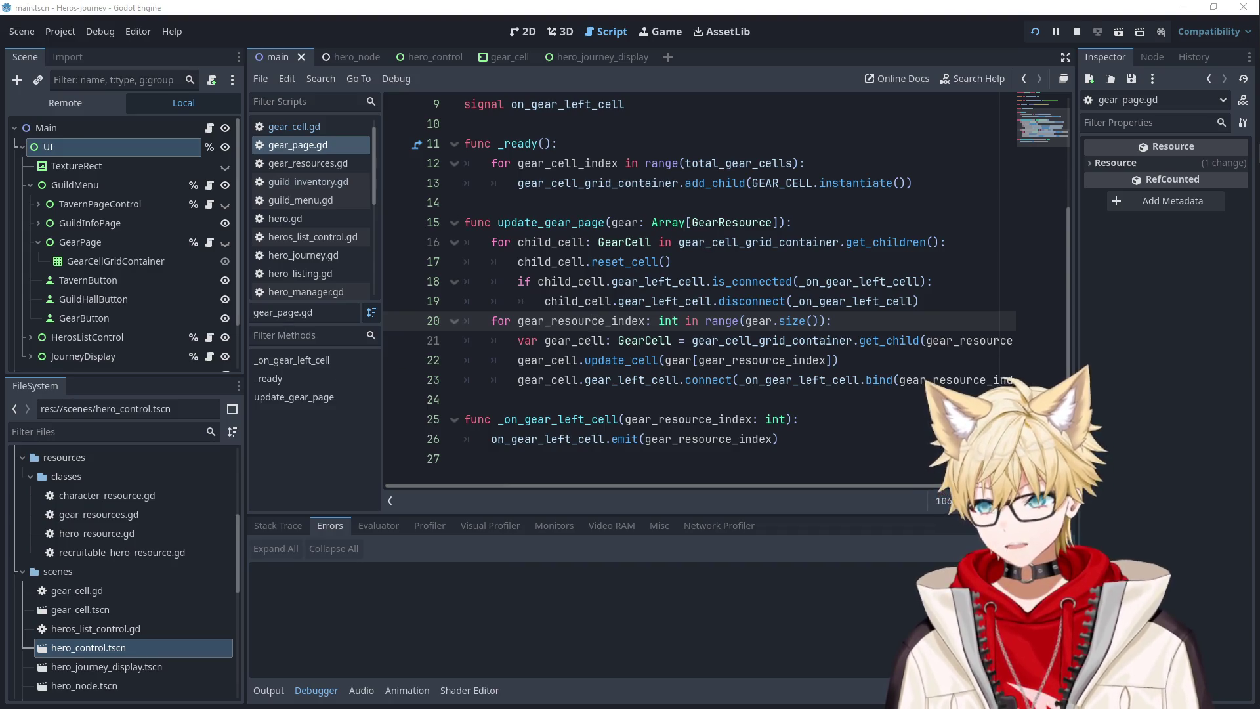
left_click(718, 299)
left_click(646, 261)
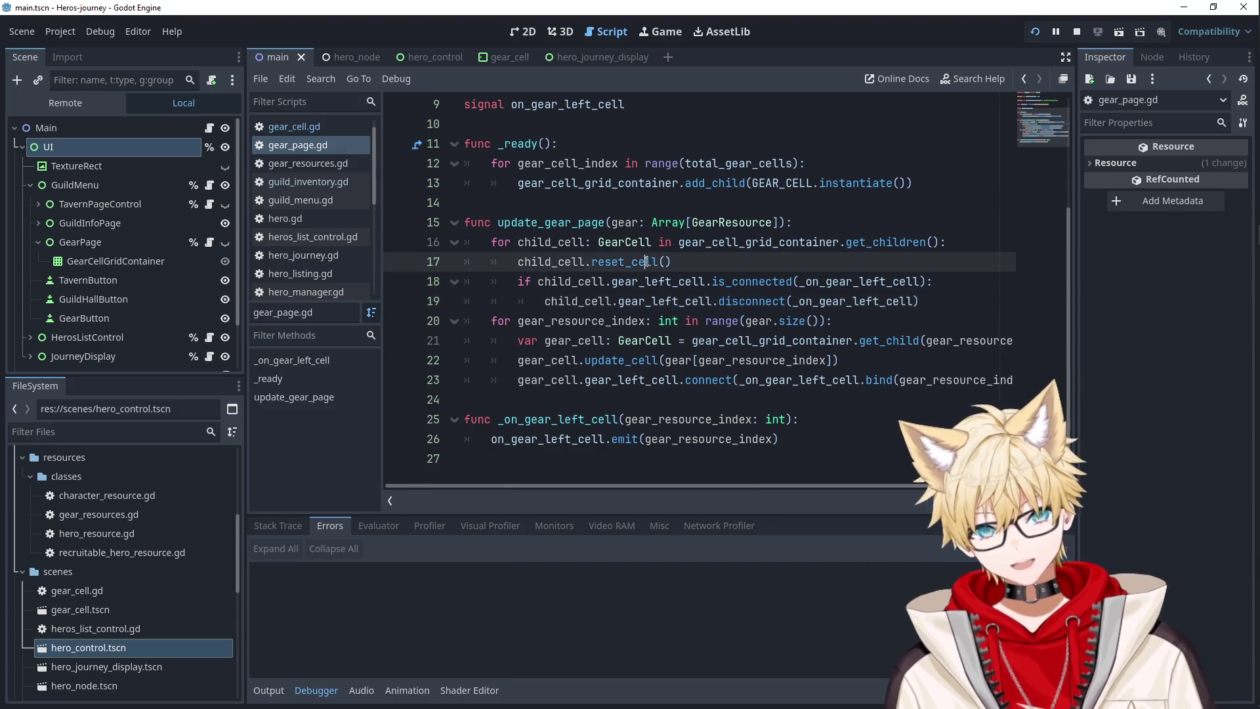
double_click(625, 262)
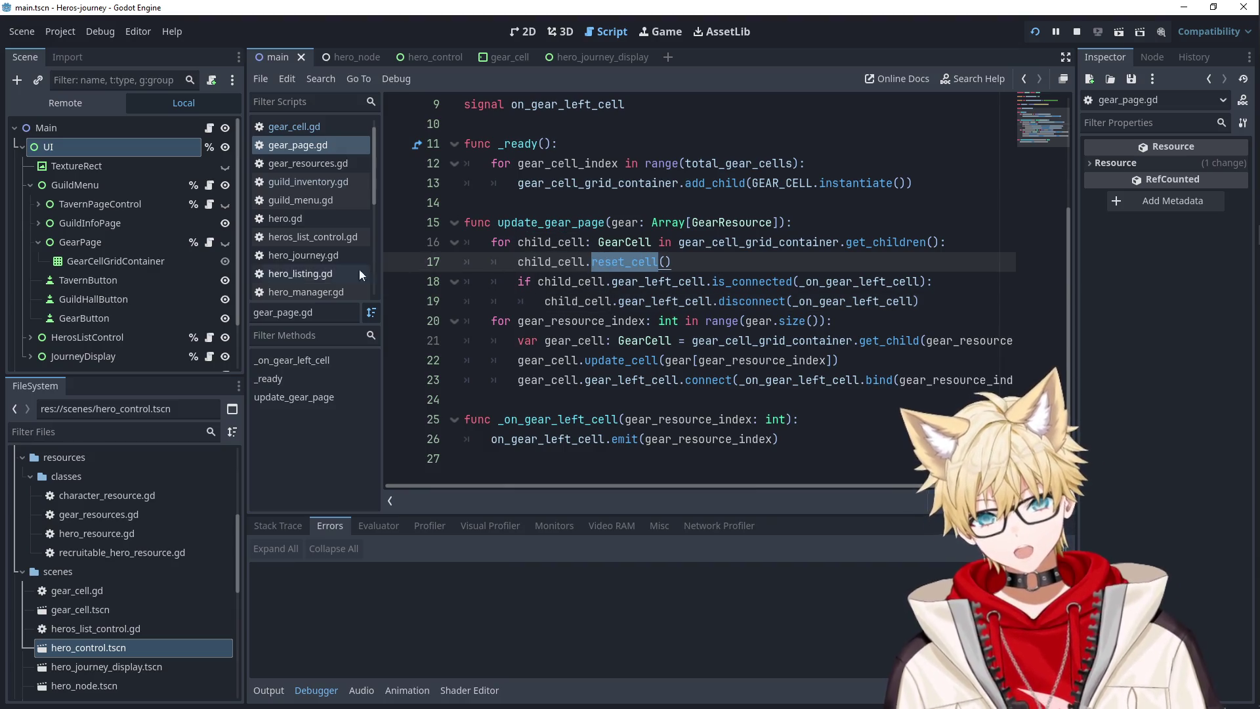
left_click(715, 223)
double_click(622, 262)
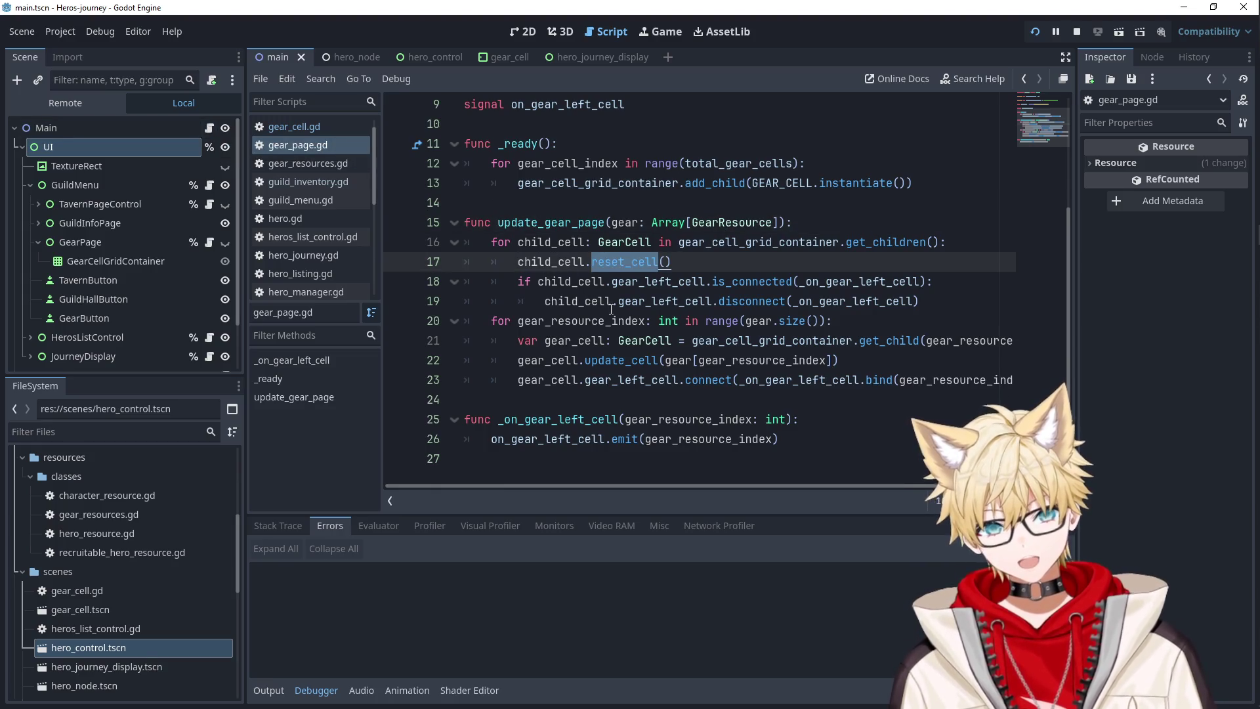
left_click(642, 321)
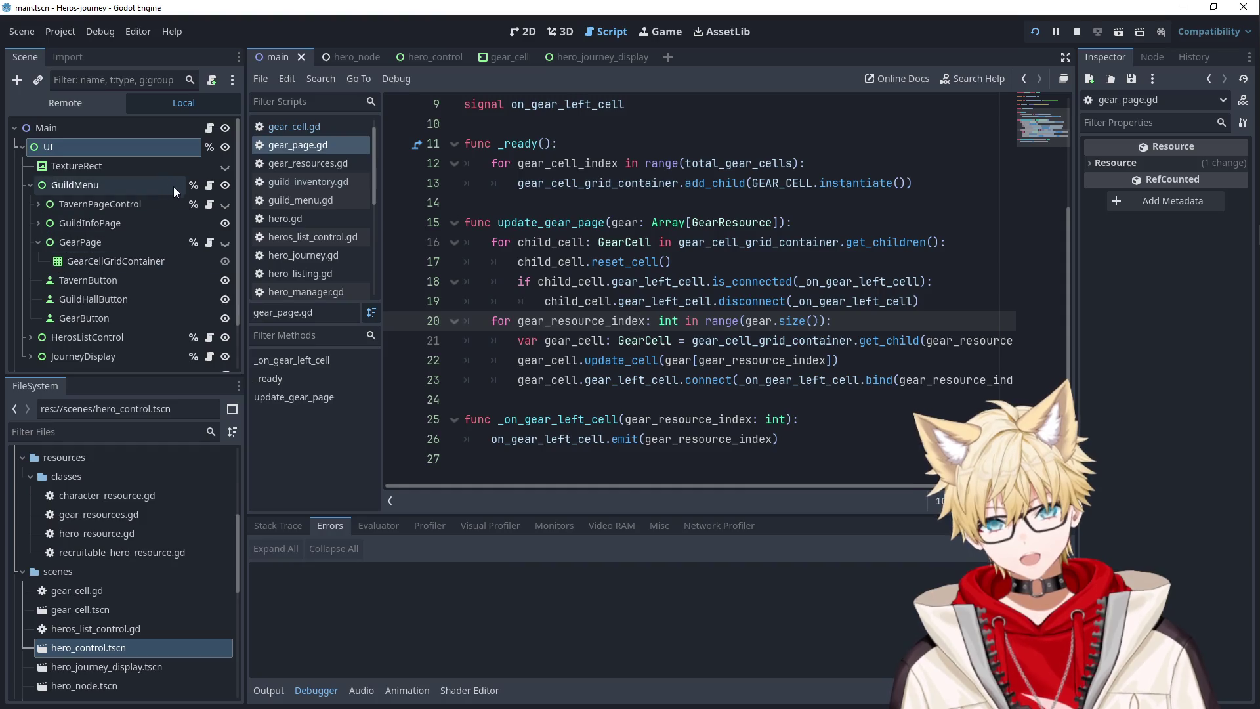
Step: Collapse GuildMenu in the Scene dock and open gear_cell.gd
left_click(27, 185)
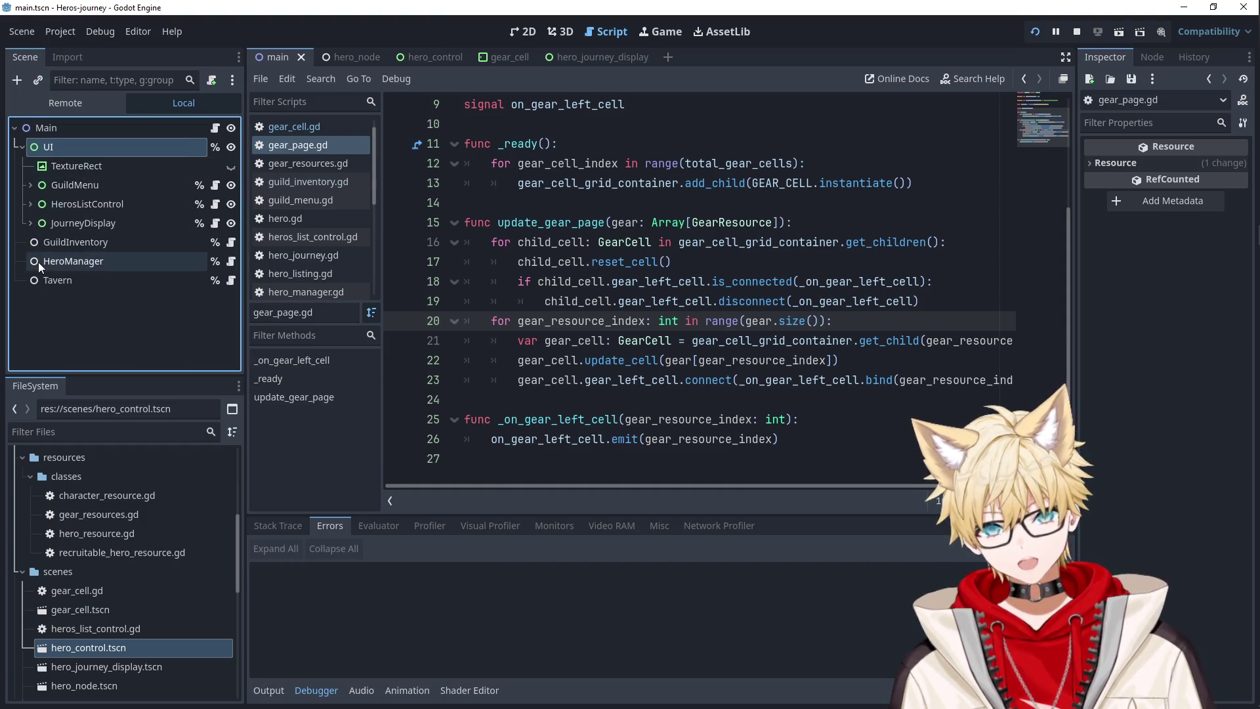
left_click(663, 380)
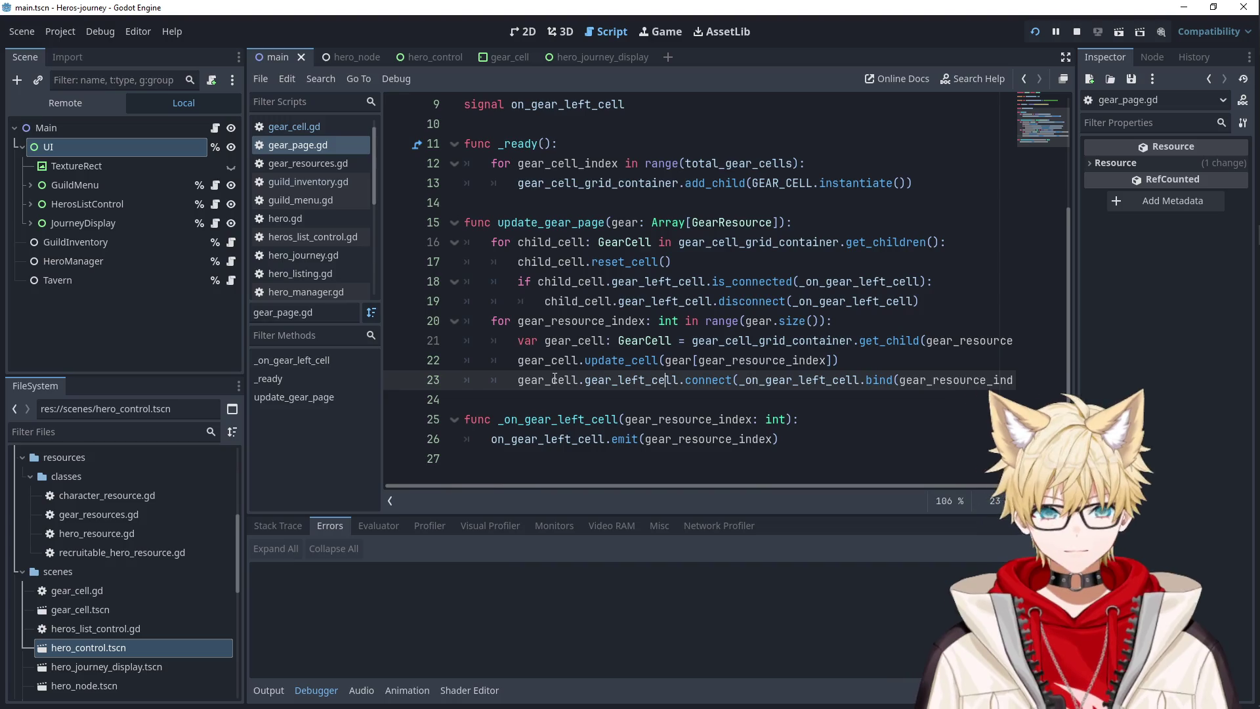
left_click(635, 343)
left_click(635, 343, "ctrl")
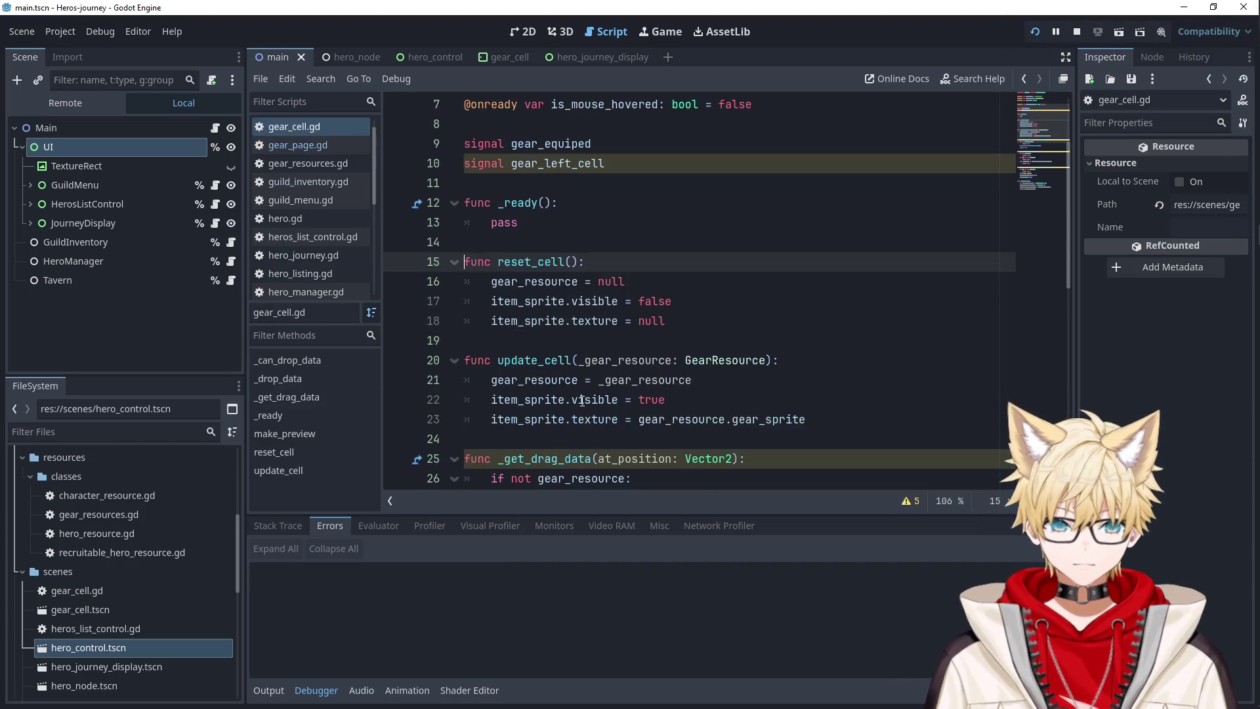
Step: Change the _drop_data emit to gear_equiped.emit(data.gear_resource)
scroll(553, 321, "down", 9)
left_click(553, 321)
double_click(554, 321)
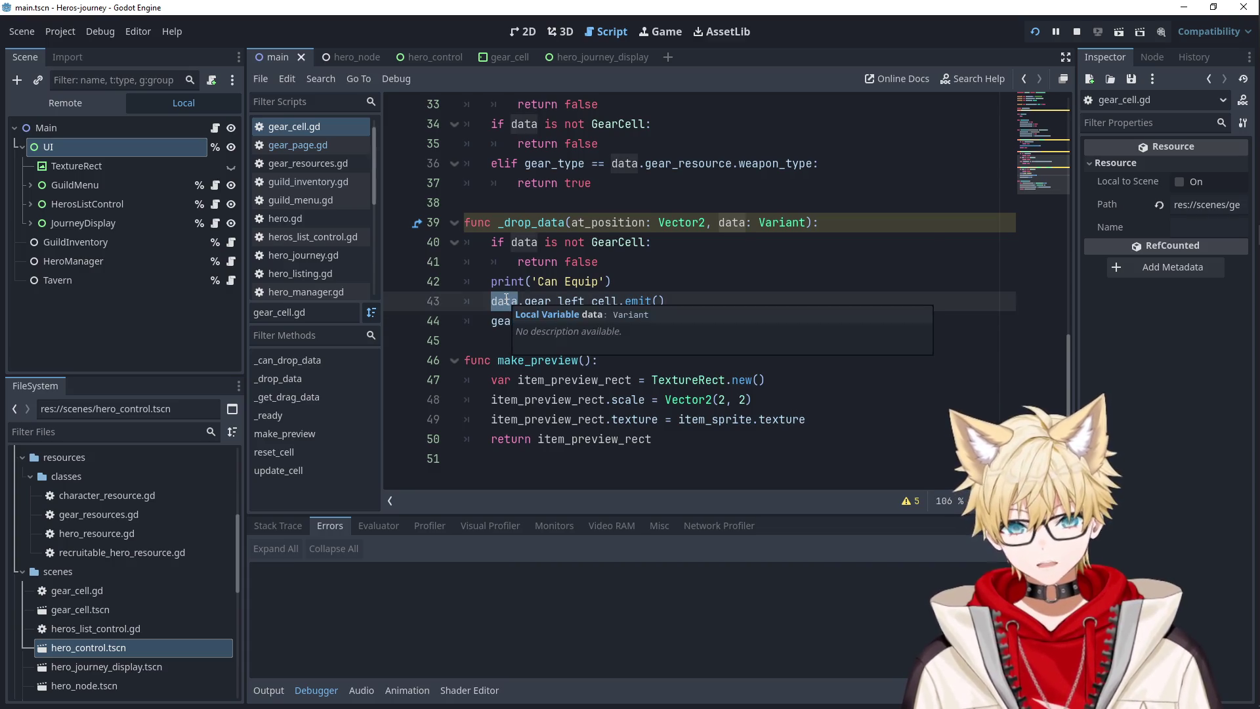
left_click(611, 321)
type("data.gear")
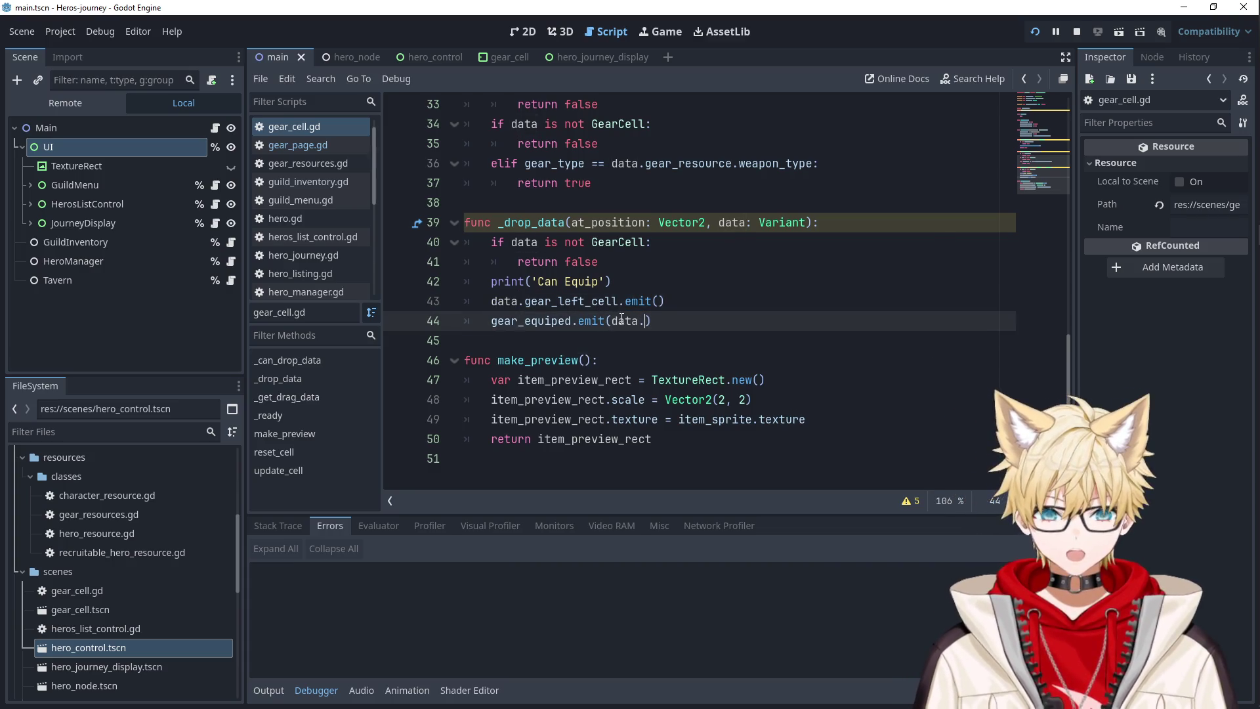
type("_resource")
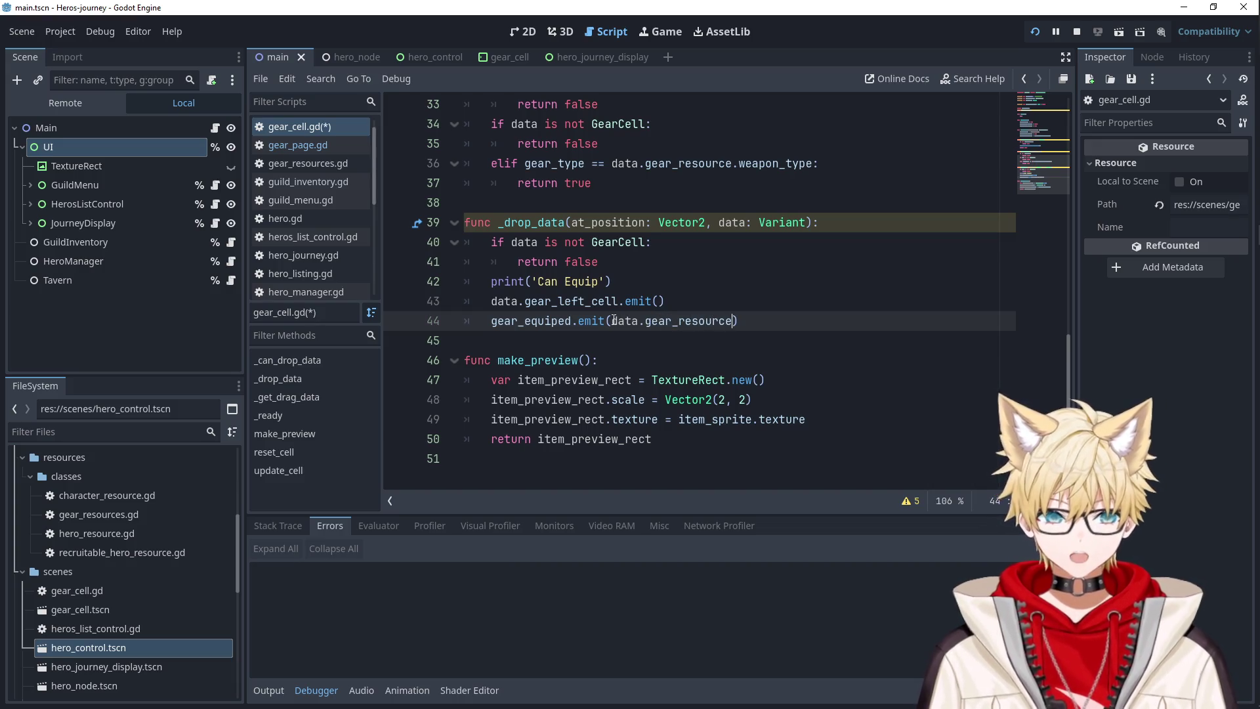
Step: Verify the gear_equiped signal and gear_resource names, save gear_cell.gd, and switch to 2D view
scroll(603, 248, "up", 10)
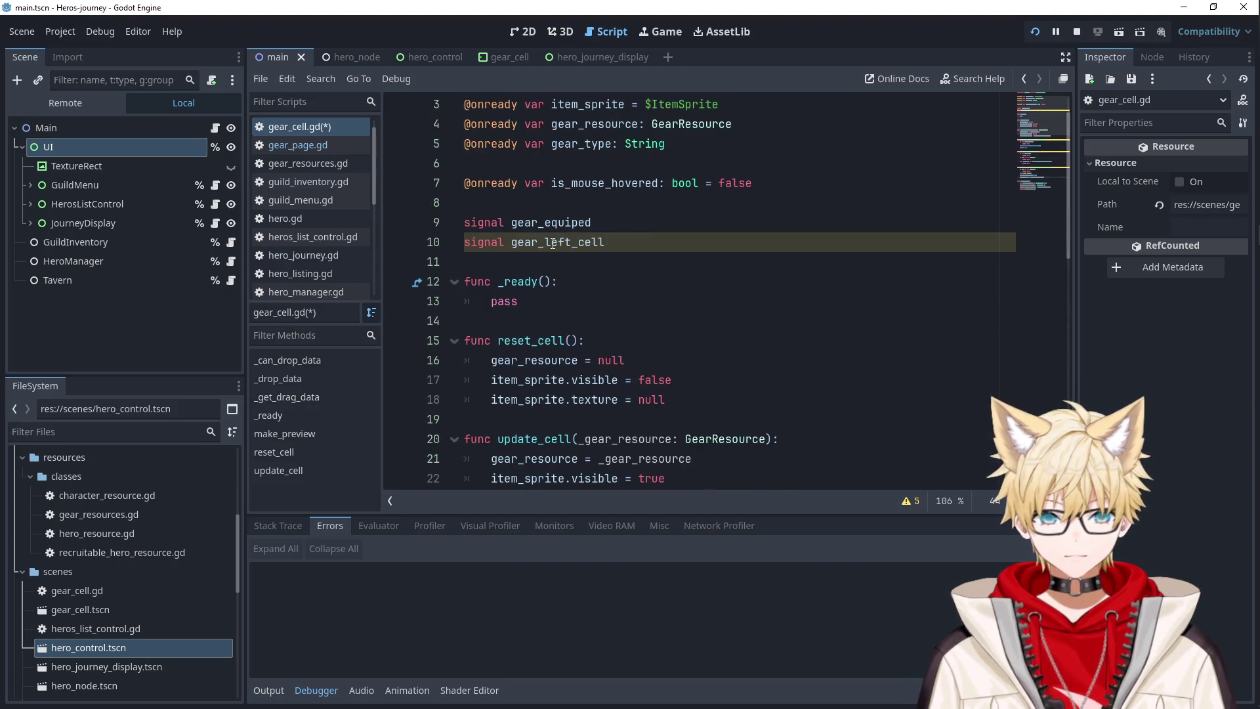
left_click(552, 223)
scroll(618, 227, "up", 1)
double_click(592, 166)
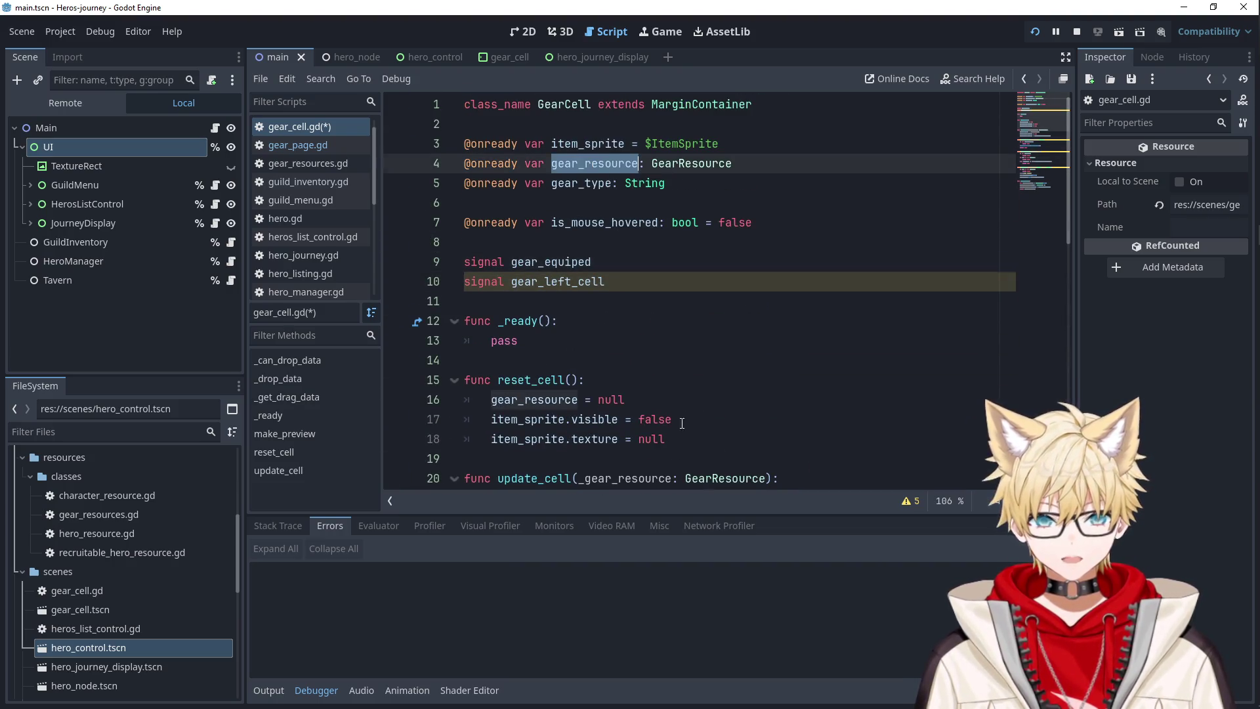
scroll(592, 196, "down", 10)
left_click(771, 296)
key("ctrl+s")
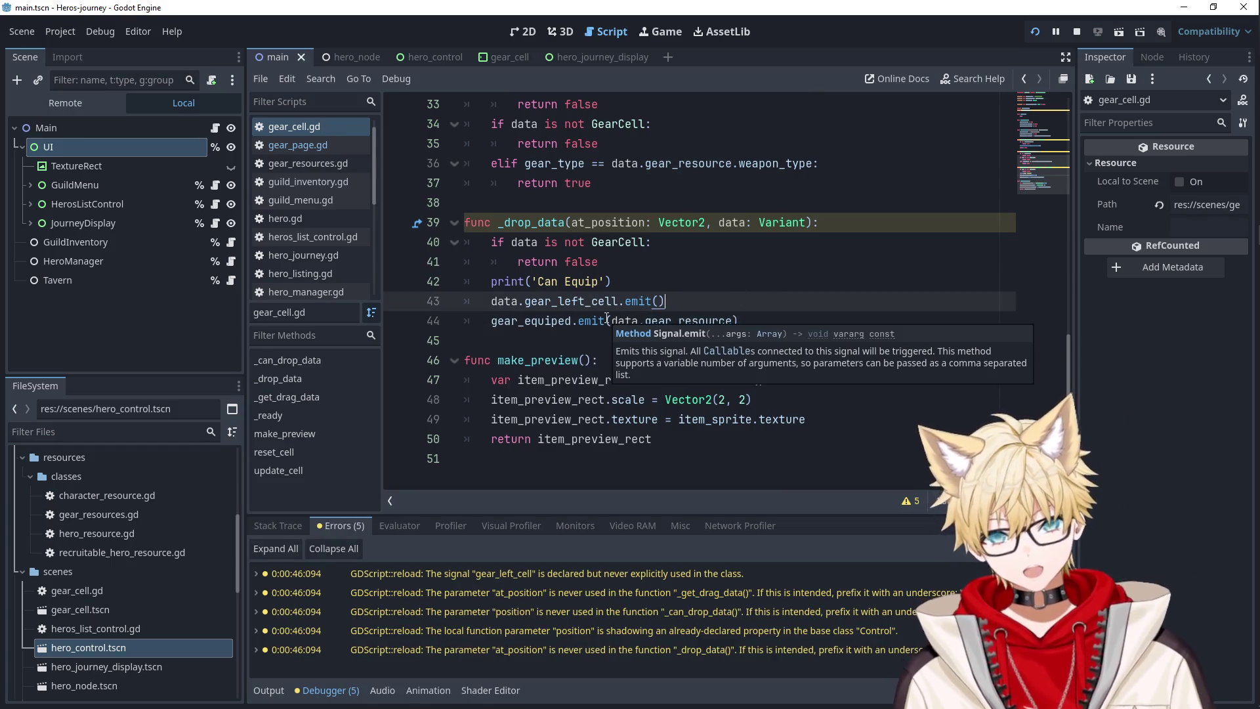
left_click(521, 33)
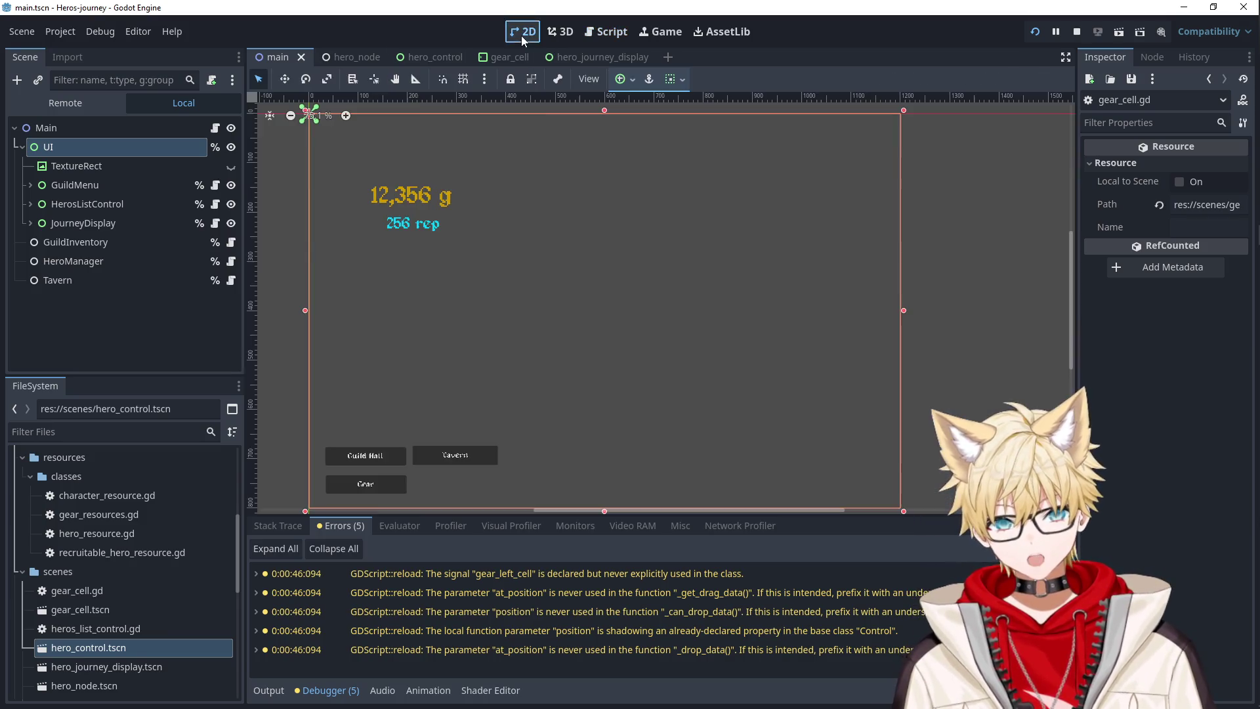
Step: Open the hero_control scene and its hero_listing.gd script
double_click(69, 655)
scroll(165, 351, "up", 5)
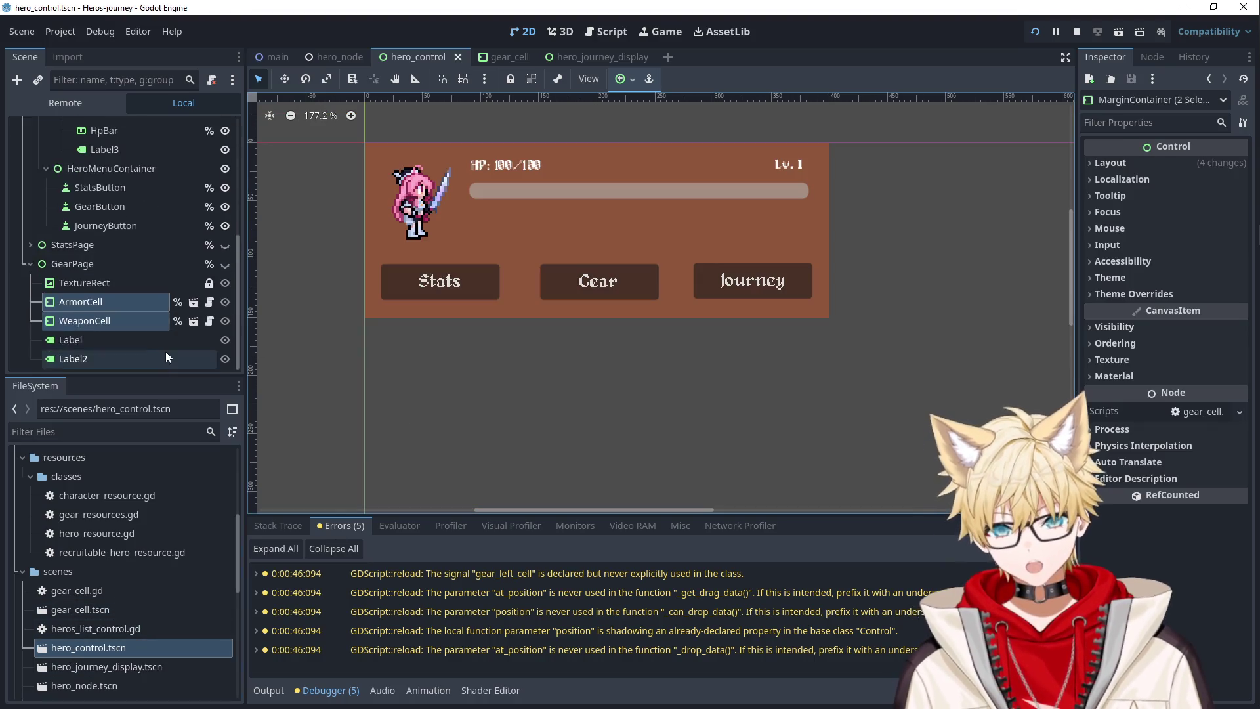
left_click(208, 128)
scroll(647, 333, "down", 3)
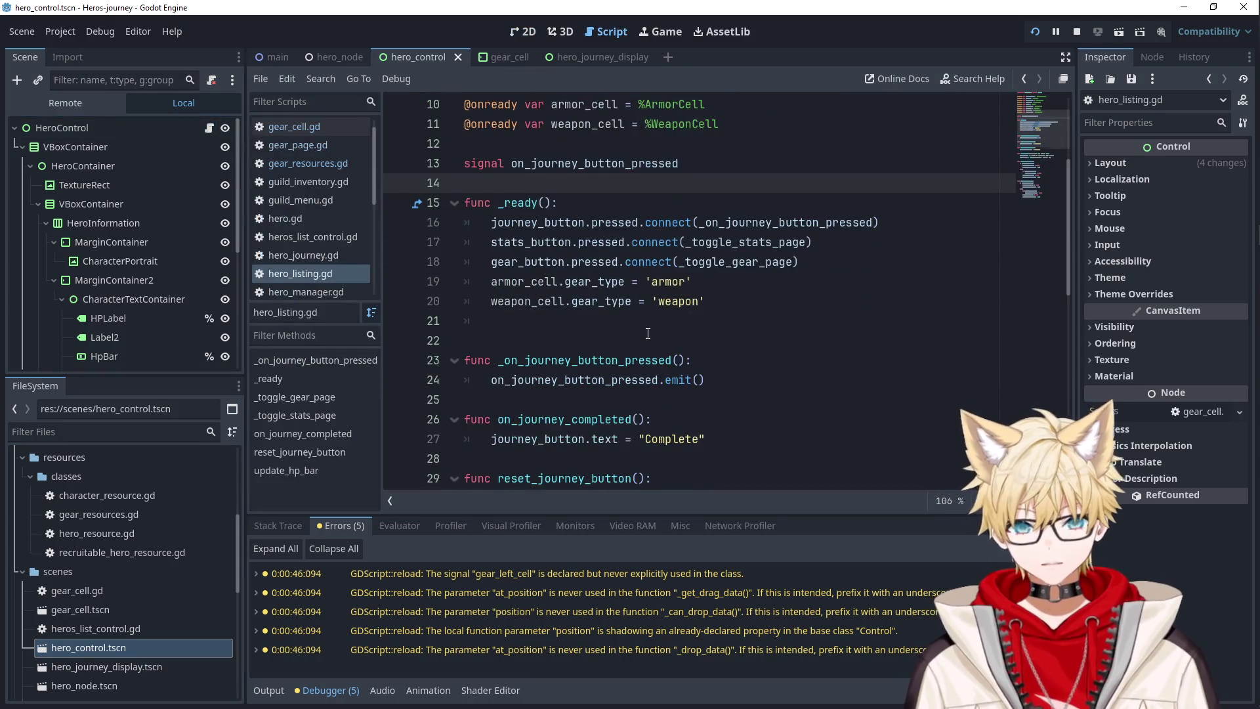
Step: Add armor_cell.gear_equiped.connect(_on_armor_equiped) below the armor setup in _ready()
double_click(525, 281)
left_click(721, 281)
key("Return")
type("armor")
key("Return")
type(".")
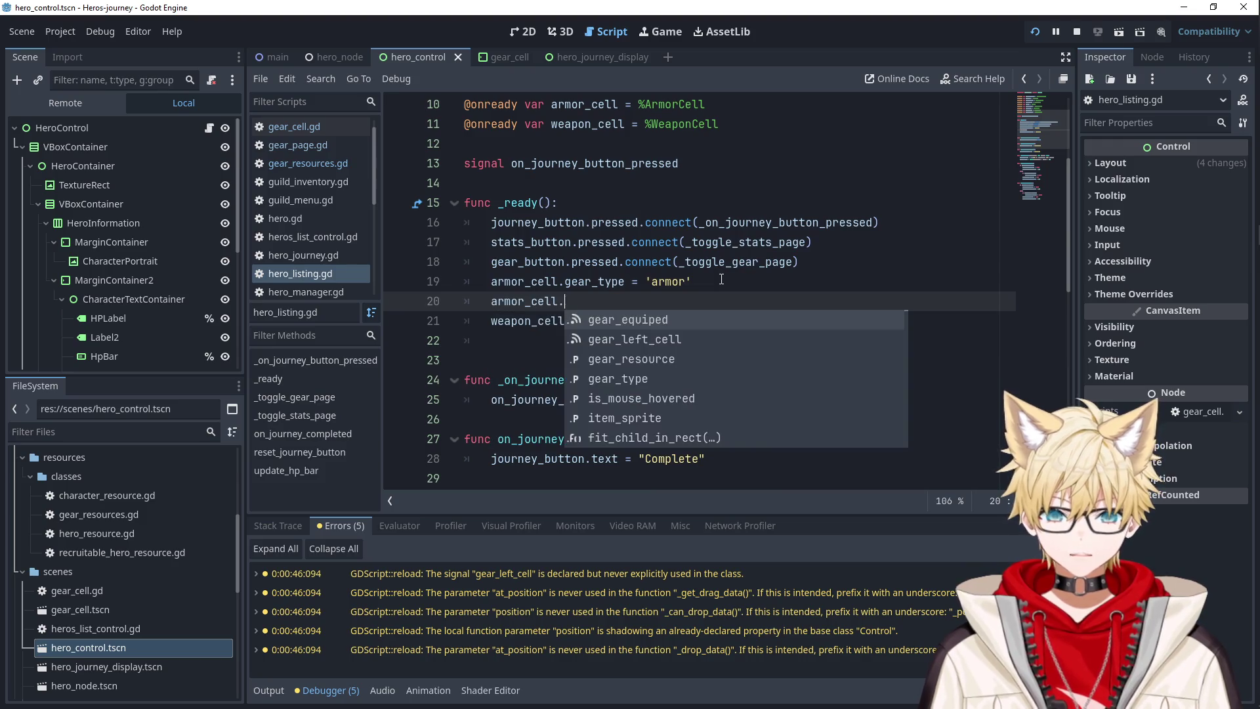
key("Return")
type(".connect(")
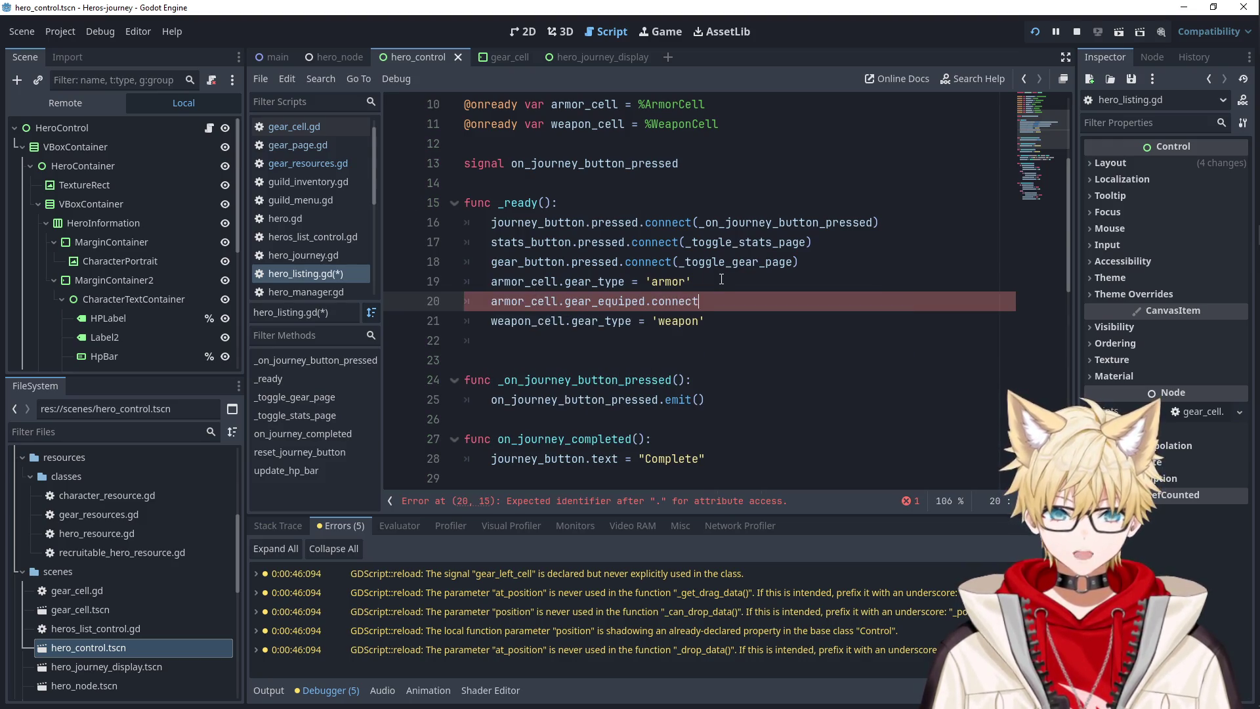
type("_on_gear_equiped")
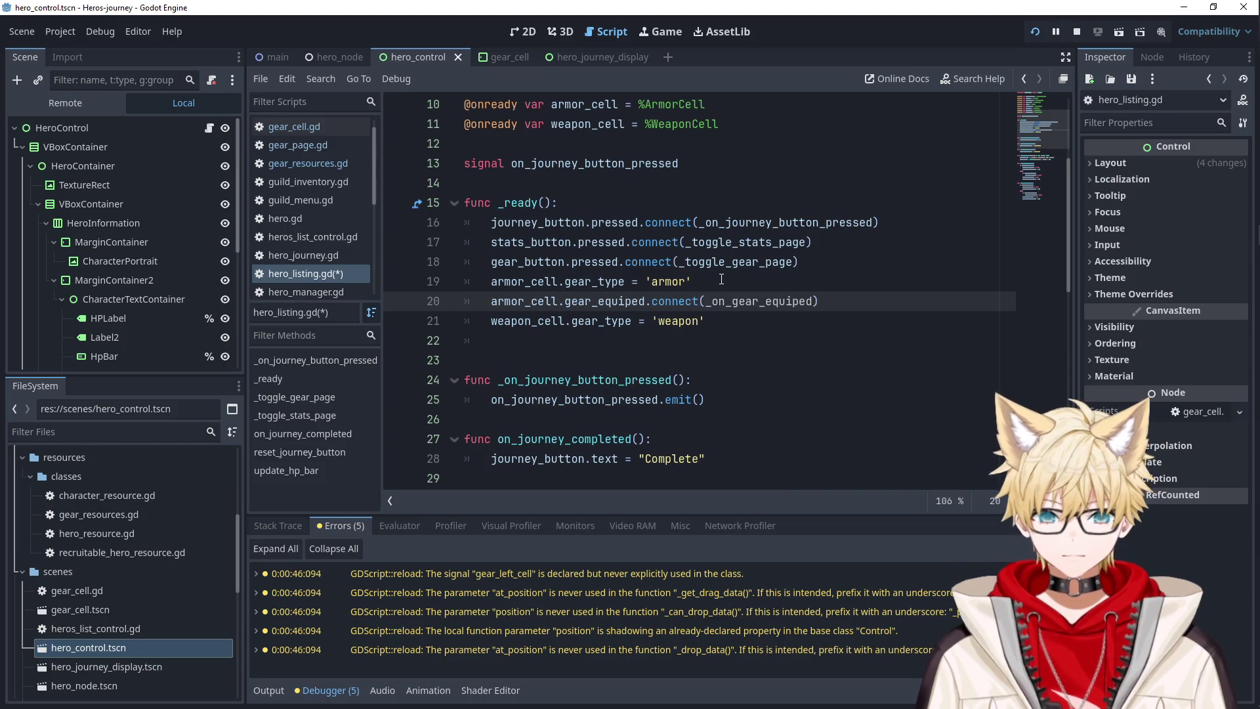
key("BackSpace")
key("BackSpace")
key("BackSpace")
type("armor_q")
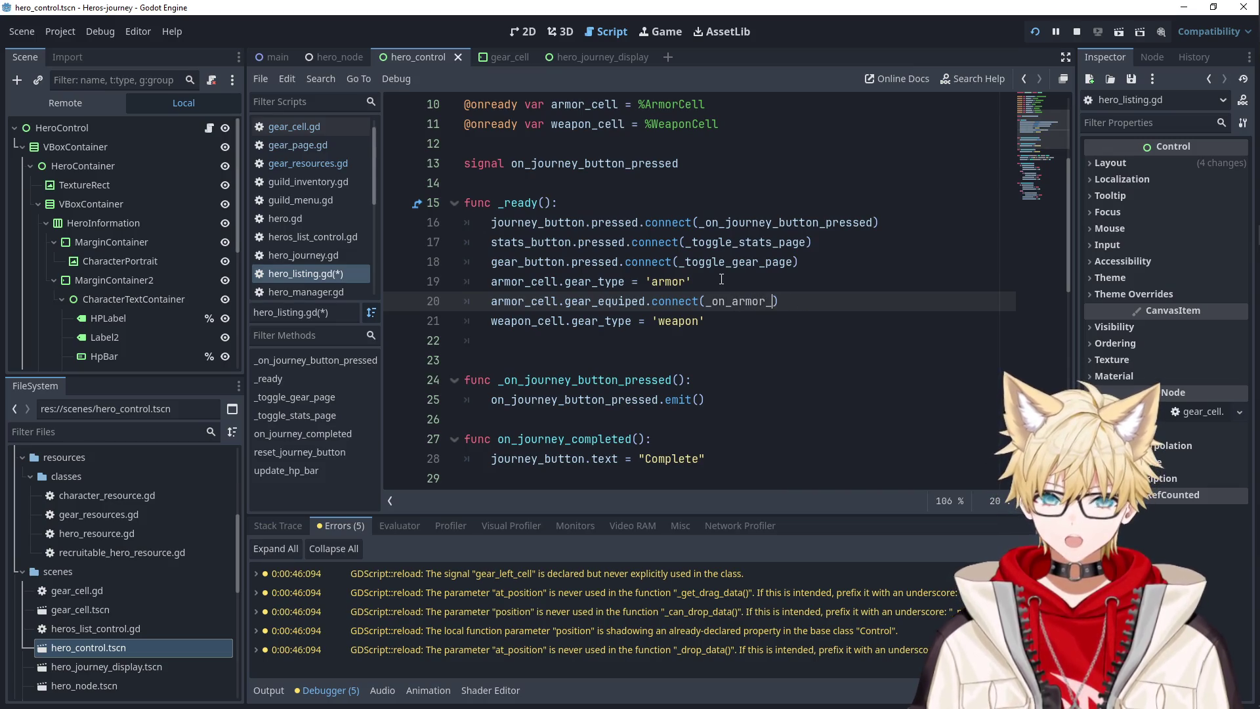
key("BackSpace")
type("equiped")
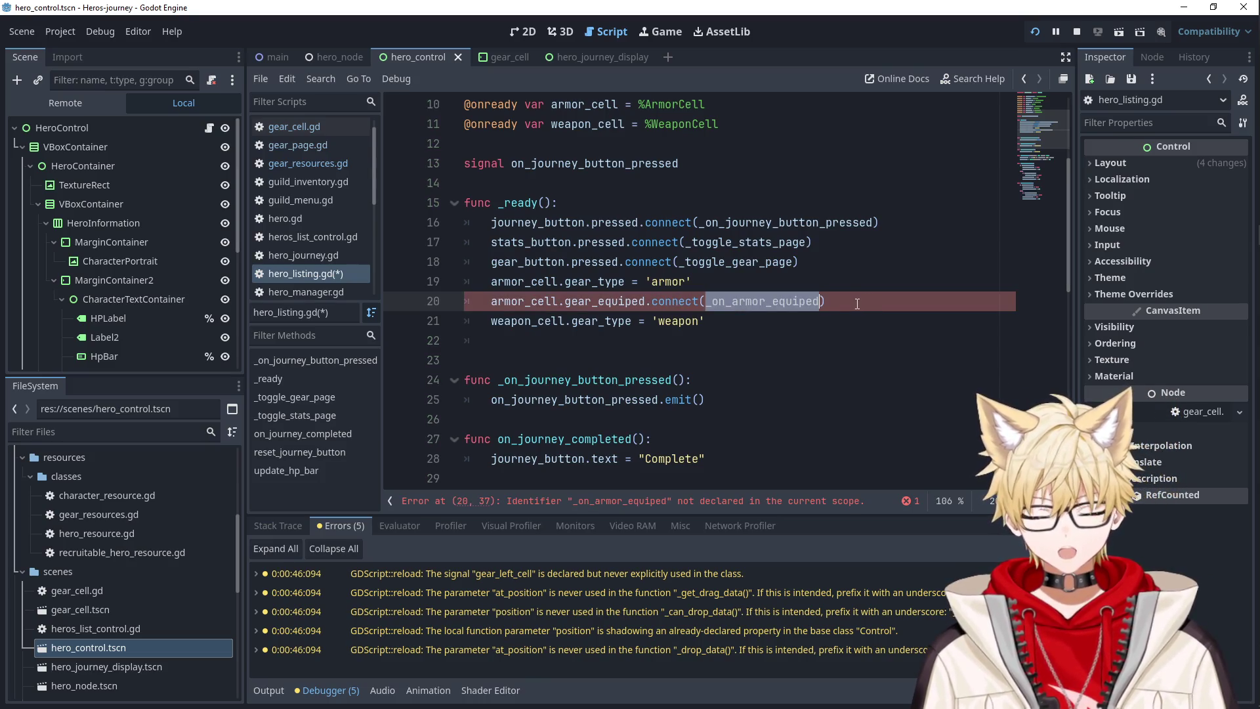
Step: Add weapon_cell.gear_equiped.connect(_on_weapon_equiped) below the weapon gear type line
left_click(828, 319)
key("Return")
type("weapon_cel")
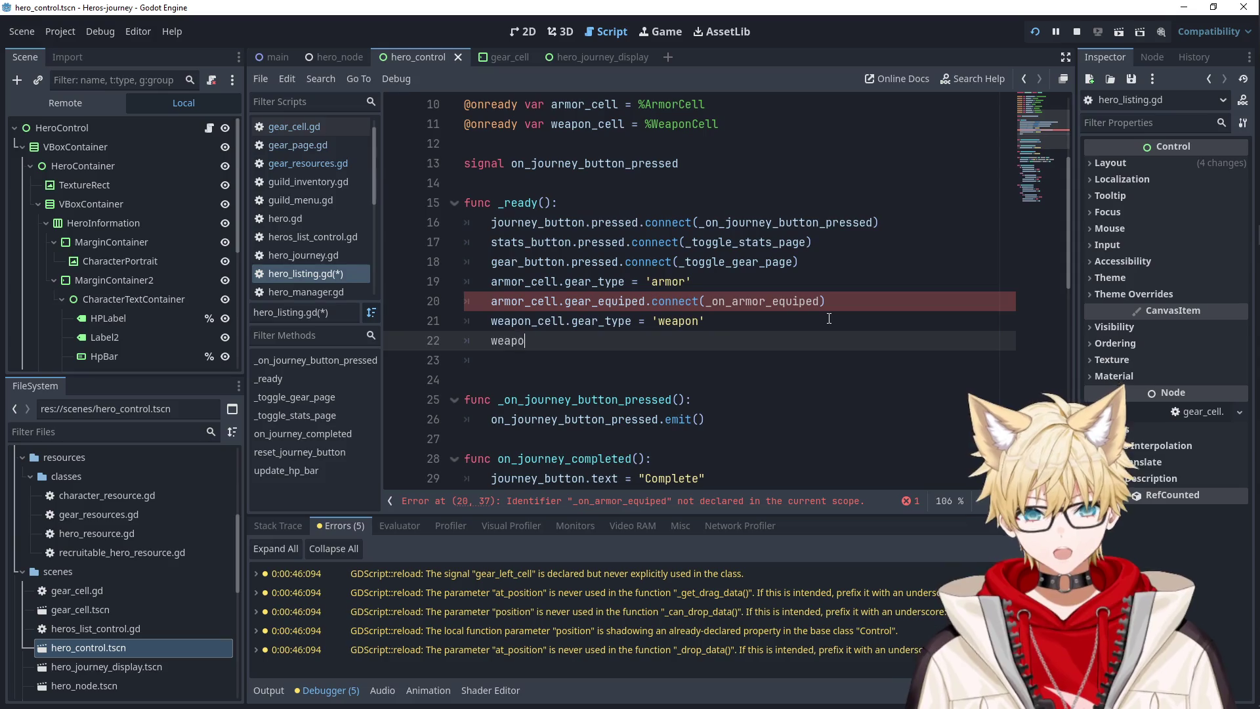
type("l.gear")
key("Return")
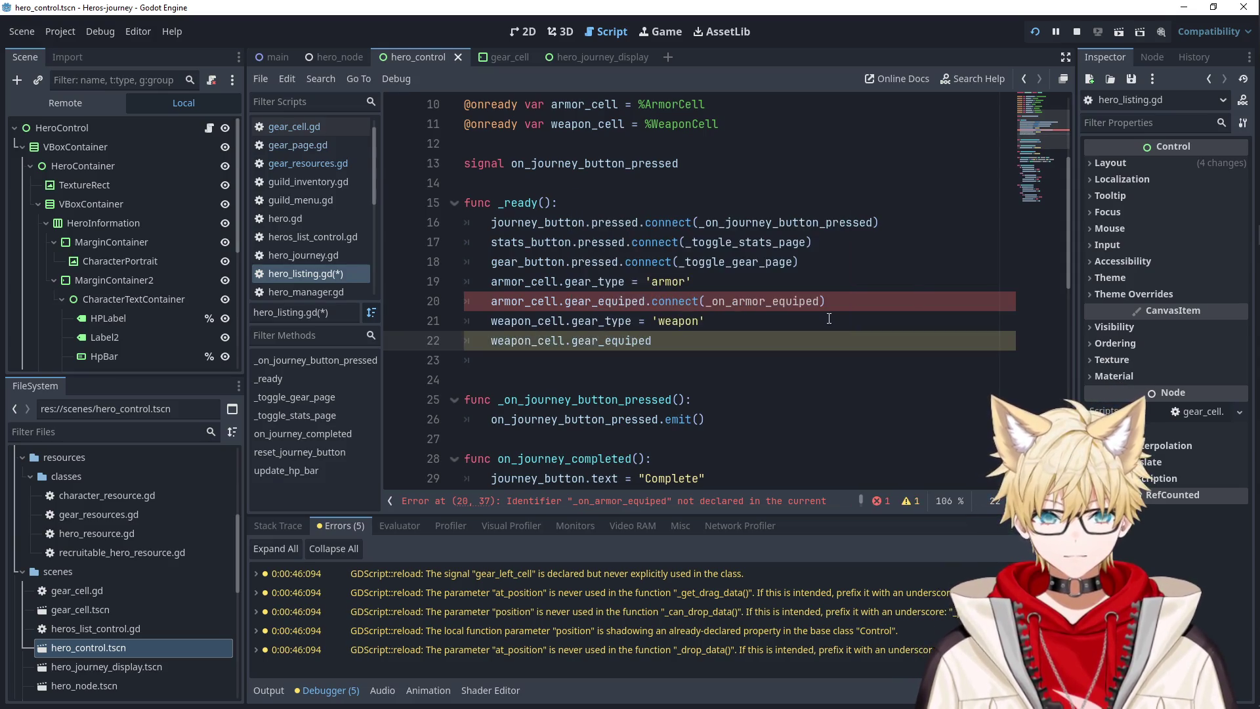
type("connect(_on_weap")
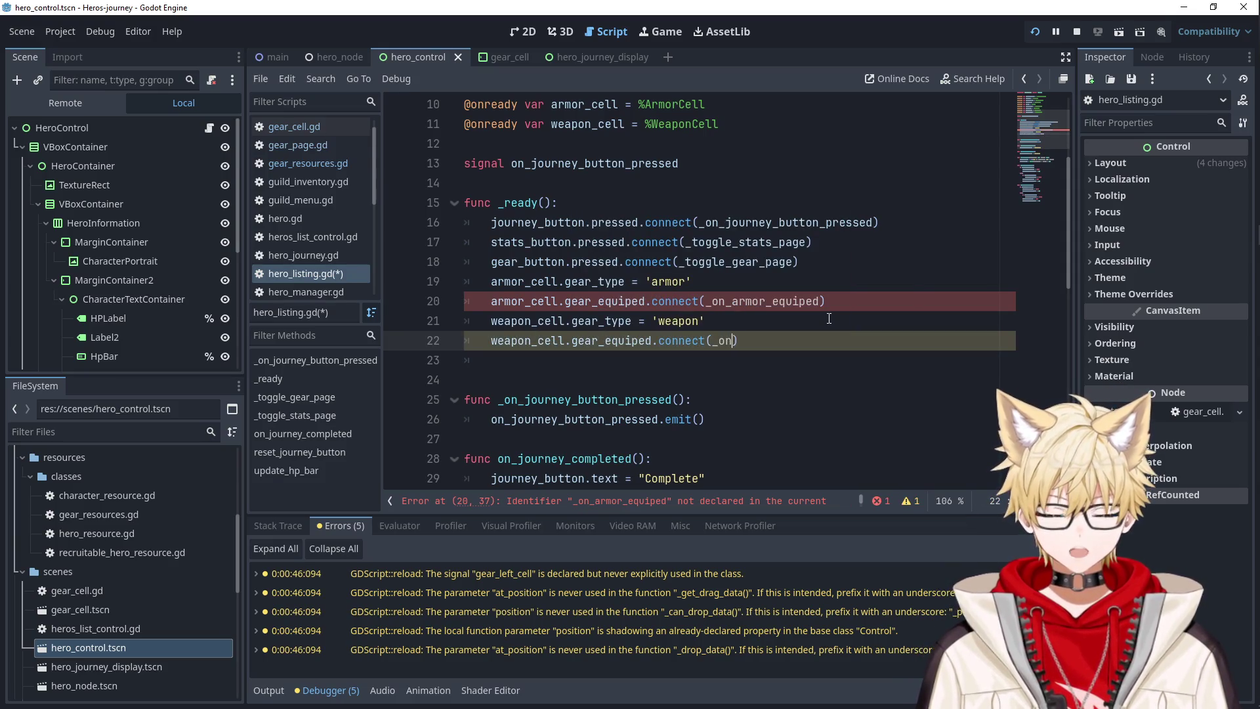
type("on_equ")
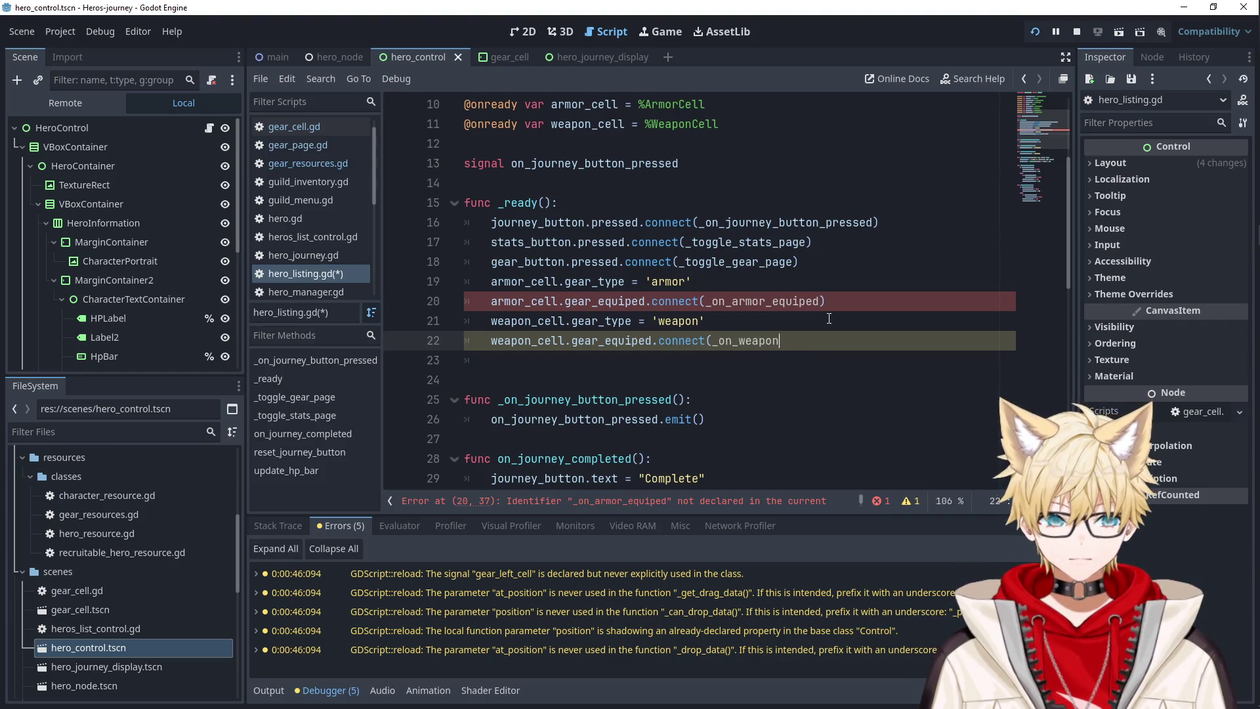
type("iped)")
double_click(764, 301)
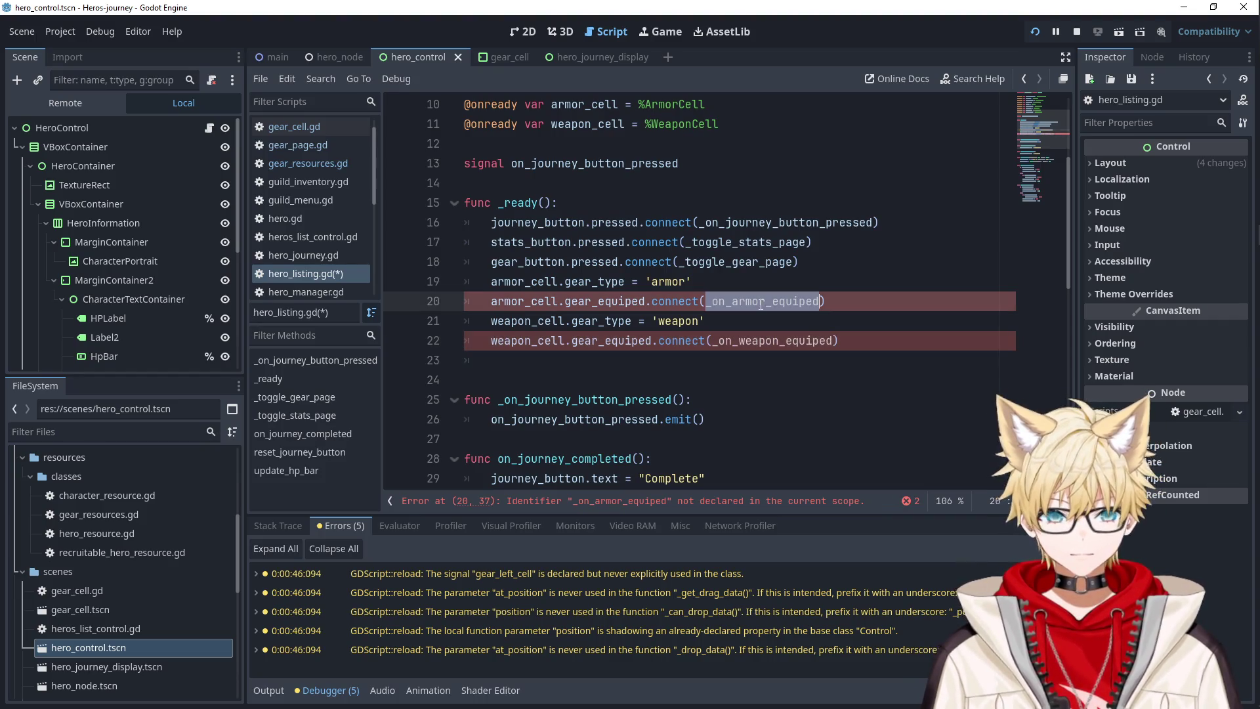
Step: Add a func _on_armor_equiped() stub with a pass body at the end of hero_listing.gd
scroll(637, 445, "down", 4)
scroll(637, 444, "down", 5)
left_click(557, 460)
key("Return")
type("func _on_armor_equiped")
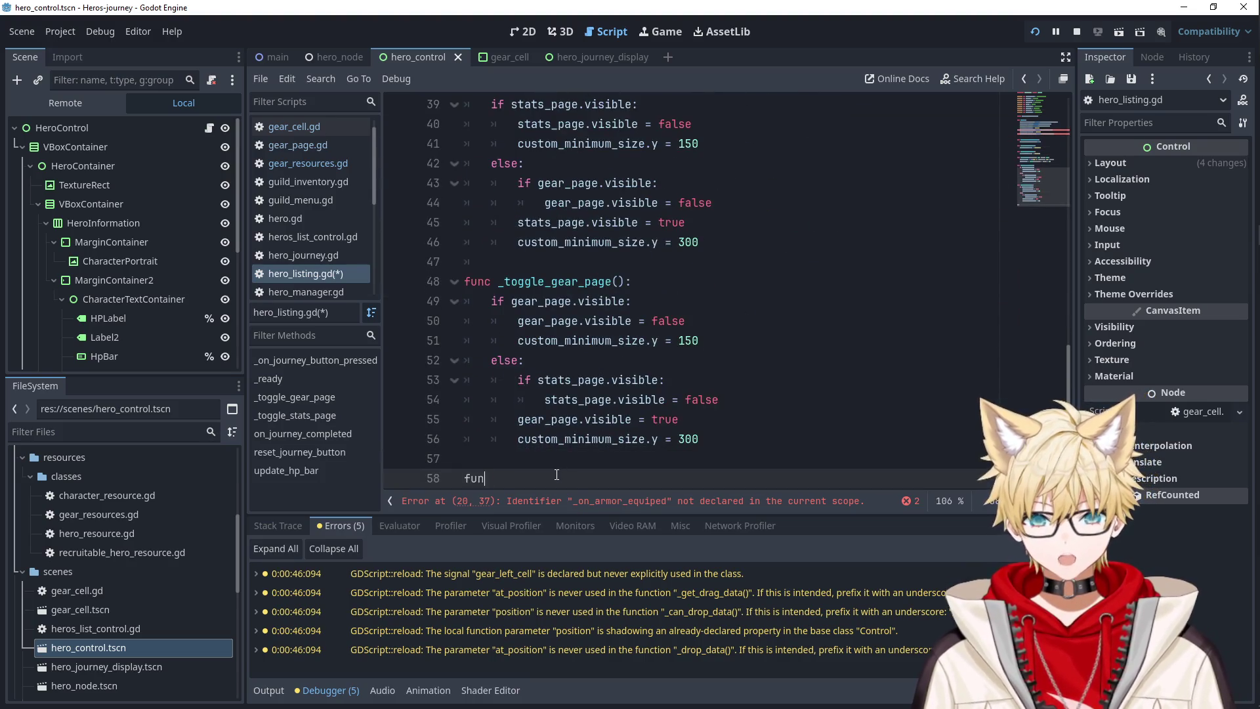
type("():")
key("Return")
type("pass")
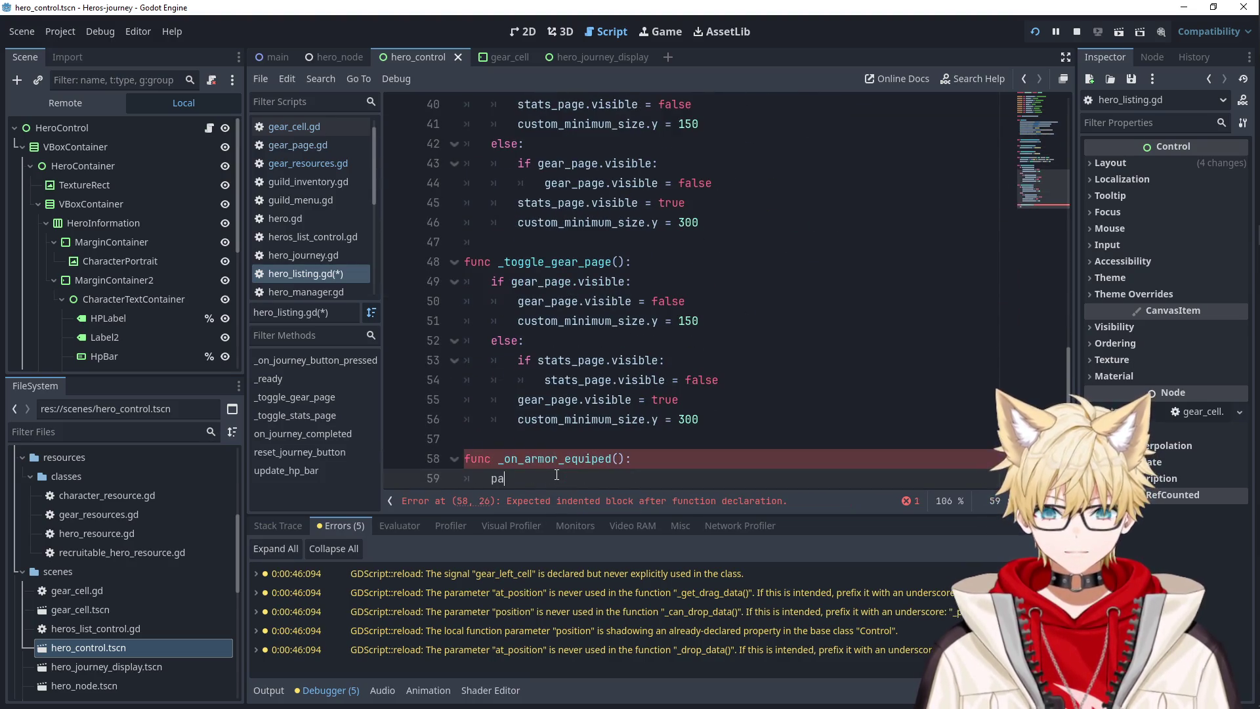
key("Return")
key("Return")
Step: Add a func _on_weapon_equiped() stub with a pass body, matching the connected handler name
type("func _on_")
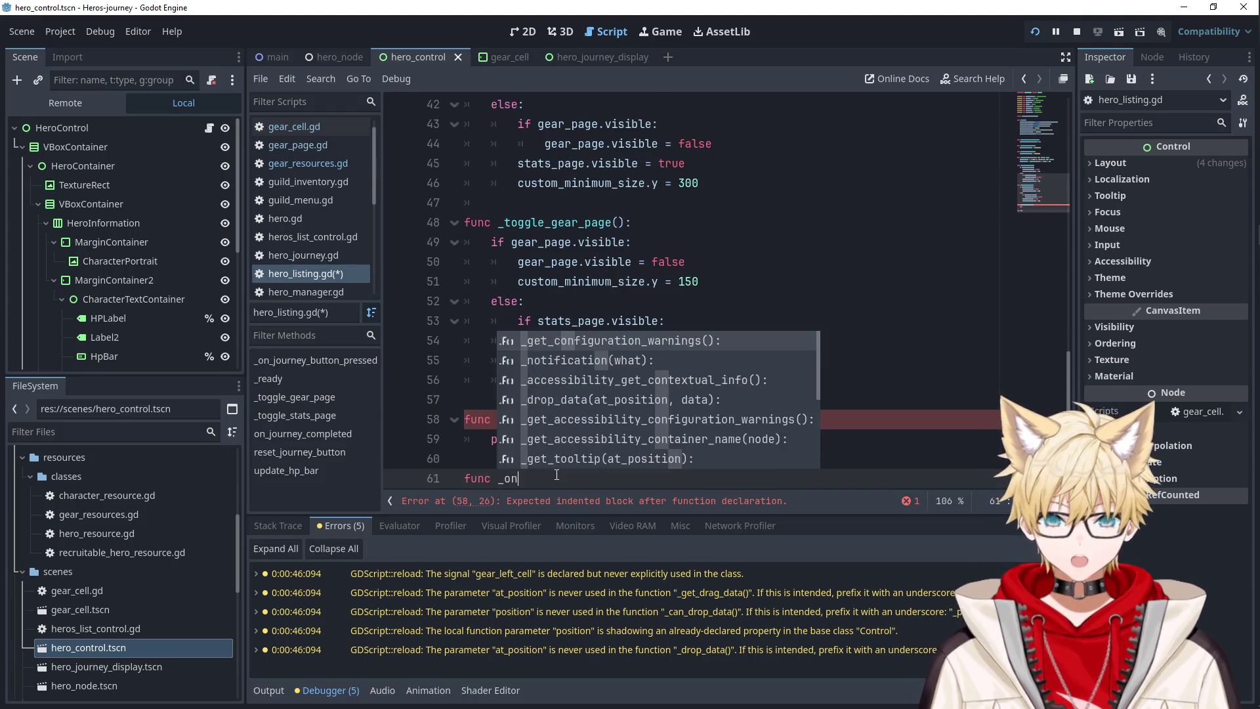
type("wea")
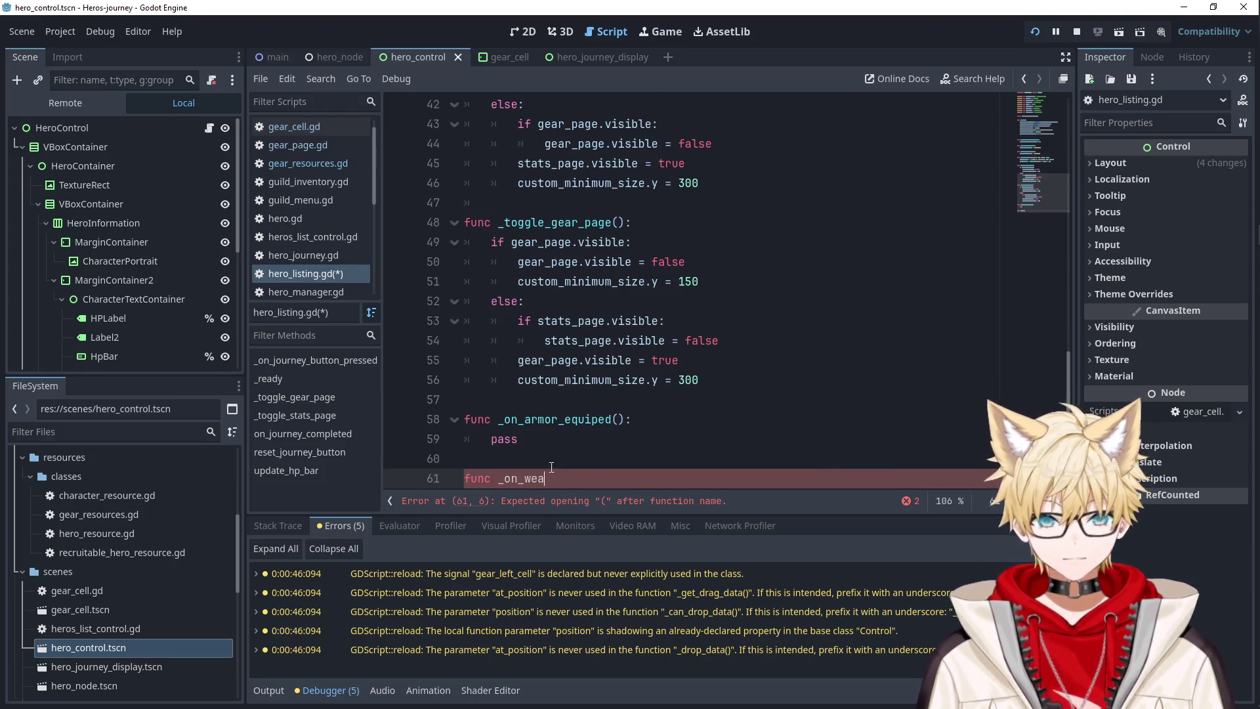
scroll(551, 467, "up", 10)
scroll(722, 328, "down", 2)
double_click(775, 282)
scroll(721, 328, "down", 3)
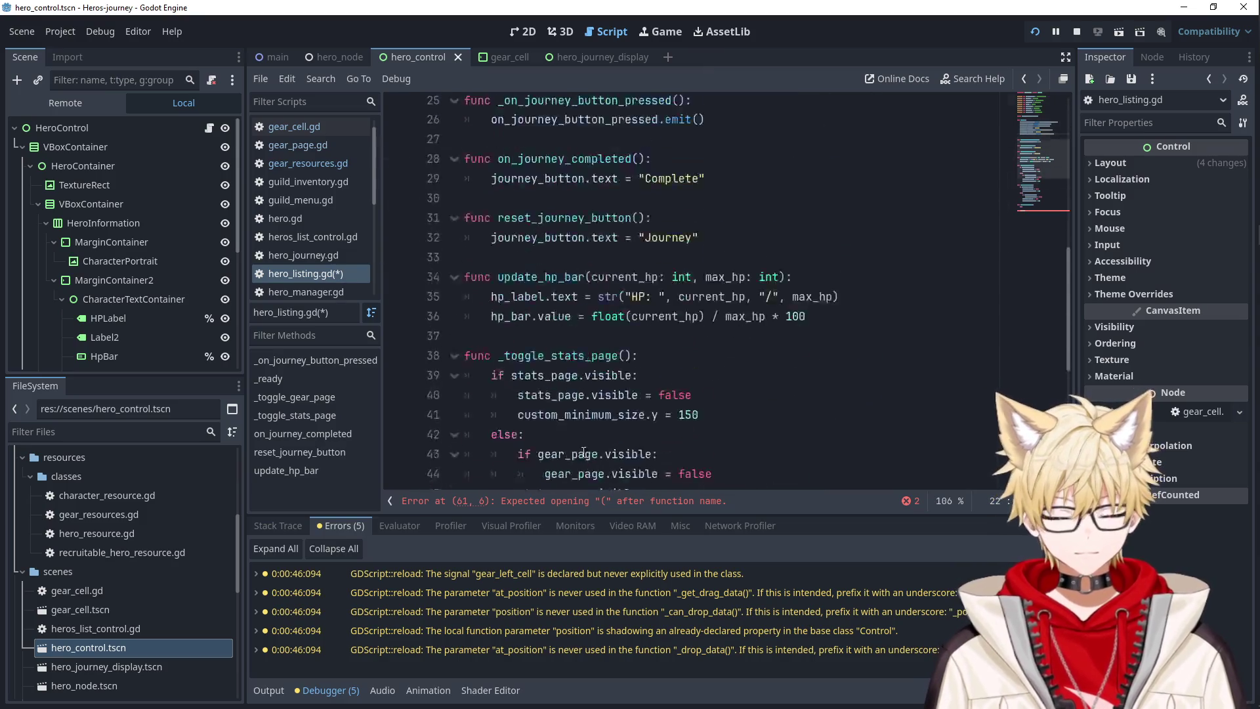
type("pon_equiped()")
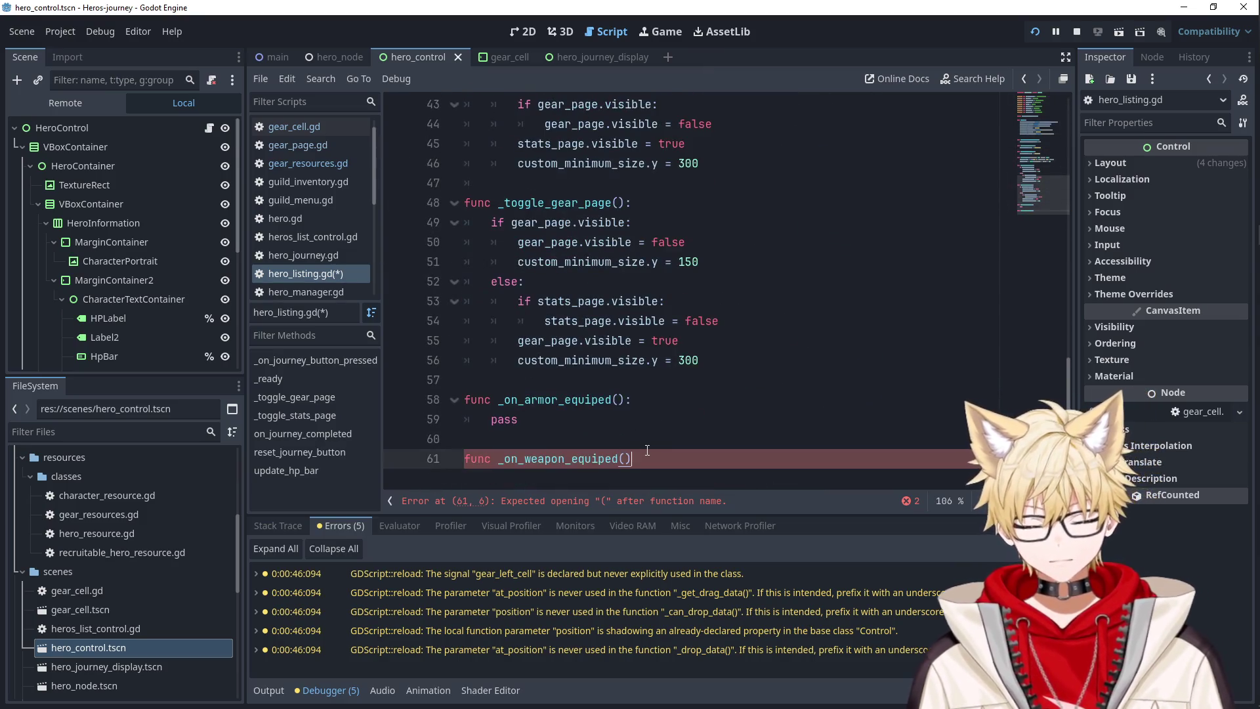
type(":")
key("Return")
type("pass")
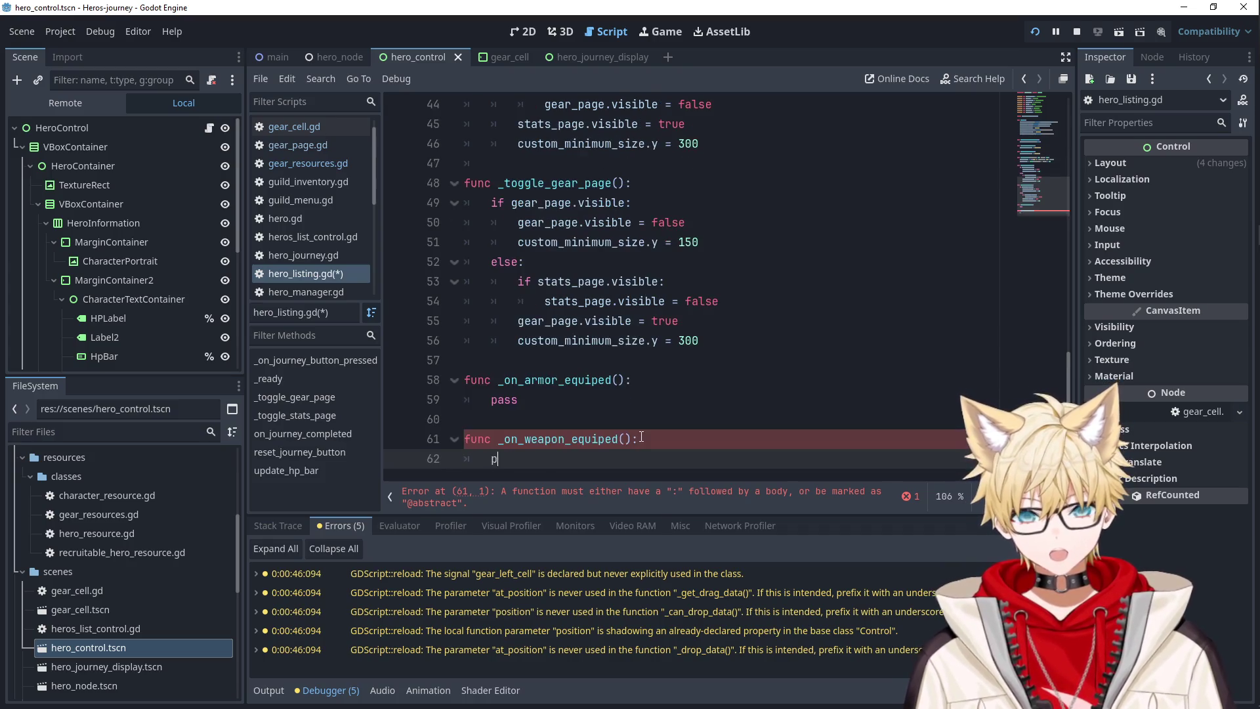
Step: Give the handlers GearResource parameters: armor_resource for armor, weapon_resource for weapon
left_click(620, 380)
type("armor_reso")
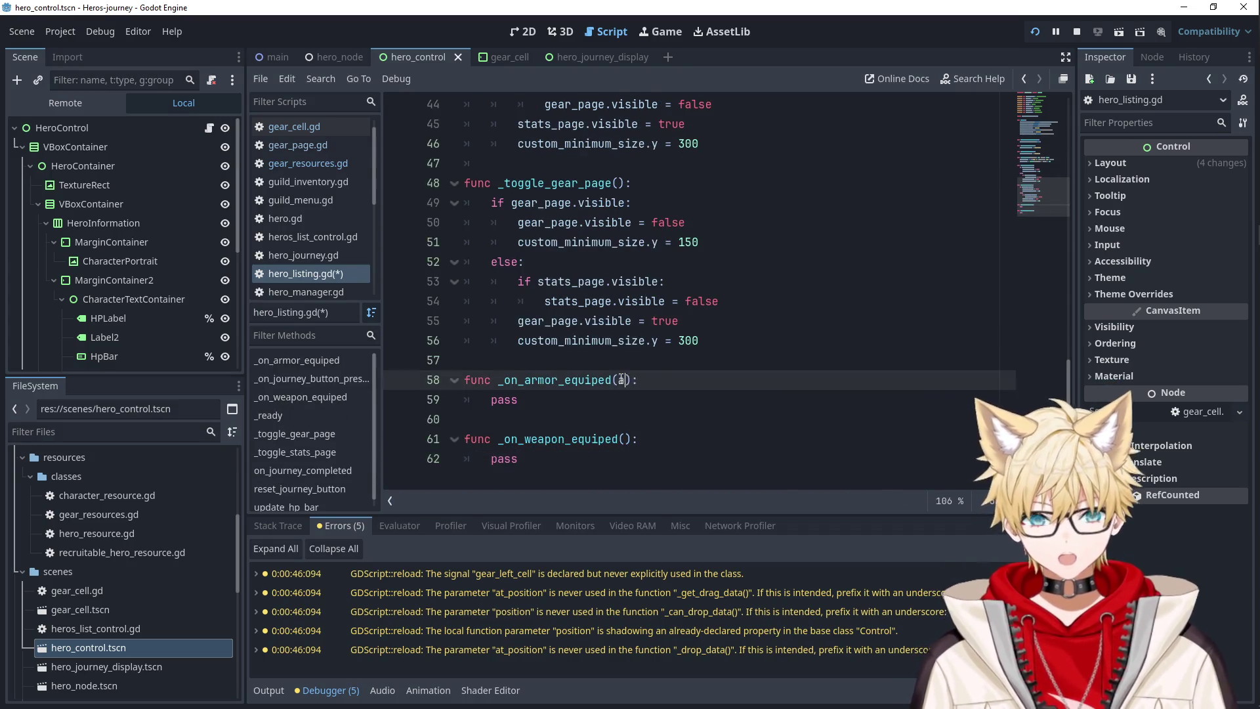
type("urce: Gear")
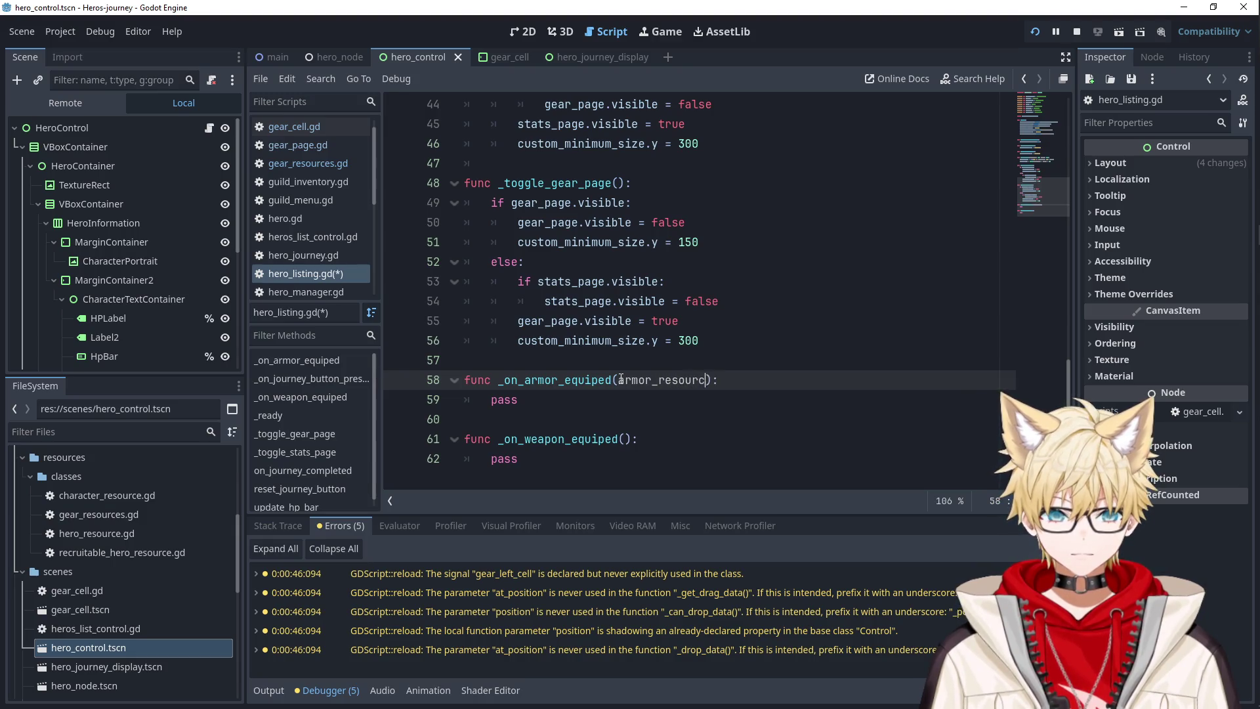
key("Down")
key("Down")
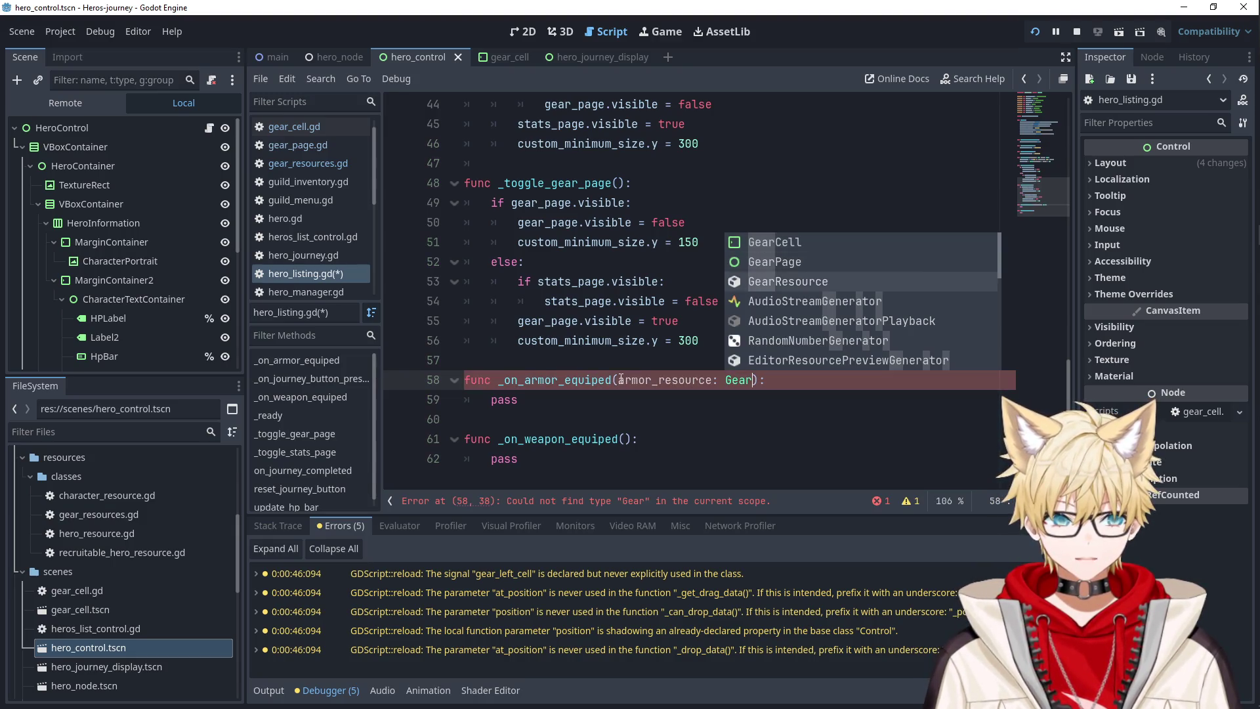
key("Return")
left_click(626, 440)
type("weapon_resource: We")
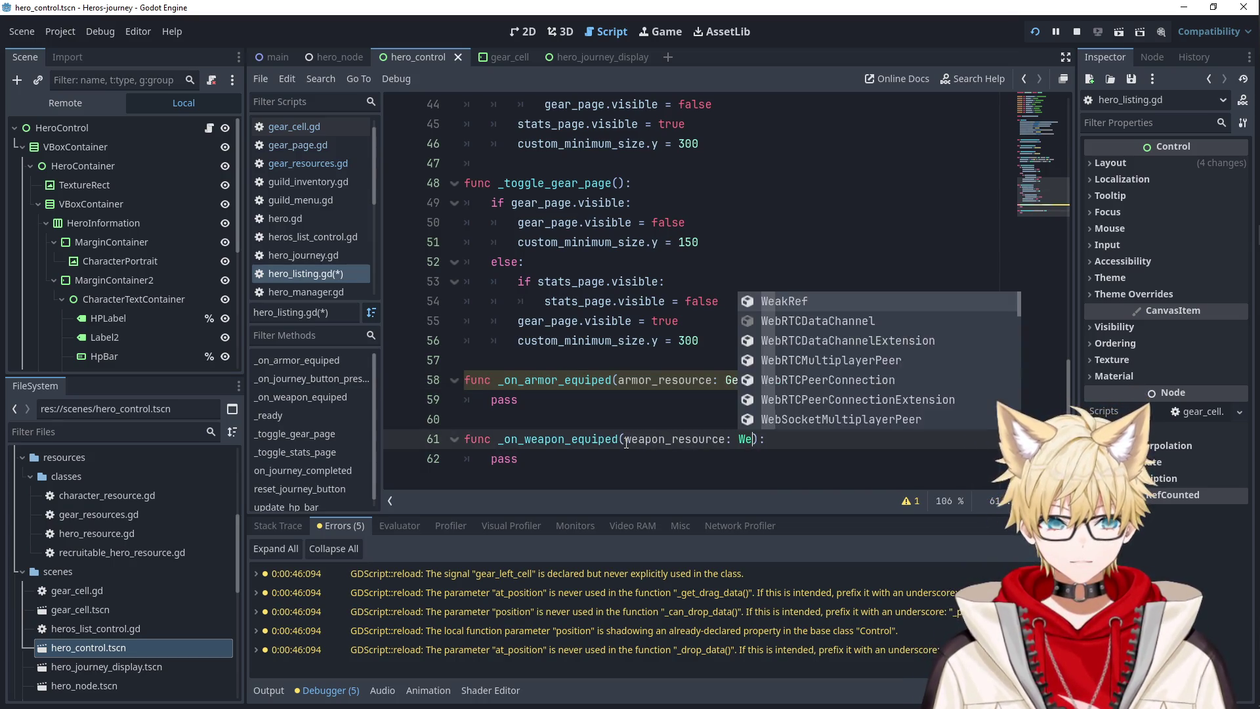
key("BackSpace")
type("Gear")
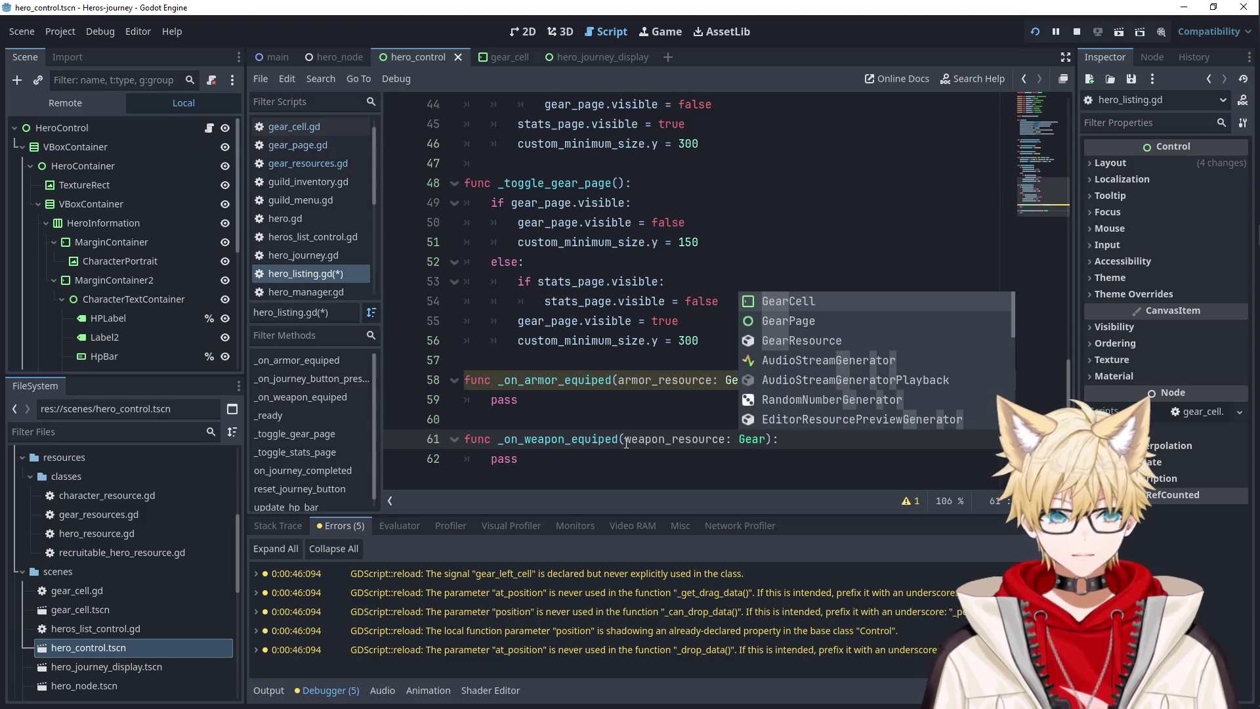
key("Down")
key("Down")
key("Return")
Step: Review the spacing between the two handlers and the weapon_resource parameter name
left_click(569, 398)
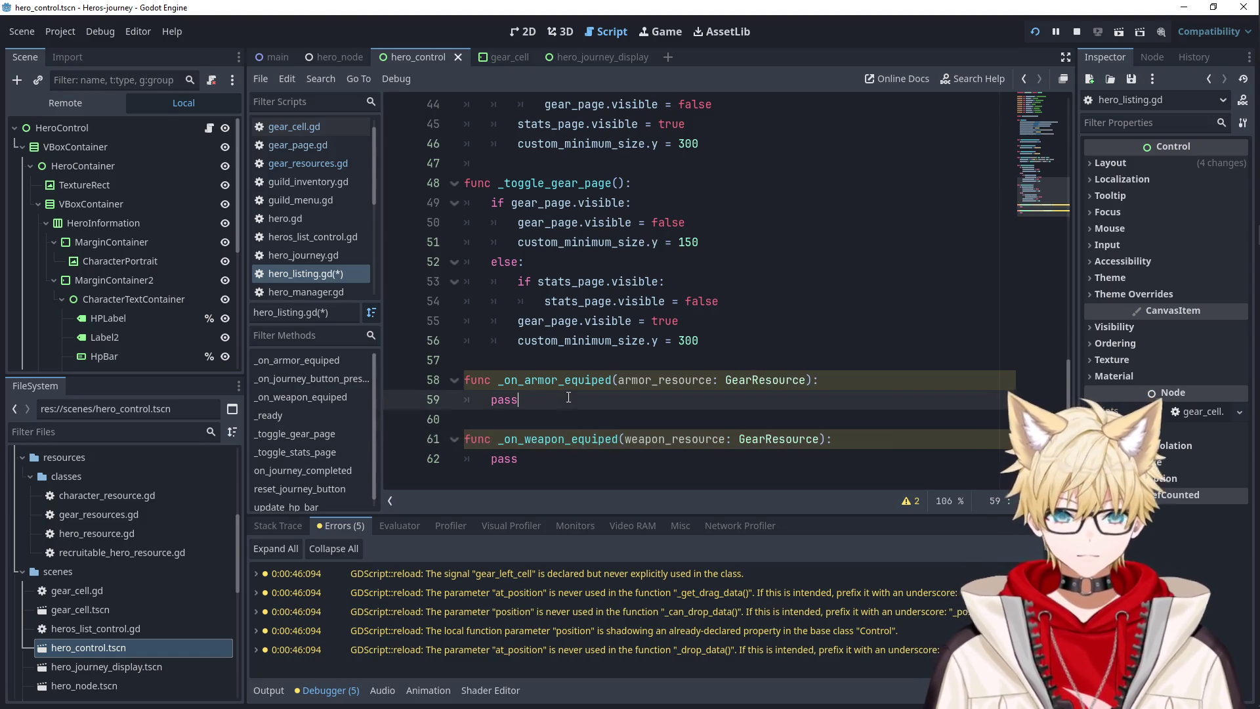
left_click_drag(854, 449, 491, 409)
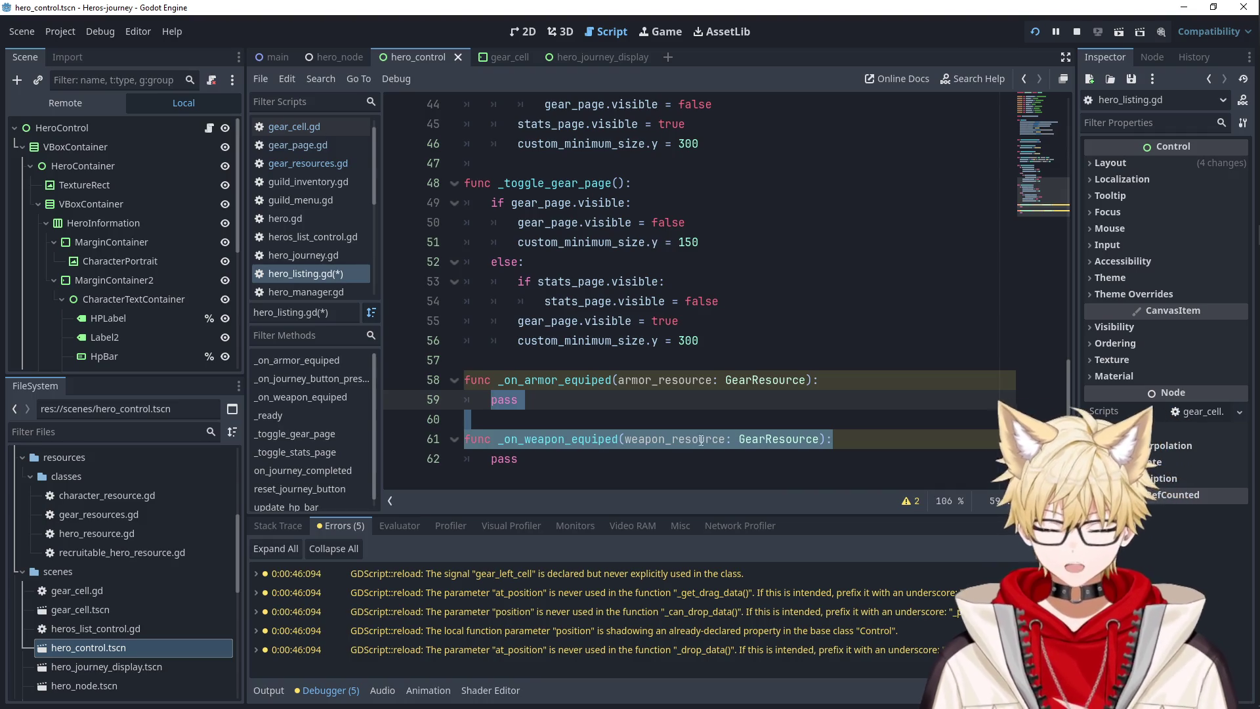
left_click(748, 411)
double_click(712, 449)
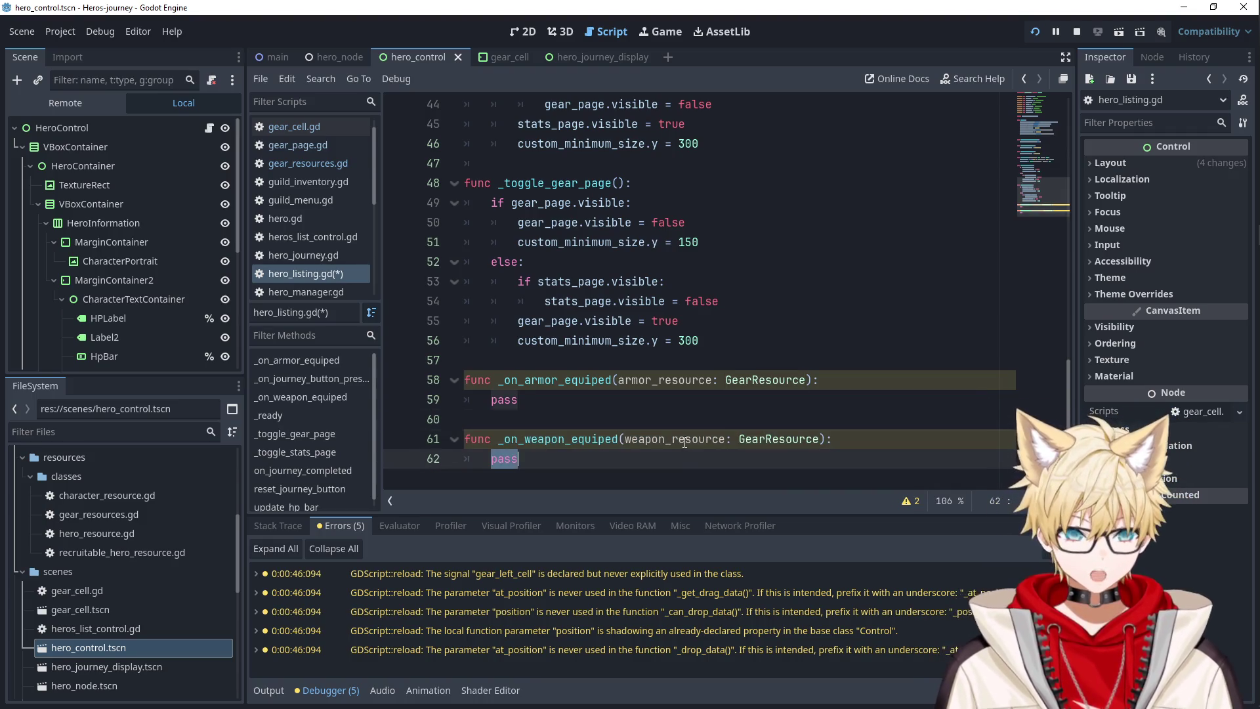
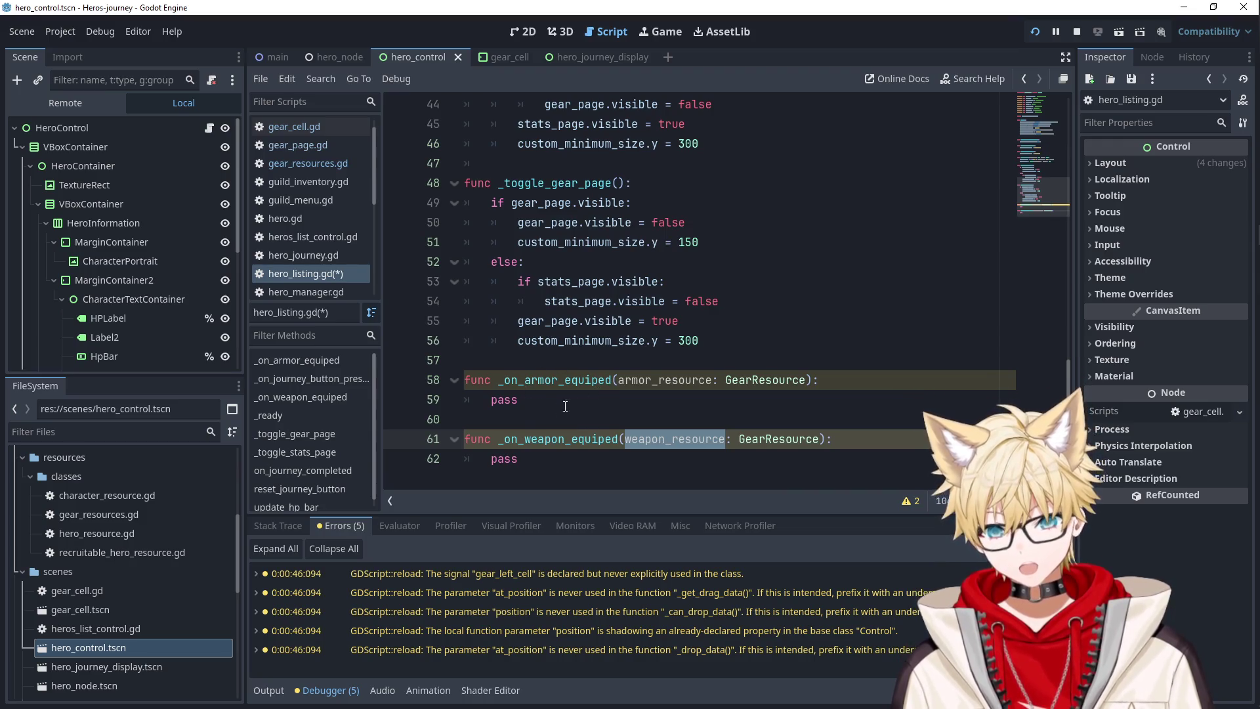
Step: Locate the placeholder pass inside the _on_armor_equiped handler on line 59
double_click(505, 397)
left_click(510, 398)
double_click(505, 397)
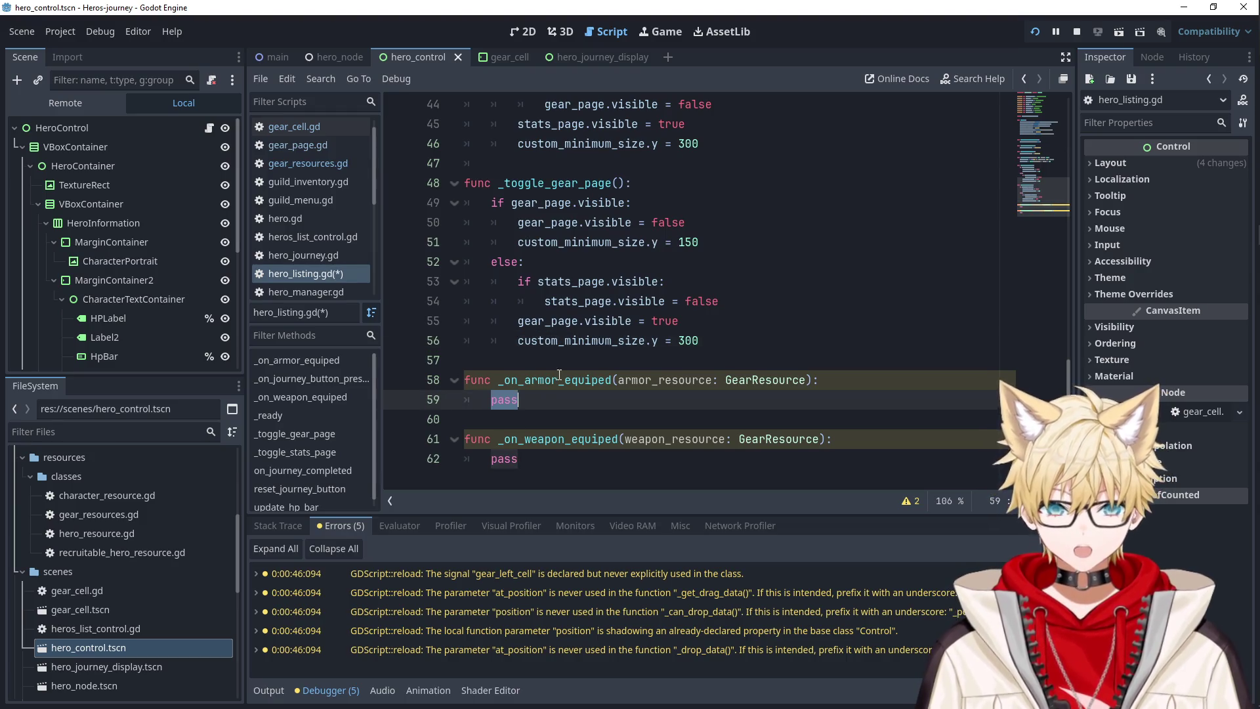
double_click(595, 385)
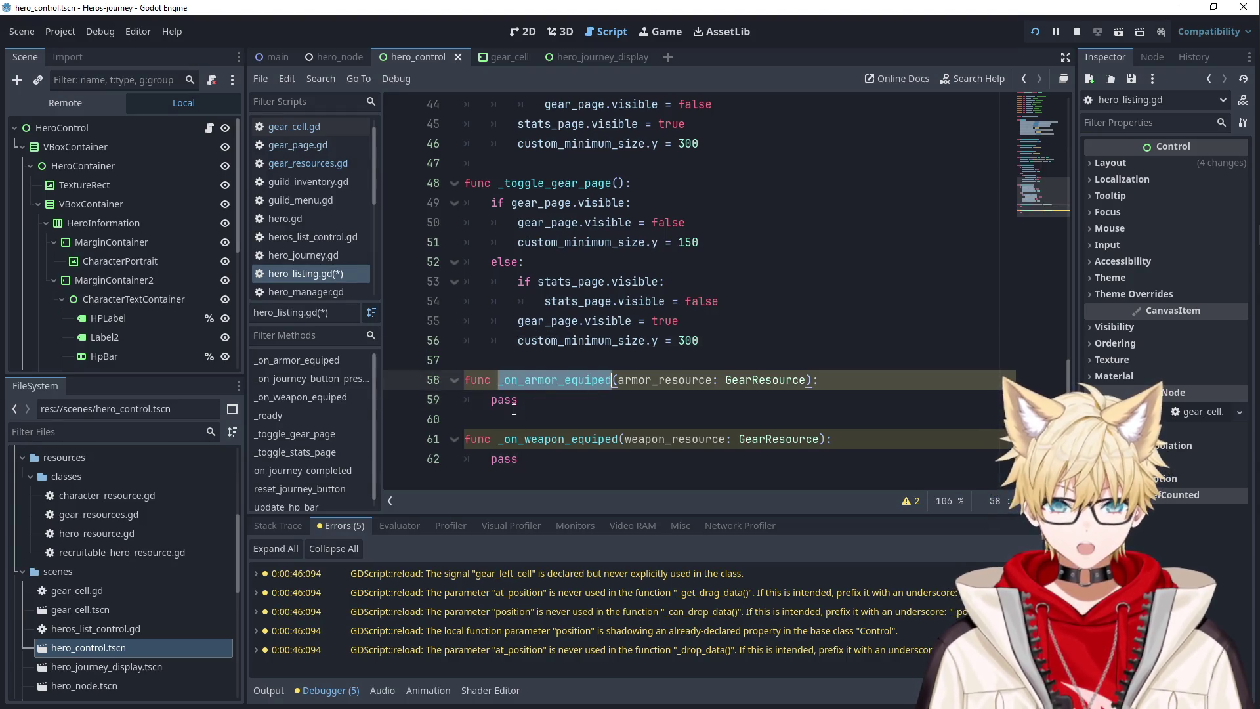
double_click(543, 375)
double_click(504, 400)
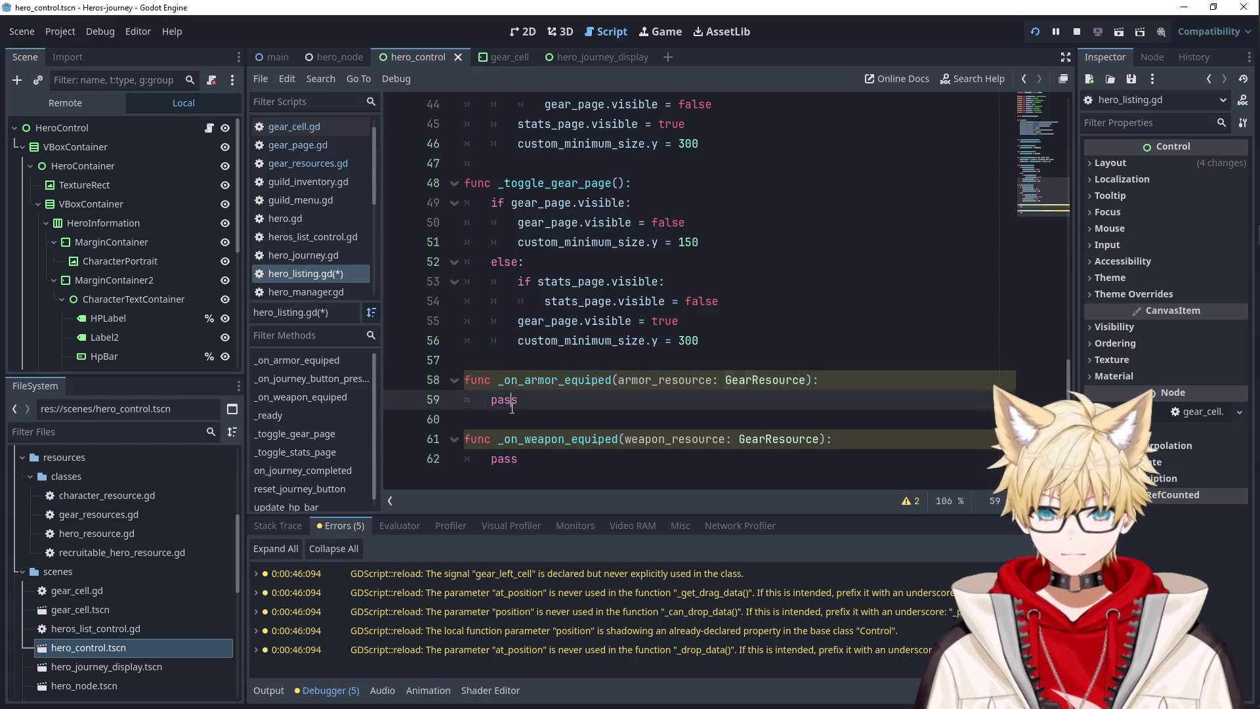
left_click(610, 362)
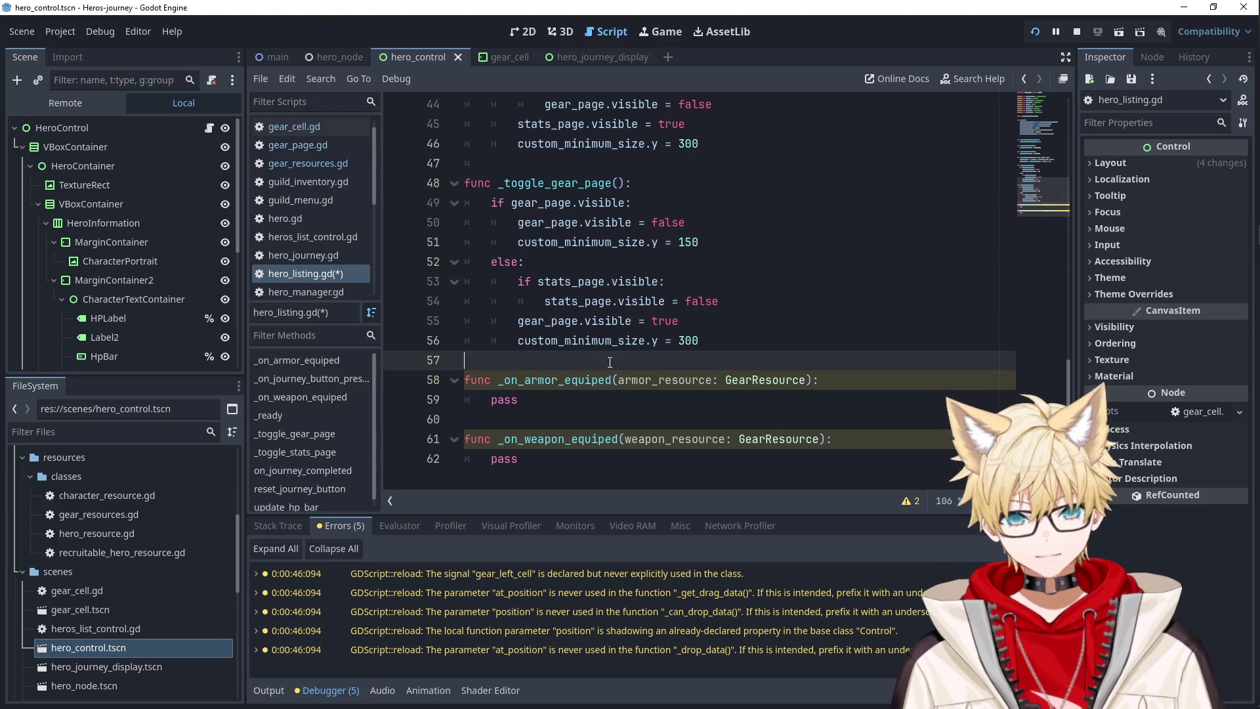
double_click(510, 401)
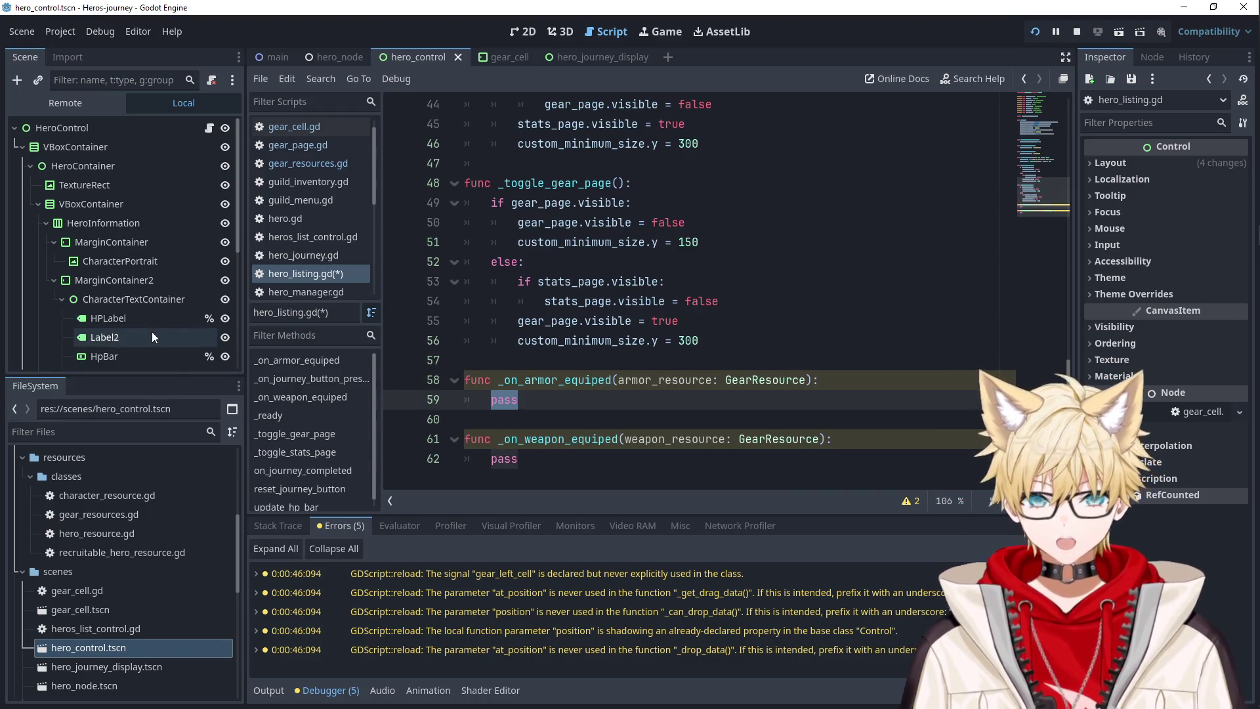
scroll(131, 332, "down", 5)
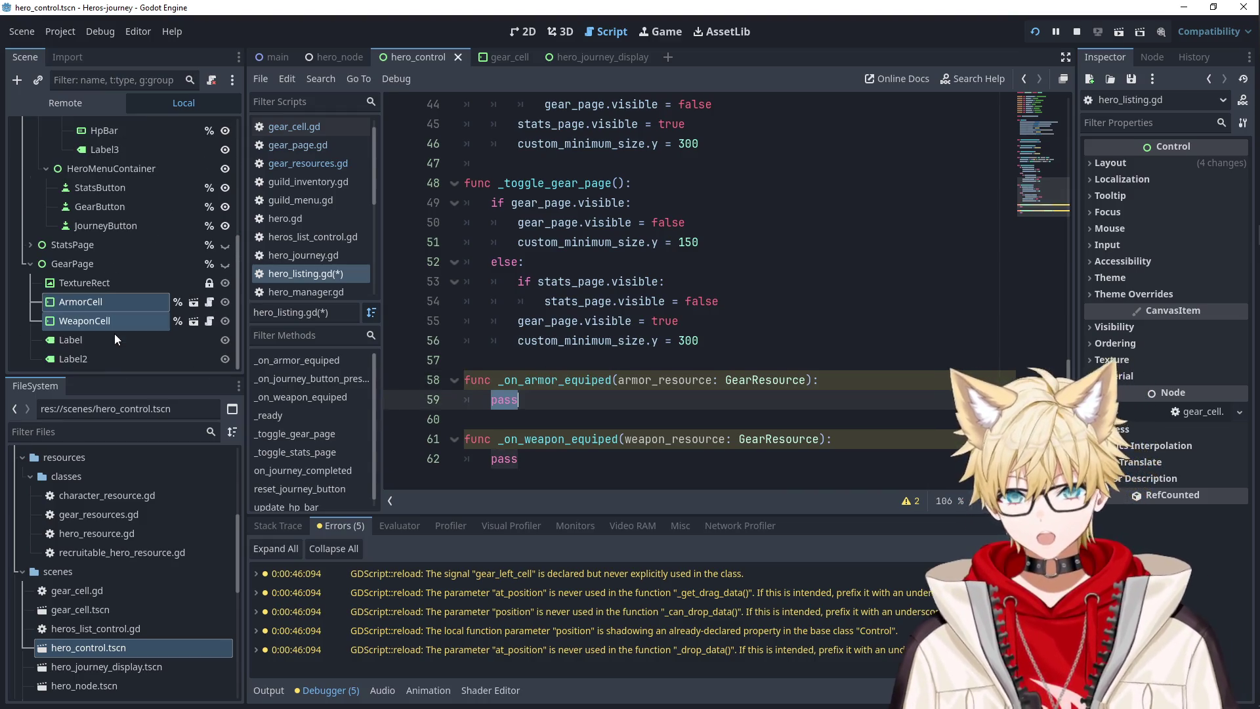
Step: Inspect the ArmorCell script and its update_cell function
left_click(197, 302)
scroll(590, 338, "up", 5)
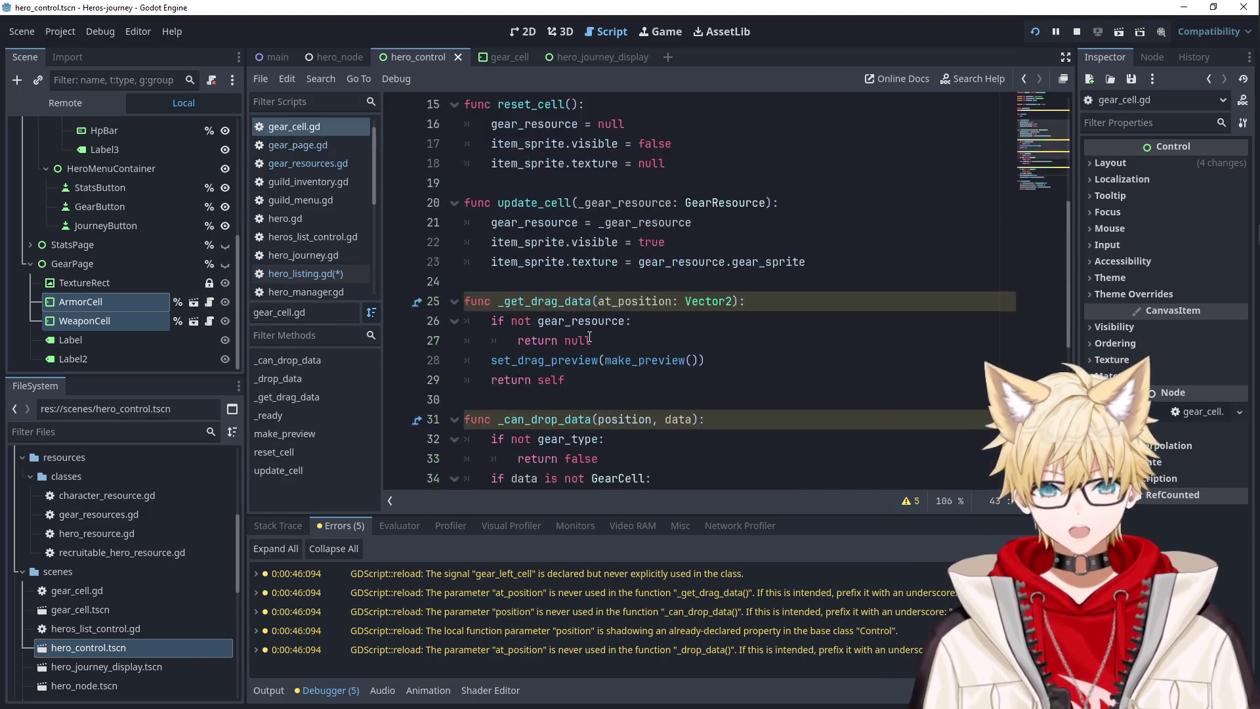
scroll(590, 337, "up", 2)
scroll(589, 337, "down", 1)
double_click(534, 262)
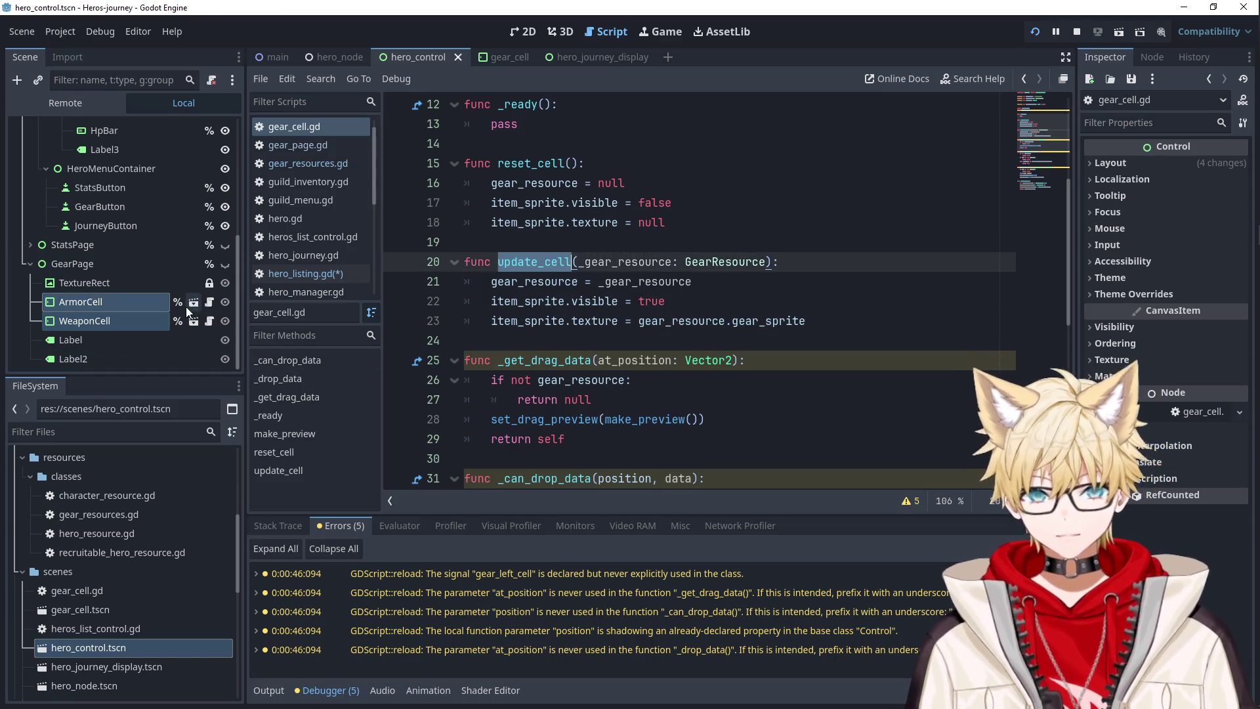
scroll(187, 305, "up", 1)
scroll(186, 306, "down", 1)
scroll(216, 271, "up", 5)
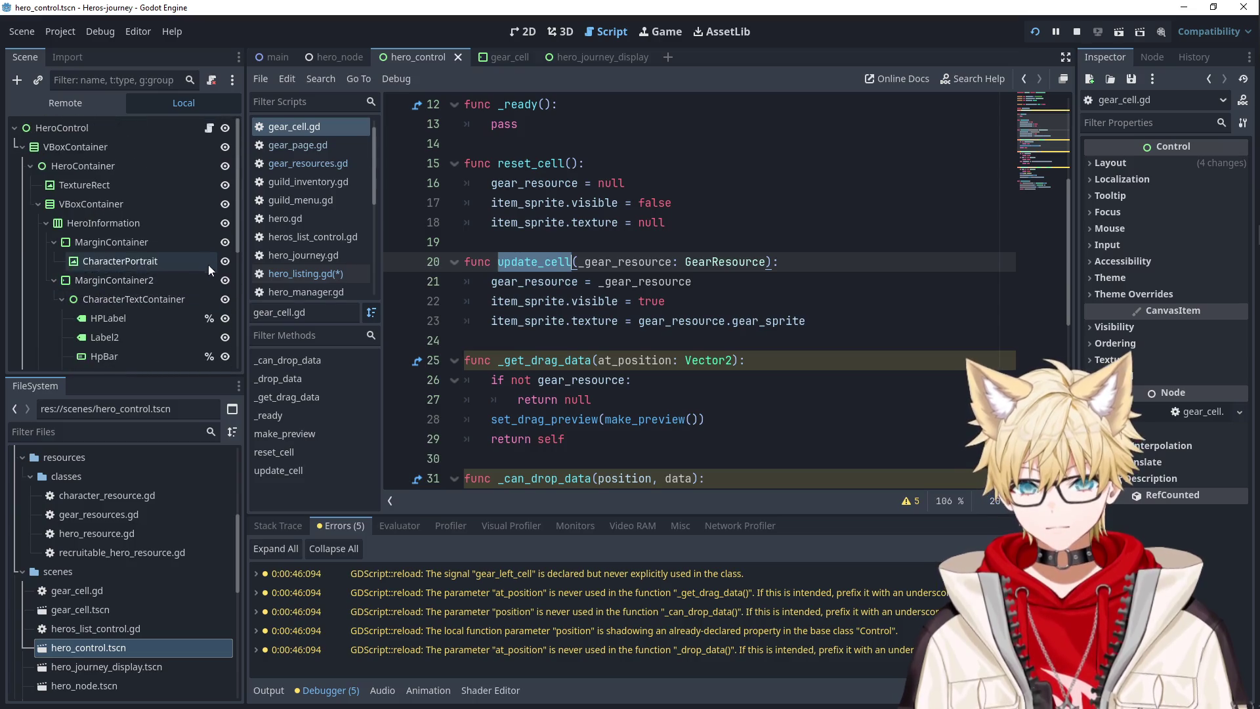
Step: Review the hero_node scene's hero.gd and the gear_cell scene
left_click(336, 58)
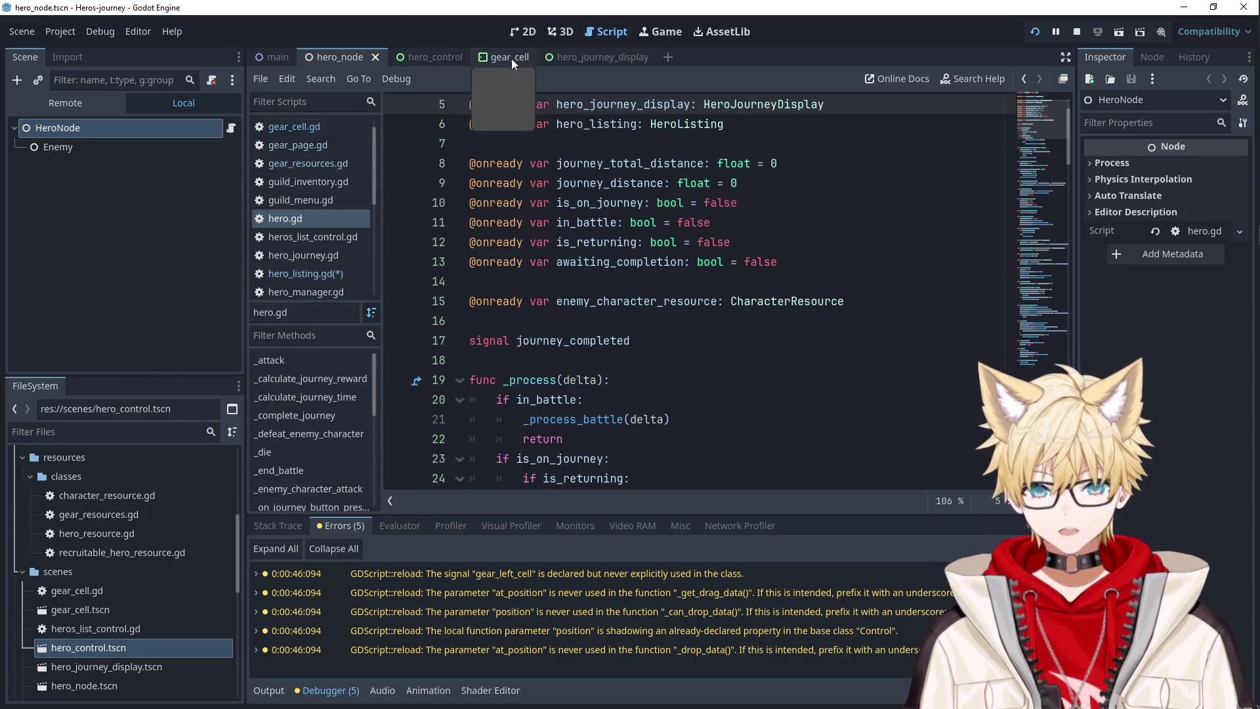
left_click(589, 57)
scroll(569, 353, "down", 1)
left_click(336, 58)
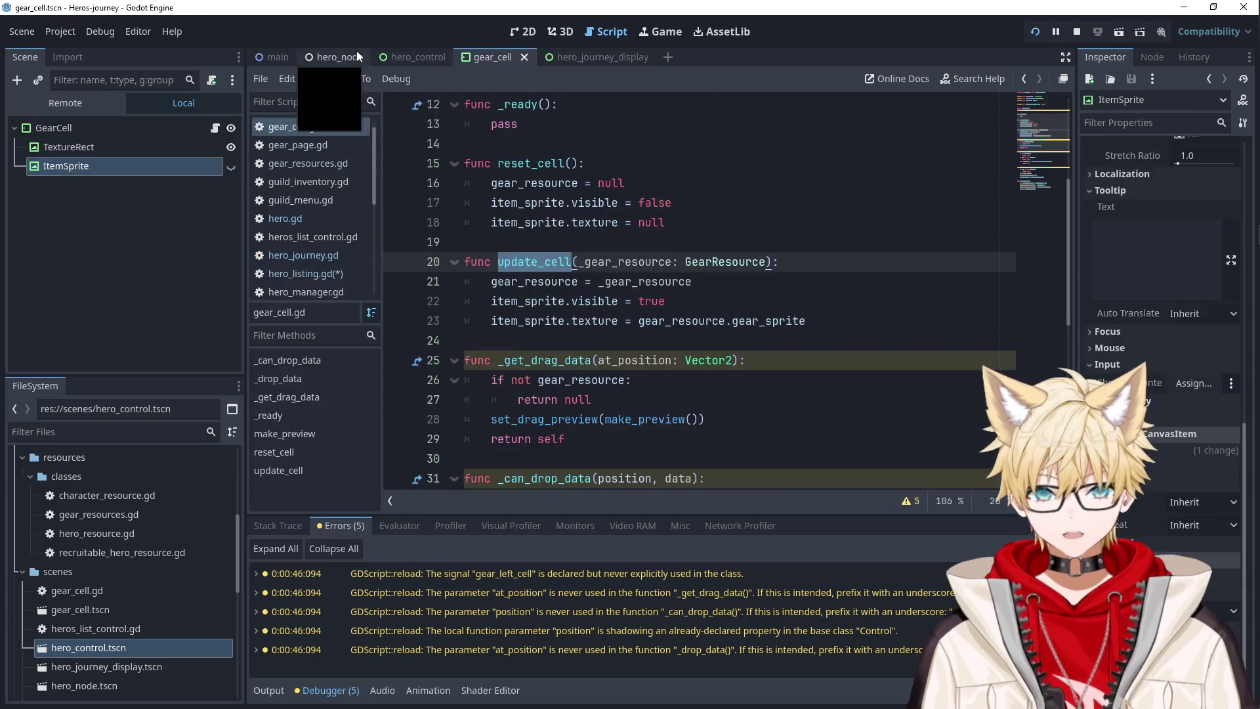
scroll(619, 421, "down", 15)
scroll(618, 420, "down", 10)
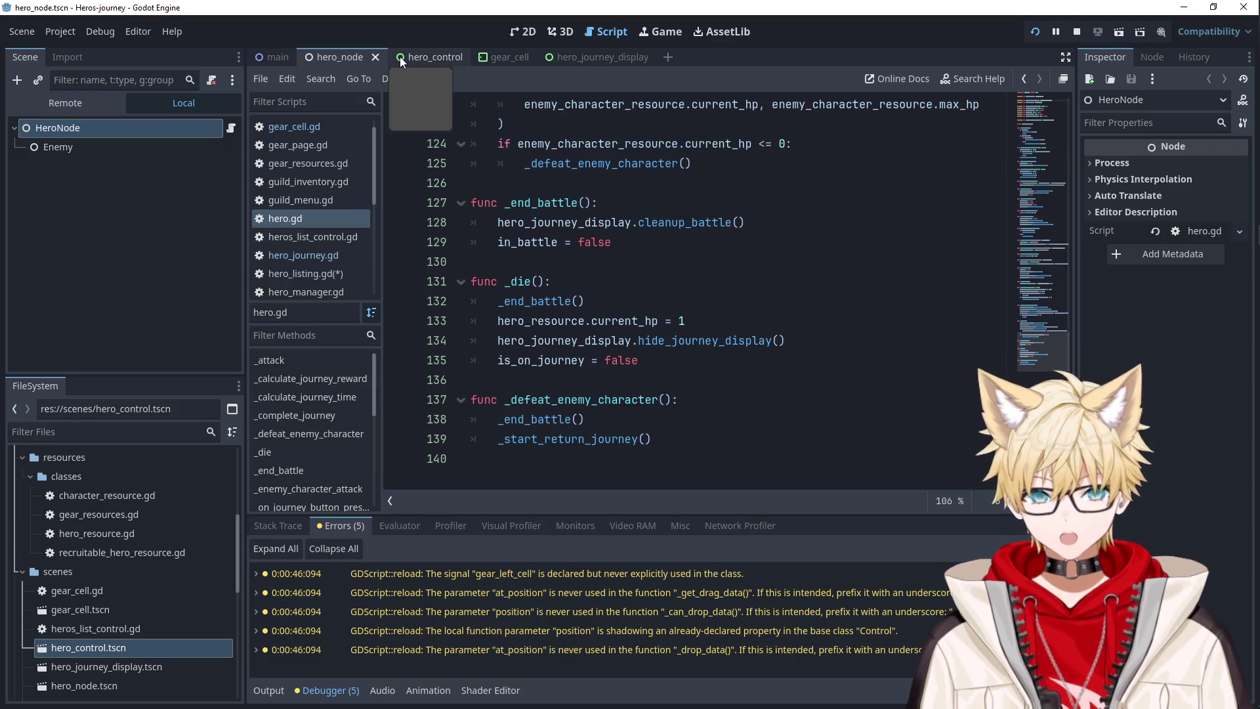
scroll(561, 385, "up", 11)
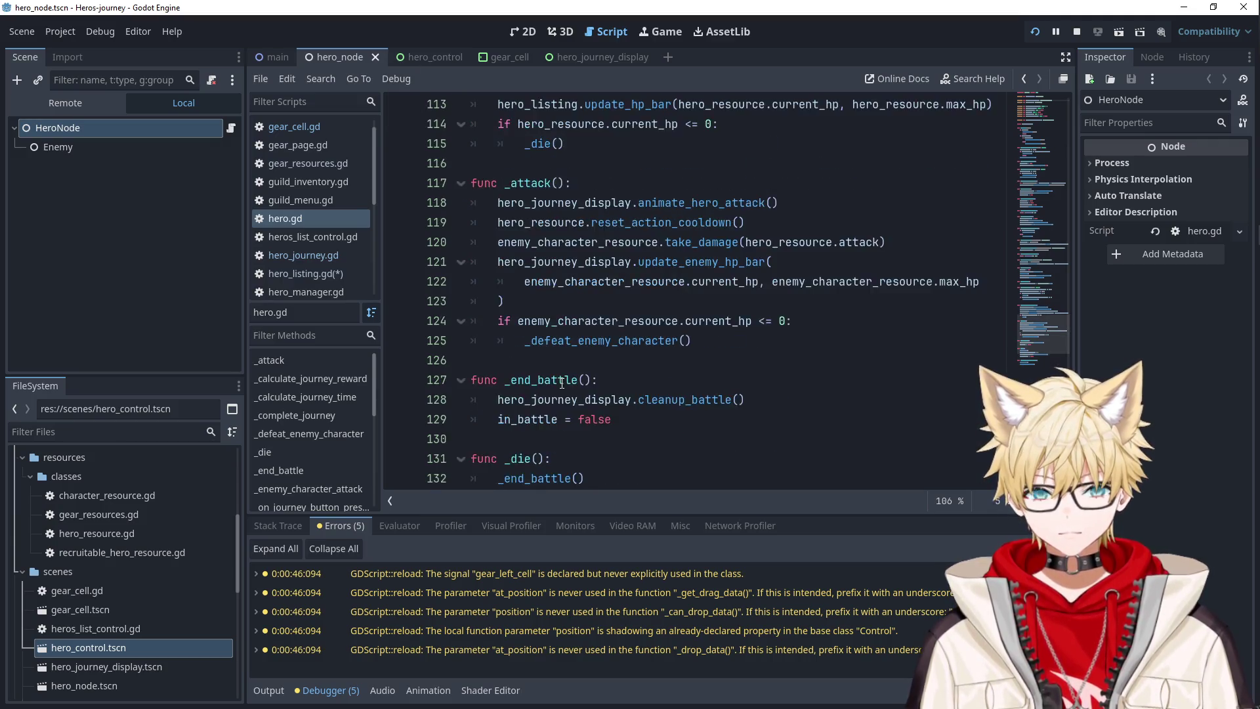
Step: Replace pass on line 59 with on_armor_equiped.emit(armor_resource)
left_click(420, 57)
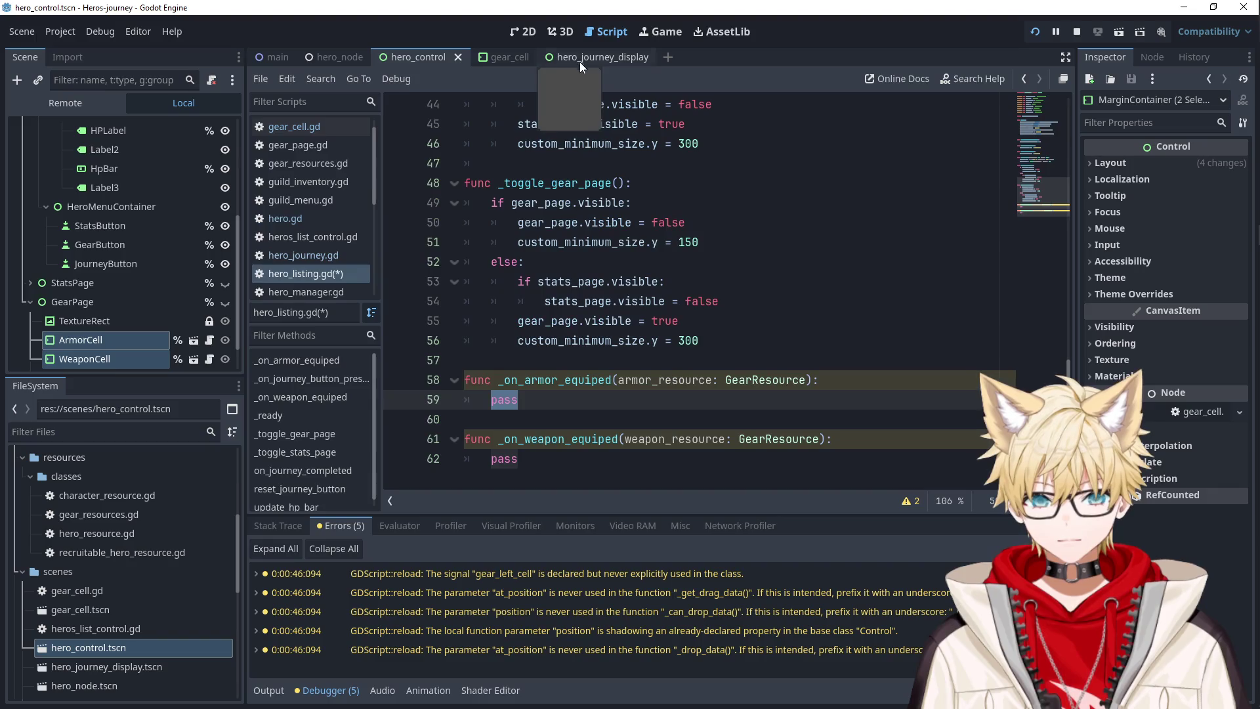
left_click(511, 400)
double_click(511, 400)
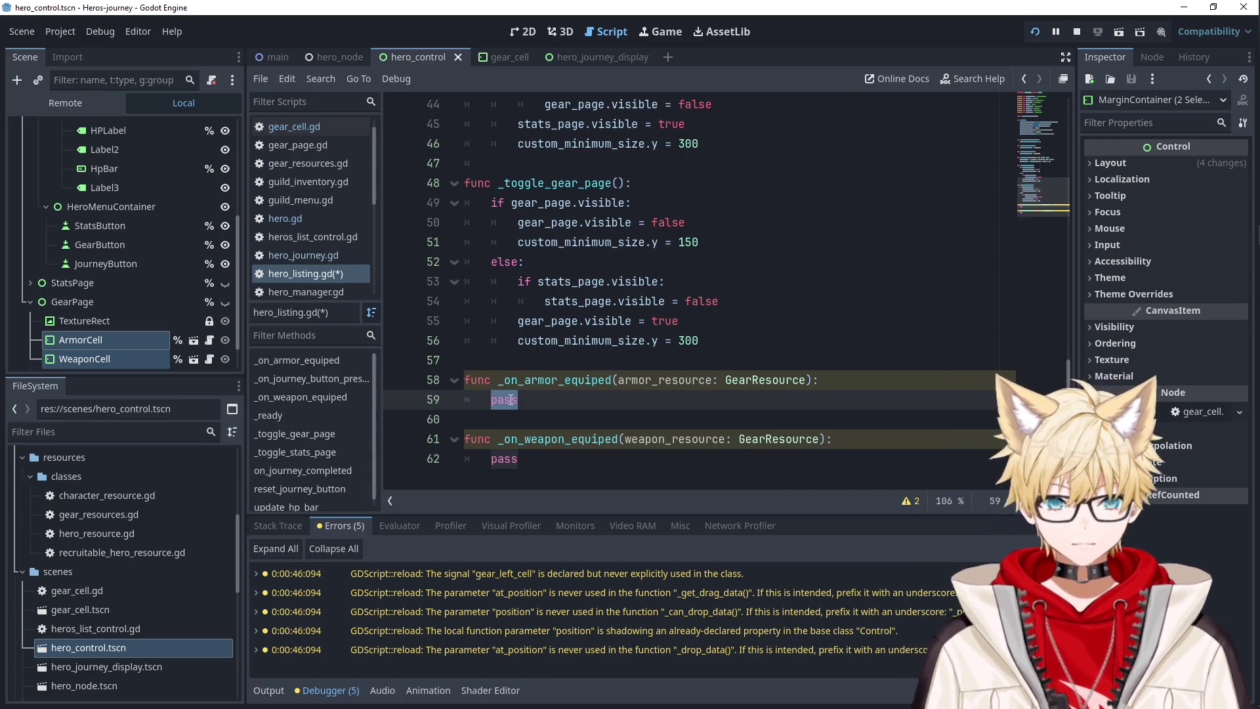
type("on_armor_equipe")
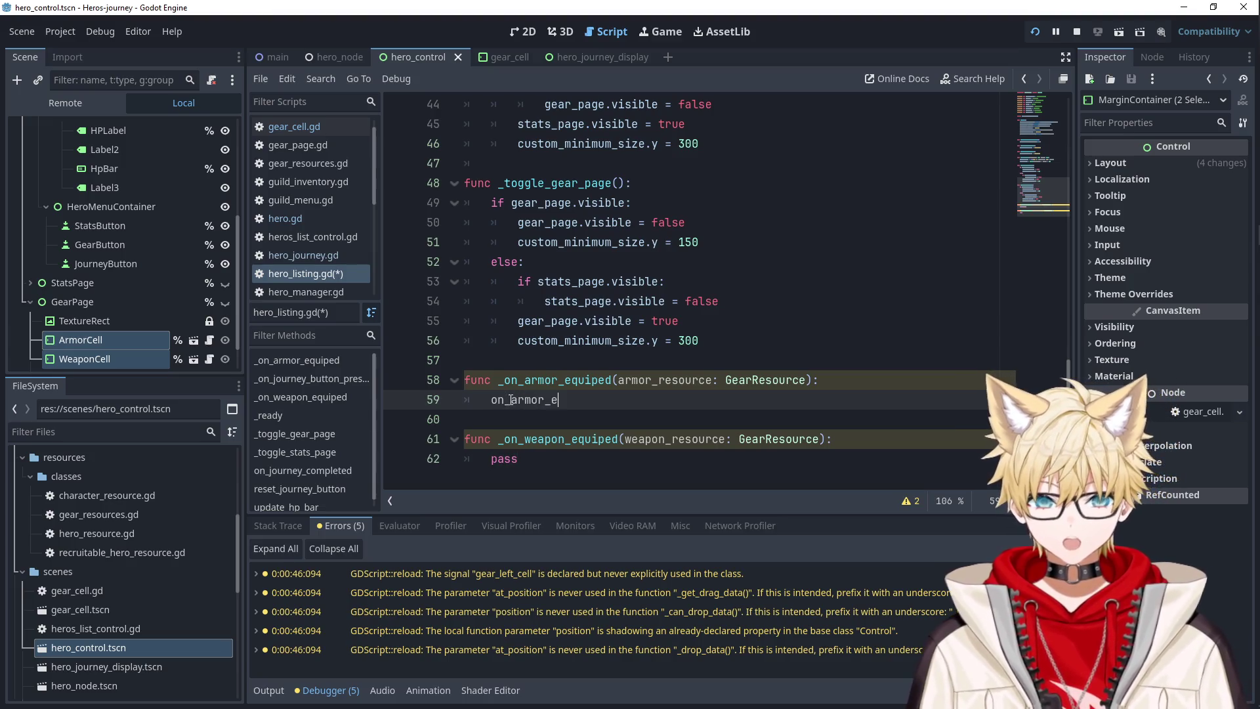
type("d.emit(armor_r")
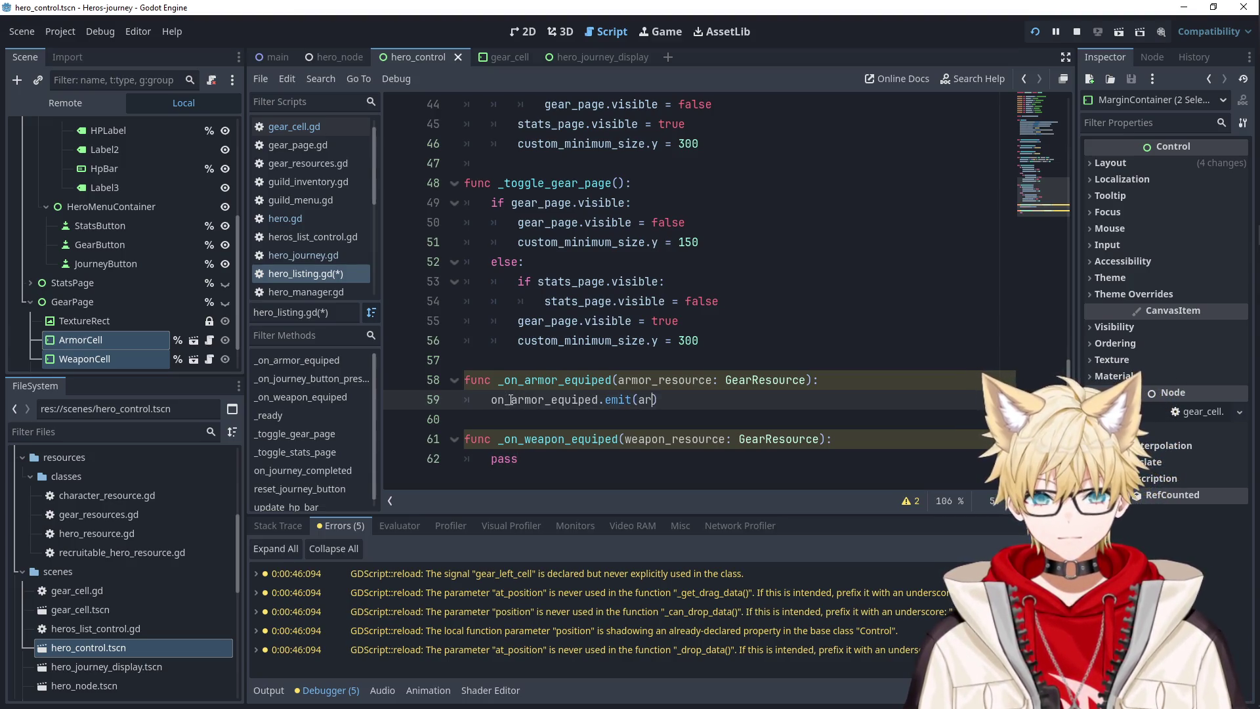
type("esource")
Step: Turn the pass on line 62 into on_weapon_equiped.emit(weapon_resource)
left_click_drag(739, 400, 492, 399)
key("ctrl+c")
left_click_drag(518, 459, 498, 459)
key("ctrl+v")
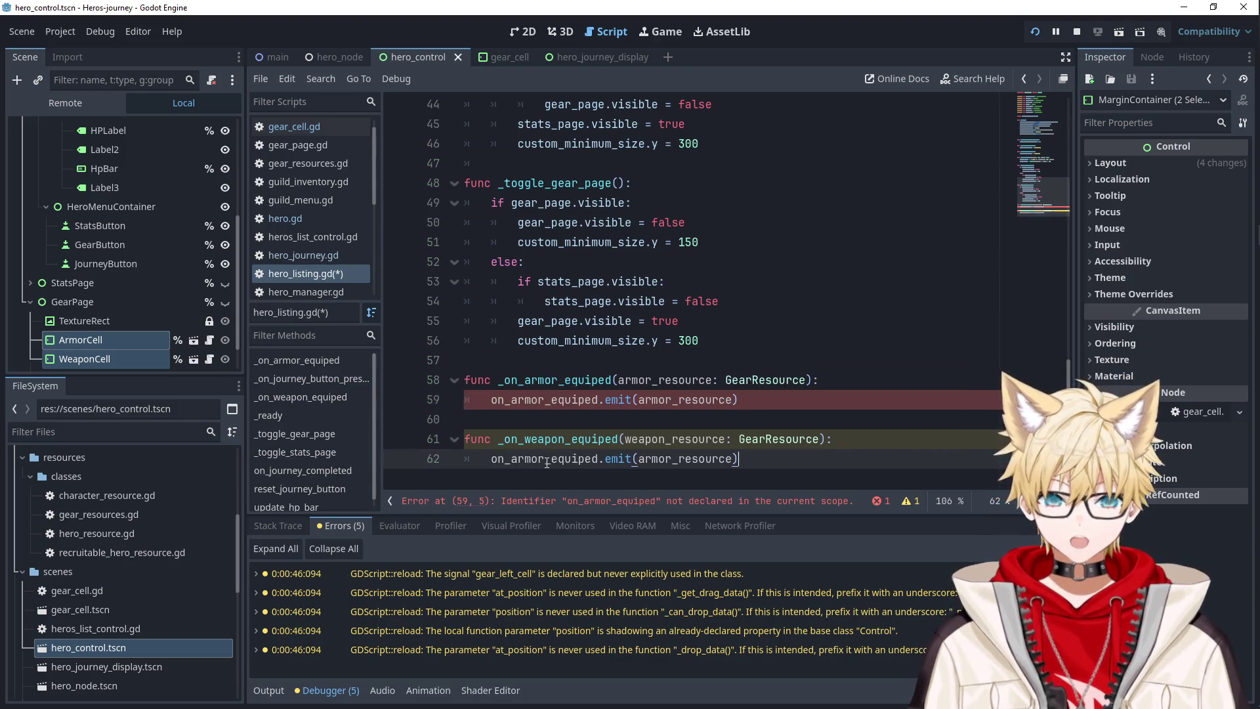
left_click_drag(545, 459, 511, 464)
type("weapon")
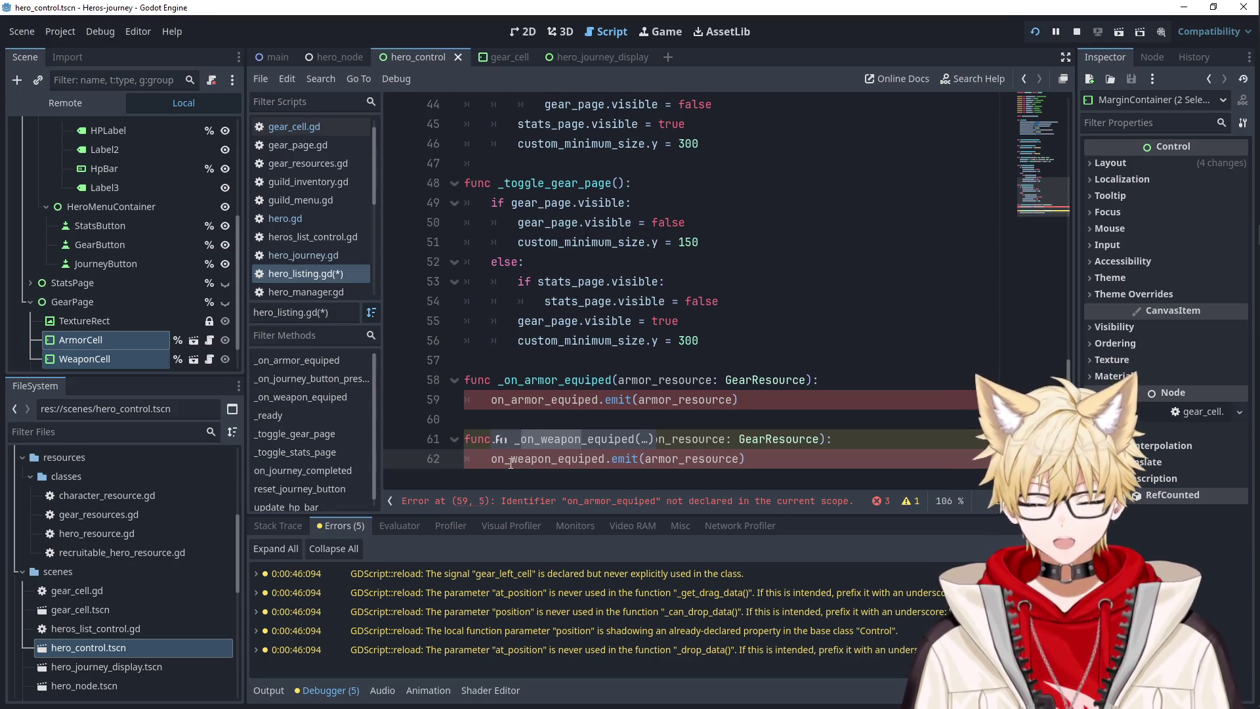
left_click(857, 443)
double_click(697, 438)
key("ctrl+c")
double_click(696, 459)
key("ctrl+v")
Step: Declare signal on_armor_equiped below the journey signal on line 13
double_click(541, 399)
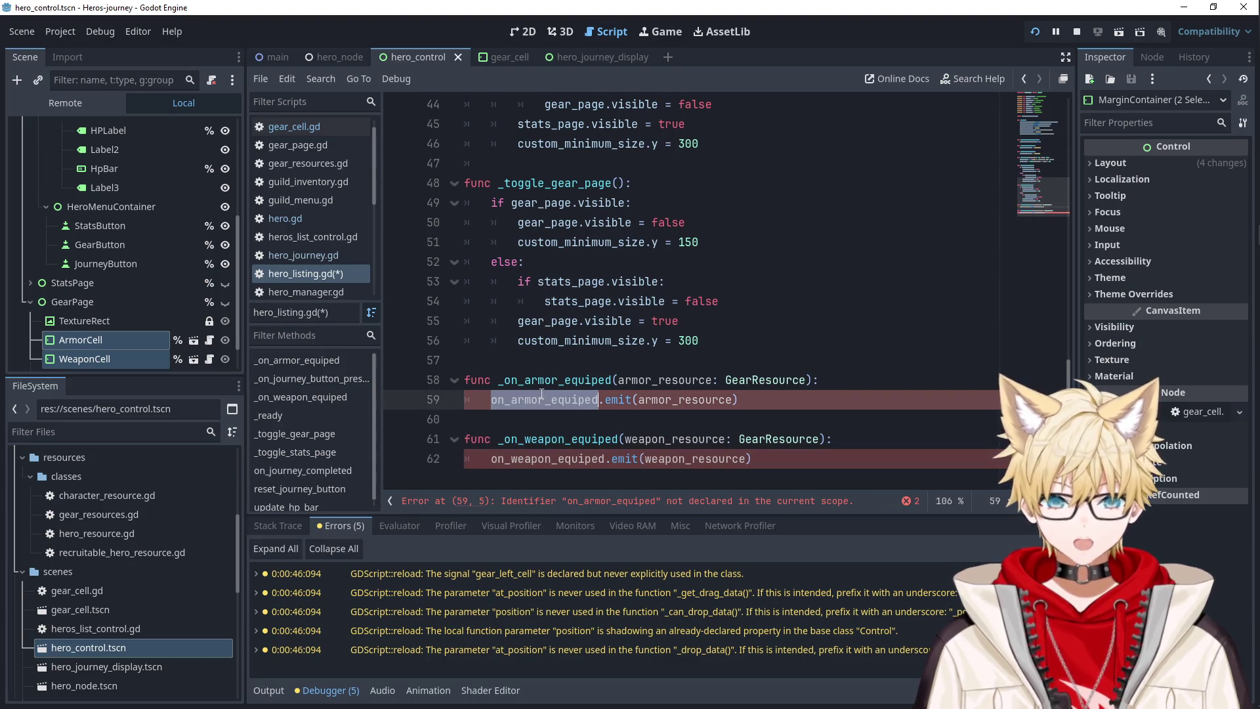
scroll(542, 394, "up", 10)
left_click(720, 334)
key("Return")
type("signal")
key("ctrl+v")
key("Return")
type("sig")
key("BackSpace")
key("BackSpace")
key("BackSpace")
Step: Declare signal on_weapon_equiped below line 13 and save hero_listing.gd
left_click(717, 340)
key("Return")
type("ignal on_weapon_e")
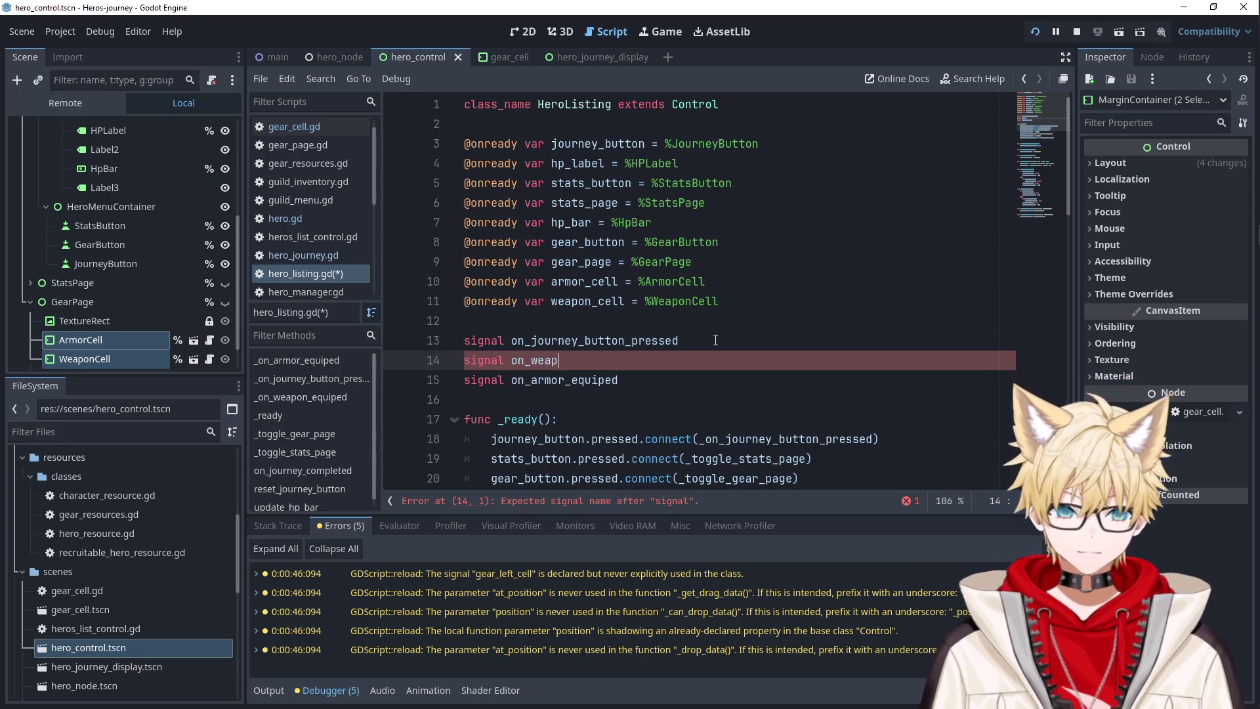
type("quiped")
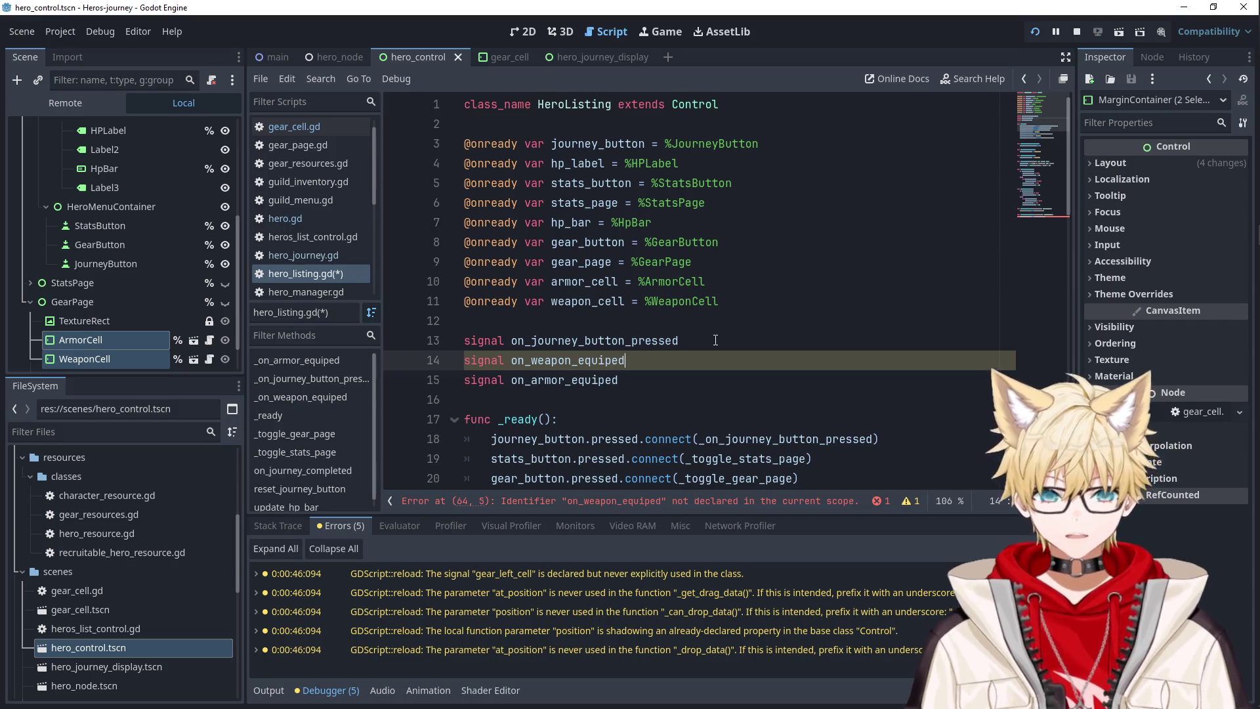
key("ctrl+s")
double_click(567, 360)
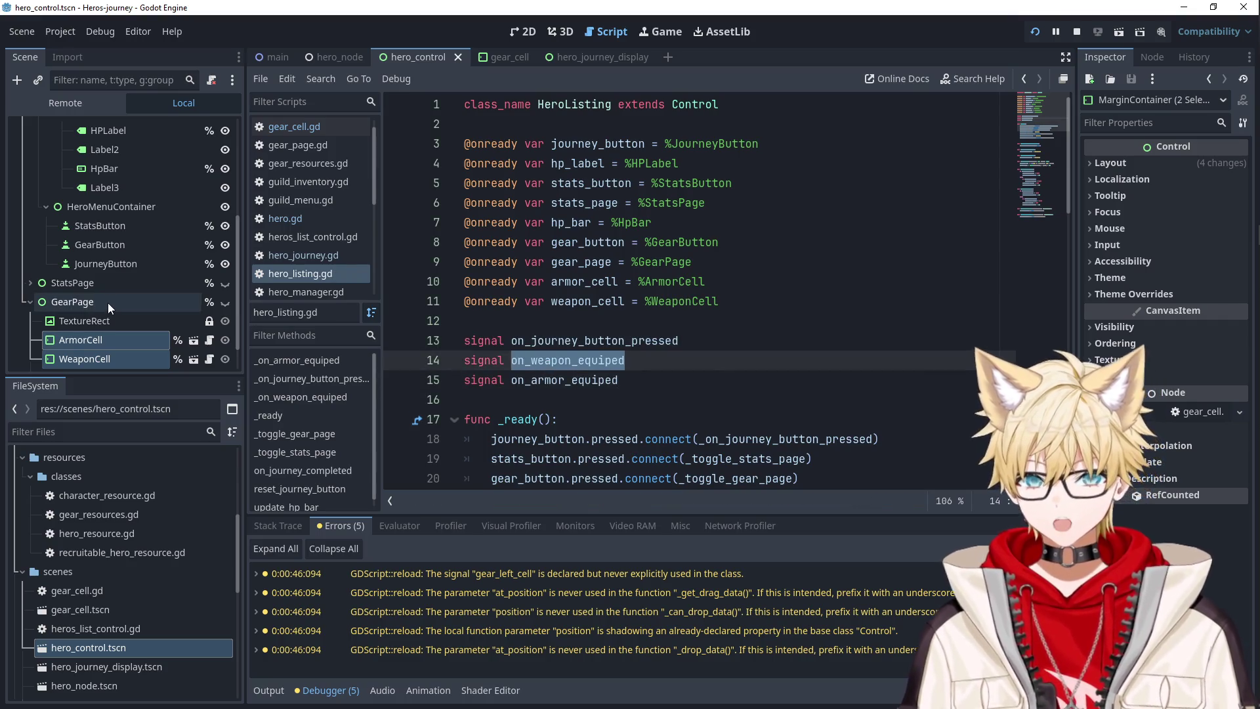
left_click(333, 57)
scroll(569, 367, "up", 8)
Step: Search hero.gd for 'read' to check for an existing _ready function
scroll(569, 367, "up", 15)
scroll(571, 365, "down", 2)
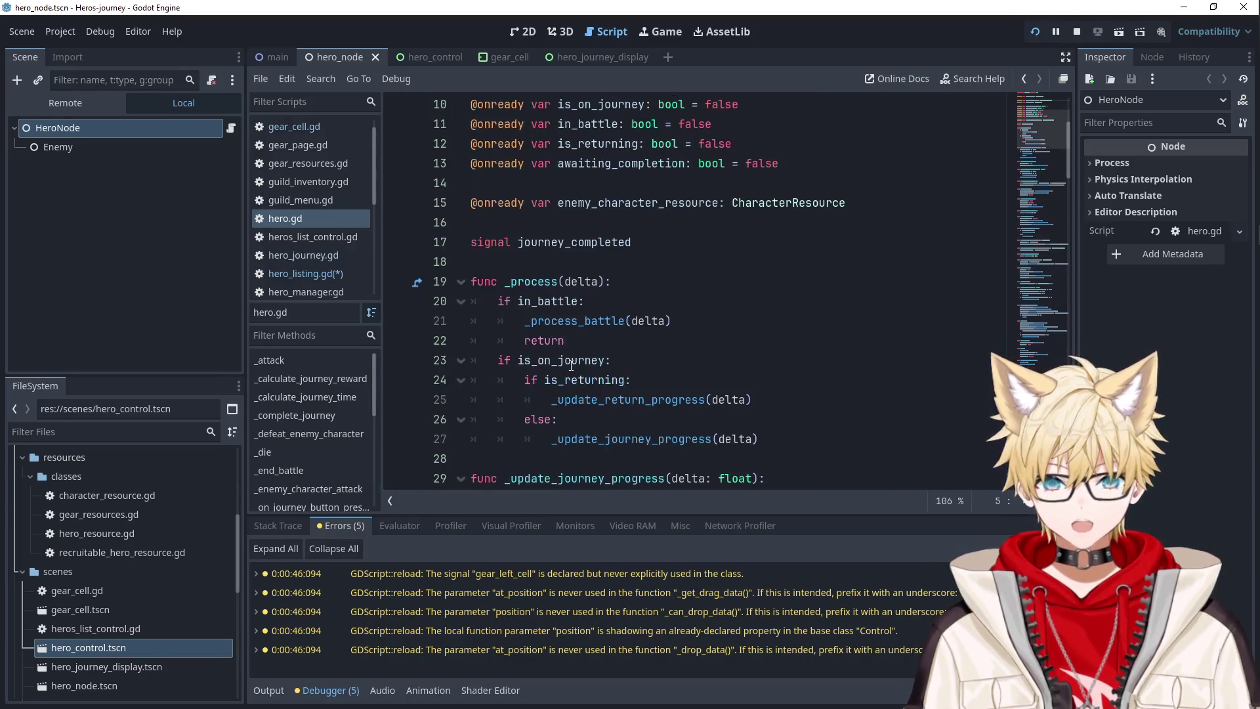
scroll(571, 364, "down", 5)
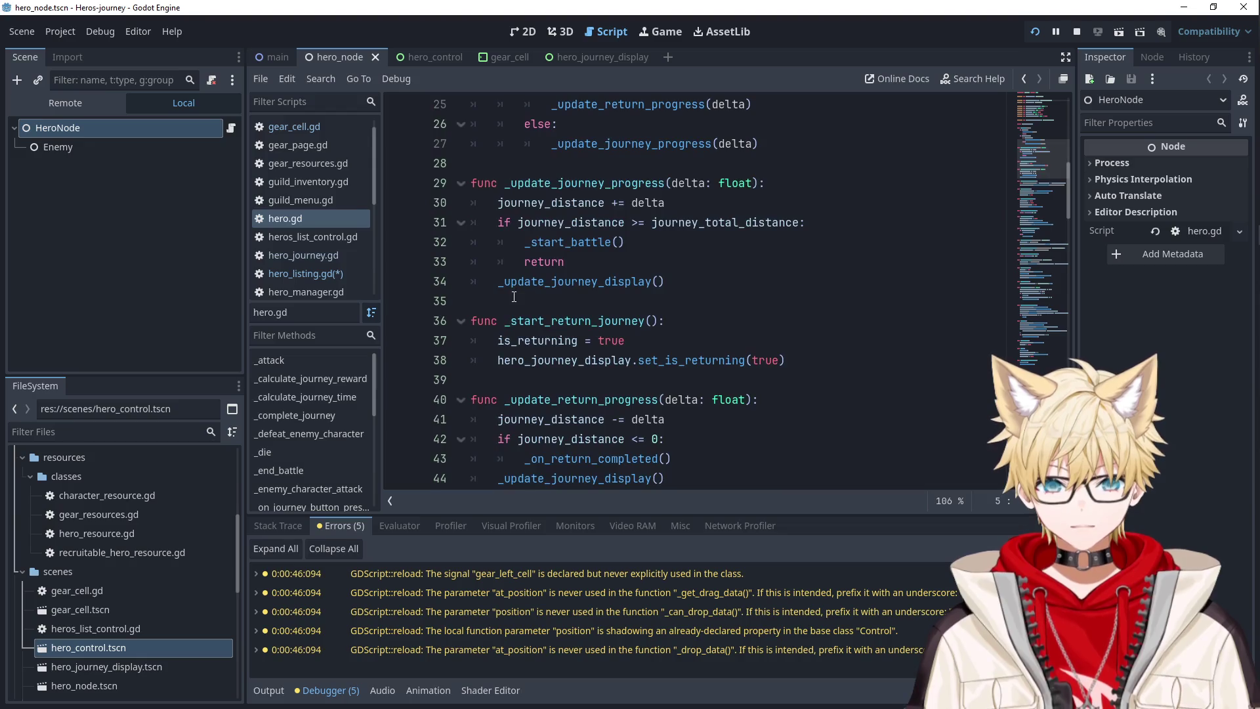
scroll(514, 296, "down", 11)
key("ctrl+f")
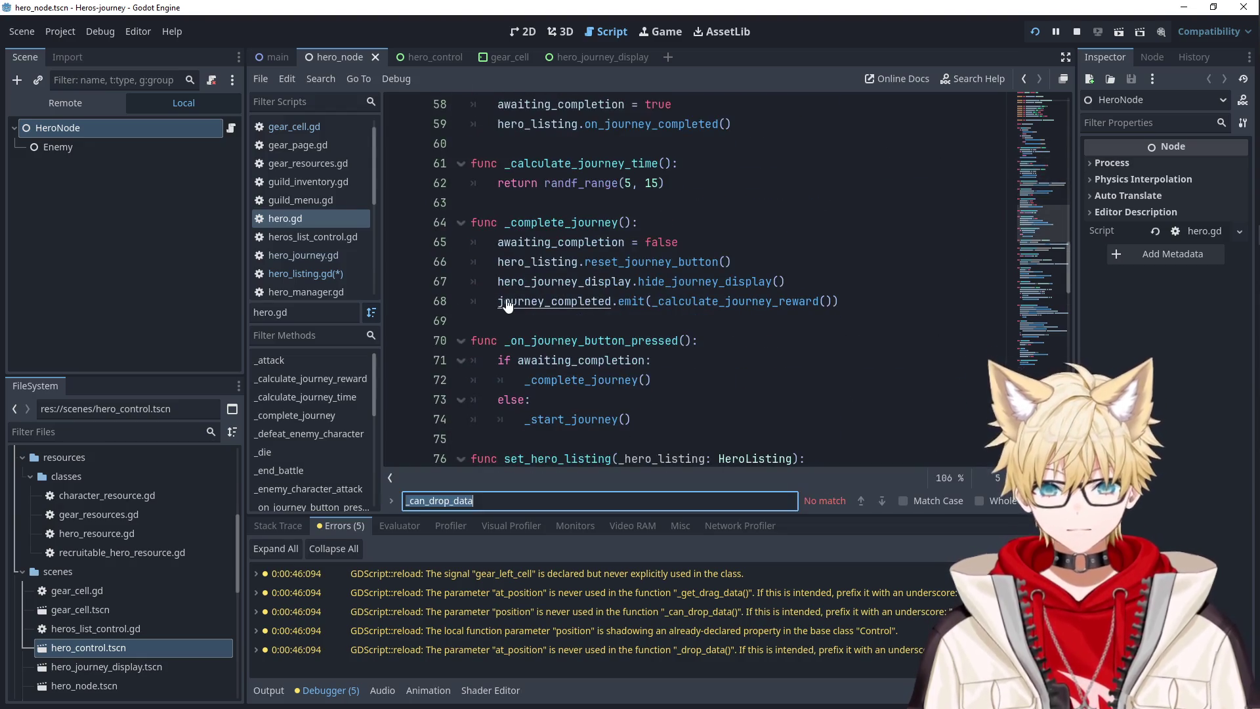
type("read")
key("Return")
key("Return")
key("Return")
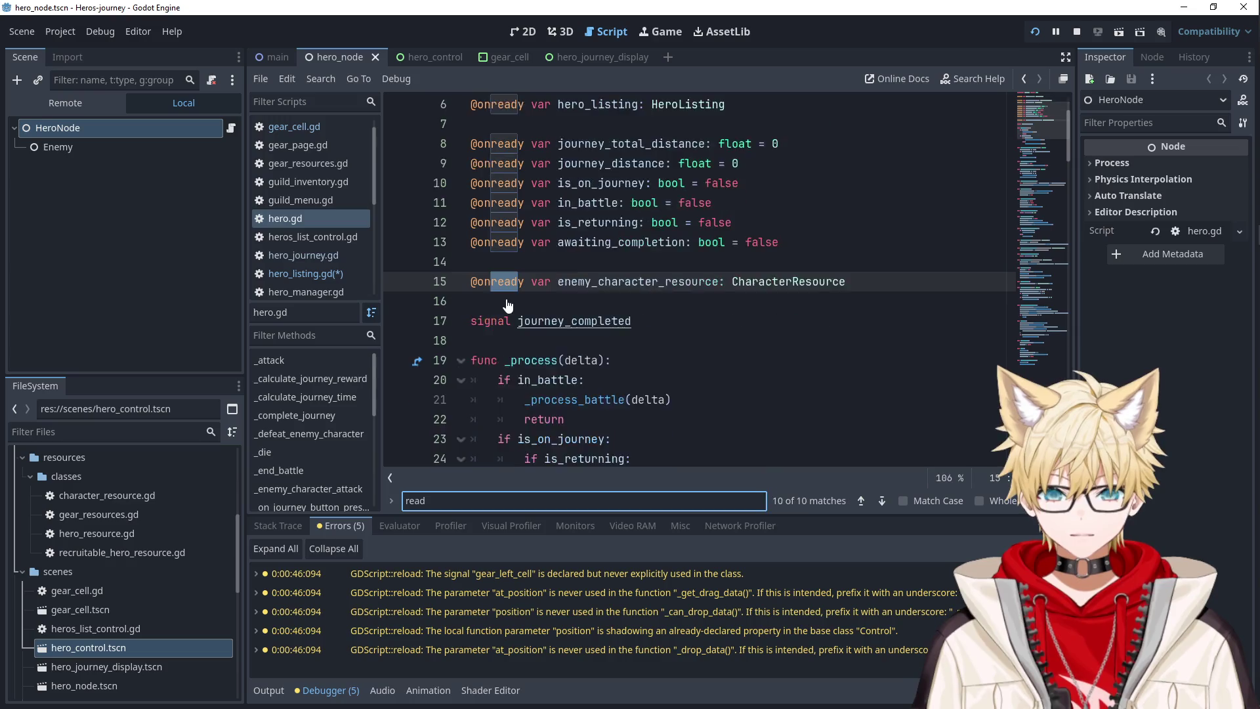
key("Return")
Step: Add a new func _ready() above _process in hero.gd
key("Return")
scroll(525, 262, "down", 6)
scroll(534, 218, "up", 2)
left_click(514, 204)
key("Return")
type("'")
key("Return")
key("BackSpace")
key("BackSpace")
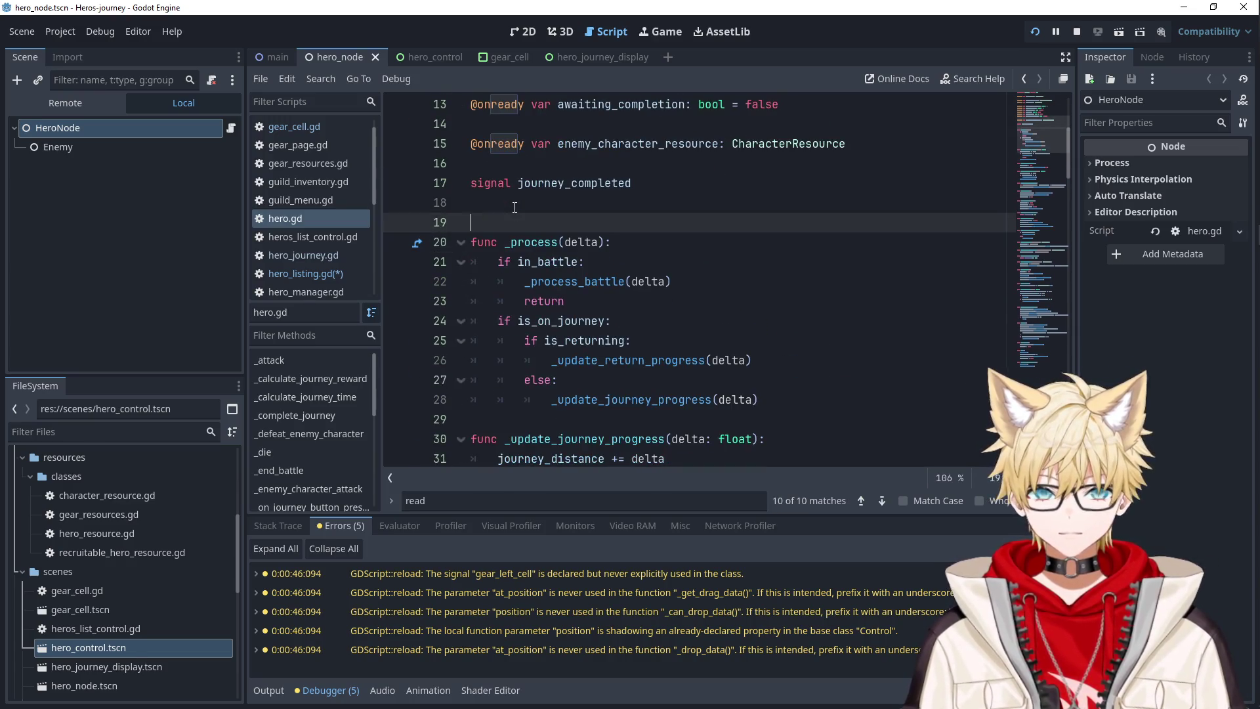
key("Return")
key("Up")
type("func _")
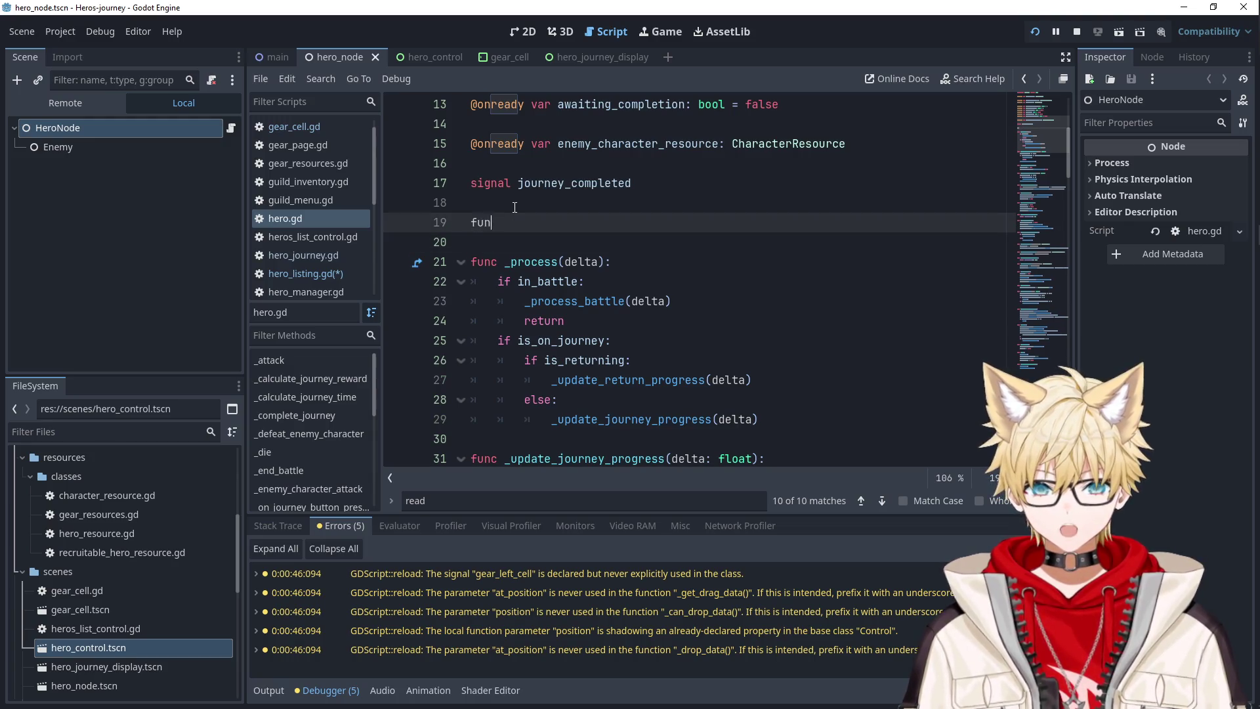
type("rea")
key("Return")
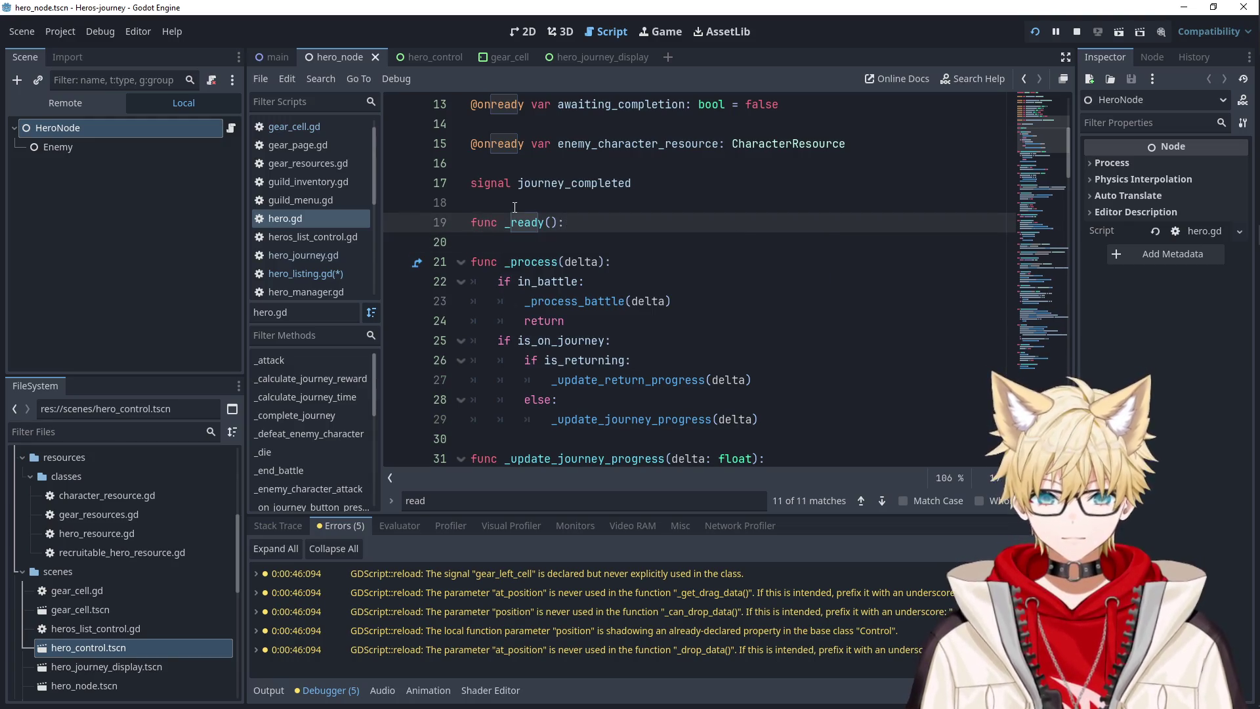
key("Return")
type("p")
key("BackSpace")
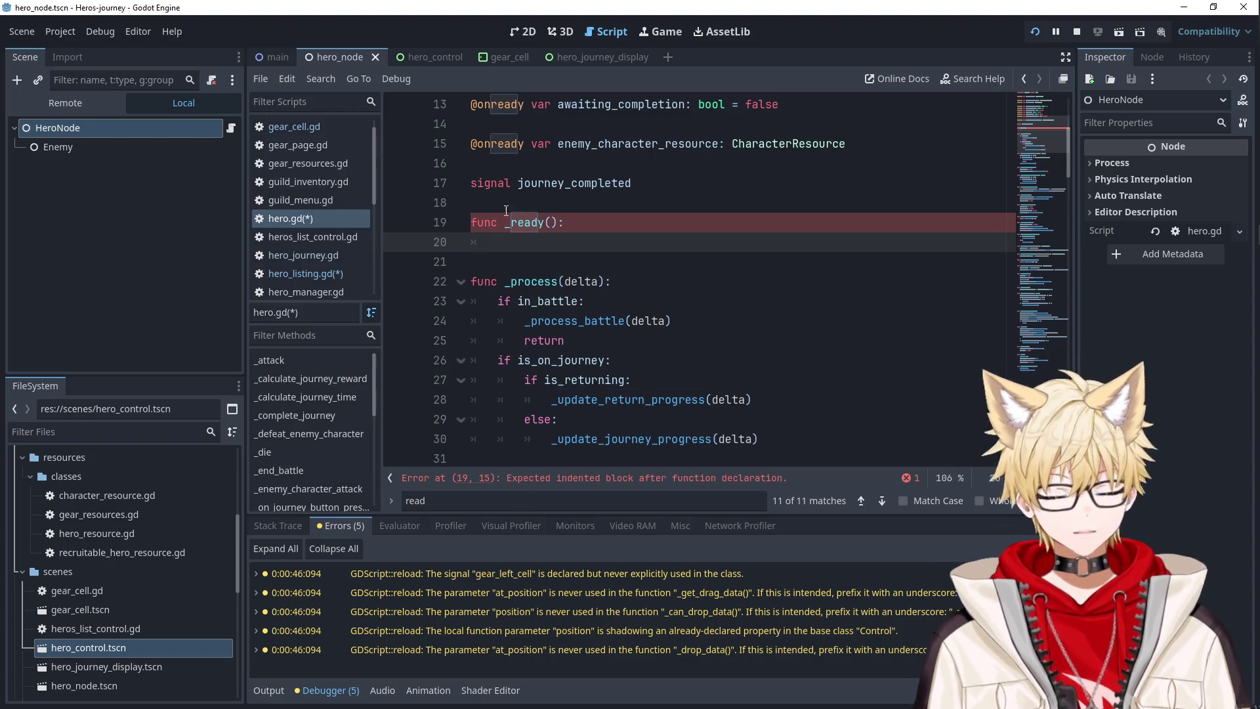
scroll(579, 216, "up", 3)
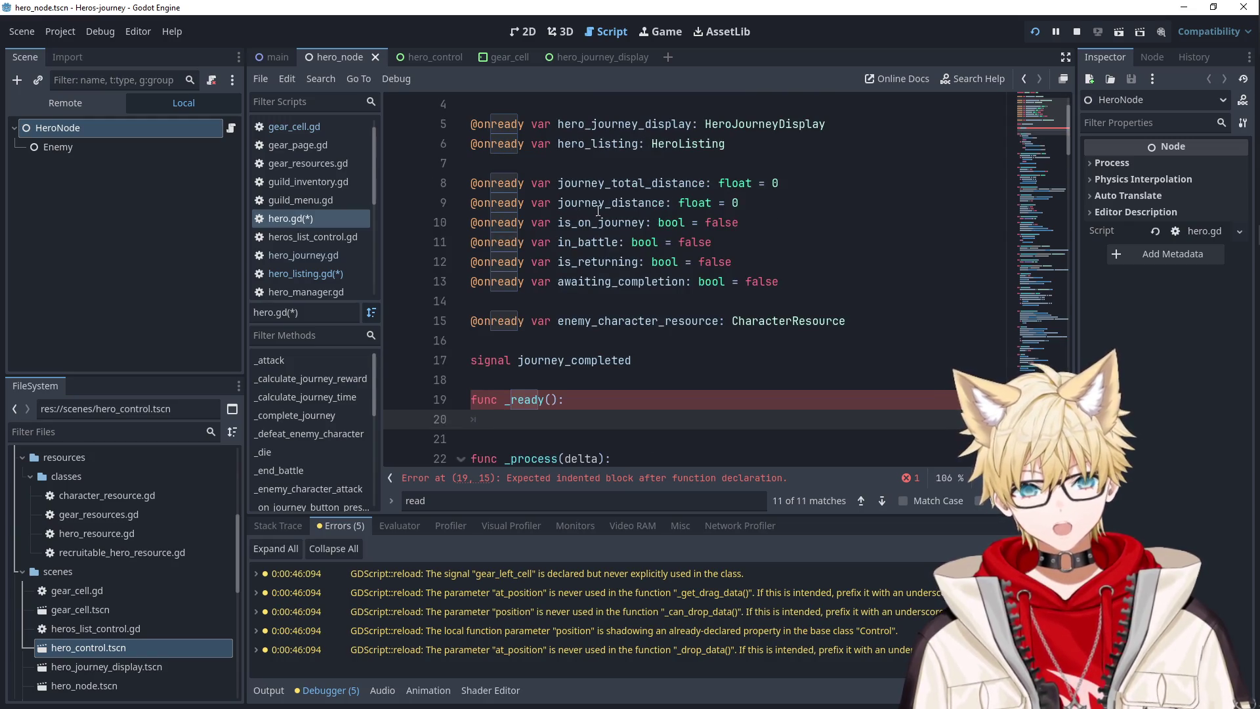
scroll(597, 218, "up", 1)
scroll(596, 210, "down", 1)
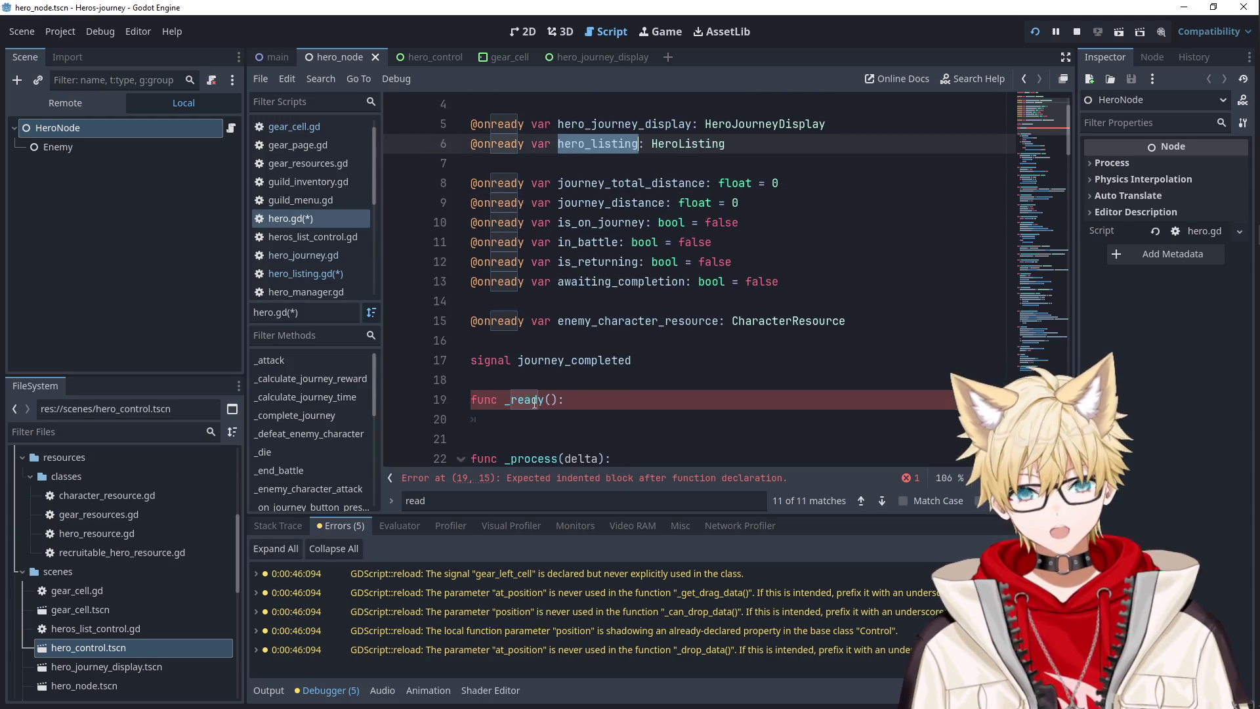
Step: Connect hero_listing.on_armor_equiped to _on_armor_equiped inside _ready
type("hero_listing.on_")
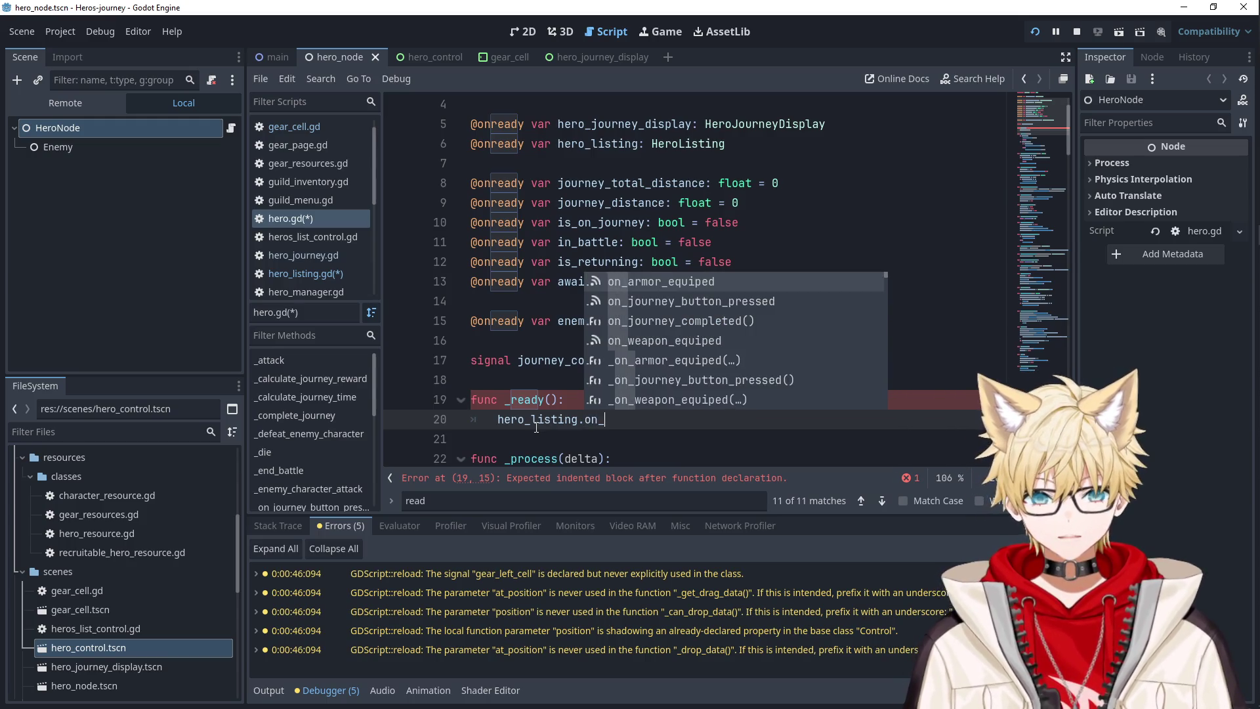
key("Return")
type(".connect(")
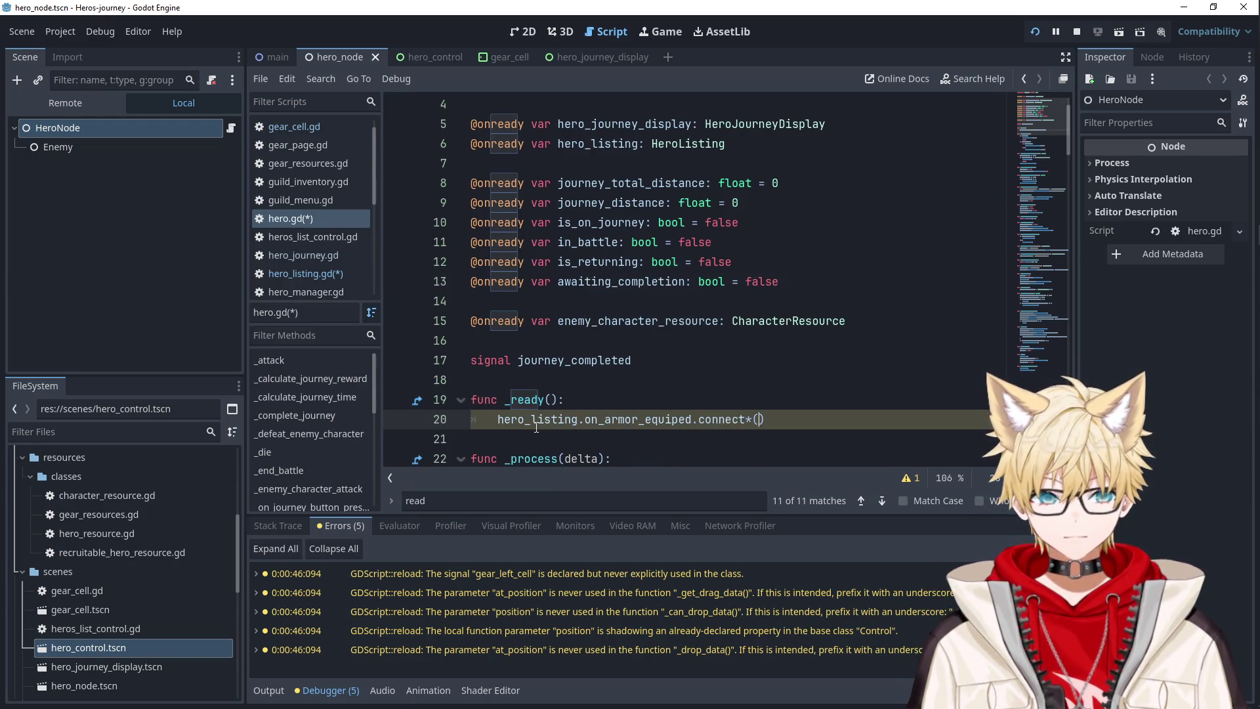
type("_on_armor_equip")
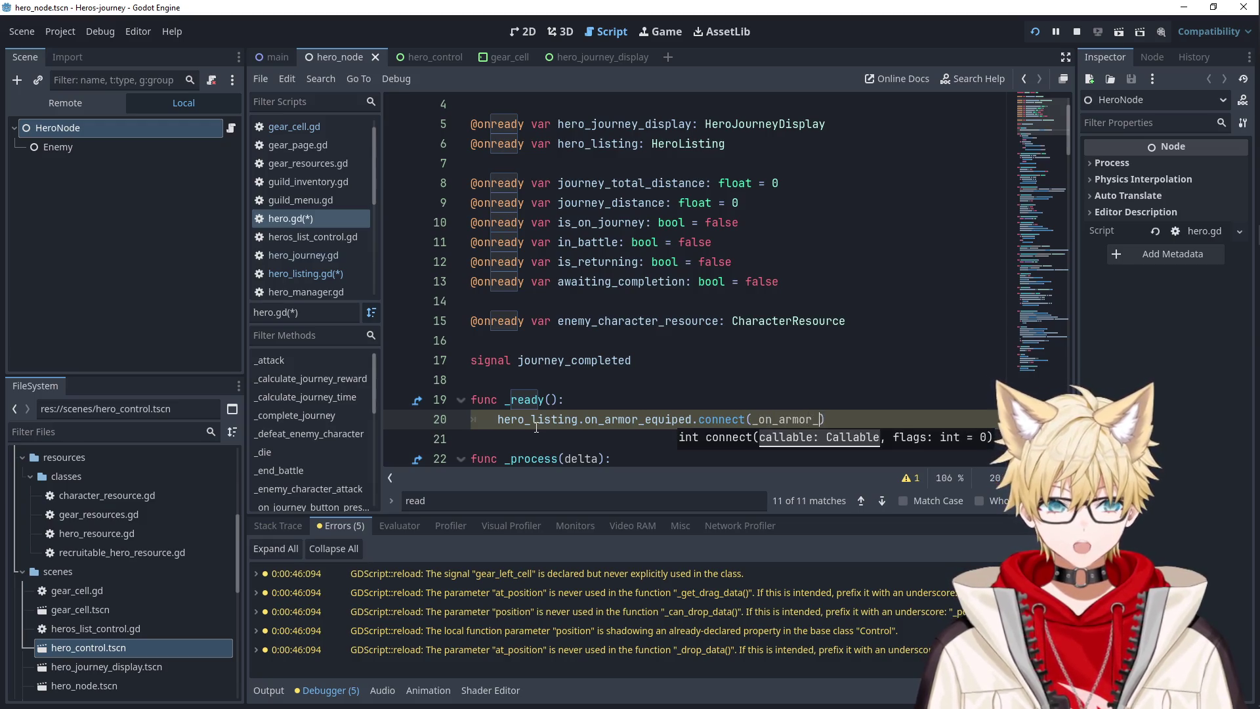
type("ed(")
key("Return")
key("Up")
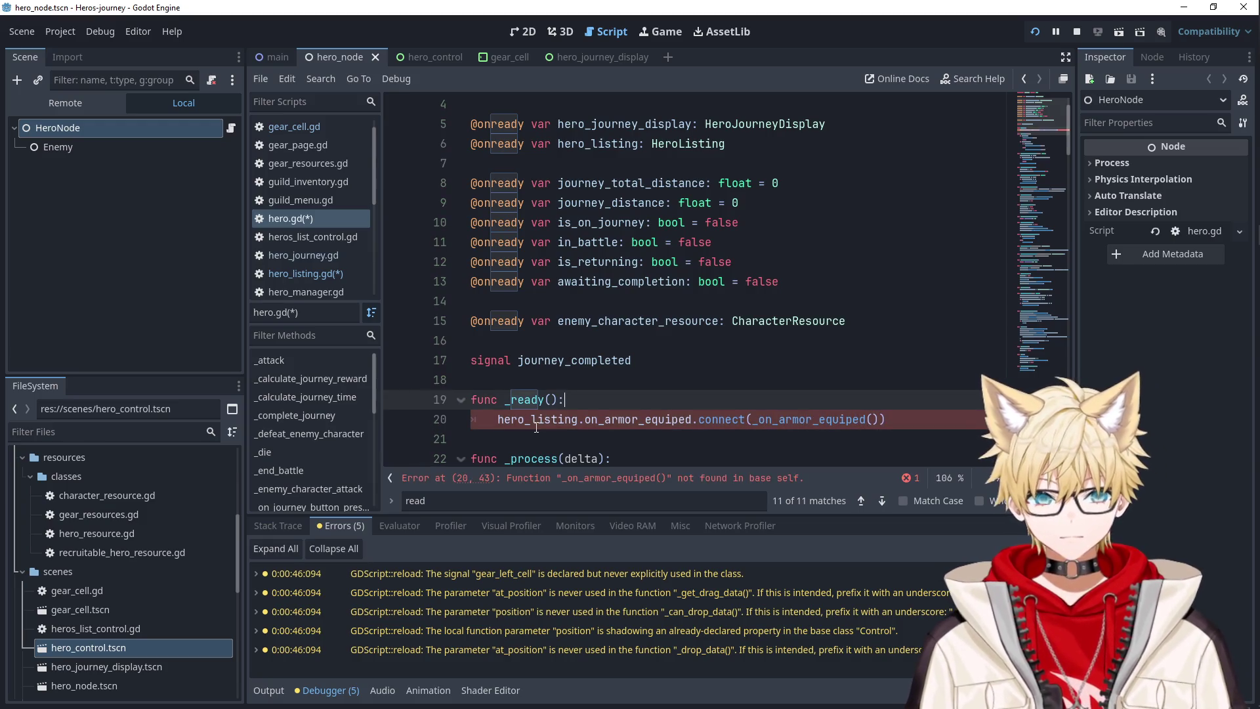
left_click(880, 413)
key("BackSpace")
key("BackSpace")
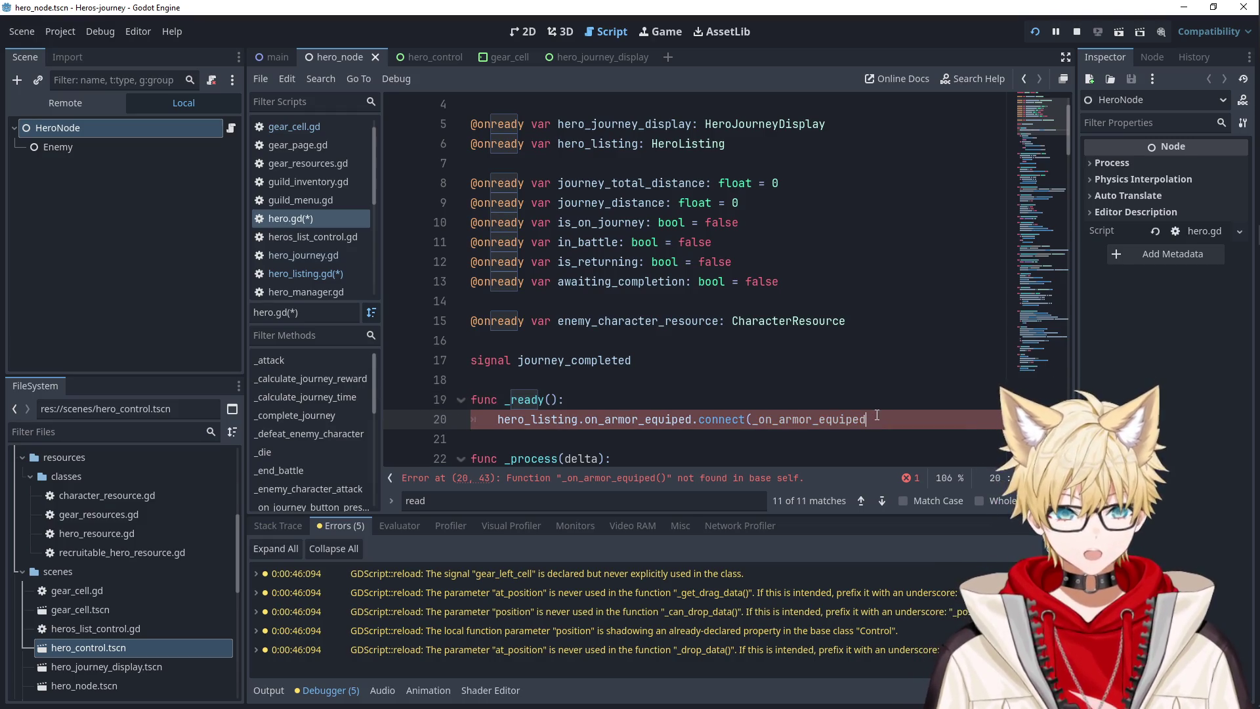
key("Return")
Step: Connect hero_listing.on_weapon_equiped to _on_weapon_equiped and save hero.gd
type("hero")
key("Down")
key("Return")
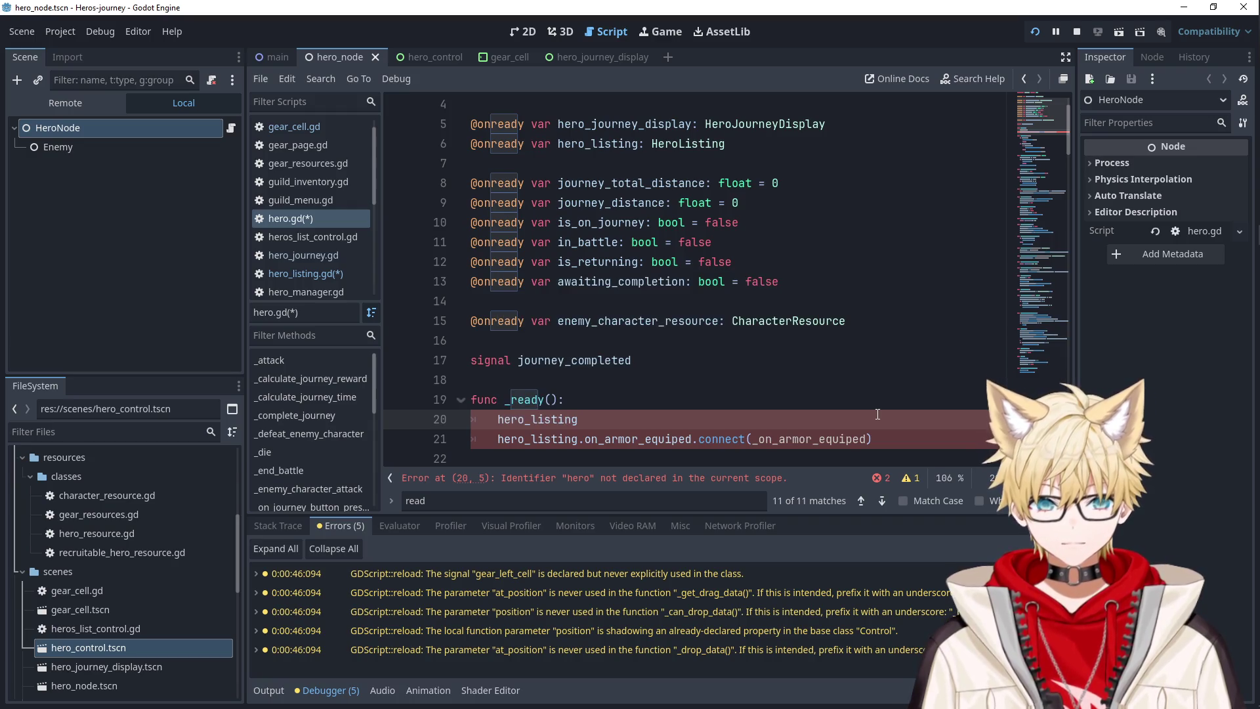
type(".on_weapon_")
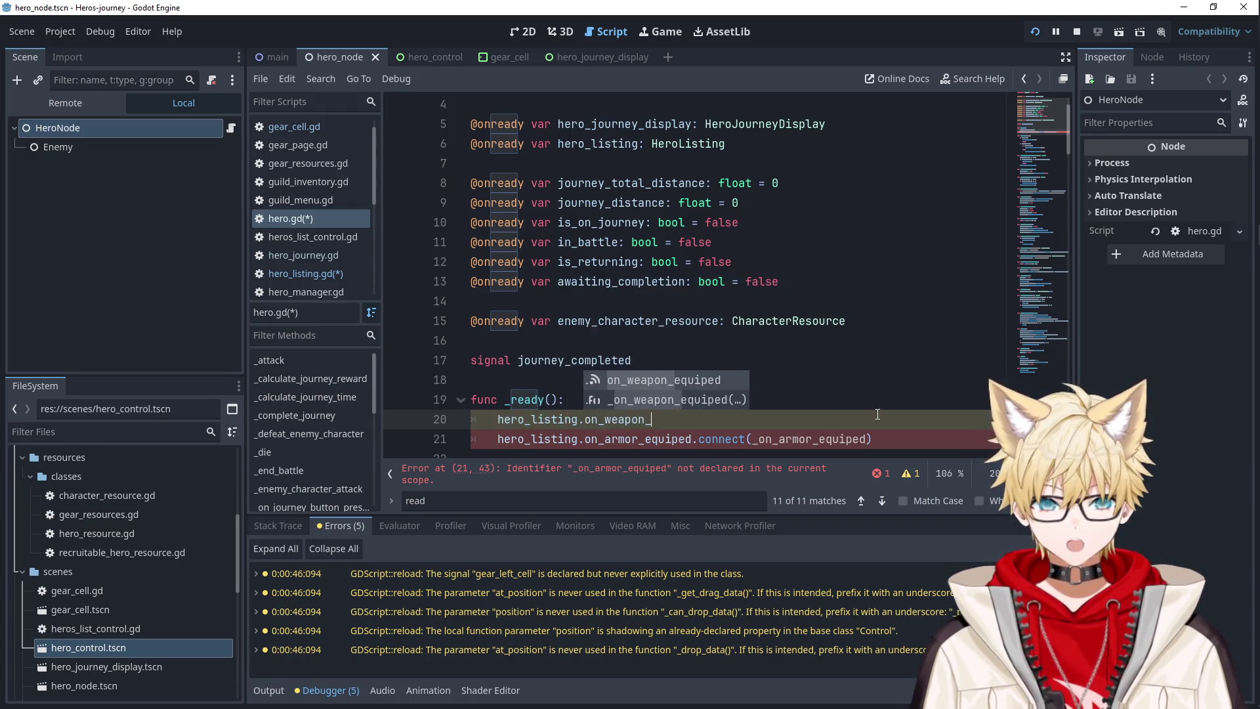
key("Return")
type(".connecT(")
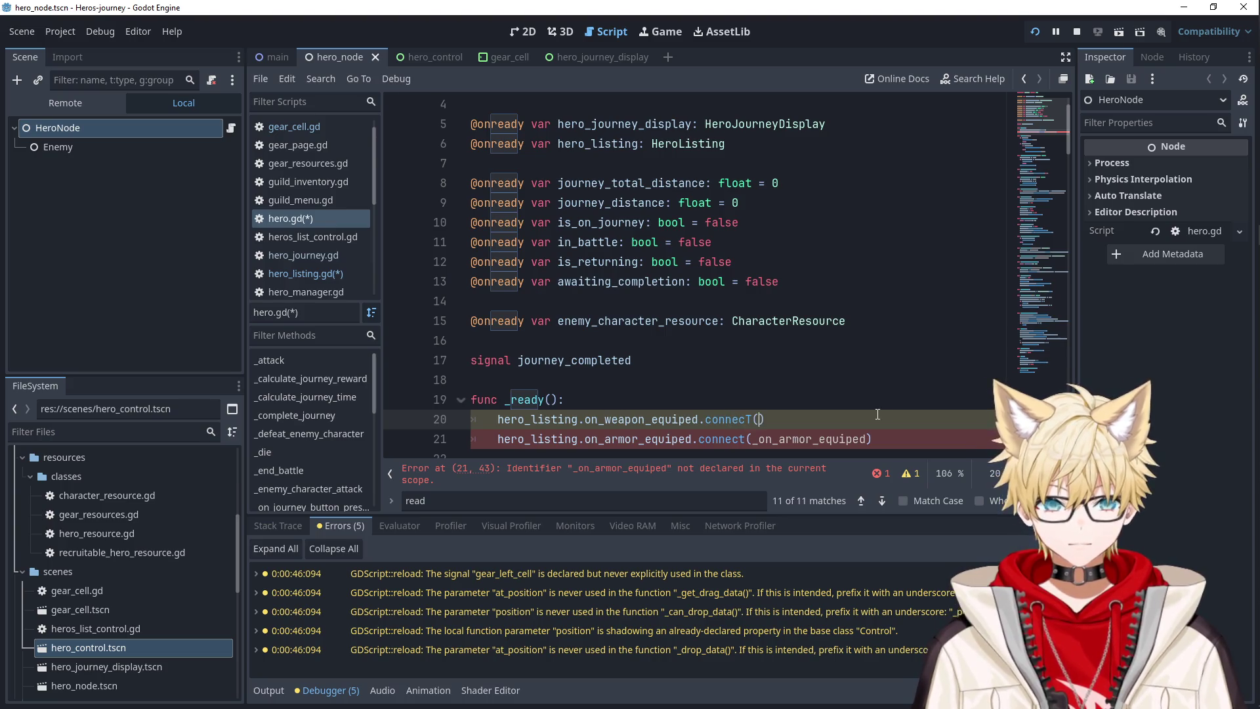
key("BackSpace")
key("BackSpace")
type("t")
key("Return")
type("_on_weapon_equiped")
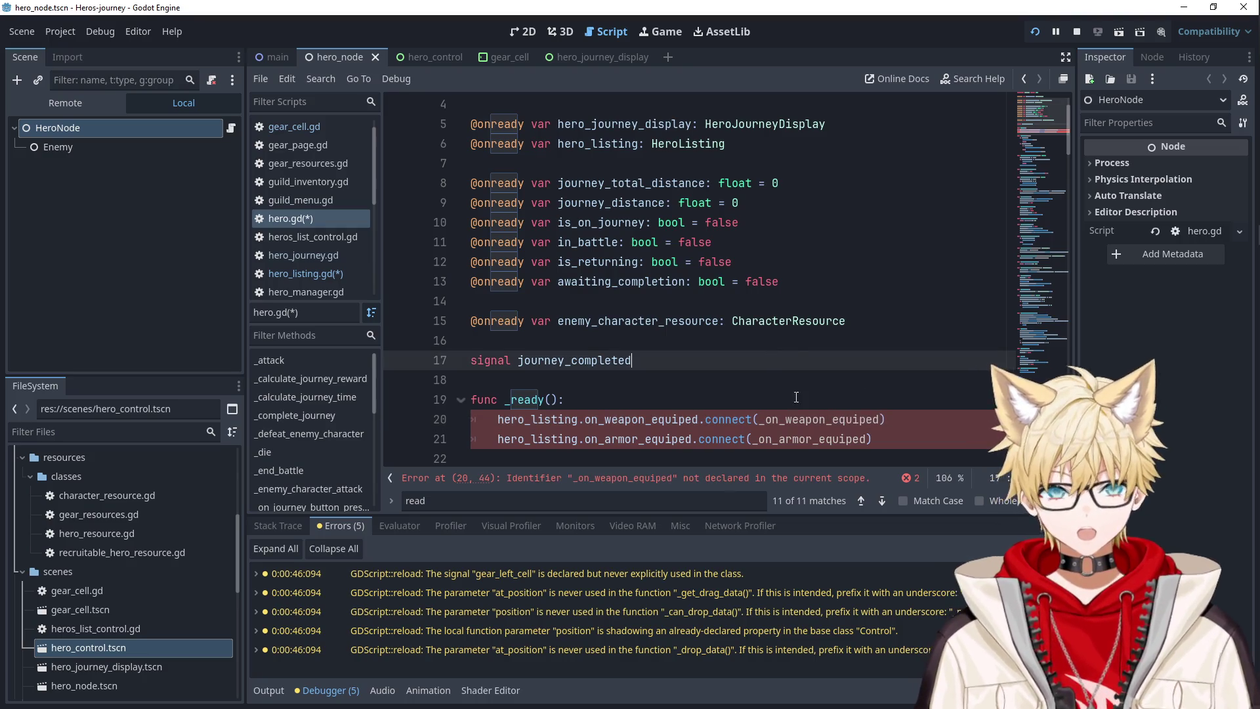
key("ctrl+s")
double_click(799, 421)
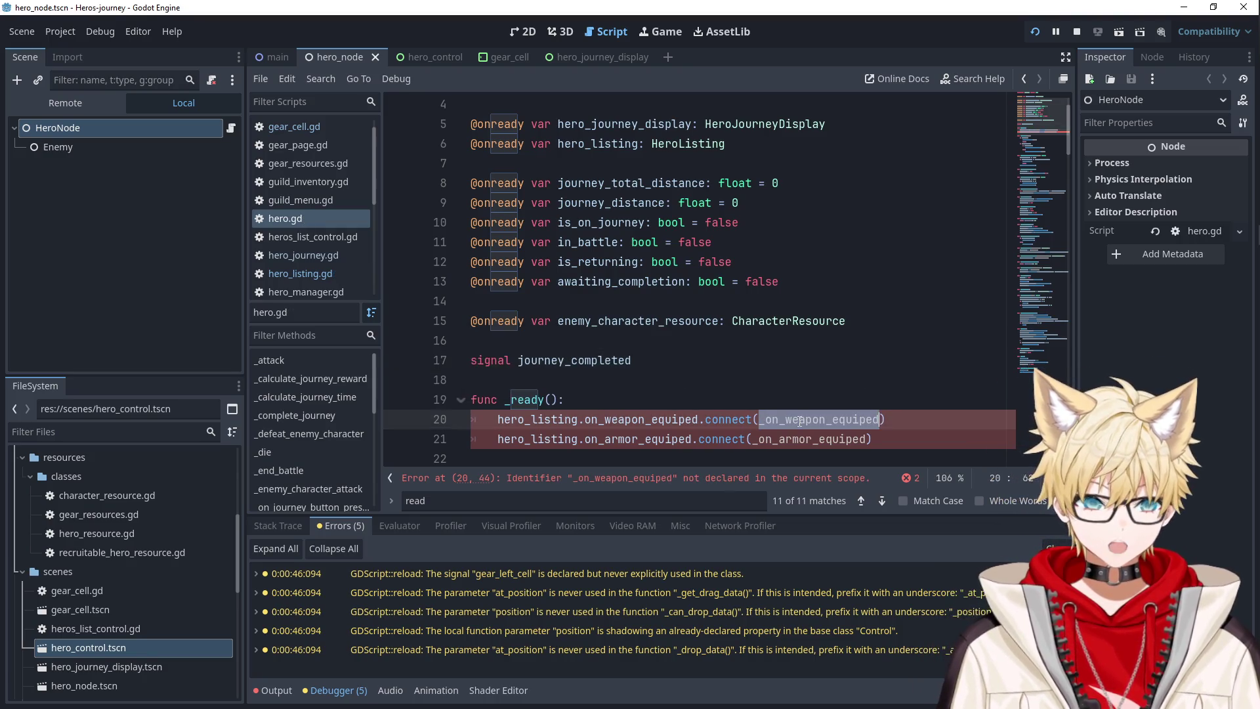
Step: Return to hero_listing.gd and start a new line after the signal declarations
left_click(430, 57)
scroll(550, 377, "down", 5)
scroll(550, 377, "up", 2)
scroll(550, 377, "up", 5)
left_click(682, 290)
key("Return")
Step: Declare signal on_weapon_equiped in hero_listing.gd
type("signal on_weapon_equiped")
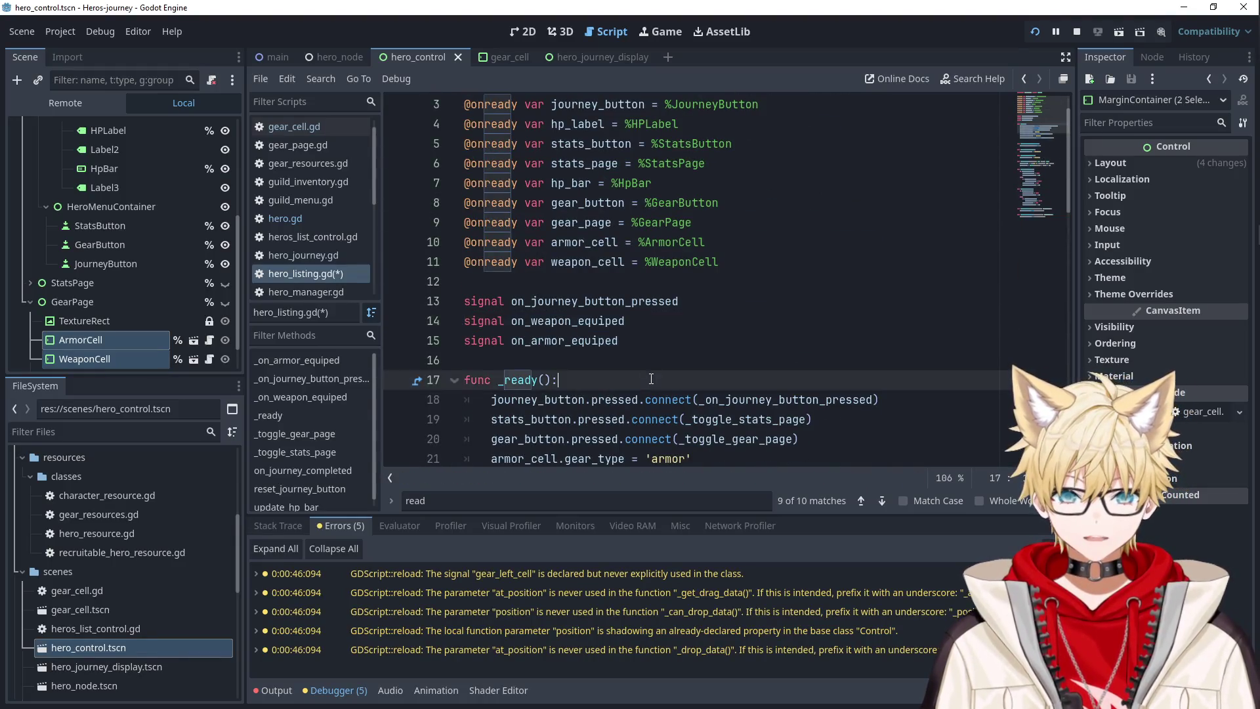
scroll(650, 403, "down", 9)
scroll(649, 403, "down", 6)
Step: Add armor_cell.update_cell(armor_resource) at the start of _on_armor_equiped
left_click(834, 343)
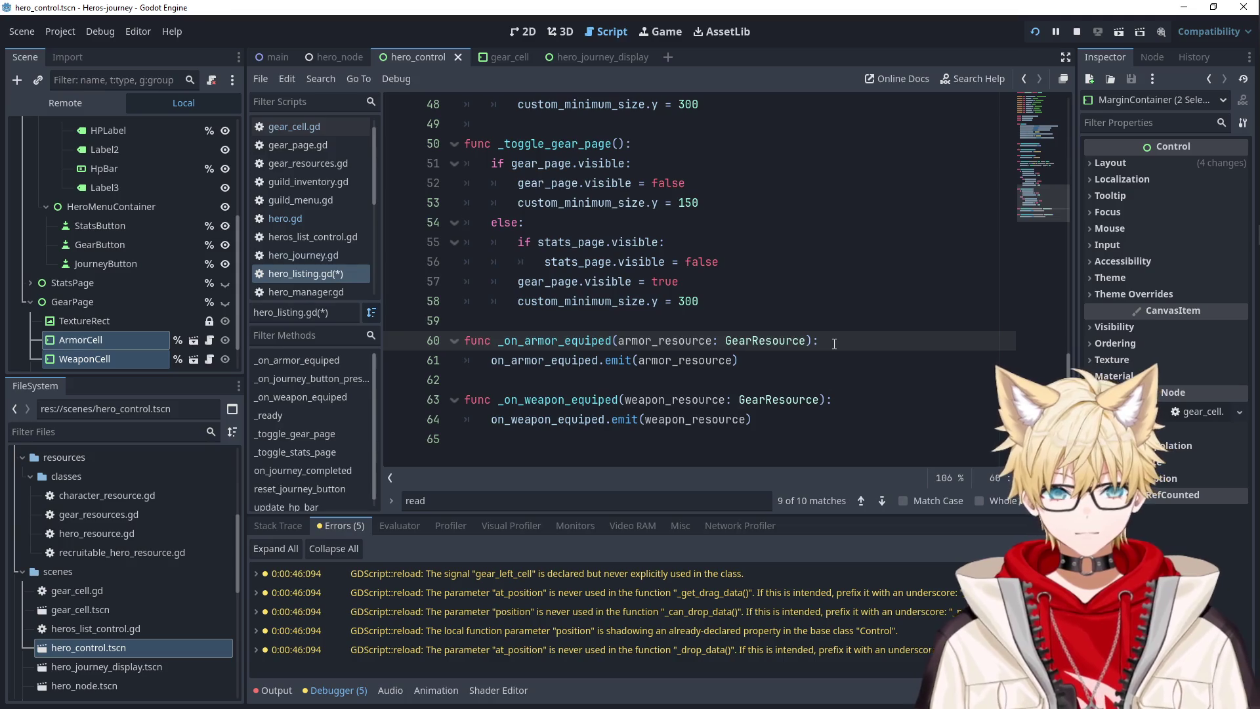
key("Return")
left_click(398, 342)
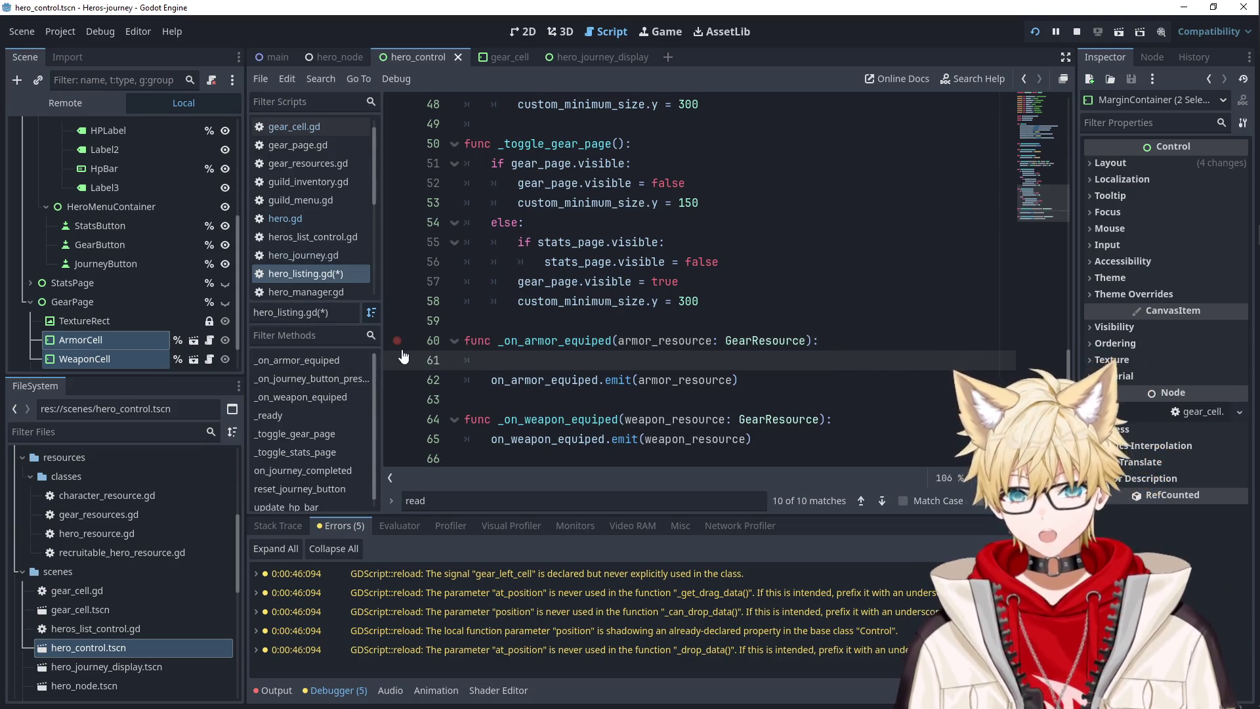
type("rm")
key("Return")
type(".upd")
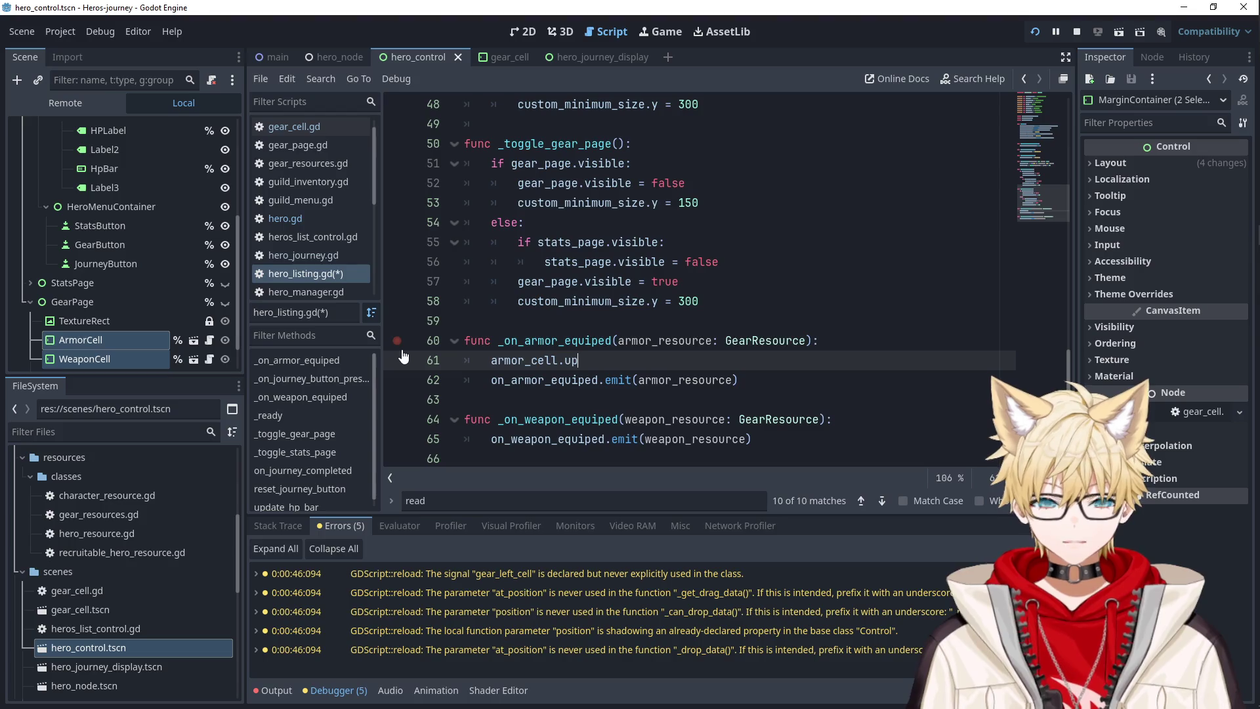
key("Down")
key("Down")
key("Return")
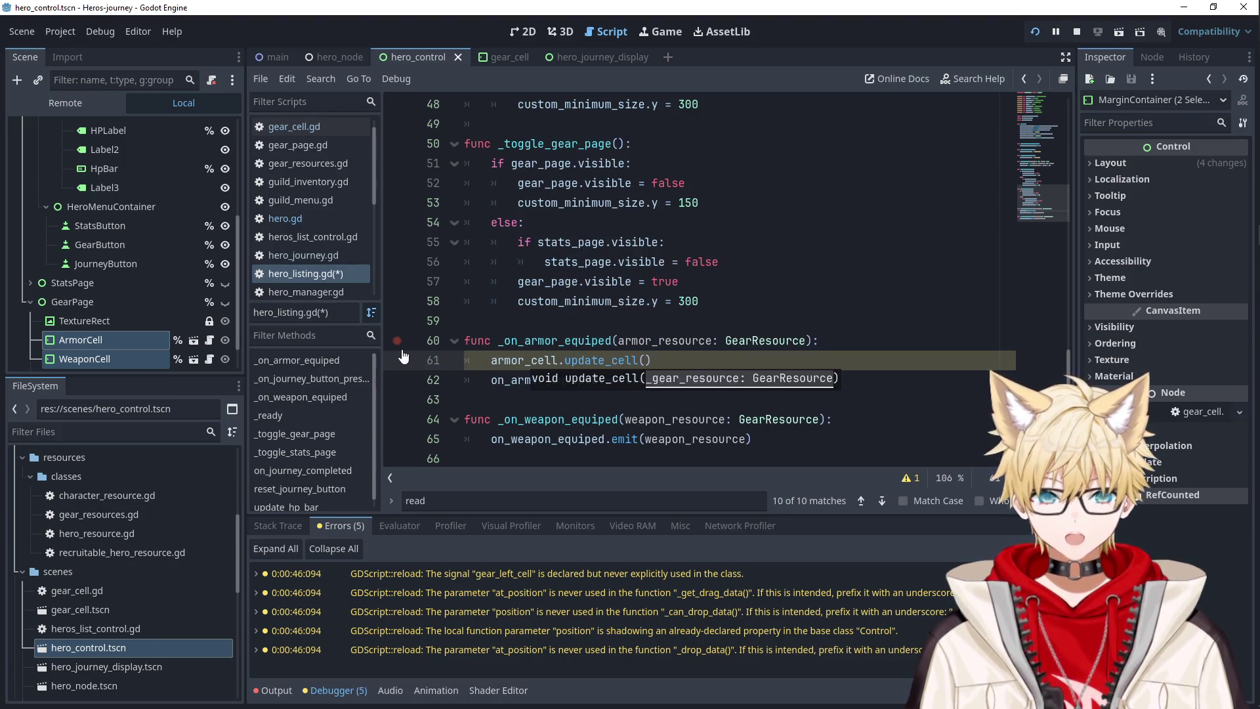
type("armor")
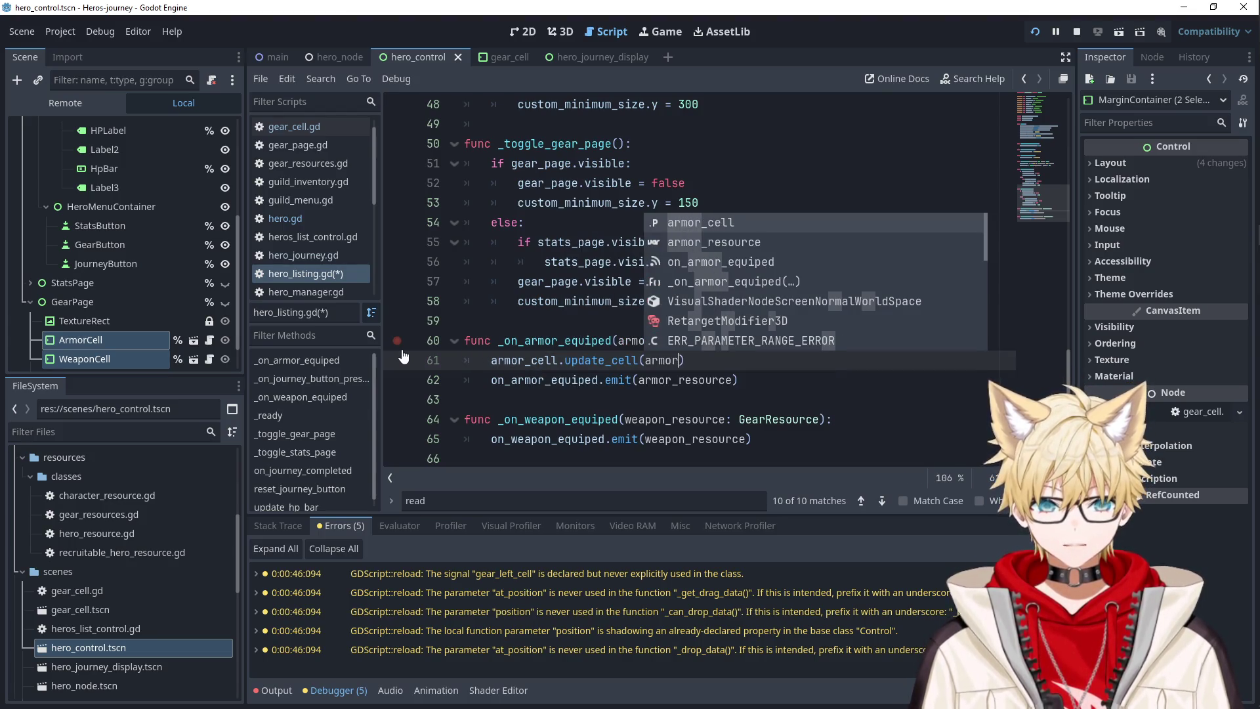
key("Return")
key("BackSpace")
key("BackSpace")
key("BackSpace")
type("re")
key("Return")
Step: Add weapon_cell.update_cell(weapon_resource) to _on_weapon_equiped and save the script
scroll(536, 418, "down", 1)
left_click(871, 403)
key("Return")
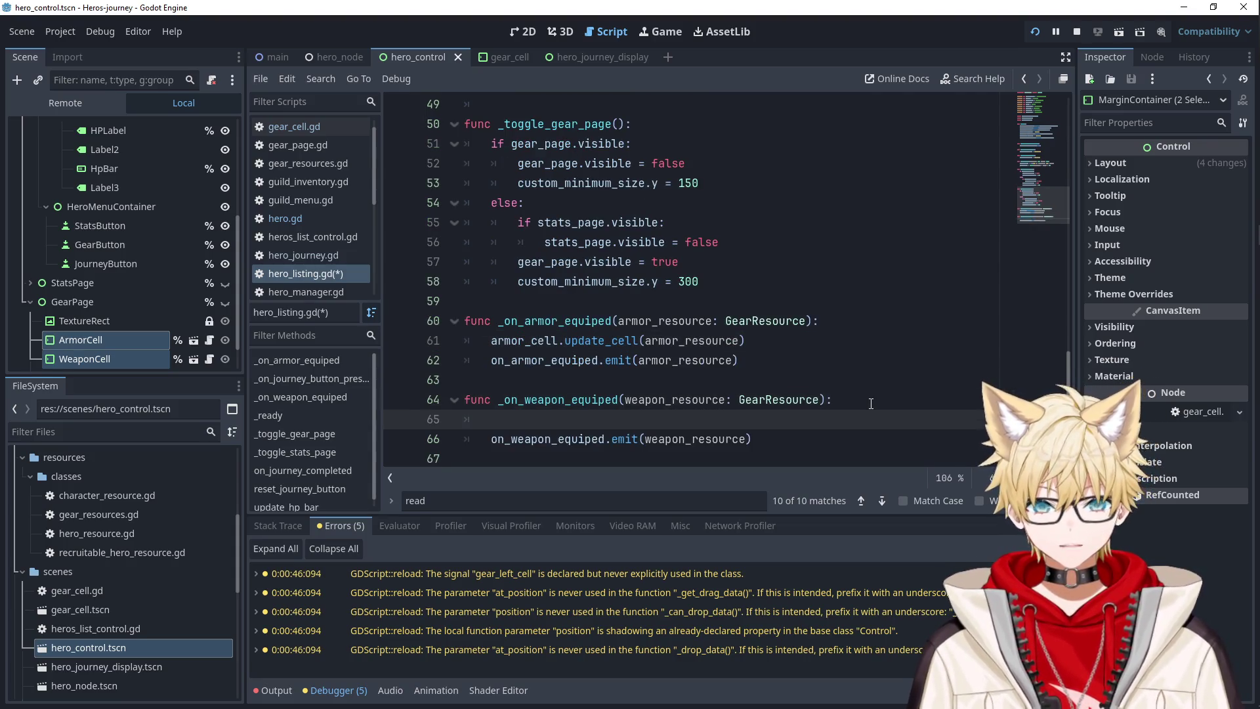
type("weapon")
key("Return")
type("upda")
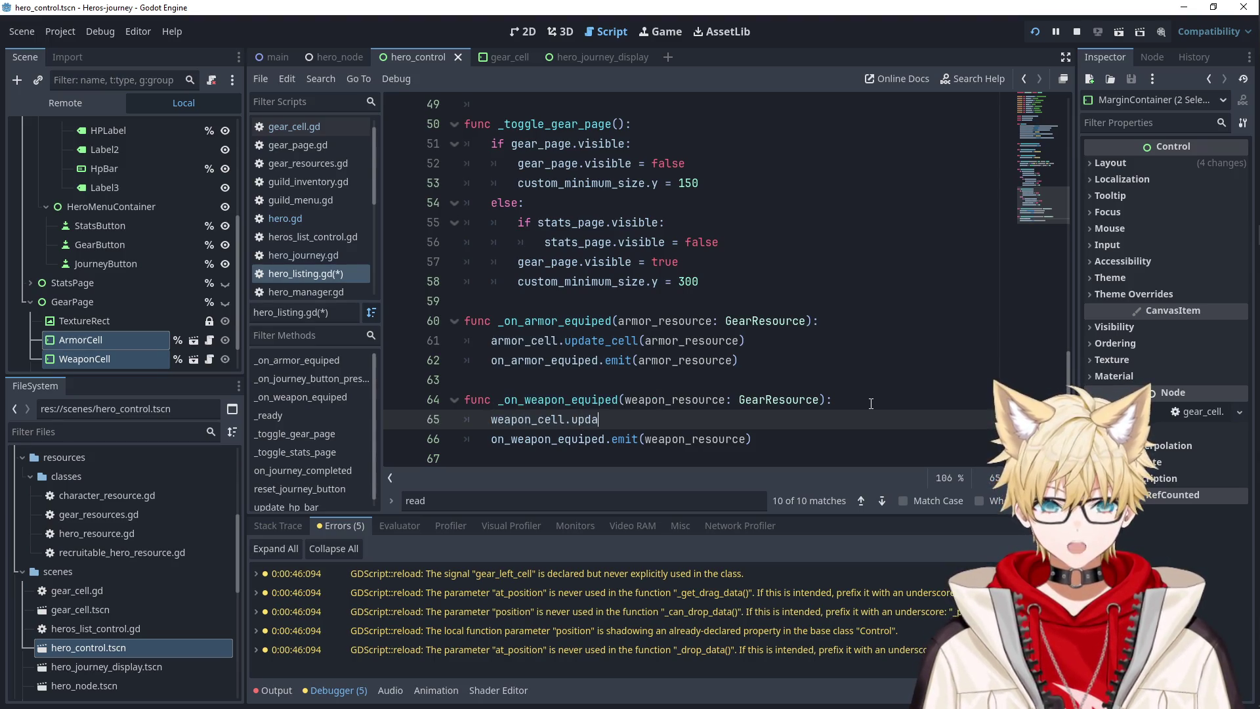
key("Return")
type("weapon")
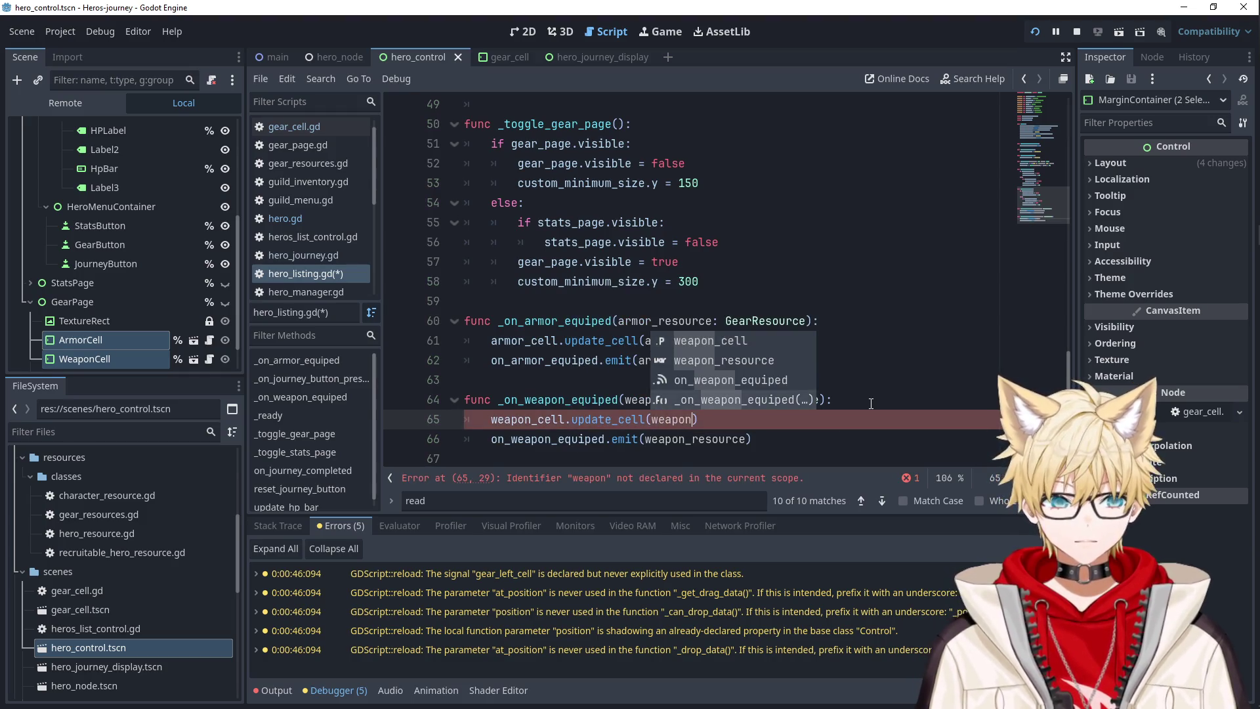
key("Return")
left_click(746, 320)
key("ctrl+s")
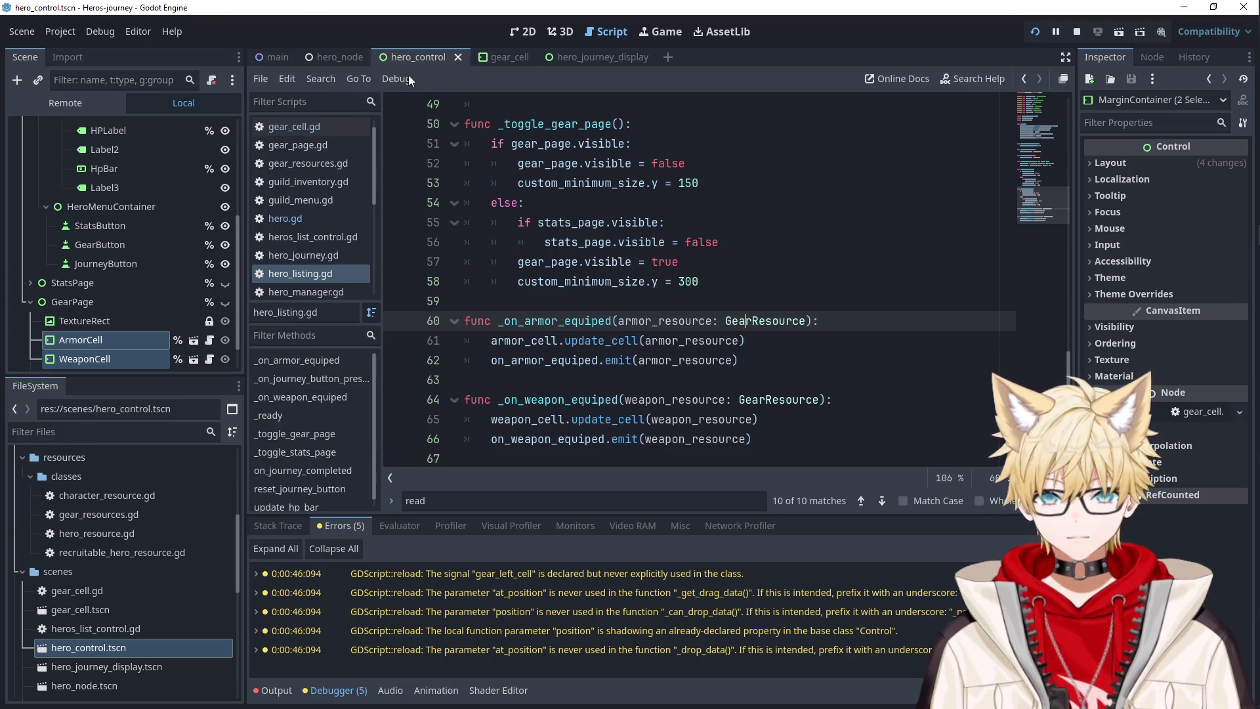
scroll(193, 256, "up", 5)
Step: At the end of hero.gd, add func _on_weapon_equiped(weapon_resource: GearResource) with a pass body
left_click(344, 60)
scroll(829, 262, "down", 7)
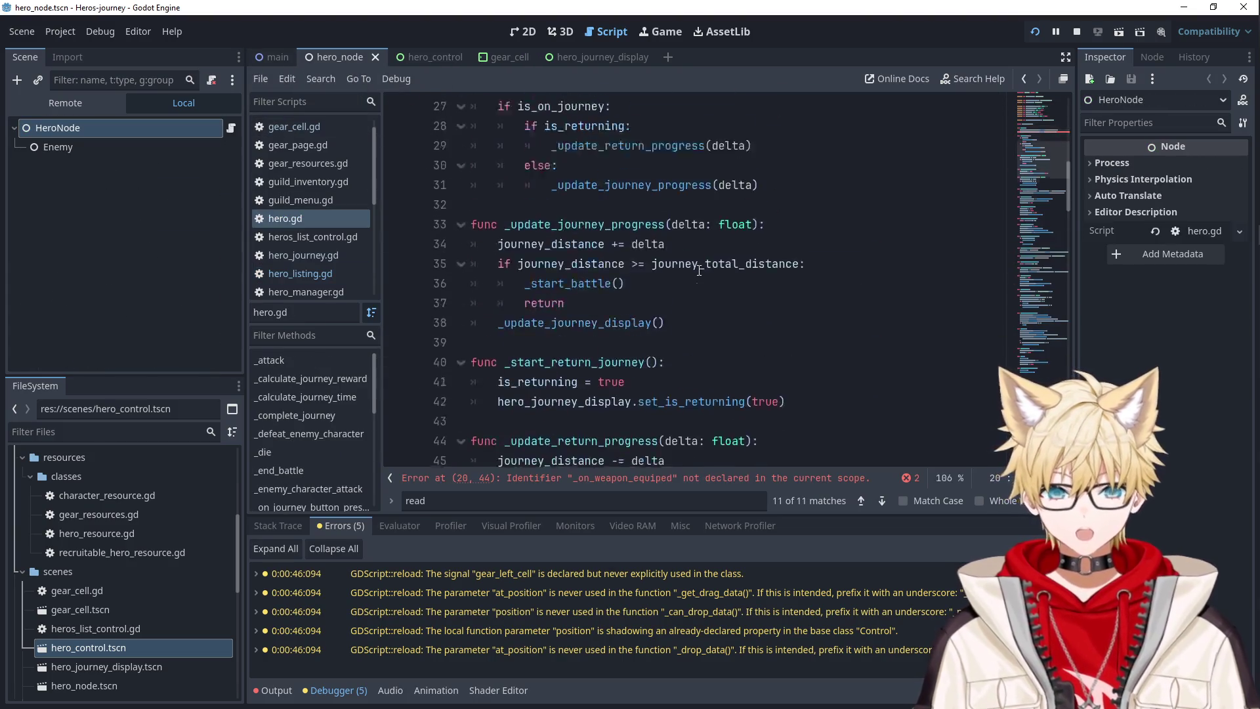
scroll(829, 168, "up", 4)
scroll(825, 189, "down", 20)
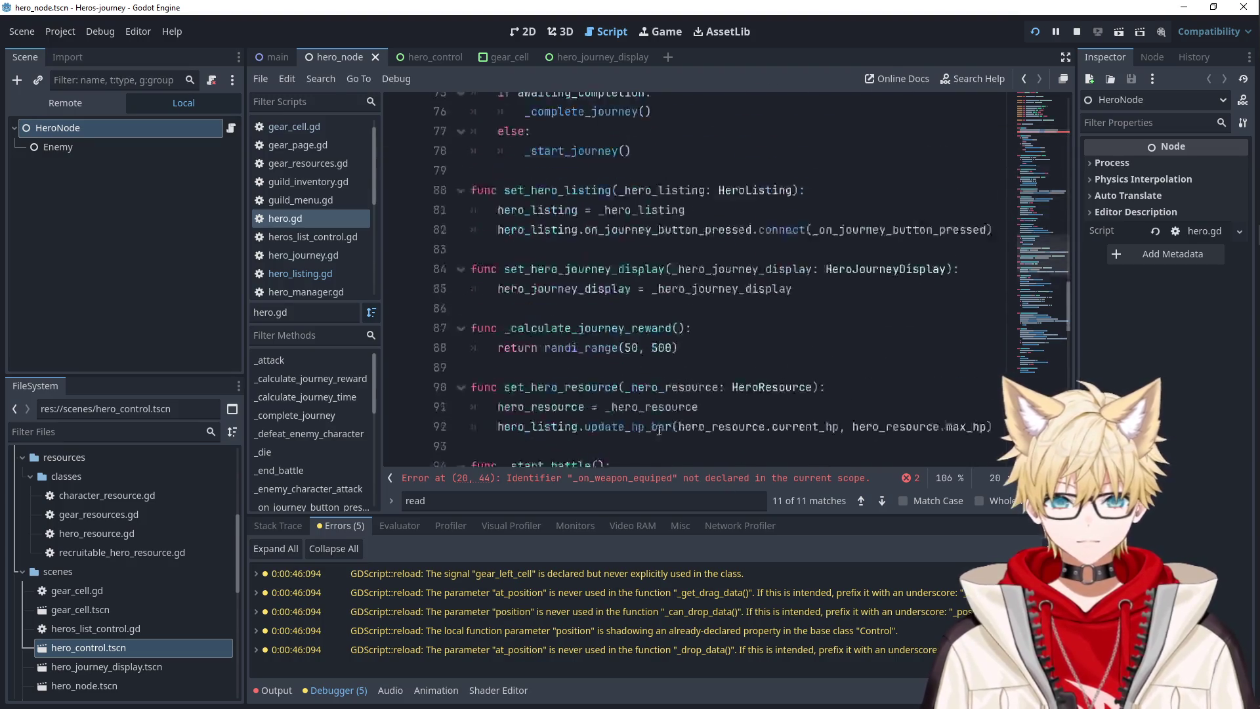
left_click(585, 449)
key("Return")
type("func _on_weapon_equiped")
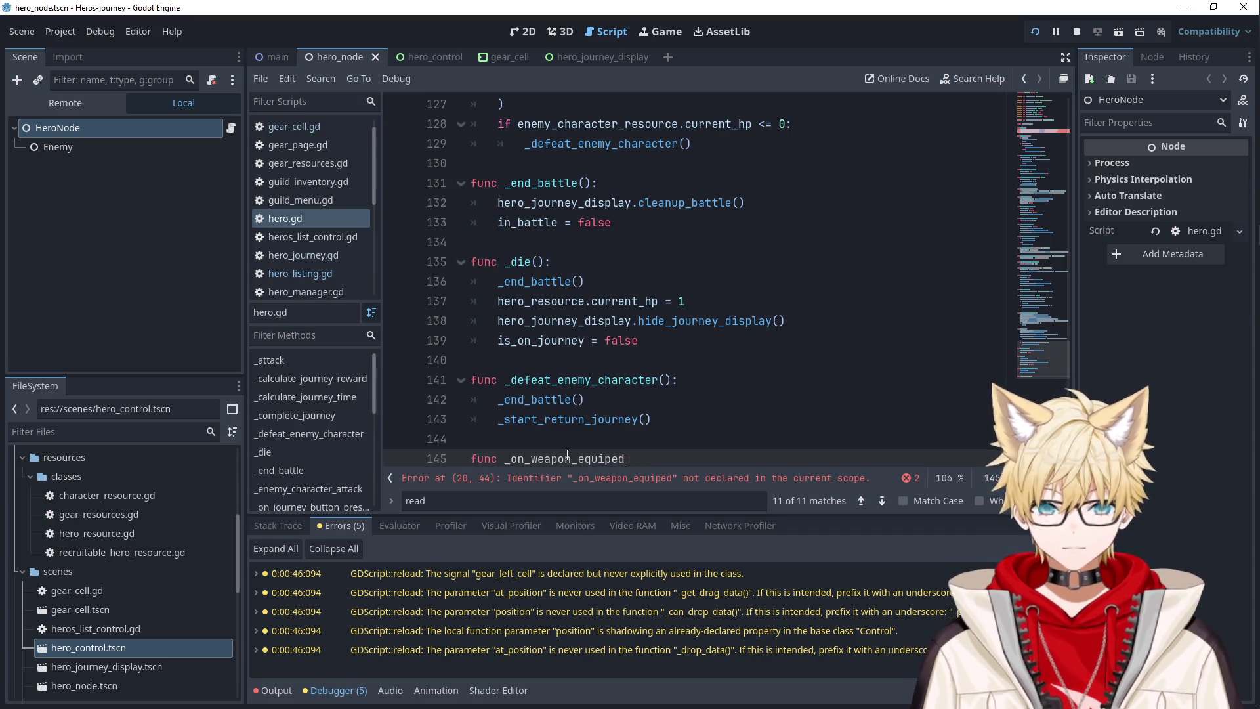
type("():")
key("Return")
type("pass")
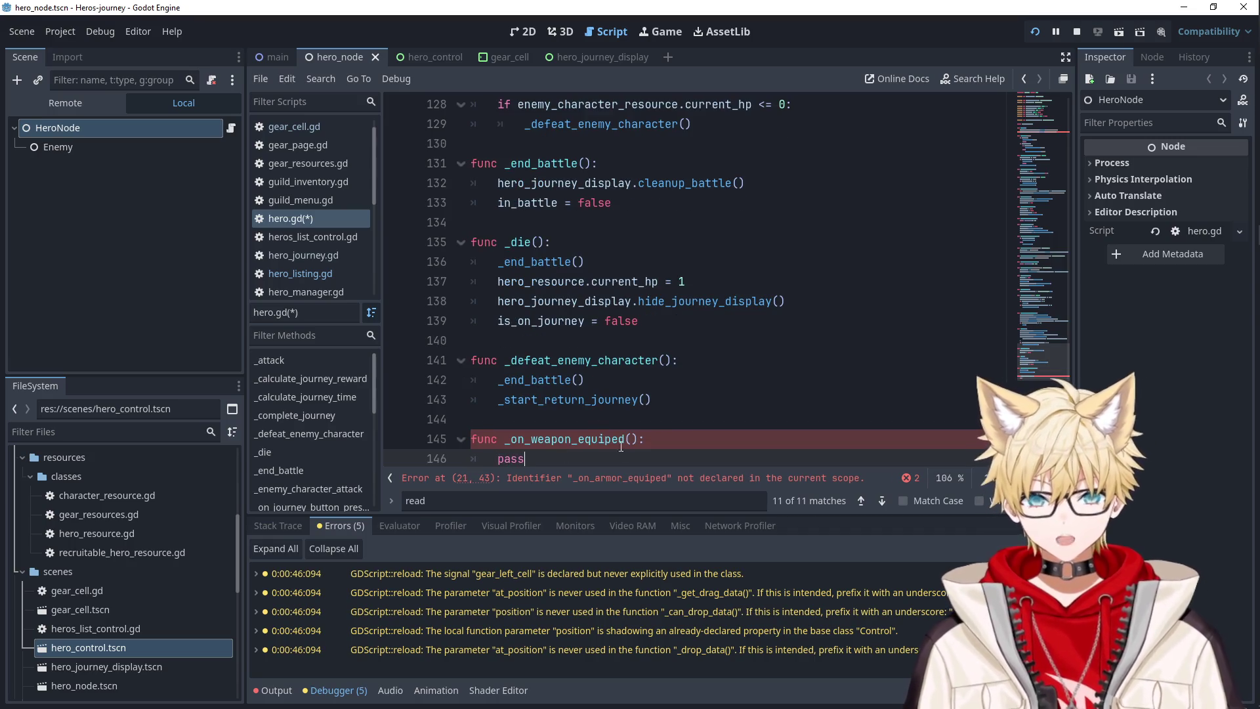
left_click(629, 441)
type("weapon_resource: Gear")
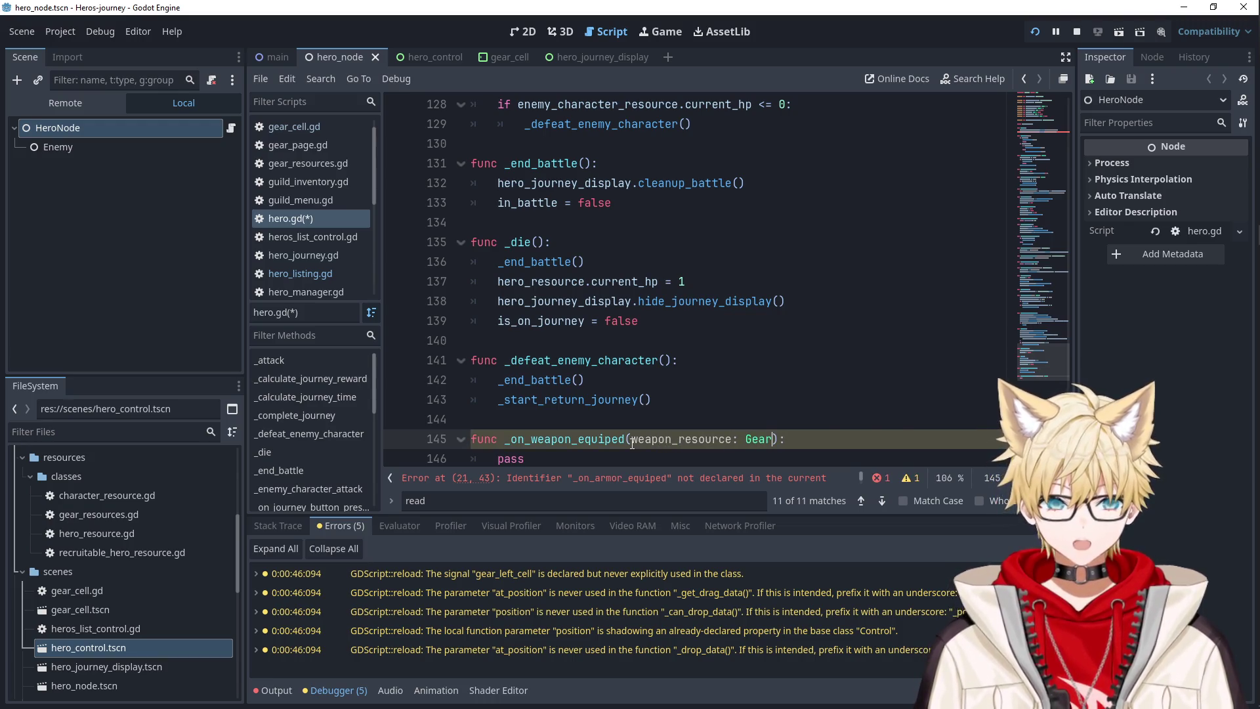
key("Return")
Step: Duplicate the handler as _on_armor_equiped(armor_resource: GearResource) below it
double_click(510, 459)
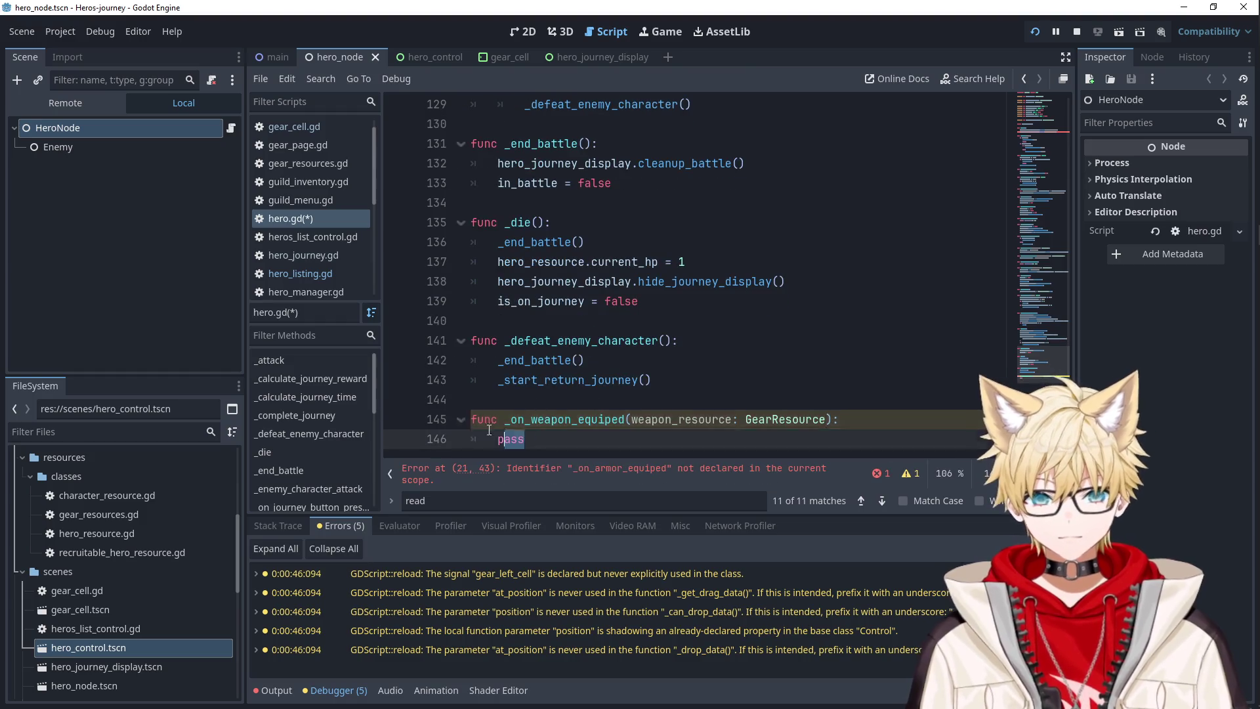
left_click_drag(488, 429, 471, 420)
key("ctrl+c")
left_click(551, 439)
key("Return")
key("Return")
key("ctrl+v")
left_click(571, 419)
key("BackSpace")
key("BackSpace")
key("BackSpace")
type("armor")
left_click(668, 418)
key("BackSpace")
key("BackSpace")
key("BackSpace")
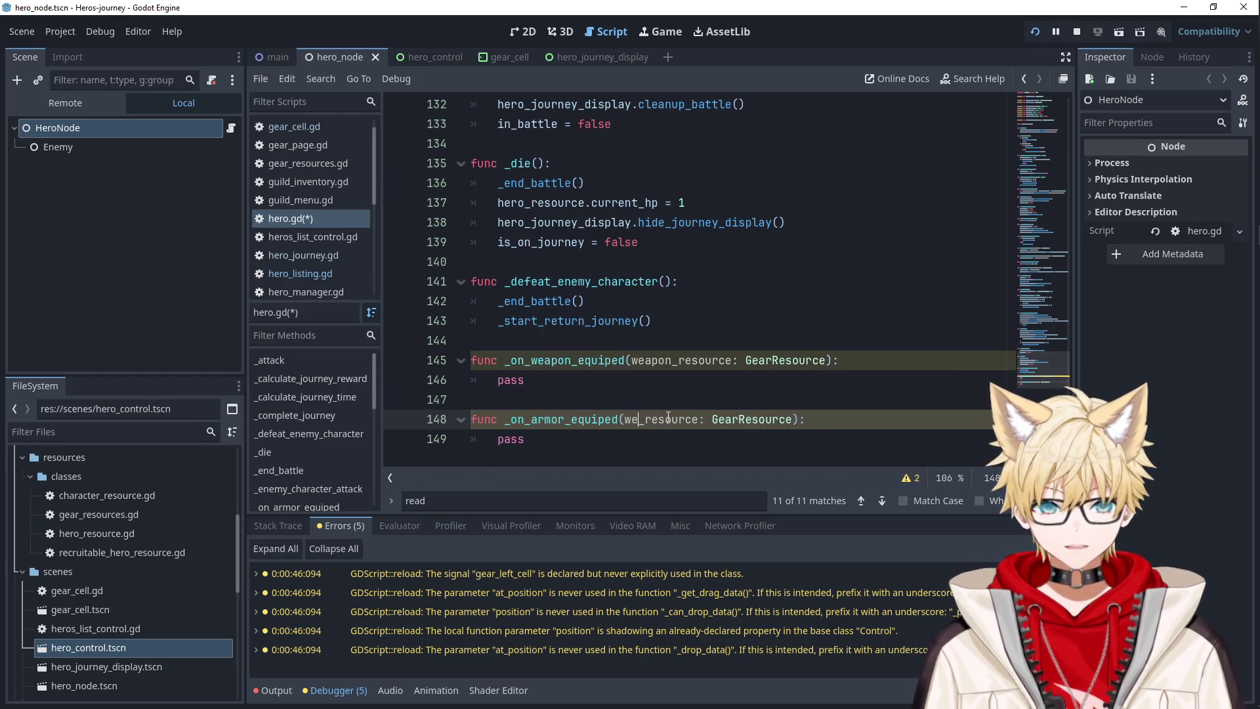
type("armor")
Step: Save hero.gd and run the project
left_click(616, 397)
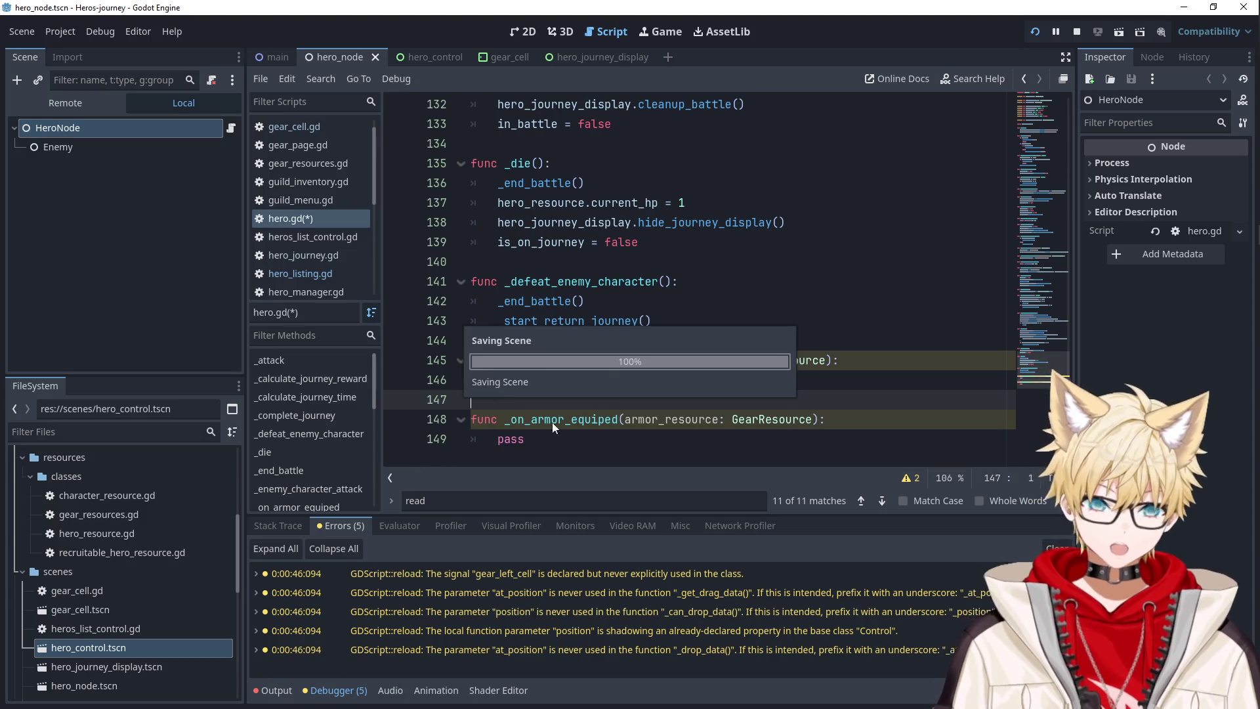
key("ctrl+s")
left_click(635, 320)
scroll(644, 425, "down", 1)
scroll(678, 590, "down", 1)
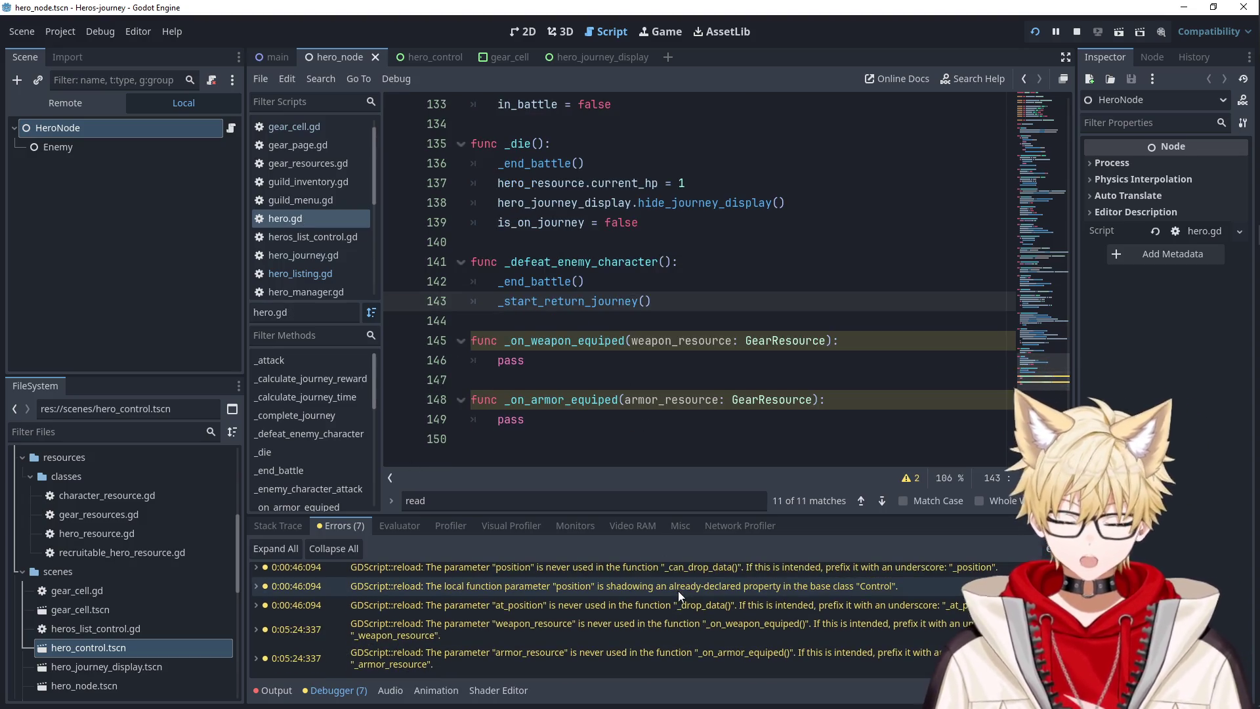
scroll(853, 262, "up", 1)
left_click(1036, 29)
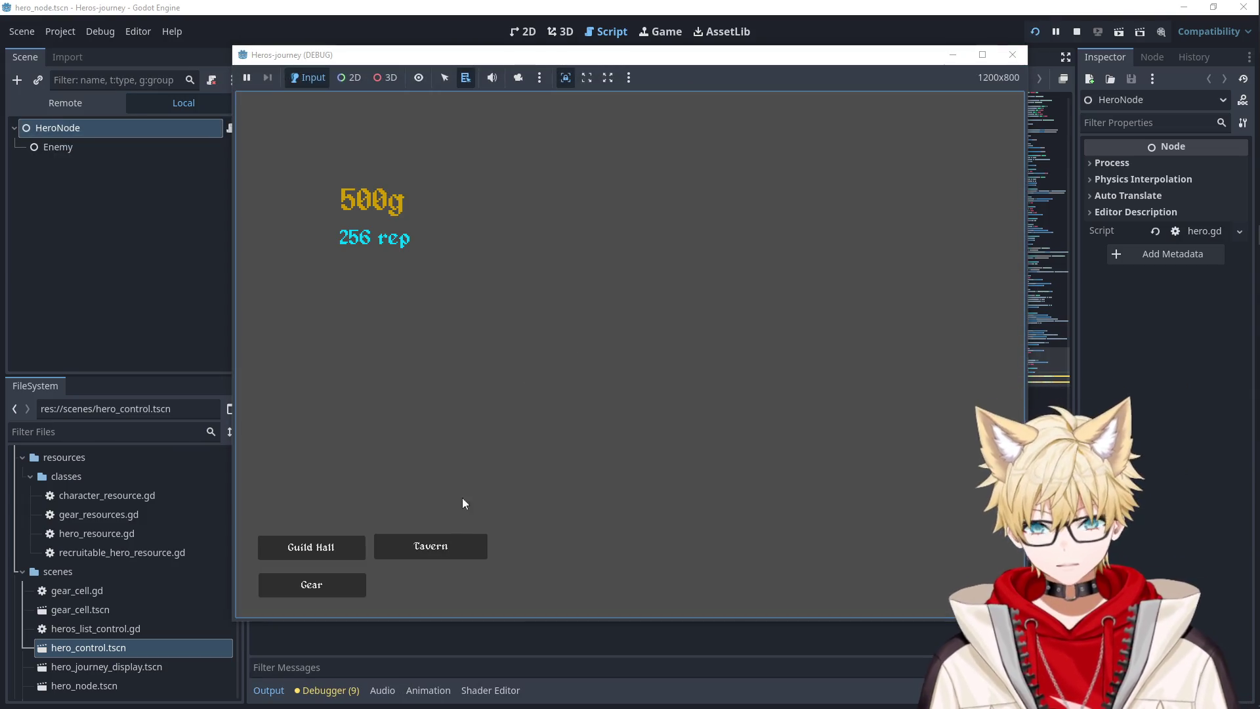
Step: Recruit a Tavern hero, open the gear slots, and drag the S inventory item onto the Armor slot
left_click(451, 546)
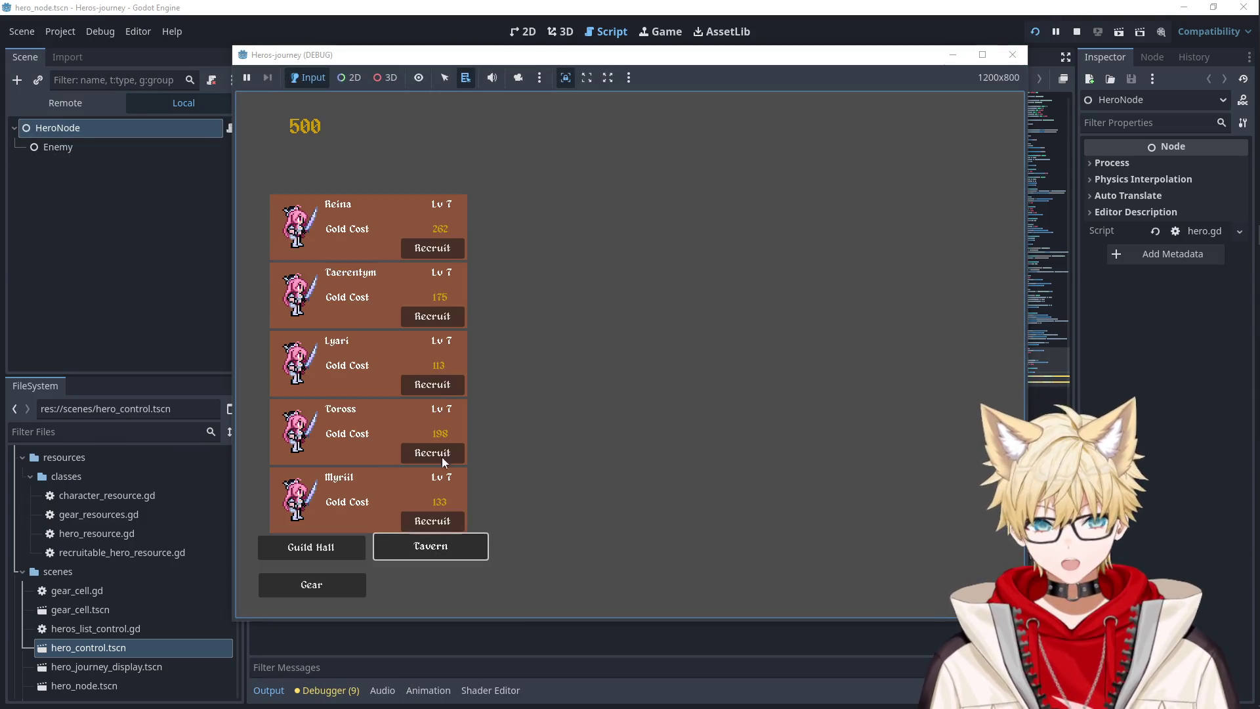
left_click(440, 451)
left_click(334, 582)
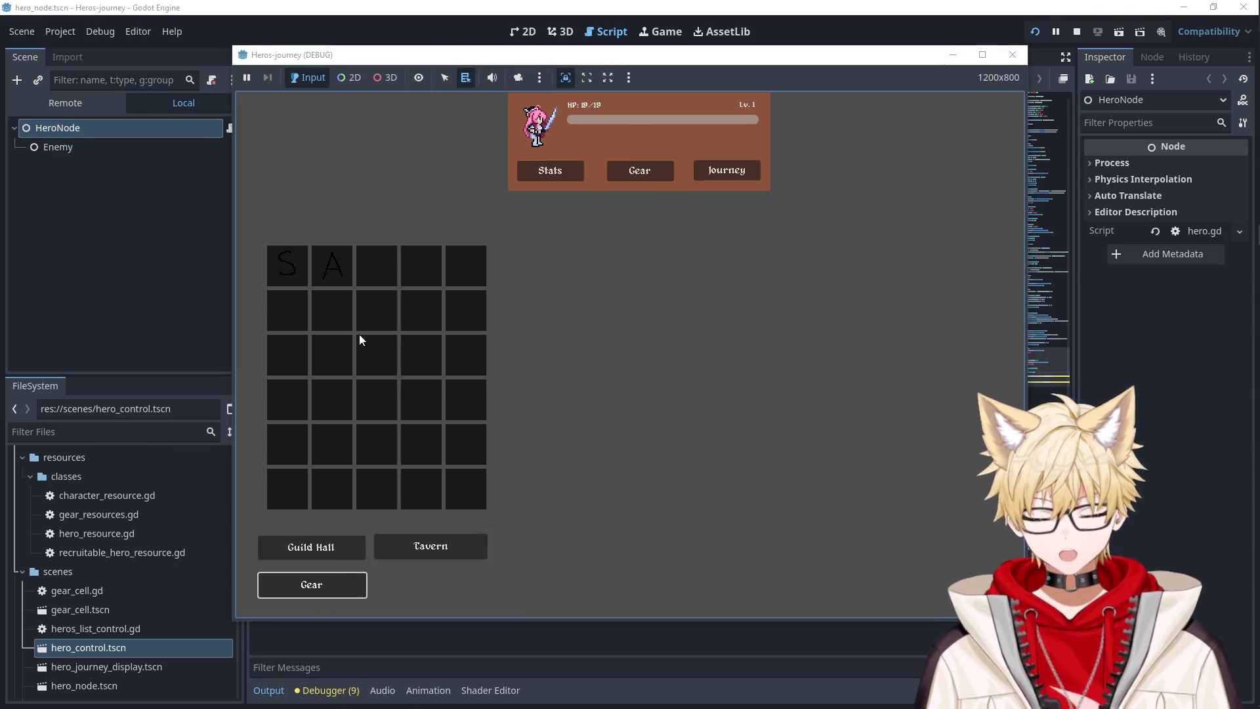
left_click(644, 177)
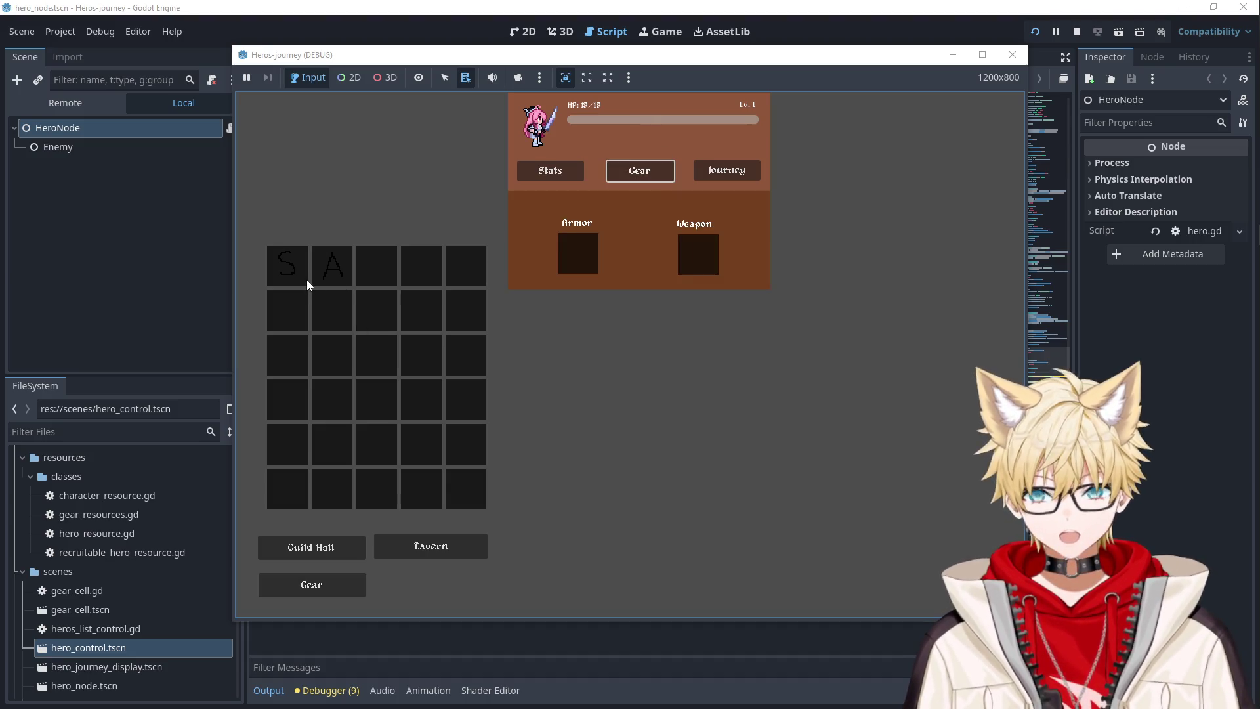
mouse_move(290, 273)
left_mouse_down()
mouse_move(549, 170)
mouse_move(692, 253)
left_mouse_up()
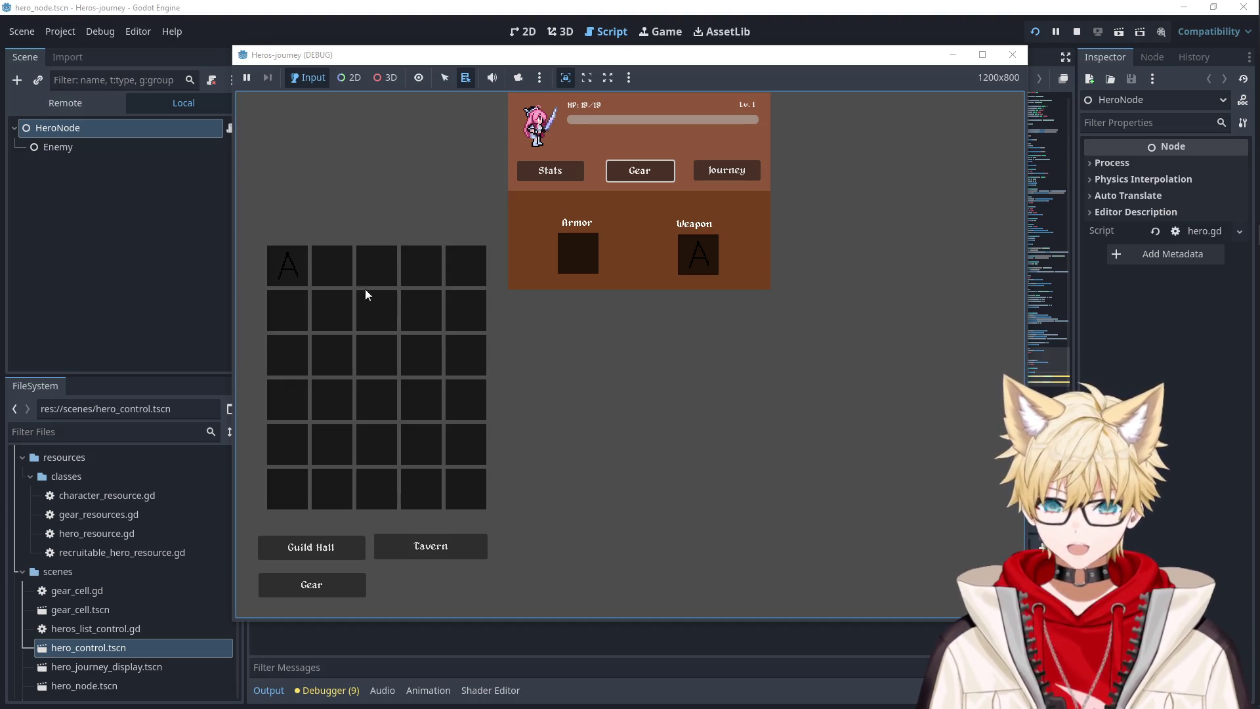
left_click_drag(302, 268, 579, 252)
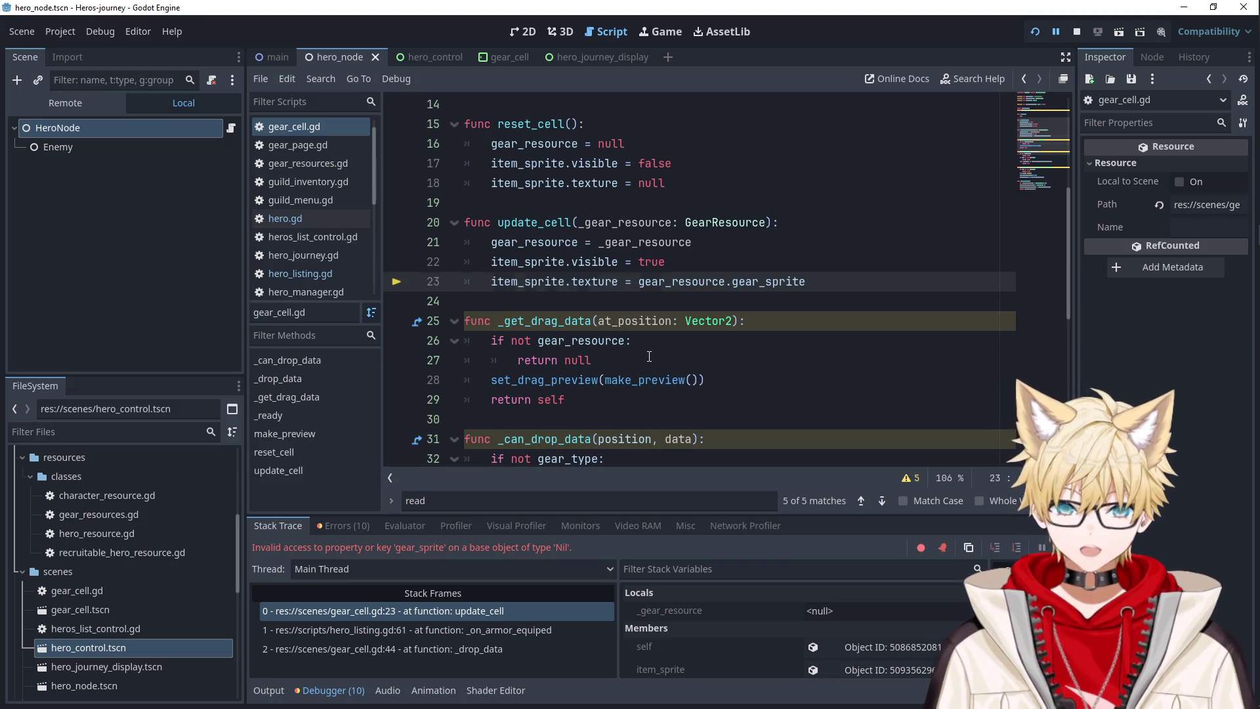
Step: Review gear_cell.gd's _get_drag_data, the _gear_resource value, and the gear_equiped signal emit
left_click(649, 357)
scroll(649, 357, "down", 6)
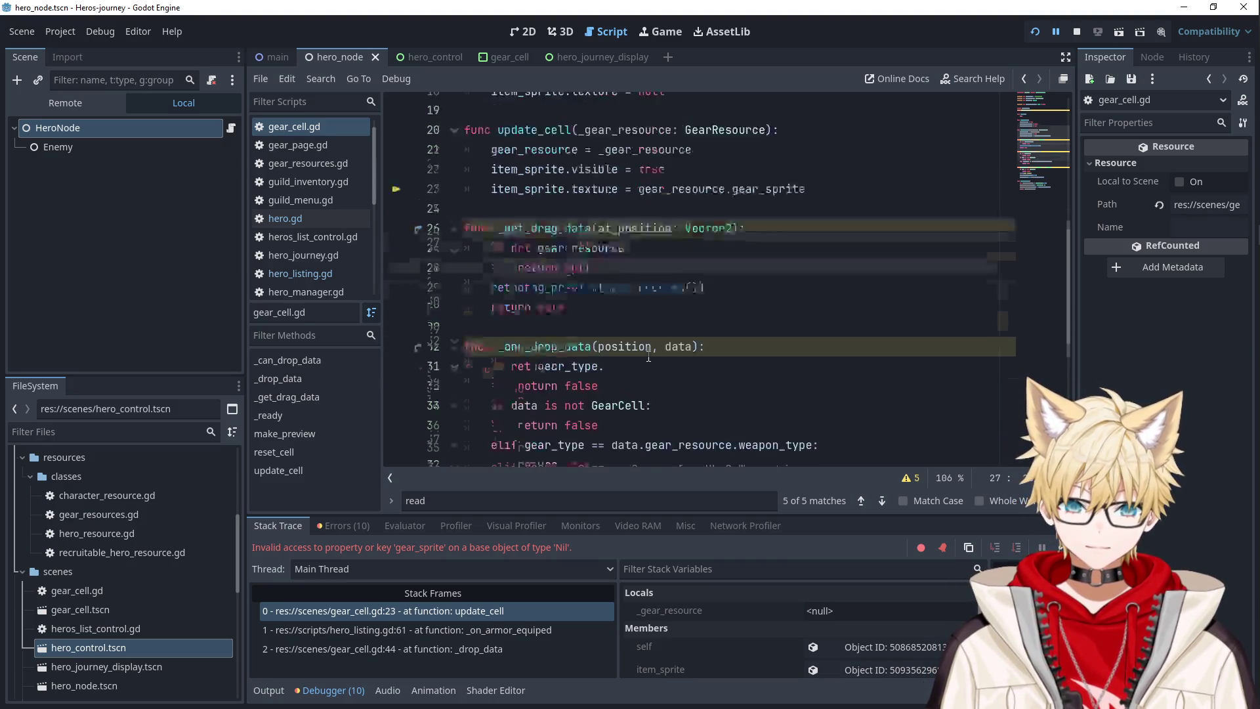
scroll(649, 357, "up", 2)
scroll(649, 356, "up", 4)
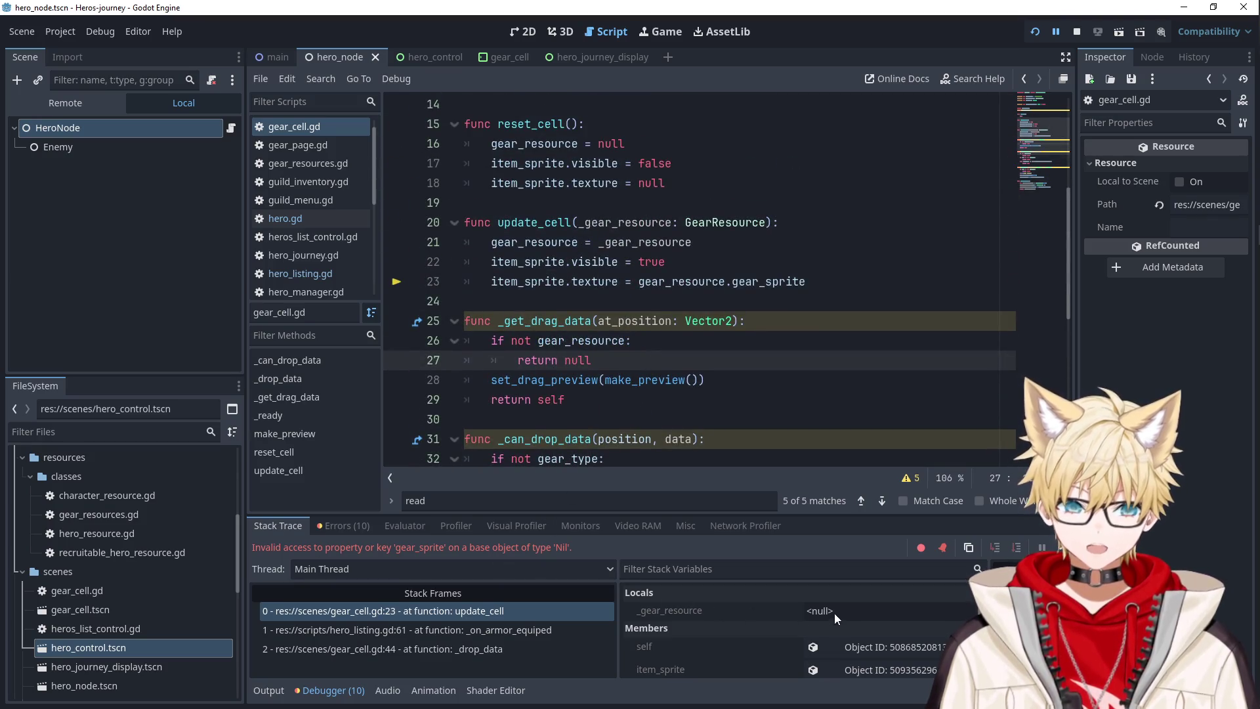
double_click(637, 241)
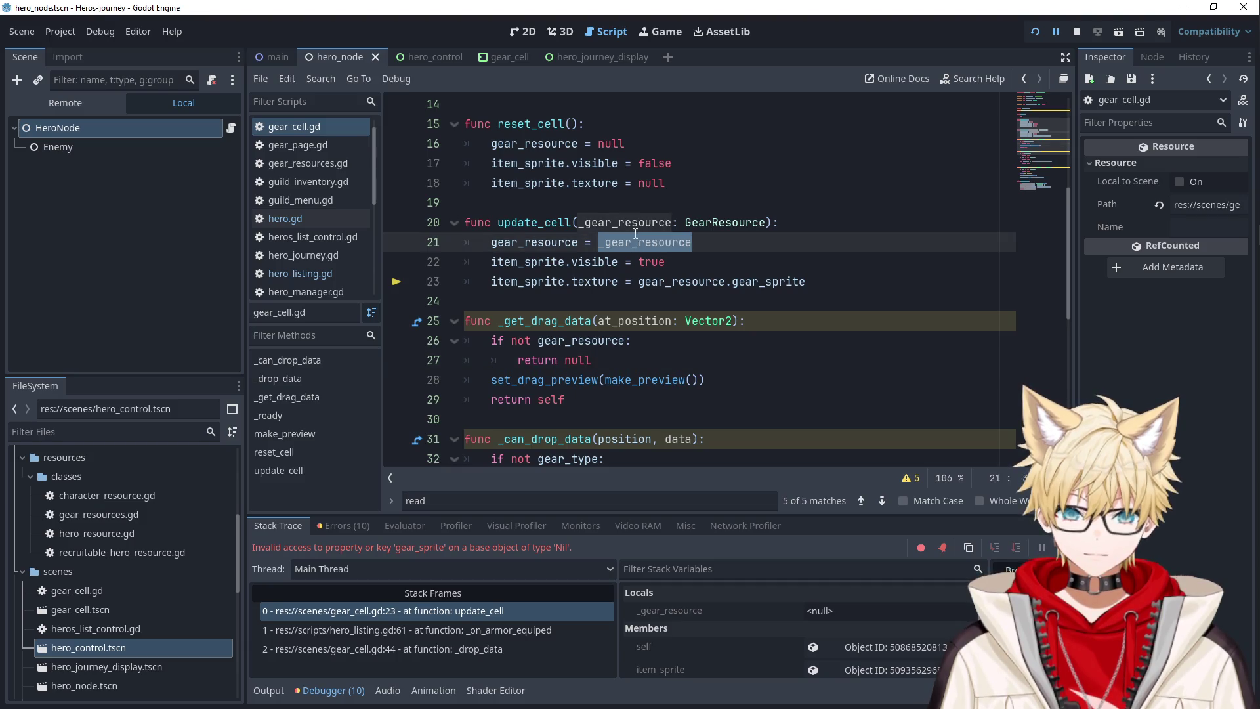
left_click(638, 244)
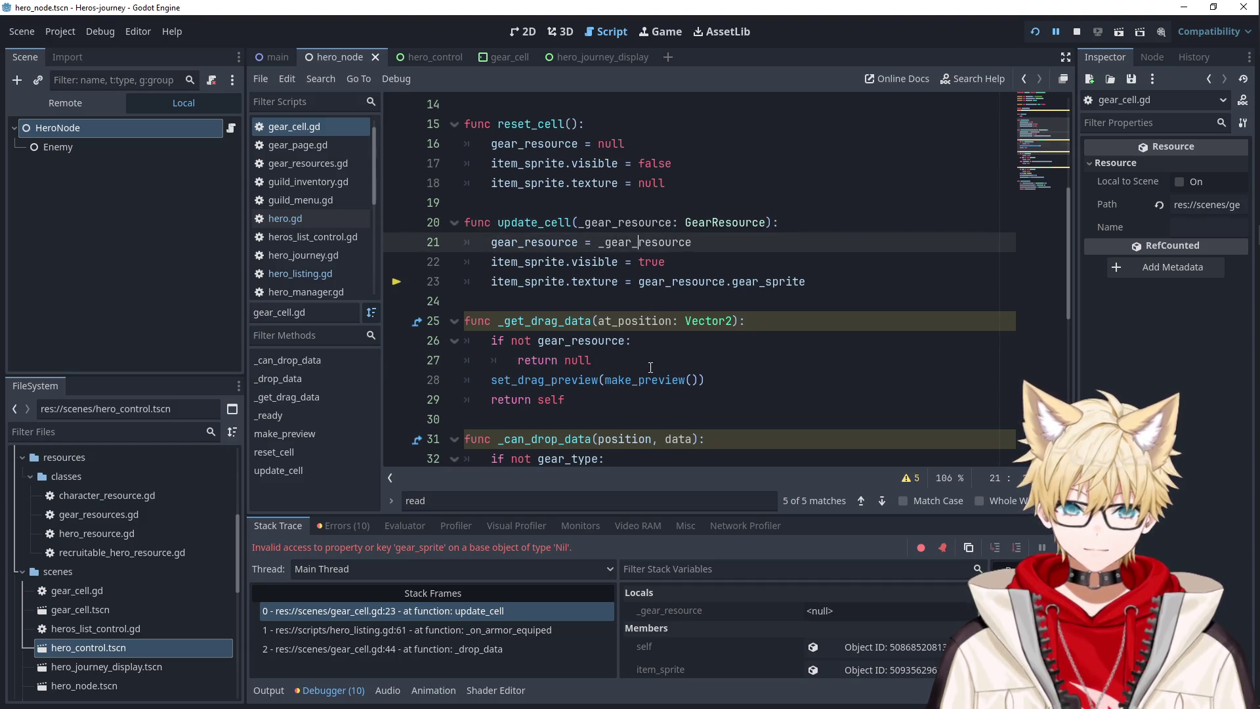
scroll(650, 367, "down", 2)
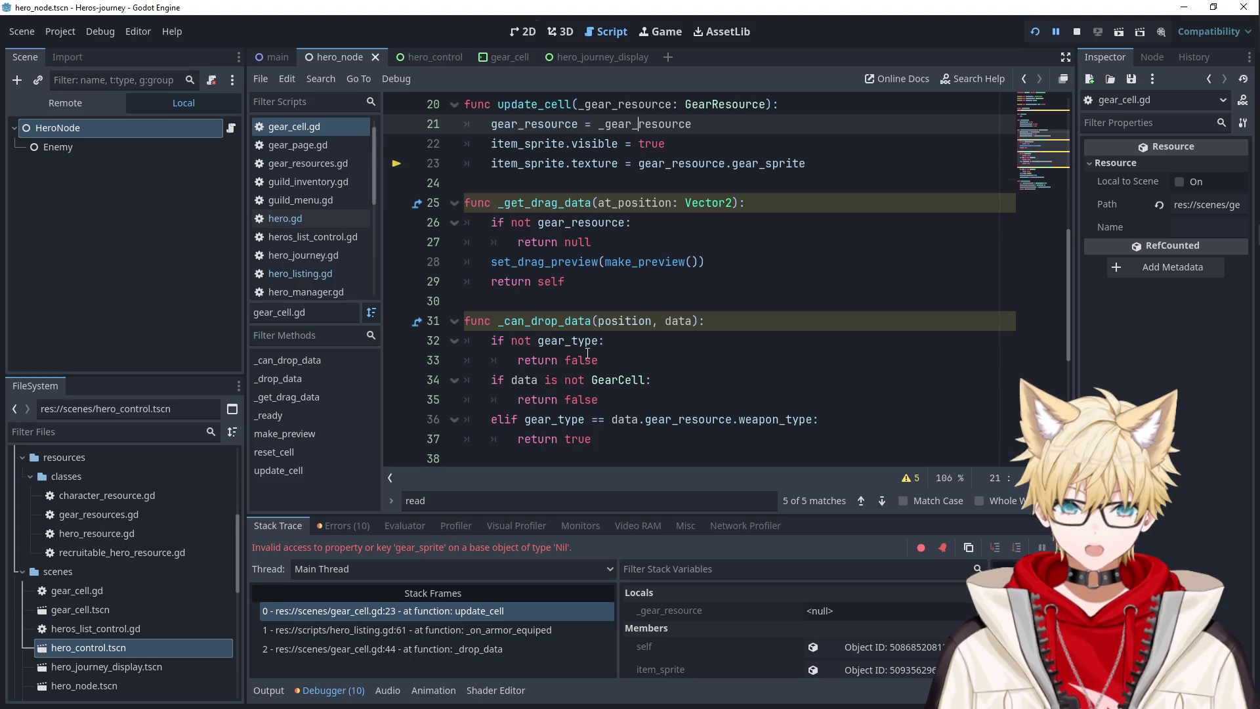
scroll(588, 353, "down", 5)
double_click(648, 301)
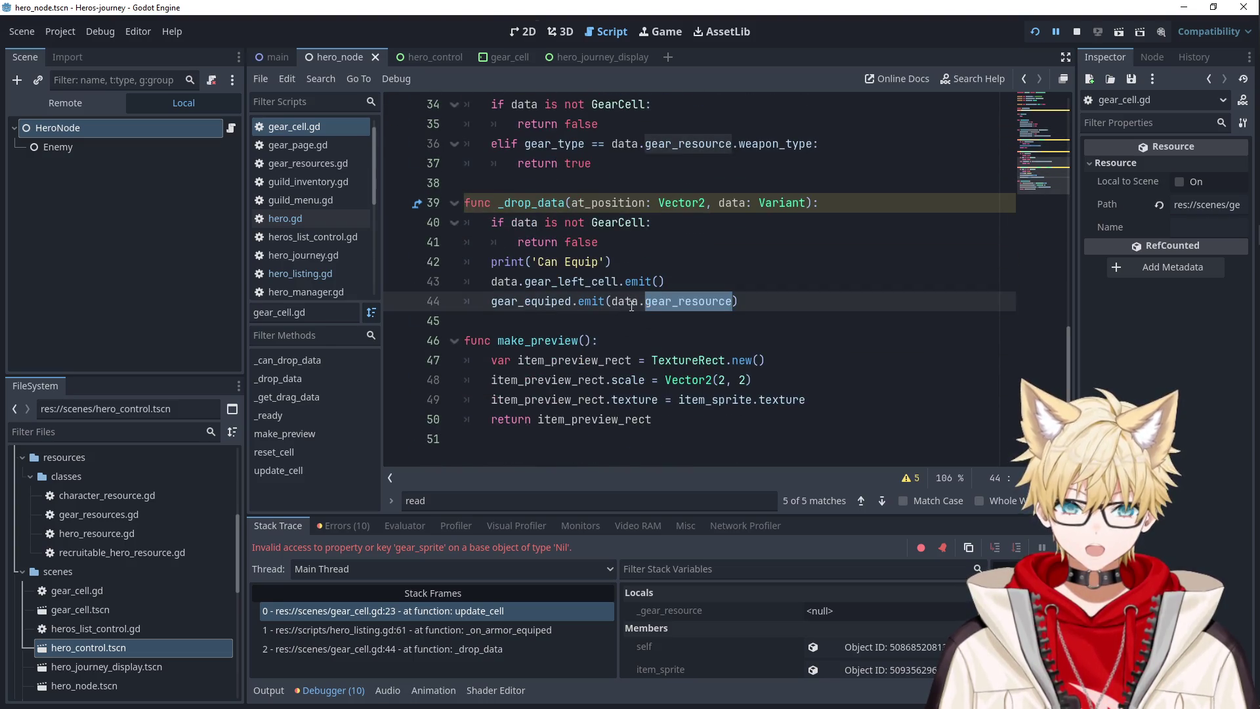
double_click(541, 303)
left_click(542, 303, "ctrl")
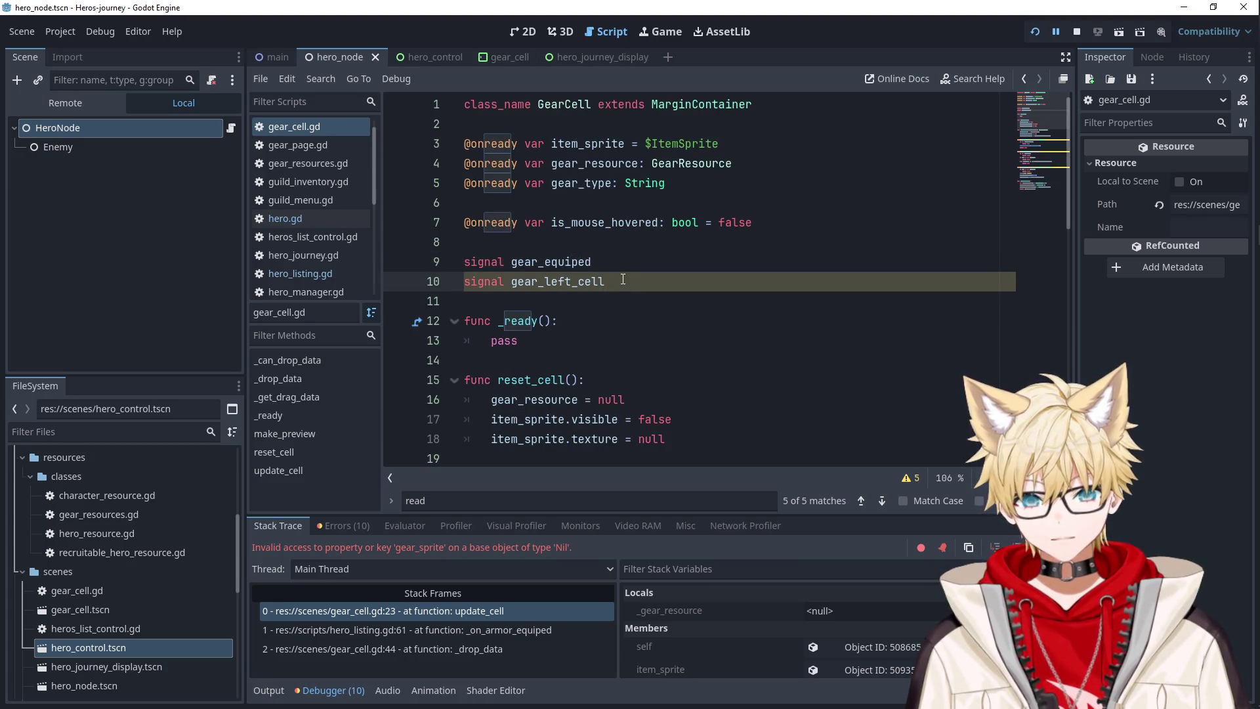
Step: In the hero_control script, trace the armor and weapon cells' gear_equiped connections to their handlers
left_click(596, 57)
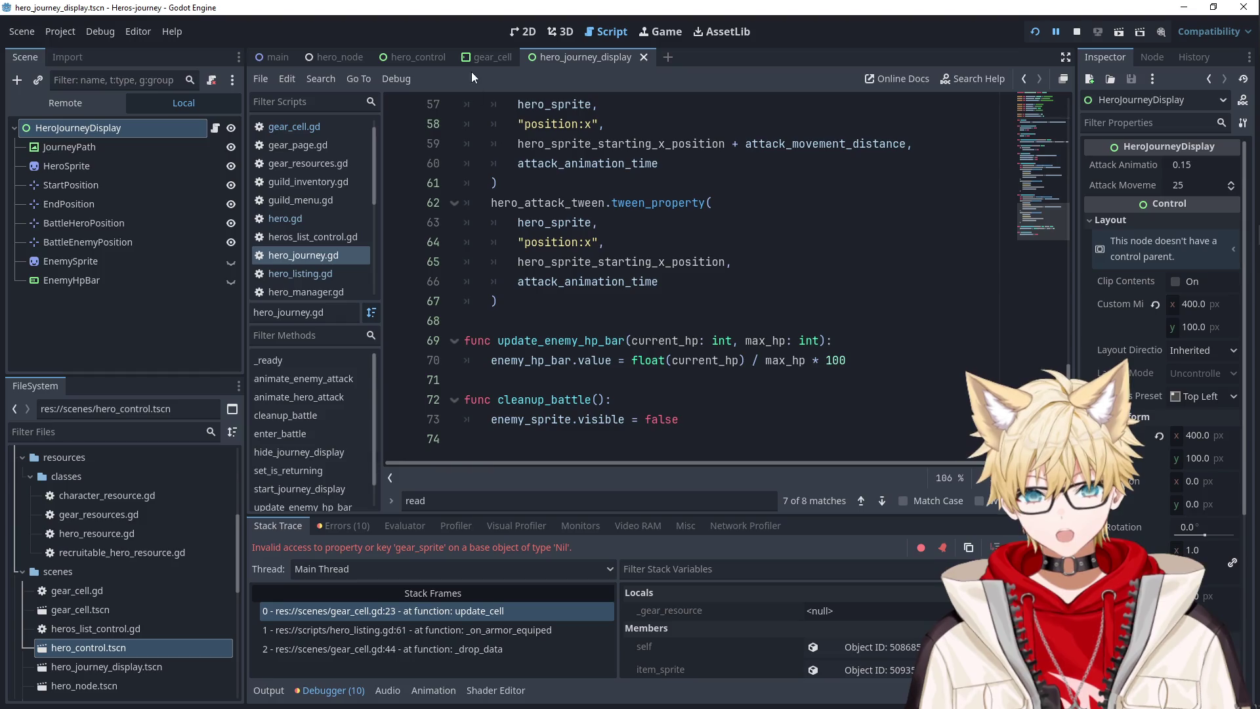
left_click(411, 58)
double_click(636, 303)
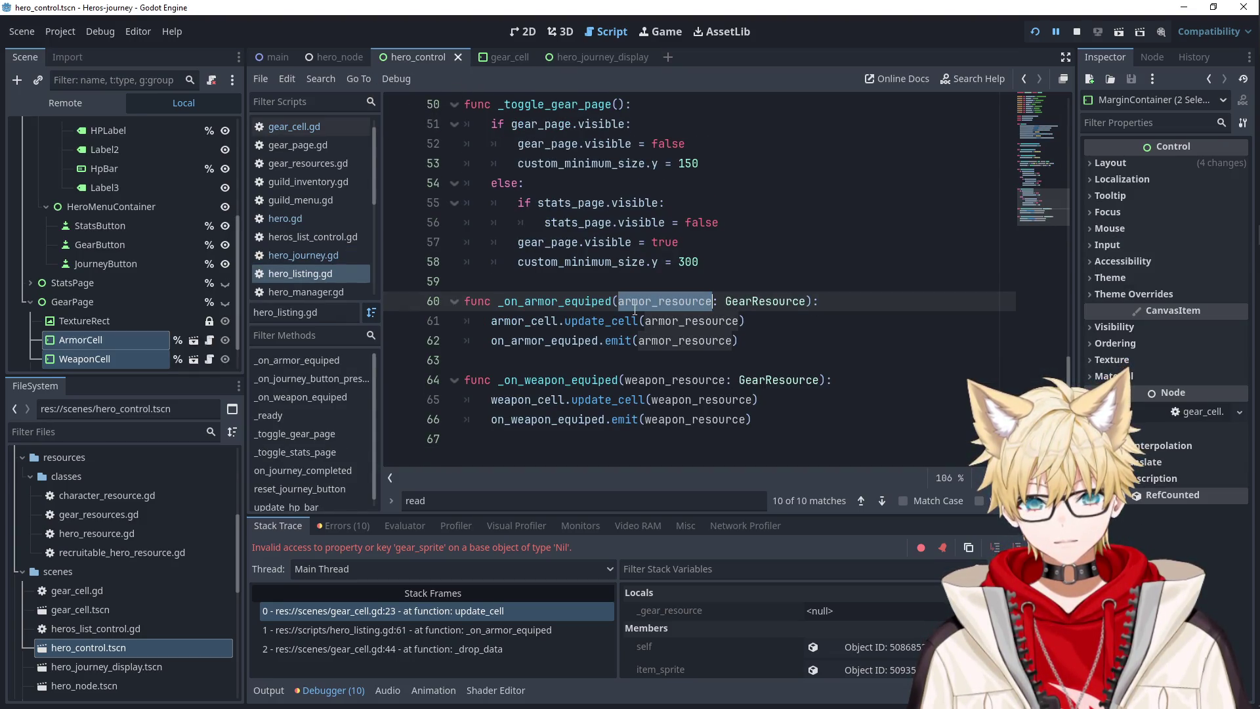
scroll(664, 335, "up", 13)
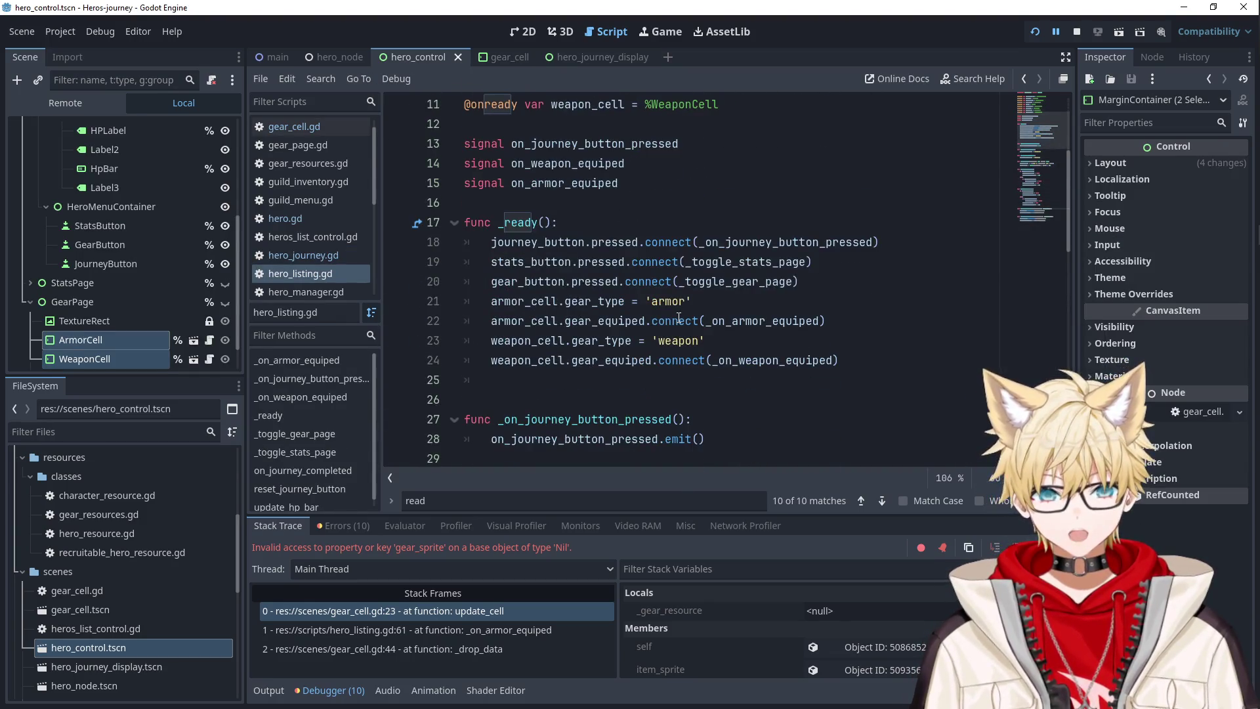
left_click(670, 301)
double_click(604, 320)
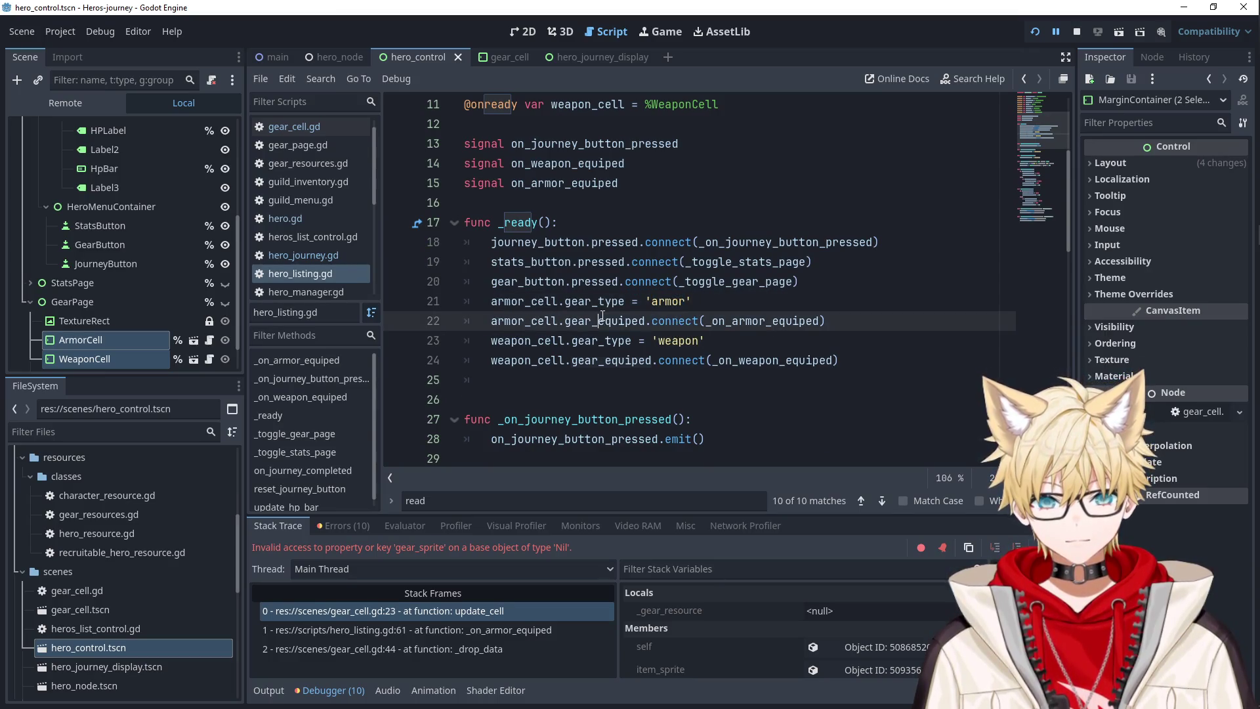
double_click(761, 321)
double_click(610, 361)
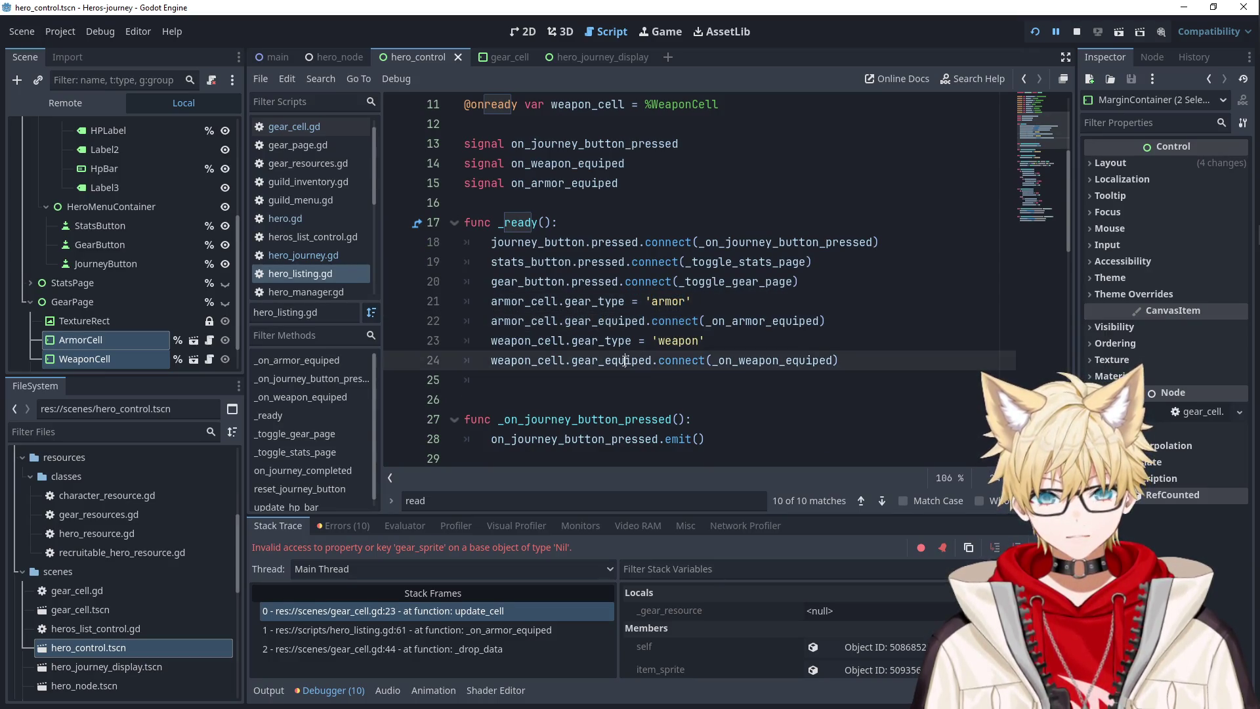
double_click(742, 361)
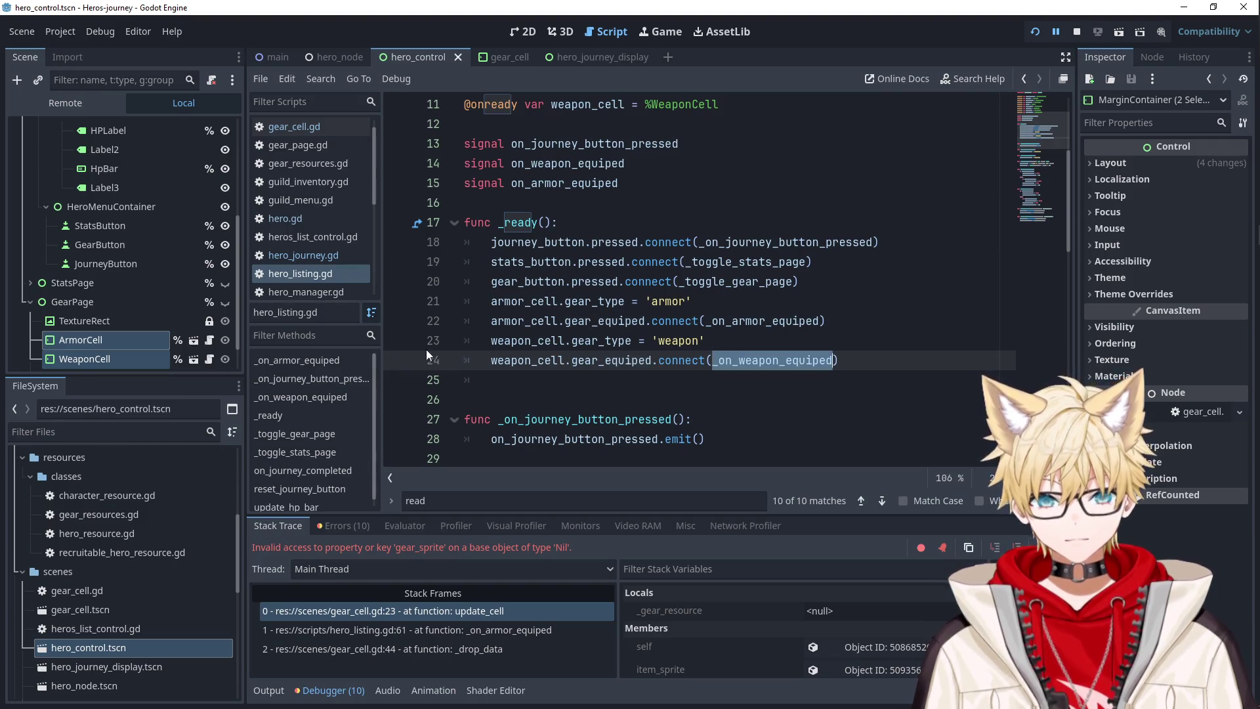
scroll(426, 350, "down", 13)
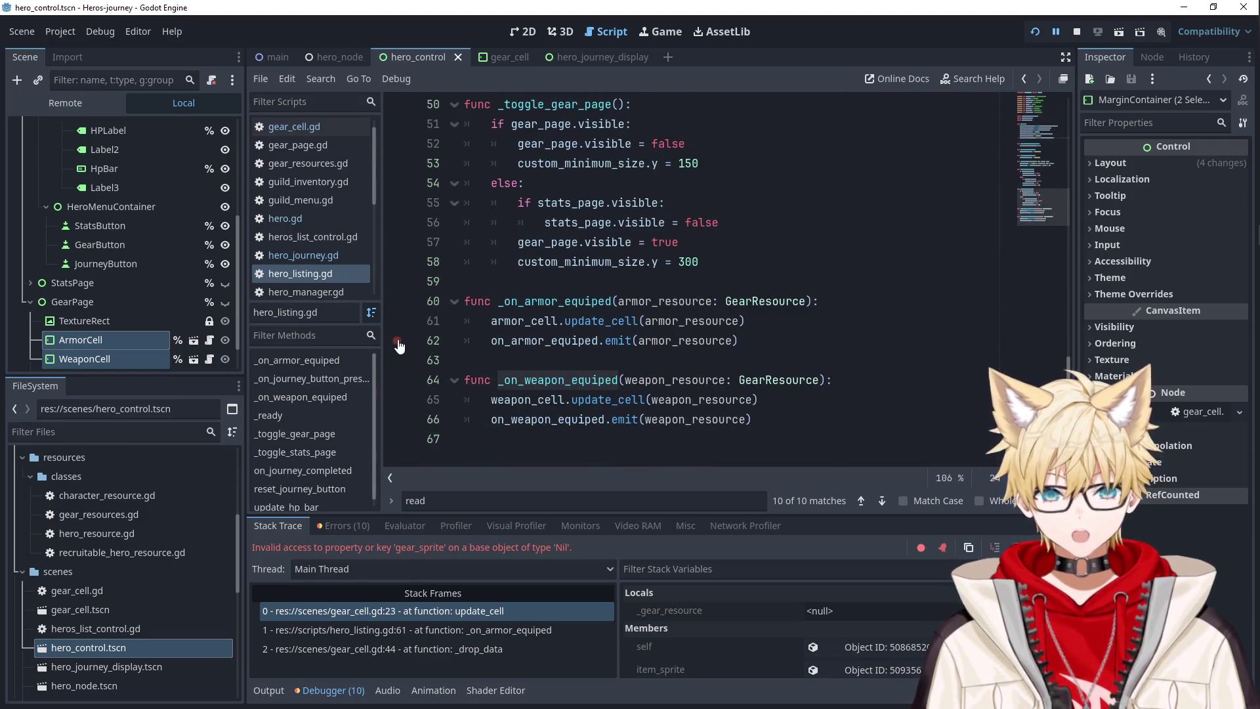
Step: Set a breakpoint on line 66, restart the game, recruit a hero, and equip gear
left_click(397, 419)
left_click(1039, 37)
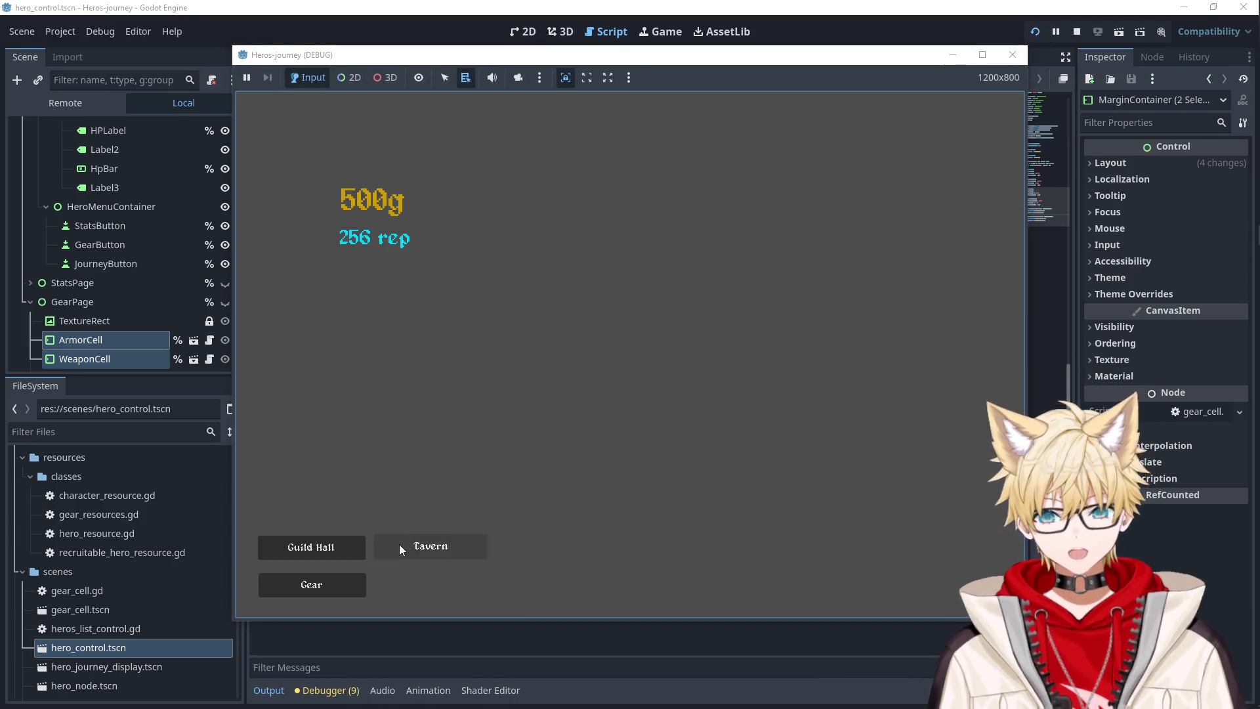
left_click(399, 549)
left_click(454, 388)
left_click(348, 581)
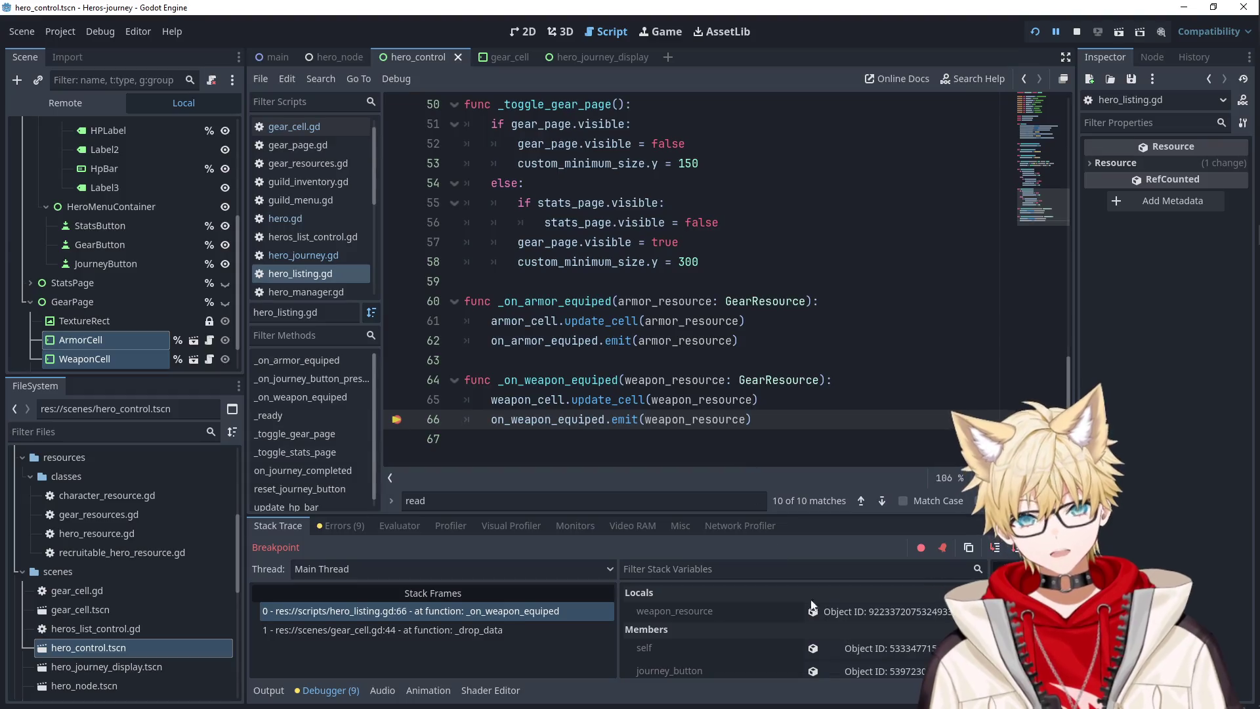
Step: Inspect the paused weapon_resource in Stack Variables and review the weapon and armor cell lines 61-66
left_click(814, 609)
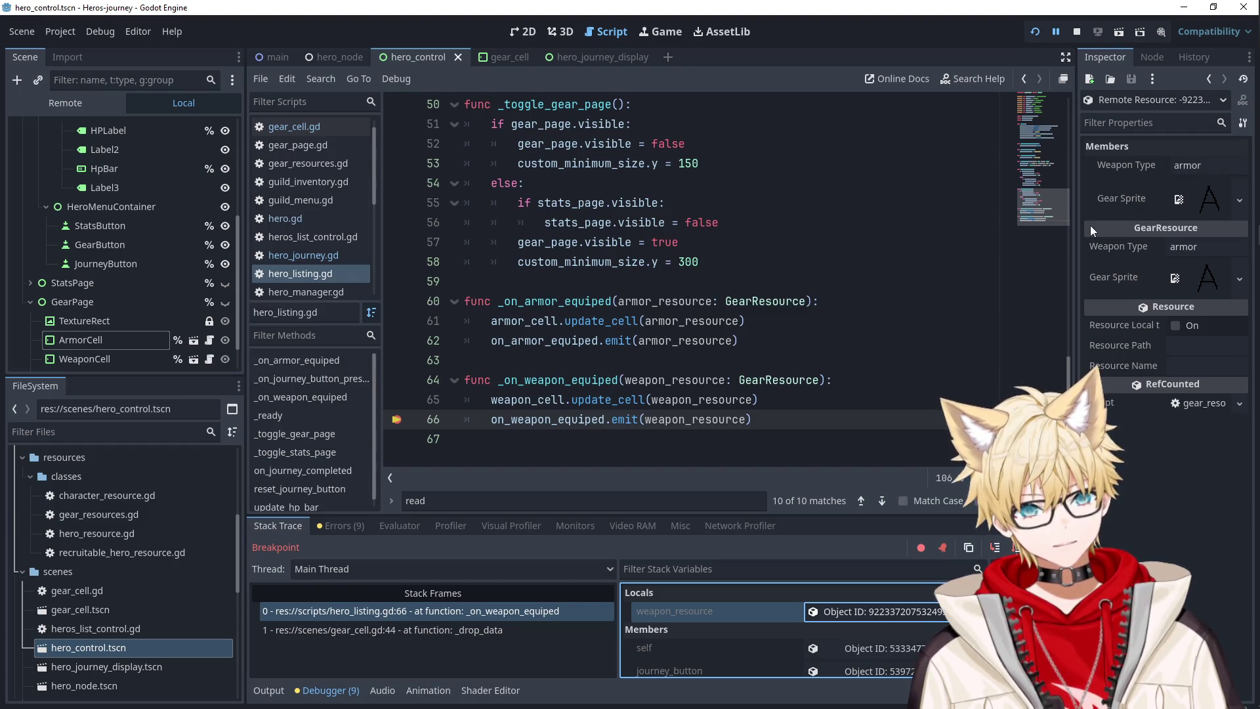
double_click(547, 420)
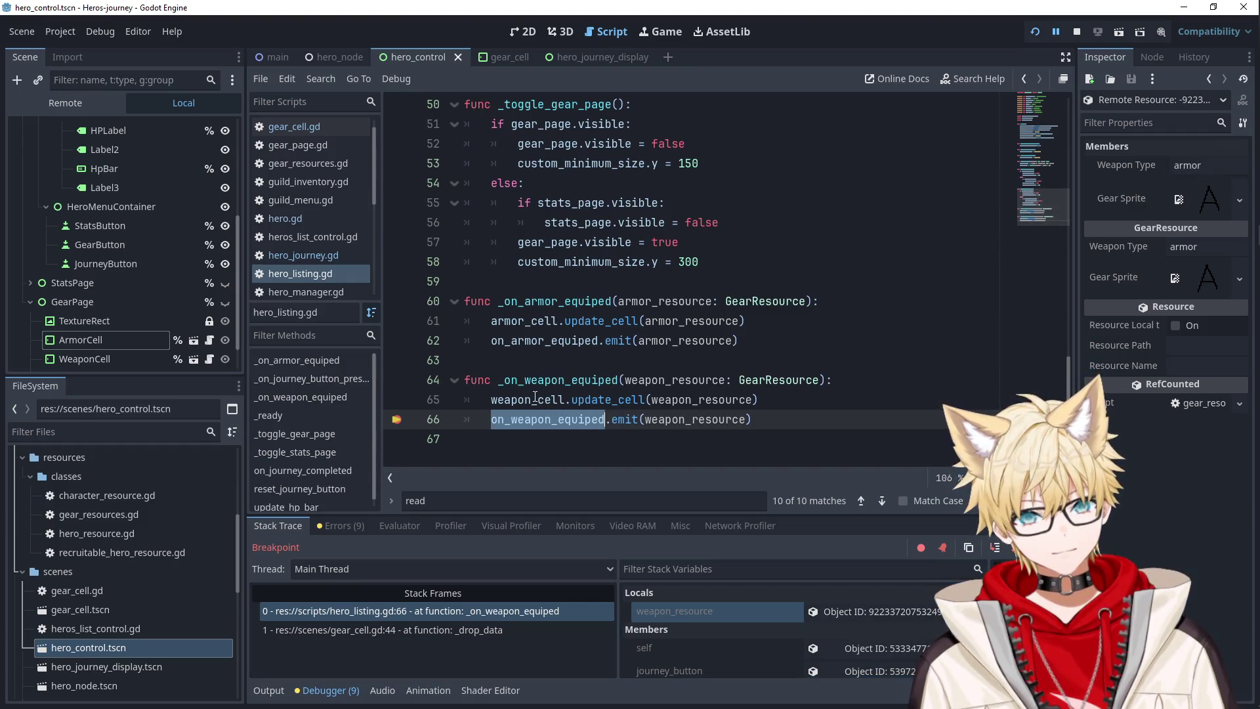
double_click(538, 399)
double_click(535, 320)
double_click(562, 398)
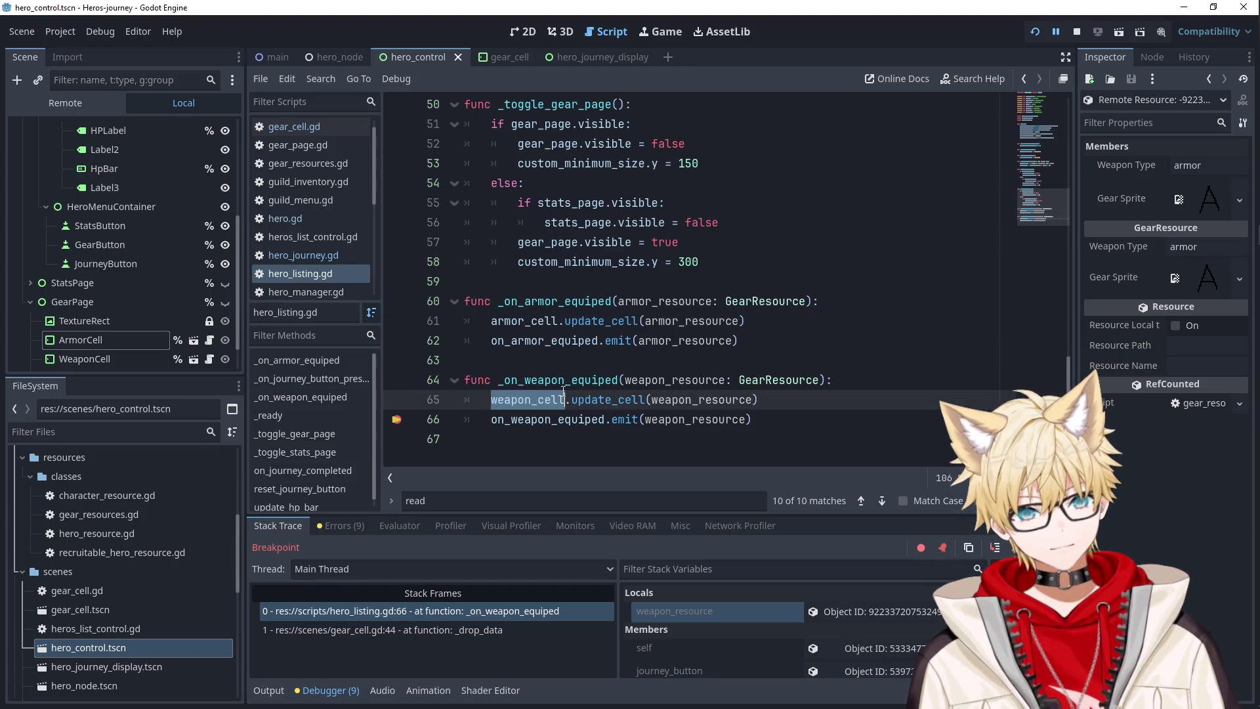
Step: Trace armor_cell's gear_type and gear_equiped connection to _on_armor_equiped on lines 21-22
scroll(668, 353, "up", 12)
scroll(668, 353, "up", 2)
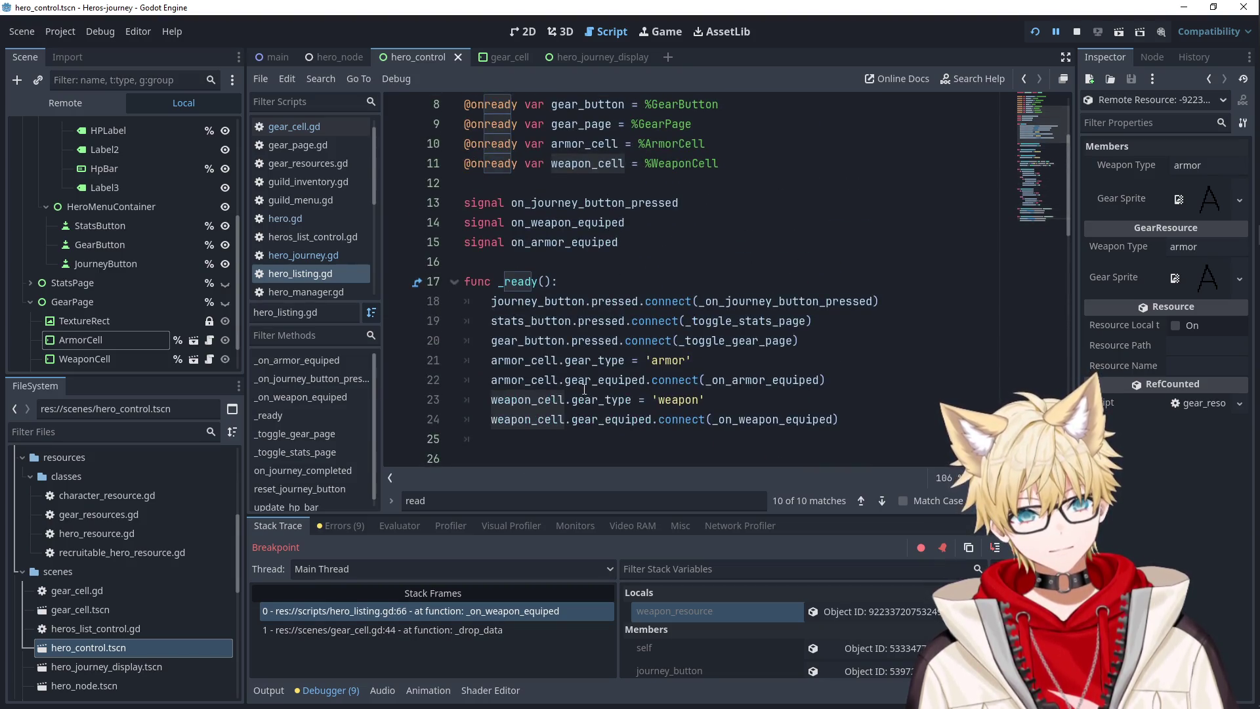
double_click(528, 380)
double_click(534, 357)
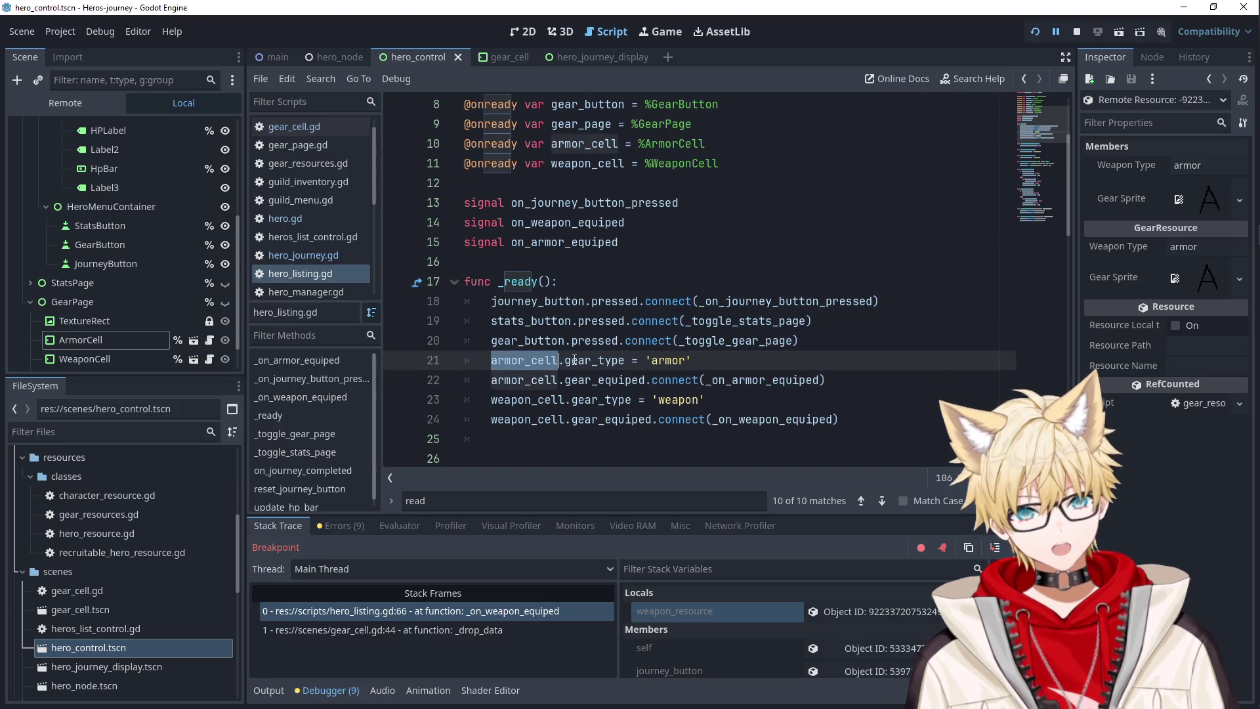
double_click(594, 359)
double_click(525, 379)
double_click(598, 379)
double_click(762, 380)
Step: Trace weapon_cell's 'weapon' gear type and gear_equiped connection, then jump to _on_weapon_equiped
double_click(527, 399)
left_click(599, 399)
double_click(679, 399)
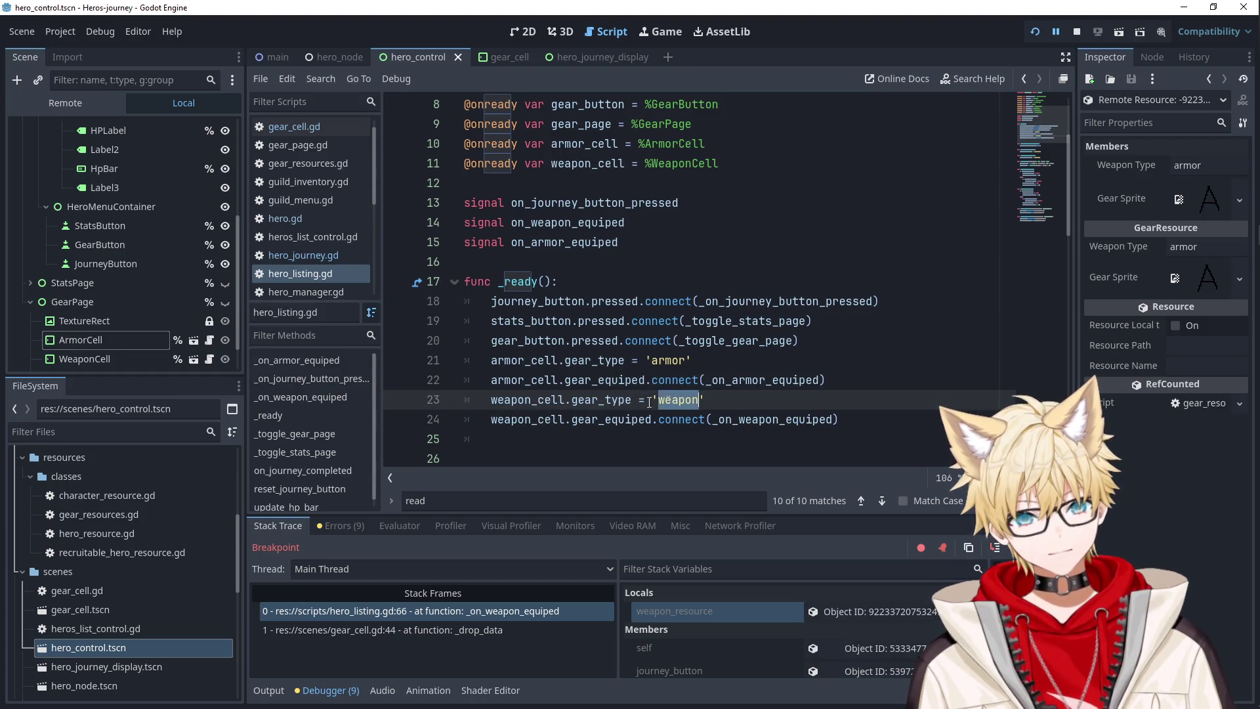
left_click(525, 419)
double_click(525, 418)
double_click(610, 418)
double_click(767, 418)
left_click(768, 419, "ctrl")
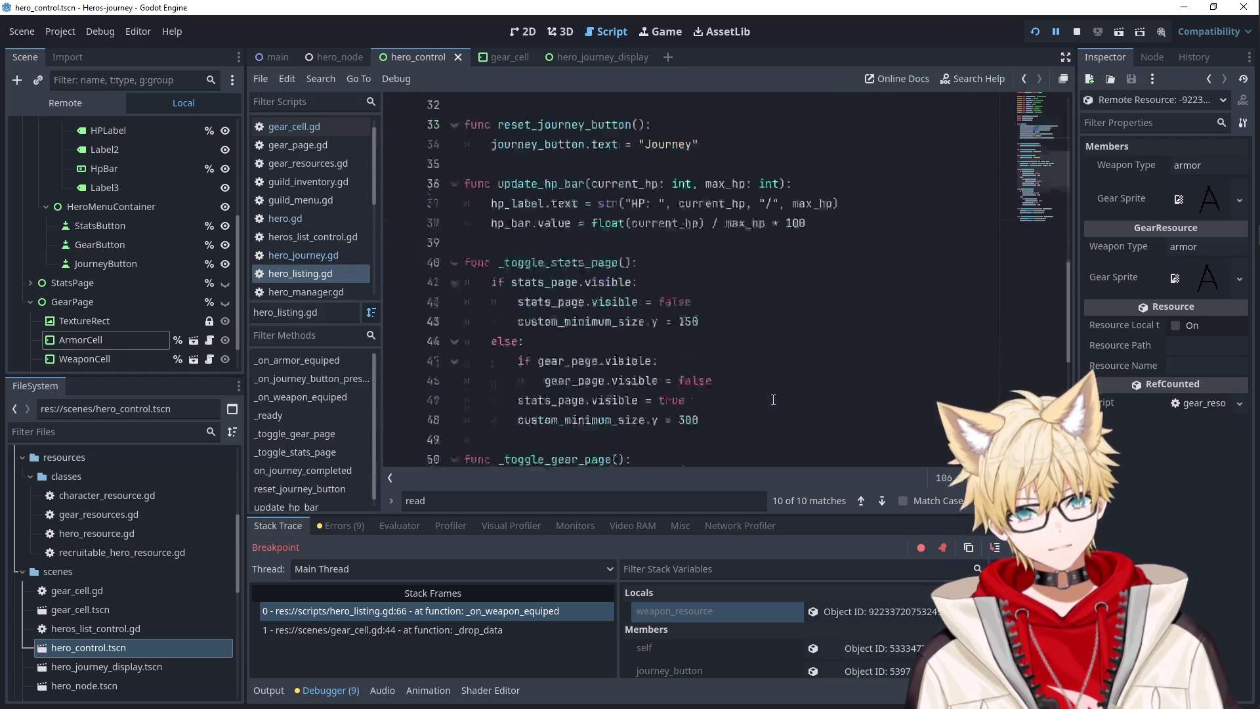
Step: Review how weapon_resource and armor_resource flow through the handlers on lines 61-66
double_click(660, 380)
double_click(525, 399)
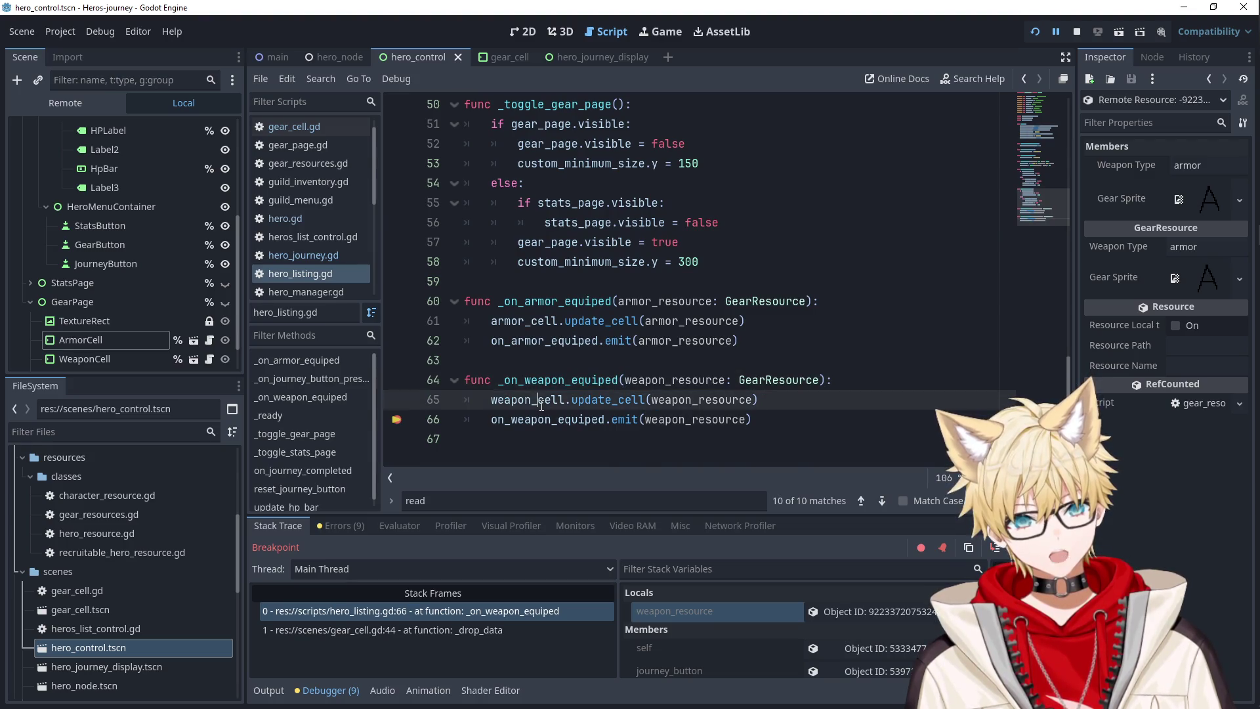
double_click(695, 399)
double_click(525, 320)
double_click(662, 321)
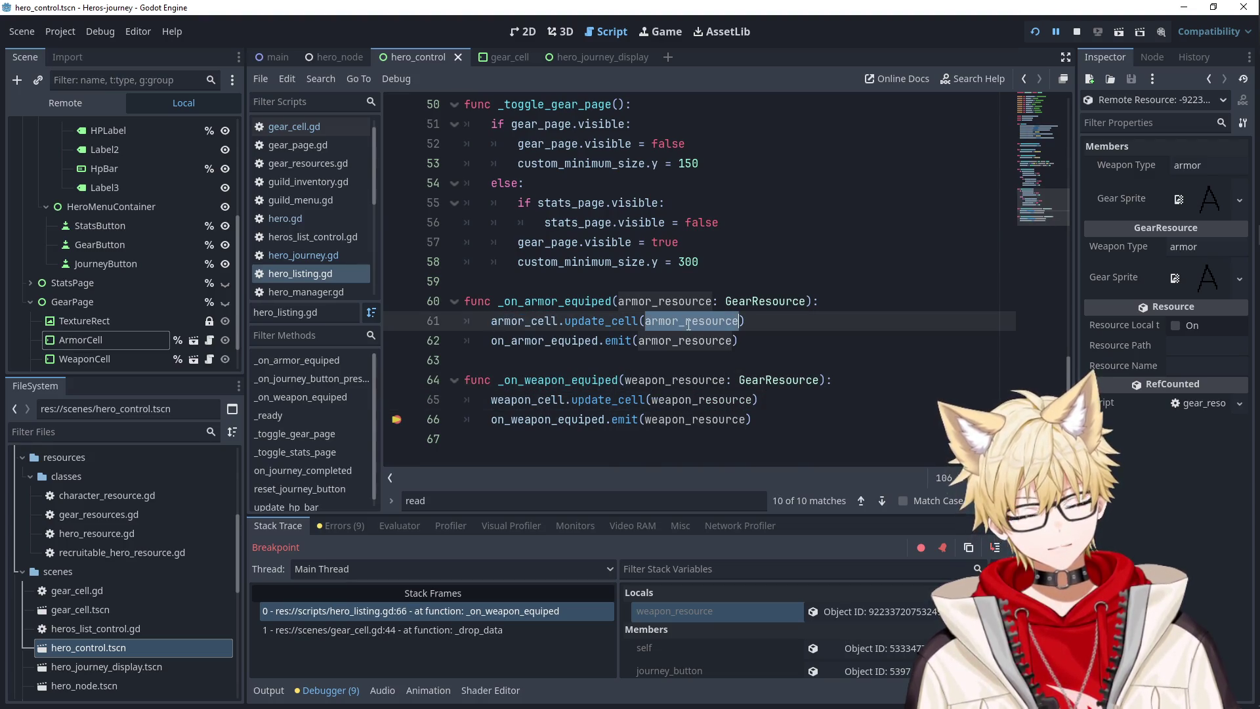
double_click(525, 399)
left_click(536, 418)
double_click(537, 420)
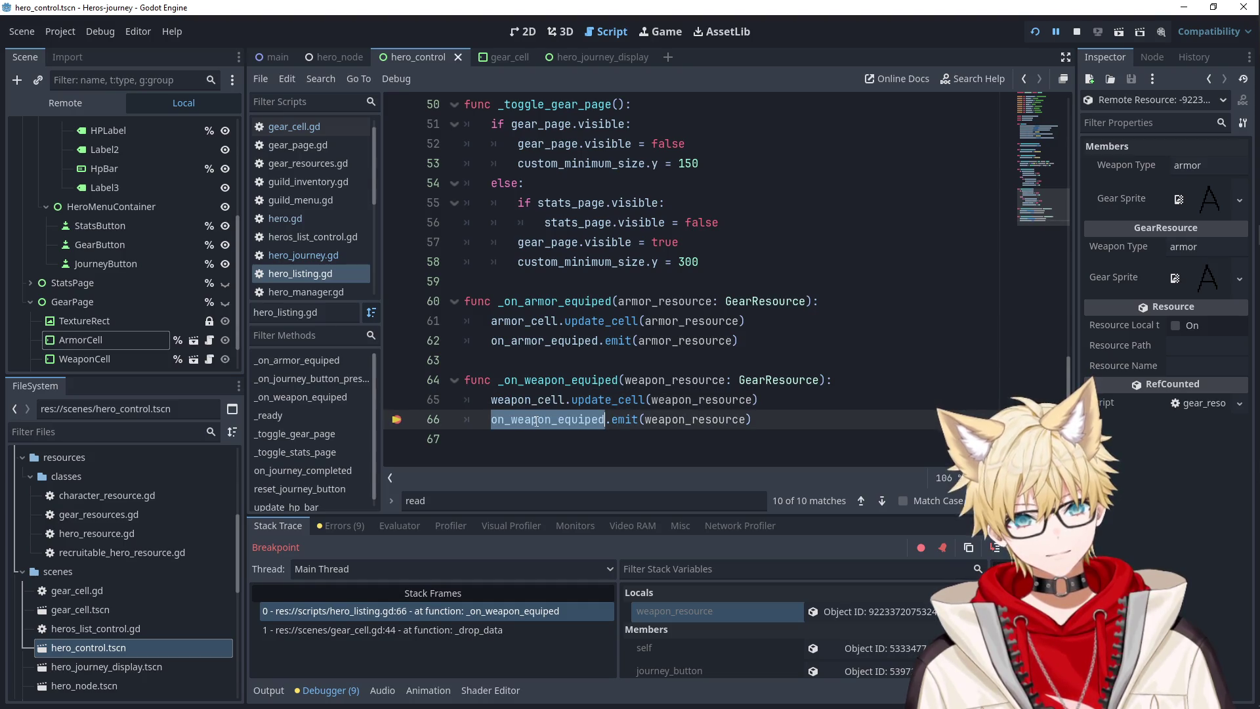
scroll(762, 616, "down", 5)
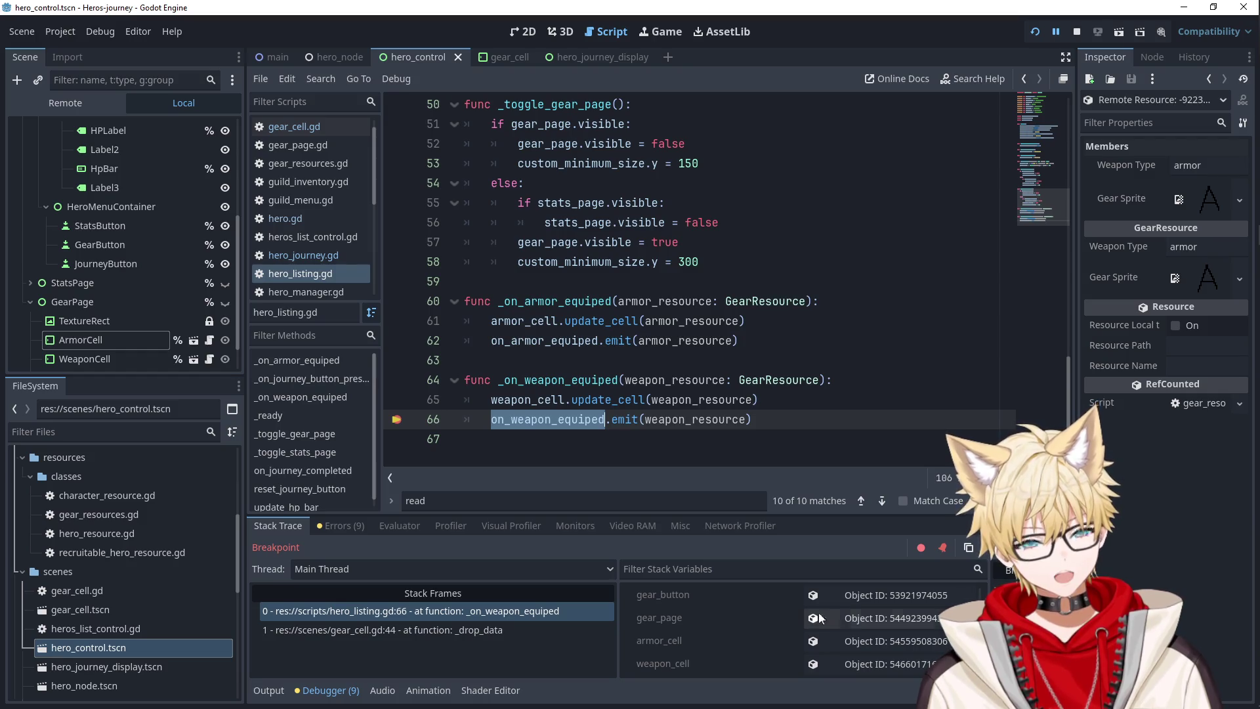
Step: Inspect the gear_page member and the weapon_resource value in the debugger
left_click(852, 614)
scroll(1191, 355, "down", 10)
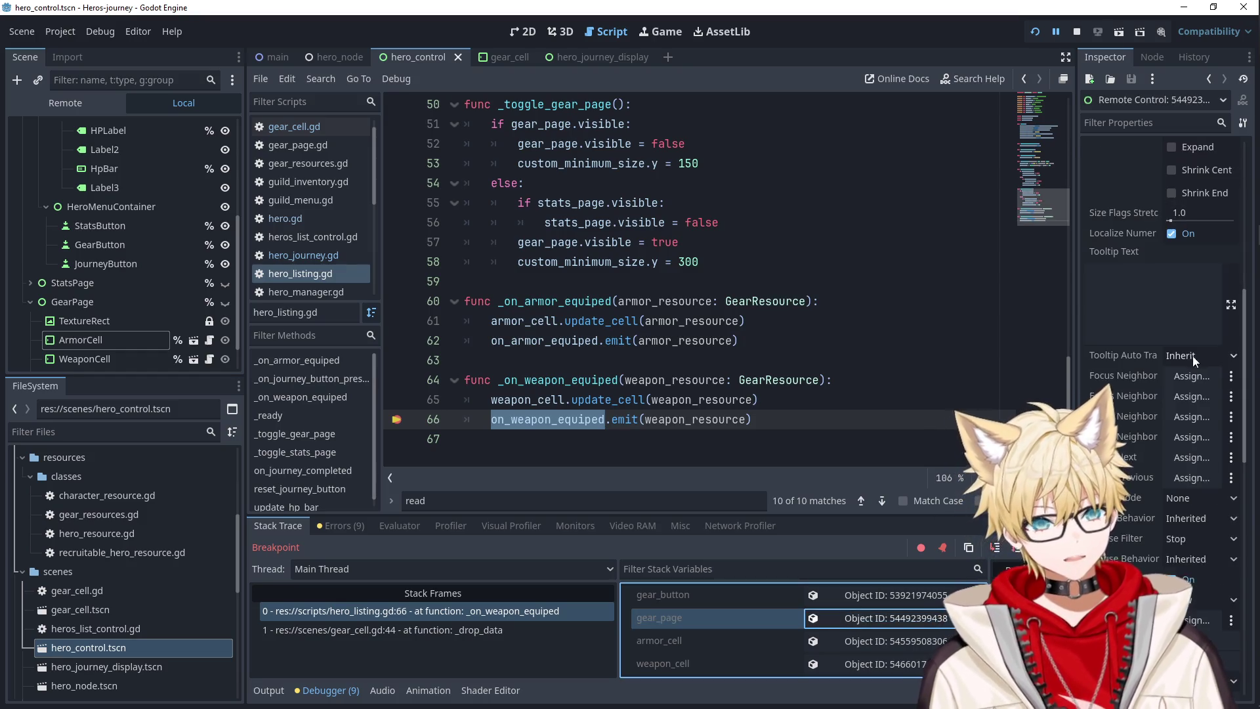
scroll(1143, 465, "down", 5)
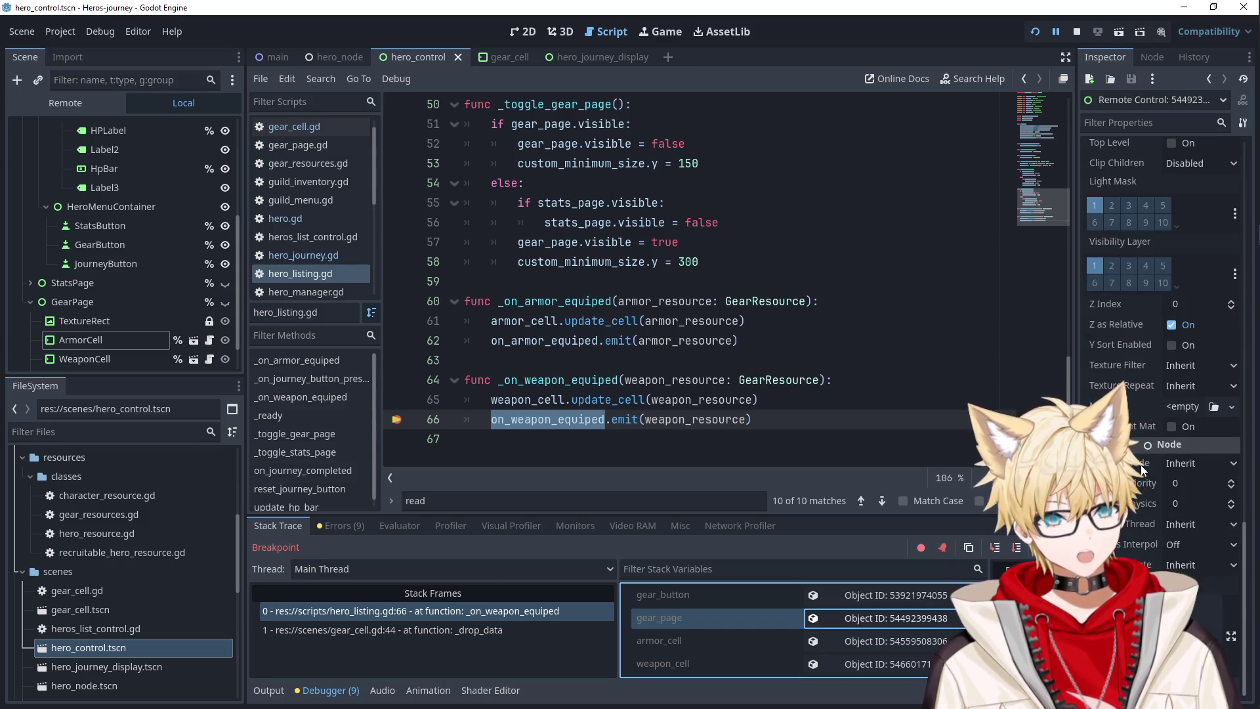
scroll(851, 609, "up", 1)
scroll(853, 610, "up", 5)
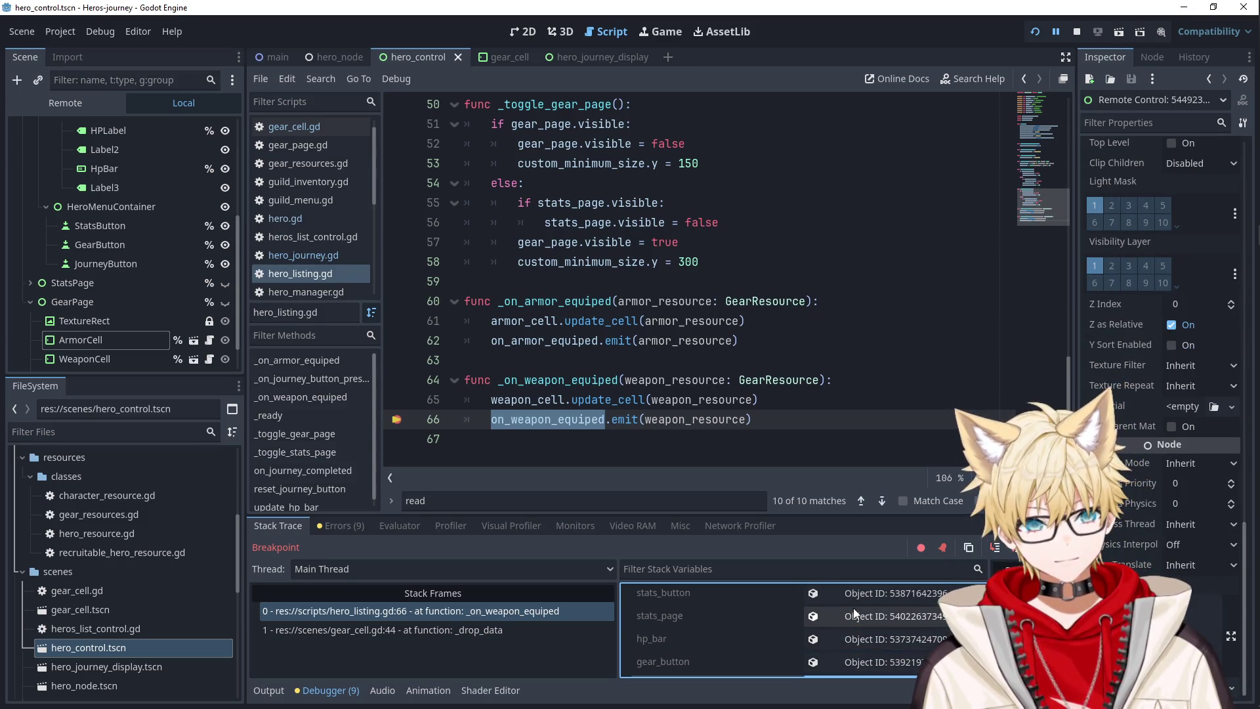
left_click(855, 608)
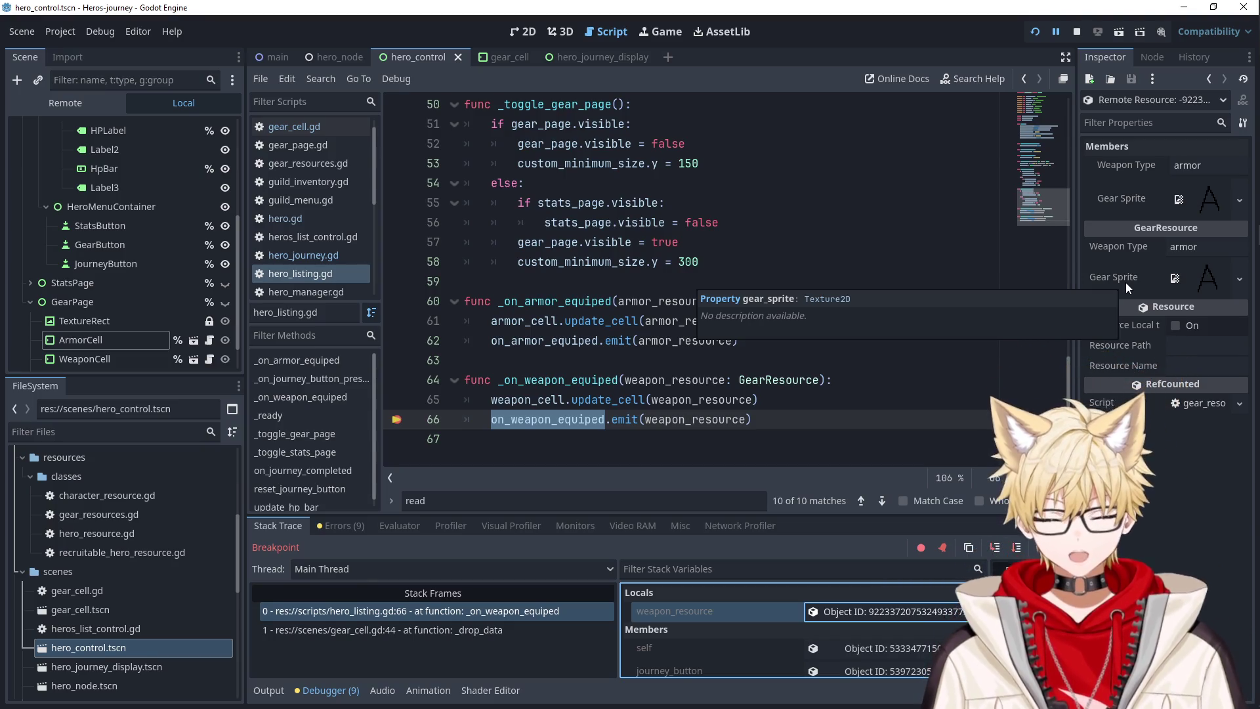
Step: Bring up the gear_cell scene's script
left_click(506, 59)
left_click(587, 56)
scroll(591, 262, "up", 4)
Step: In _drop_data, move the gear_equiped emit above gear_left_cell.emit() and delete the Can Equip print
left_click(498, 57)
scroll(536, 306, "down", 11)
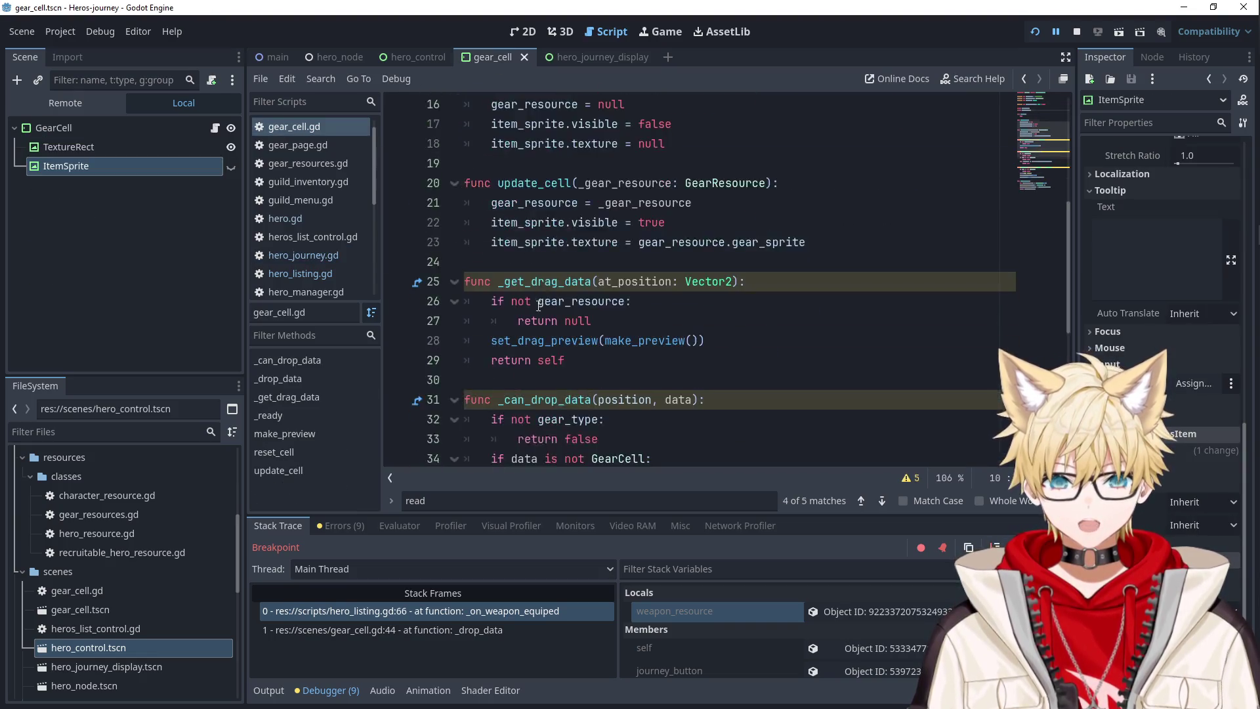
left_click(739, 301)
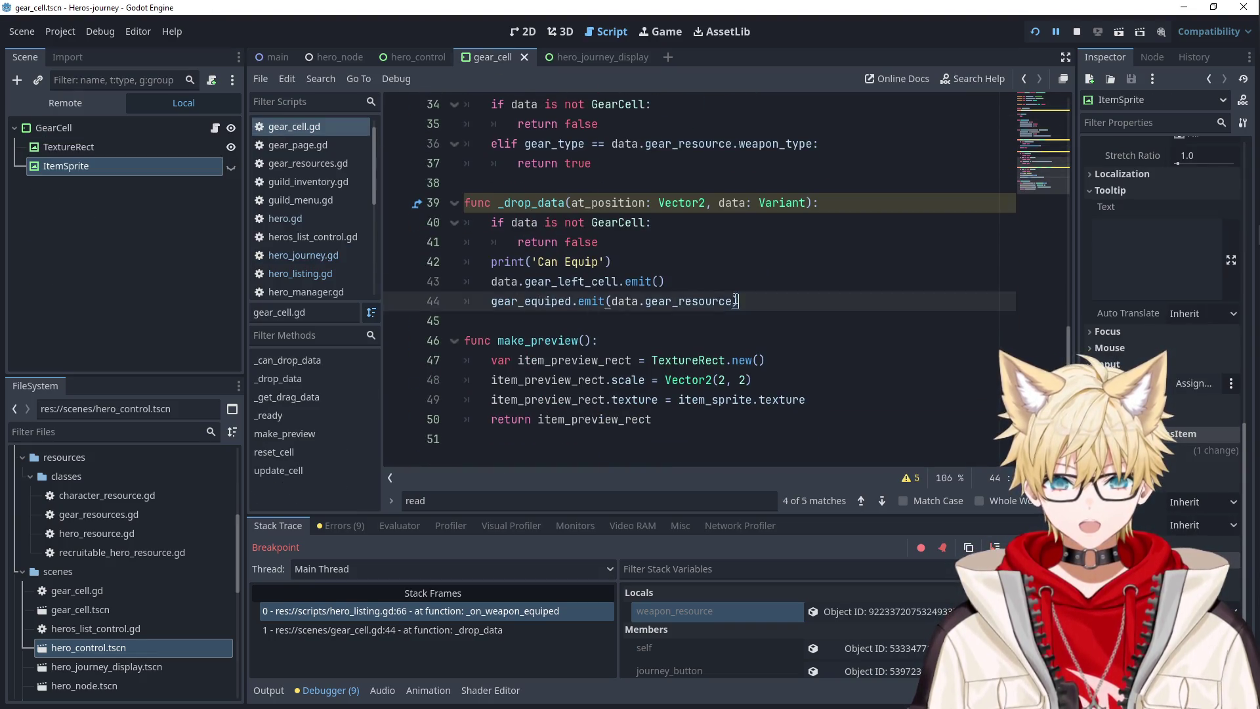
key("shift+Home")
key("ctrl+c")
key("BackSpace")
left_click(623, 262)
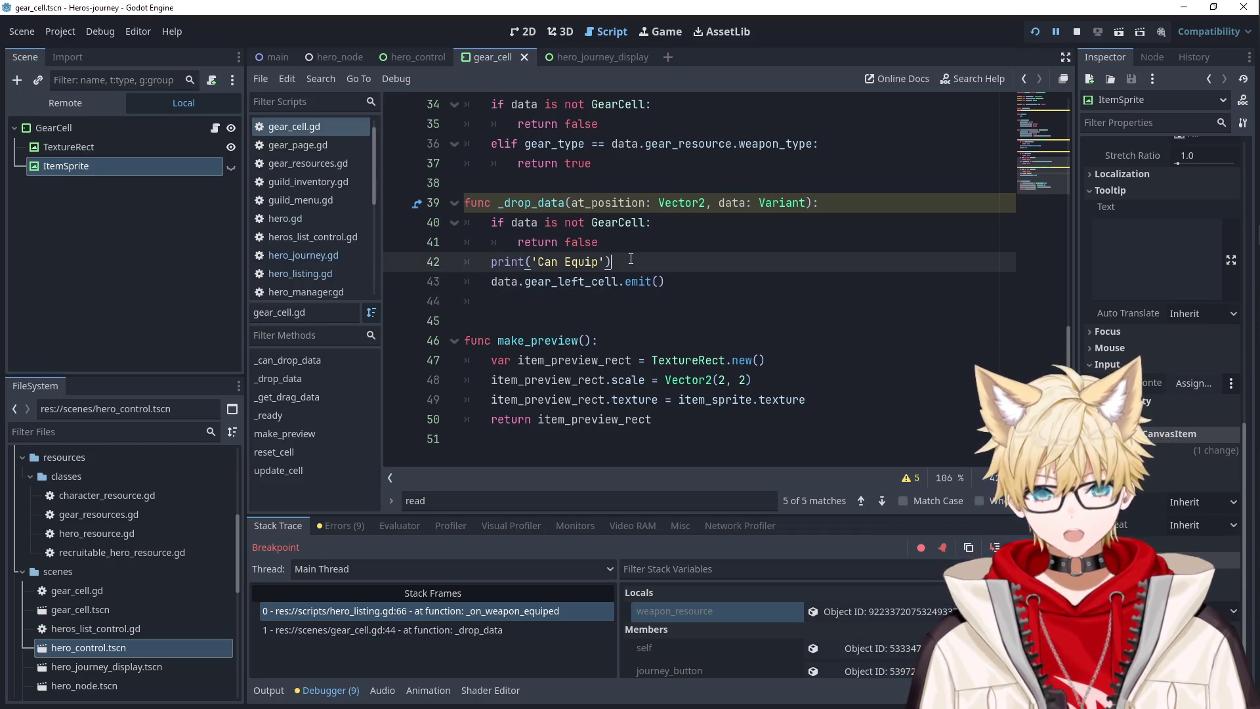
key("Return")
key("ctrl+v")
key("Down")
key("Down")
key("BackSpace")
mouse_move(626, 255)
left_mouse_down()
mouse_move(485, 261)
mouse_move(598, 243)
left_mouse_up()
key("BackSpace")
Step: Run the game, recruit a Tavern hero, and drag the S item into the Weapon slot
key("F5")
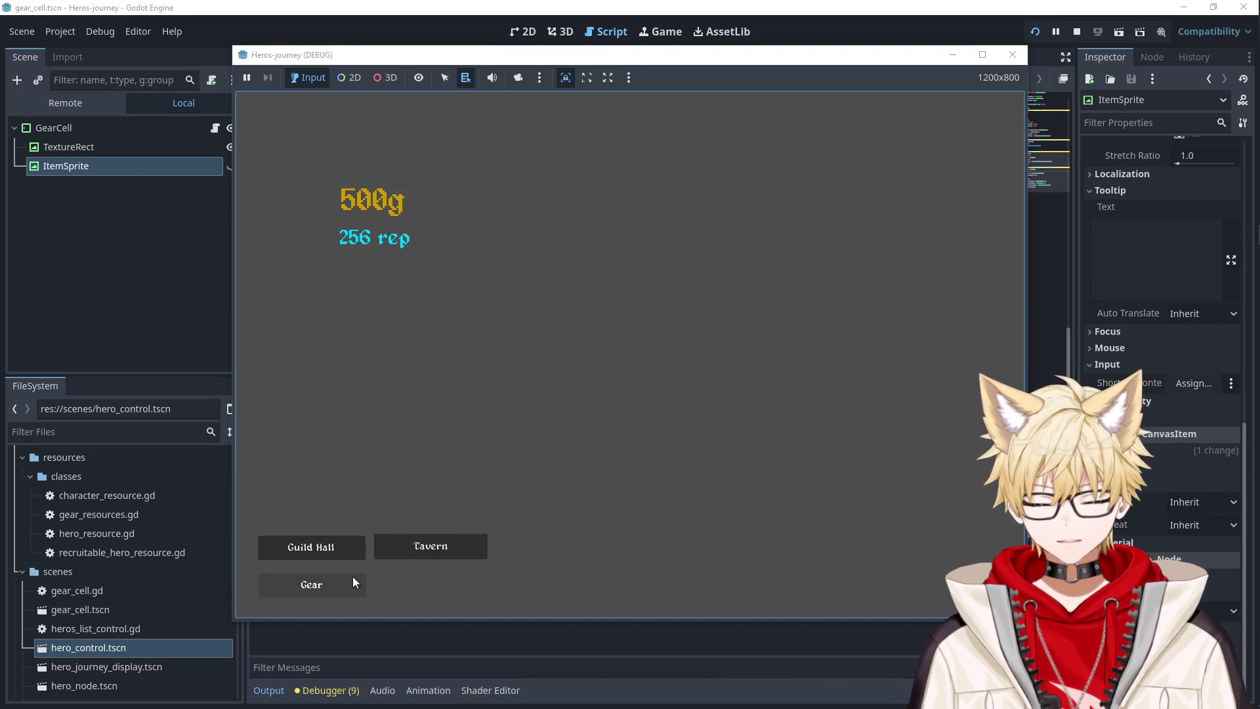
left_click(352, 582)
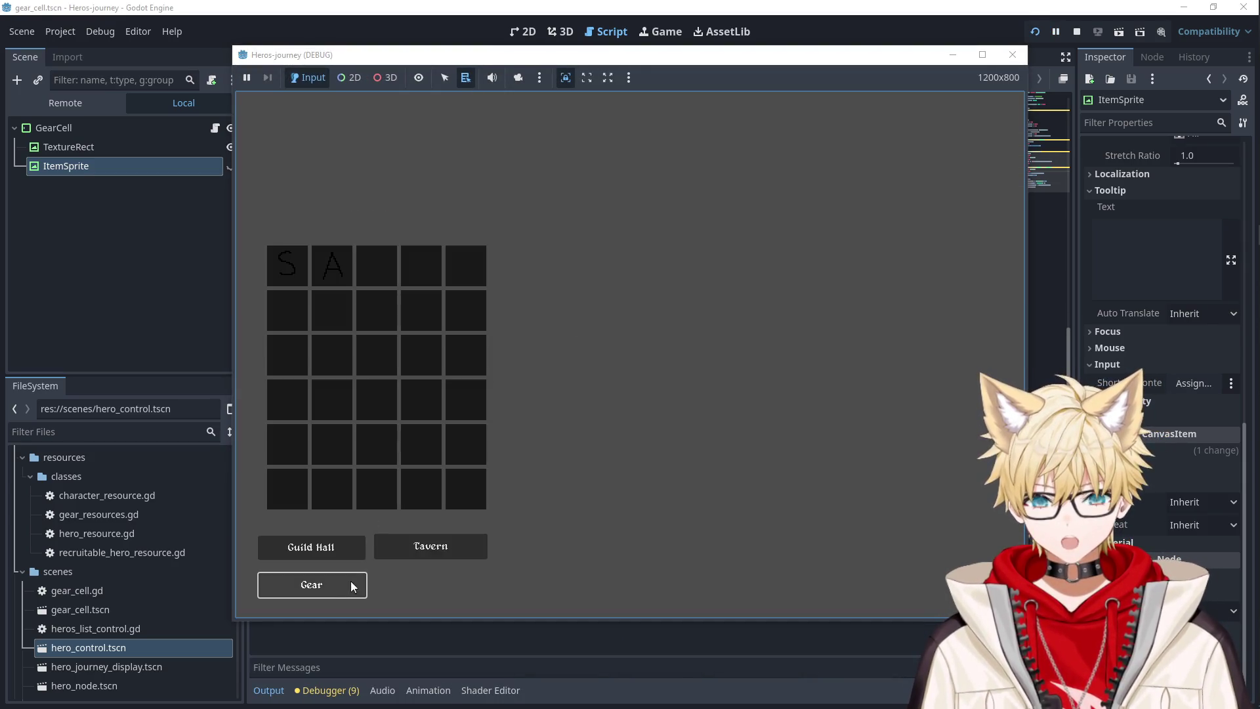
left_click(398, 543)
left_click(445, 317)
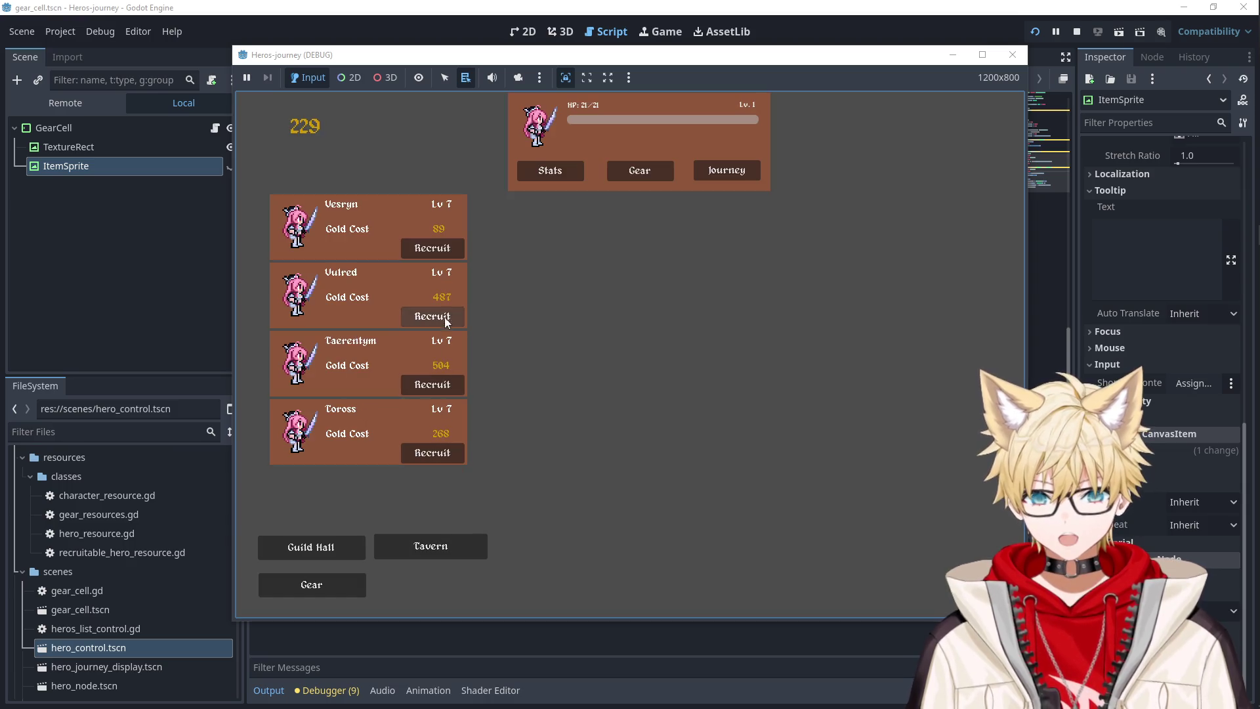
left_click(337, 545)
left_click(336, 582)
mouse_move(286, 264)
left_mouse_down()
mouse_move(472, 236)
mouse_move(698, 255)
left_mouse_up()
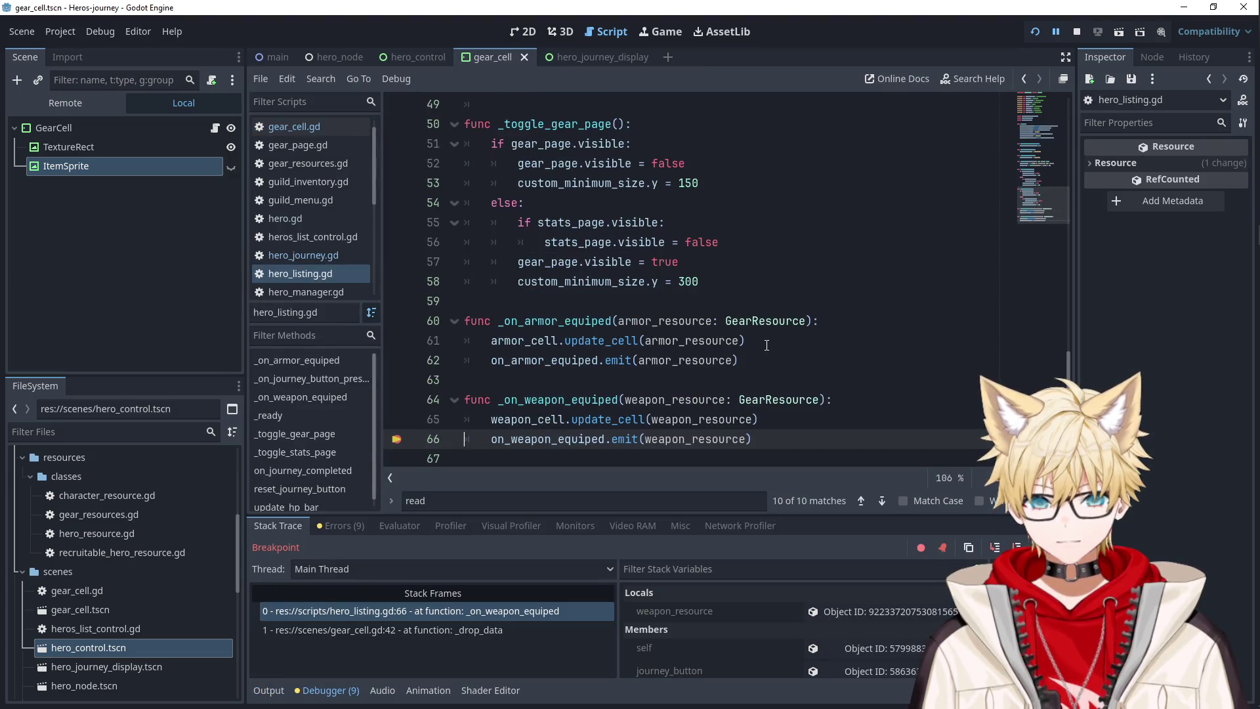
Step: Inspect weapon_resource at the breakpoint, resume, try dragging the A item out of Armor, and close the game
left_click(867, 616)
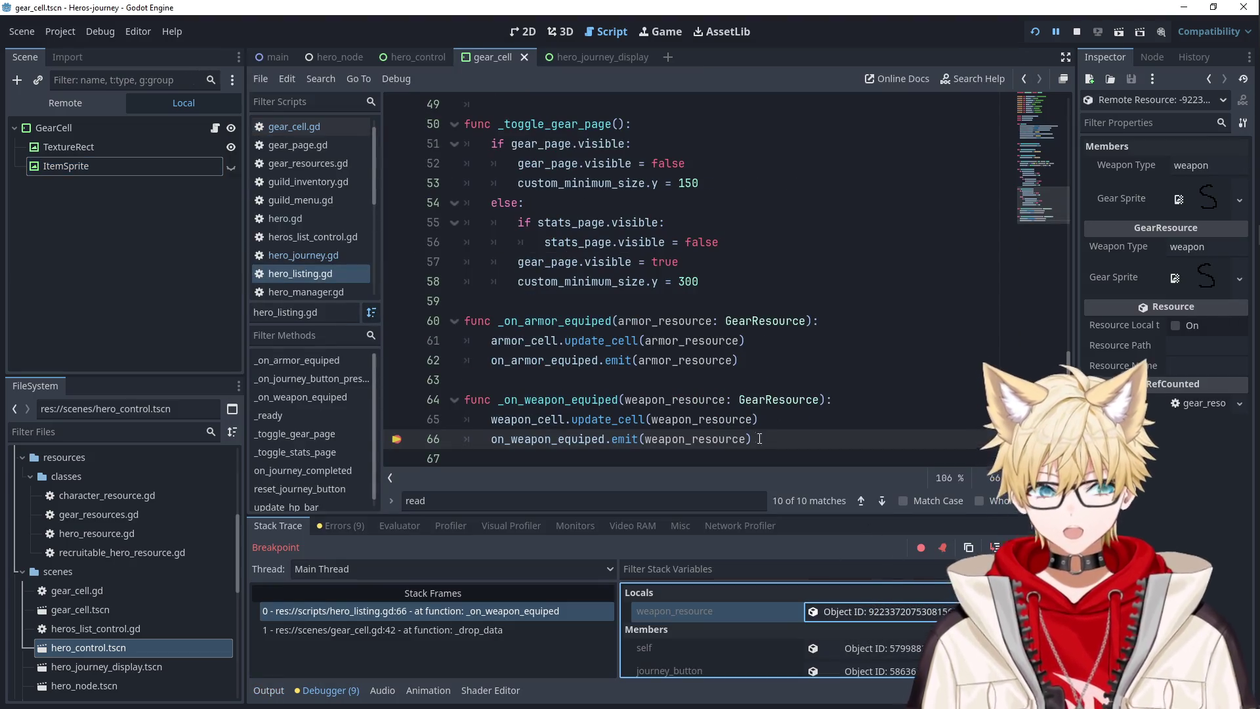
key("F12")
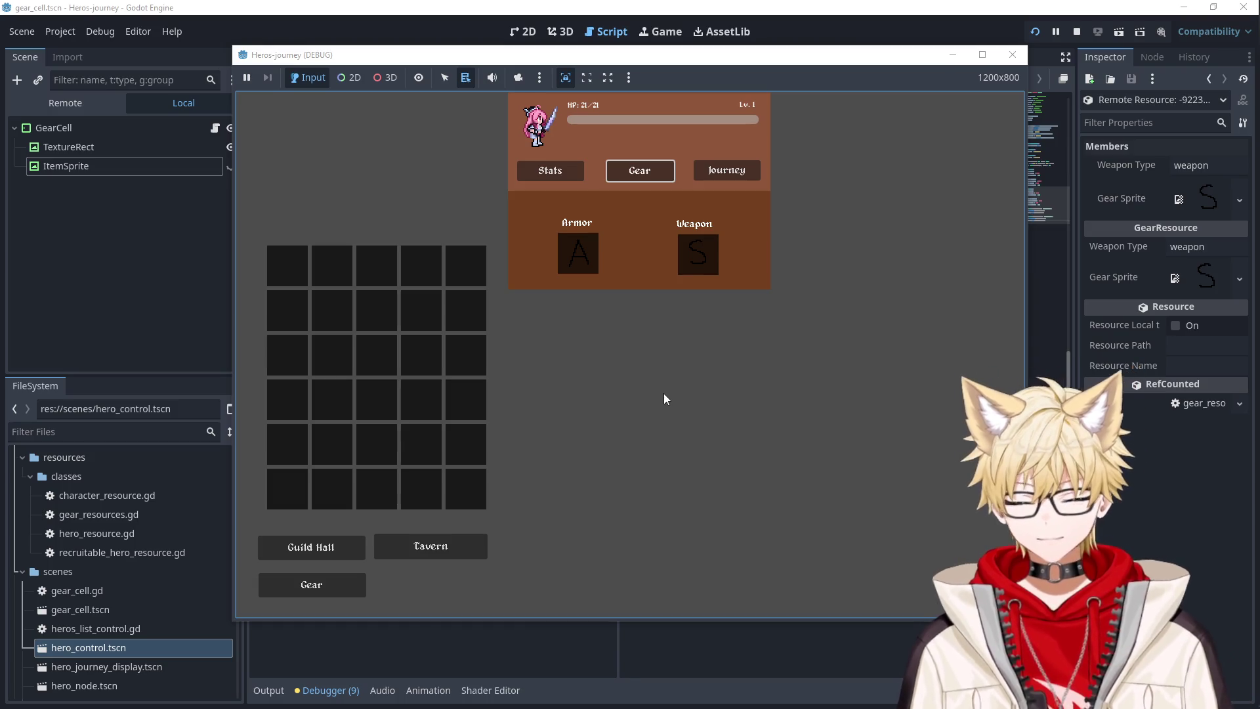
mouse_move(581, 265)
left_mouse_down()
mouse_move(567, 434)
mouse_move(595, 408)
mouse_move(592, 362)
left_mouse_up()
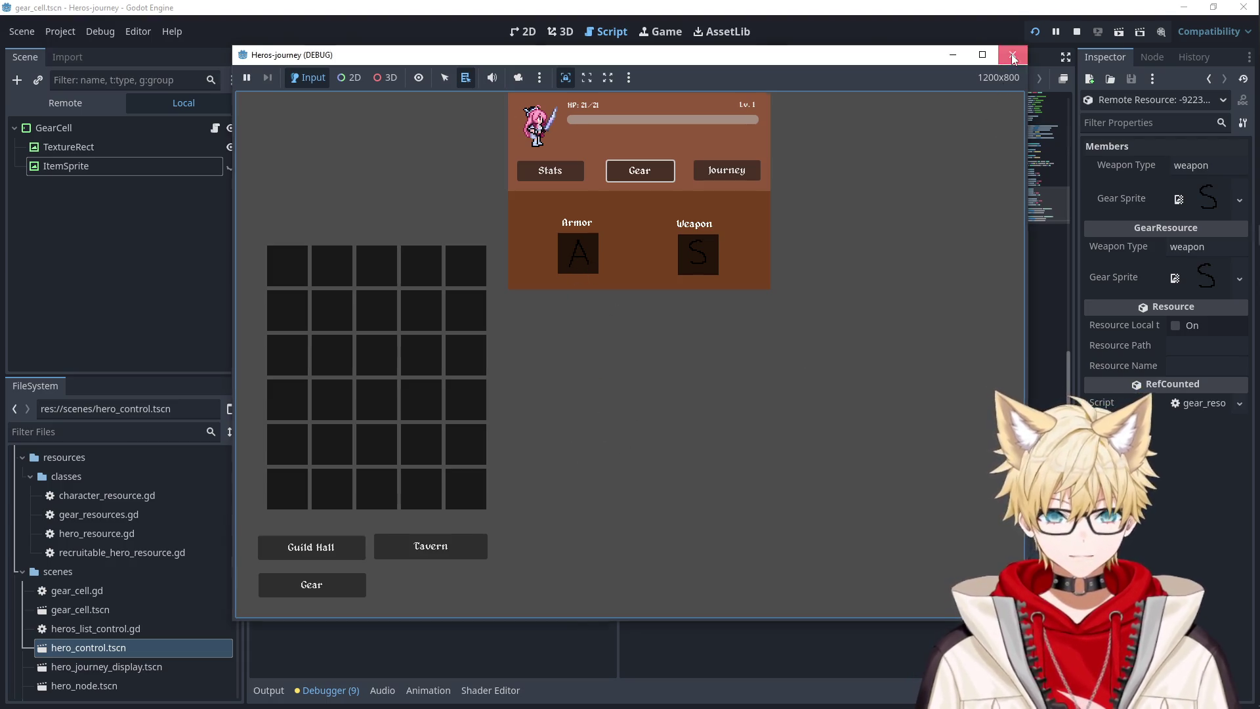
left_click(1013, 54)
scroll(577, 386, "up", 10)
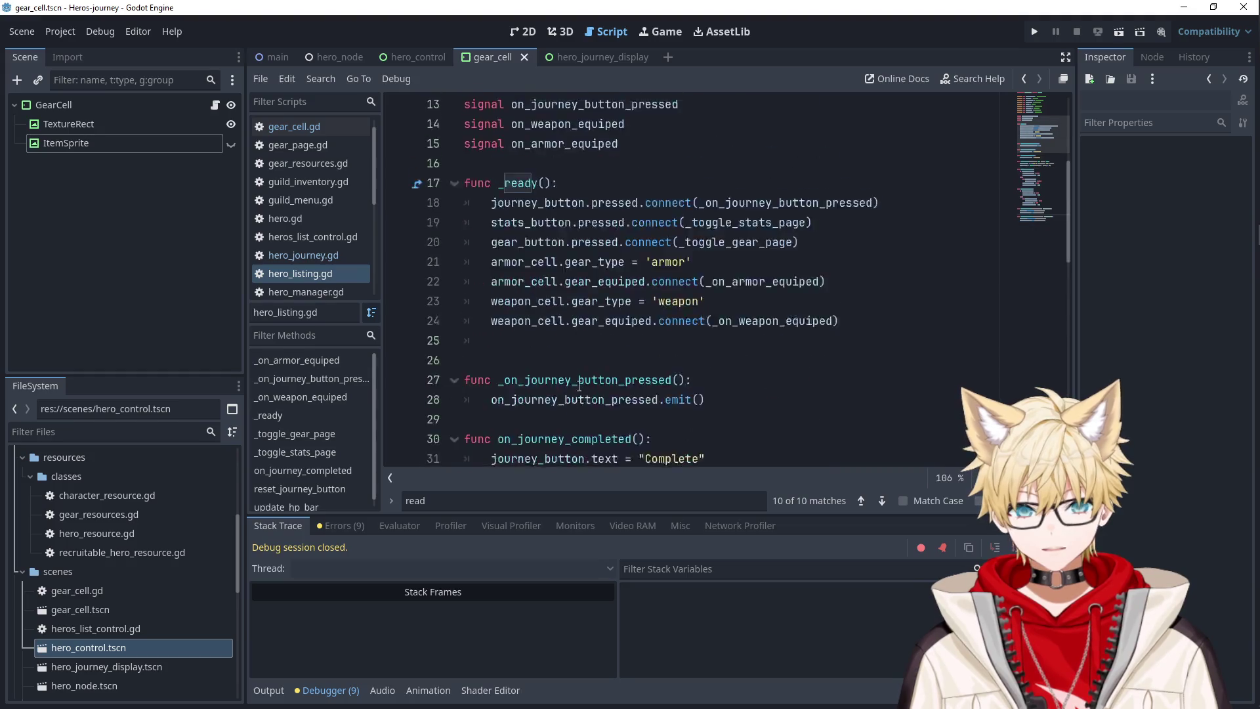
Step: Add an 'if gear_type: return null' guard at the top of _get_drag_data in gear_cell.gd
left_click(215, 104)
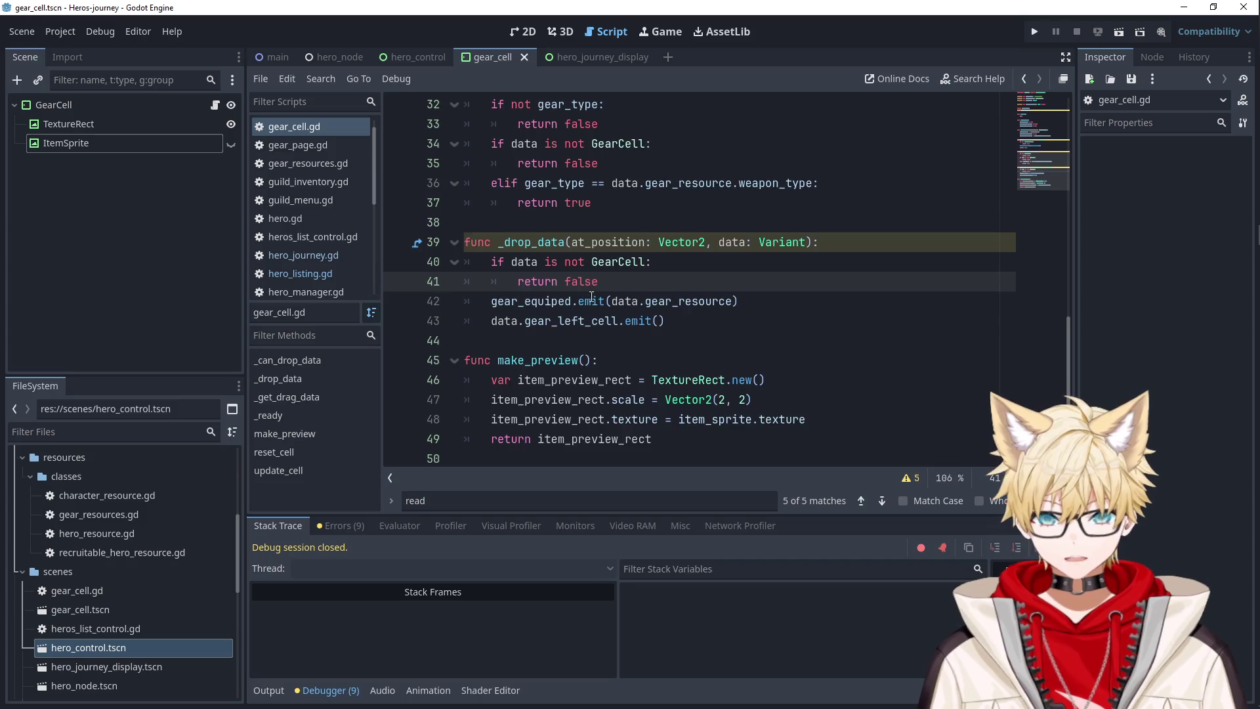
scroll(591, 297, "up", 4)
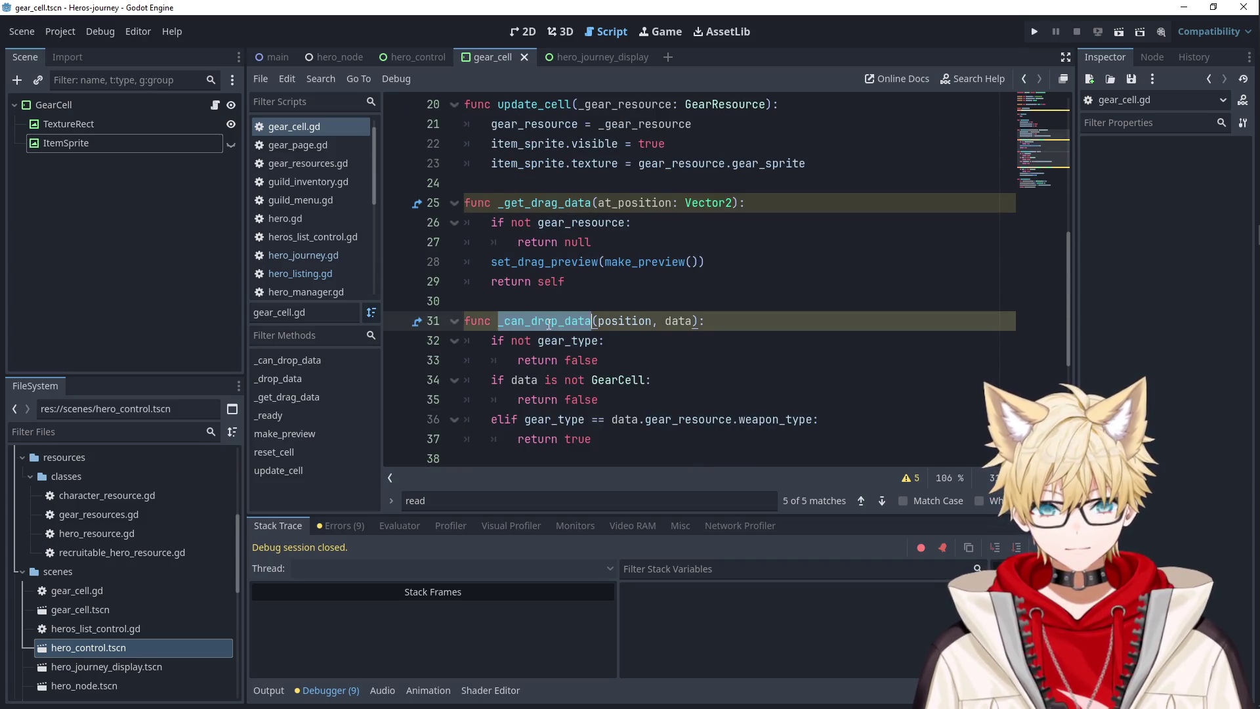
left_click(563, 344)
key("Up")
key("Up")
key("Up")
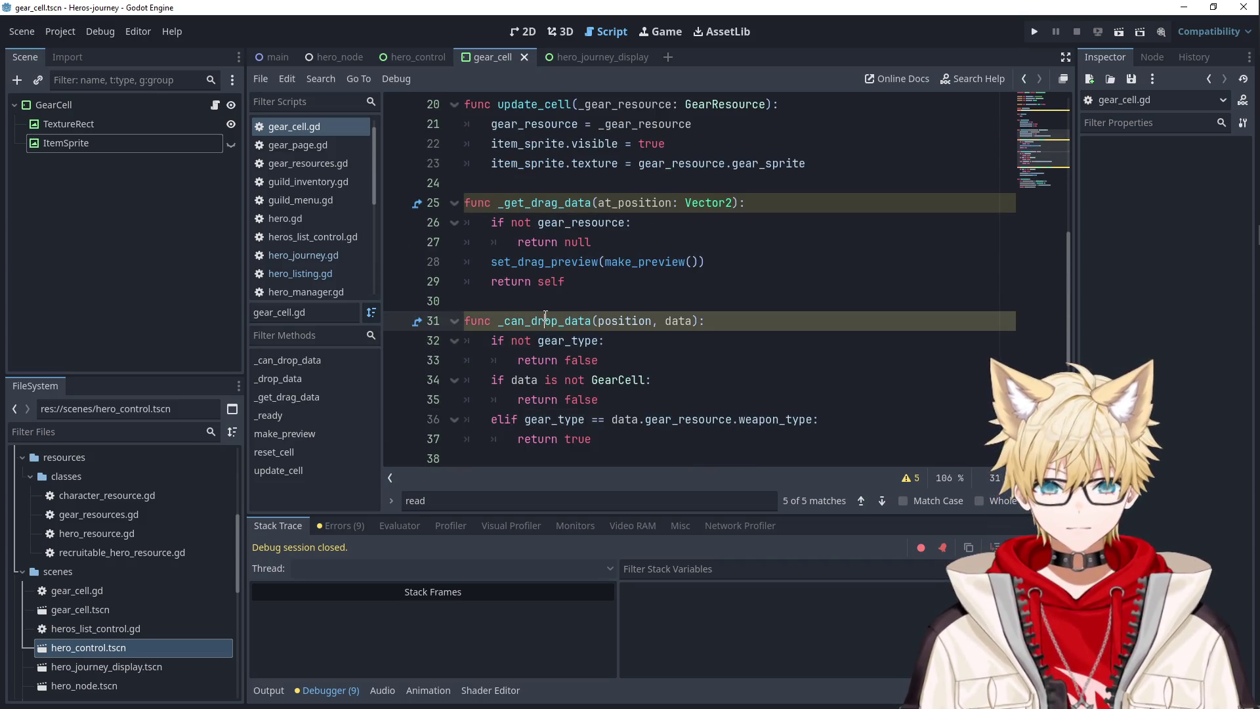
left_click(794, 205)
key("Return")
type("\\")
key("BackSpace")
type("if gear")
key("Down")
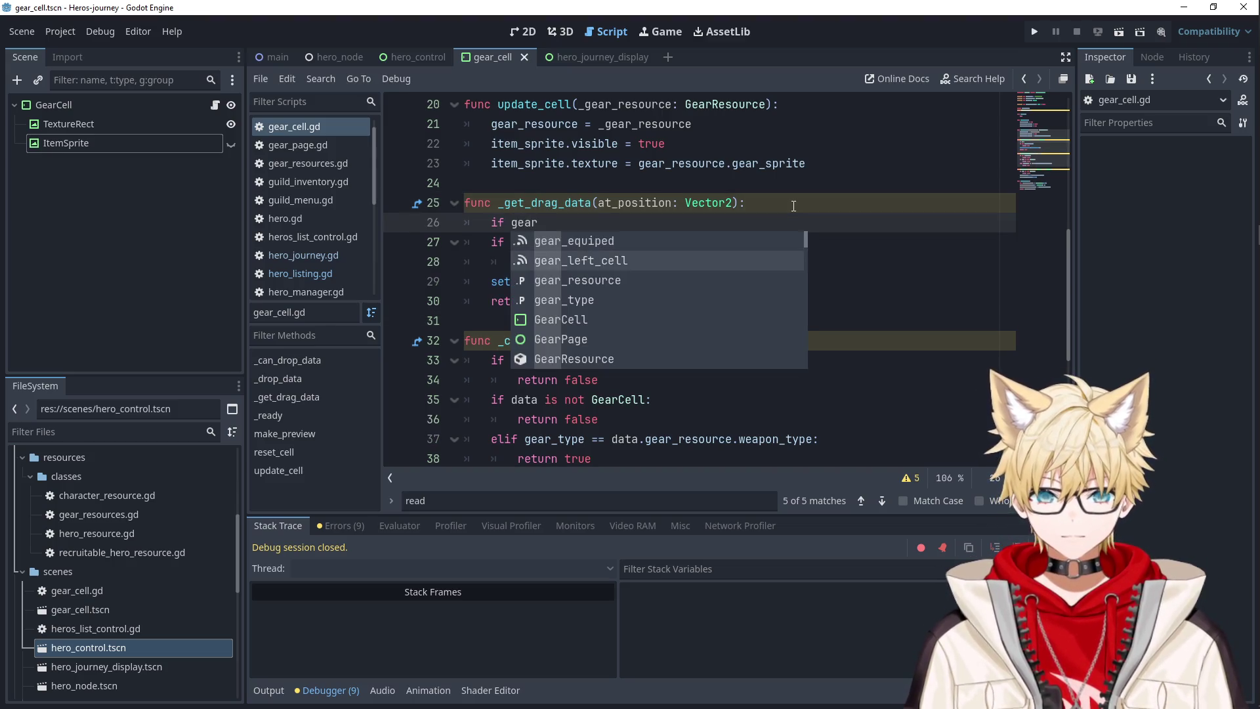
key("Down")
key("Down")
key("Return")
key("Return")
type("return null")
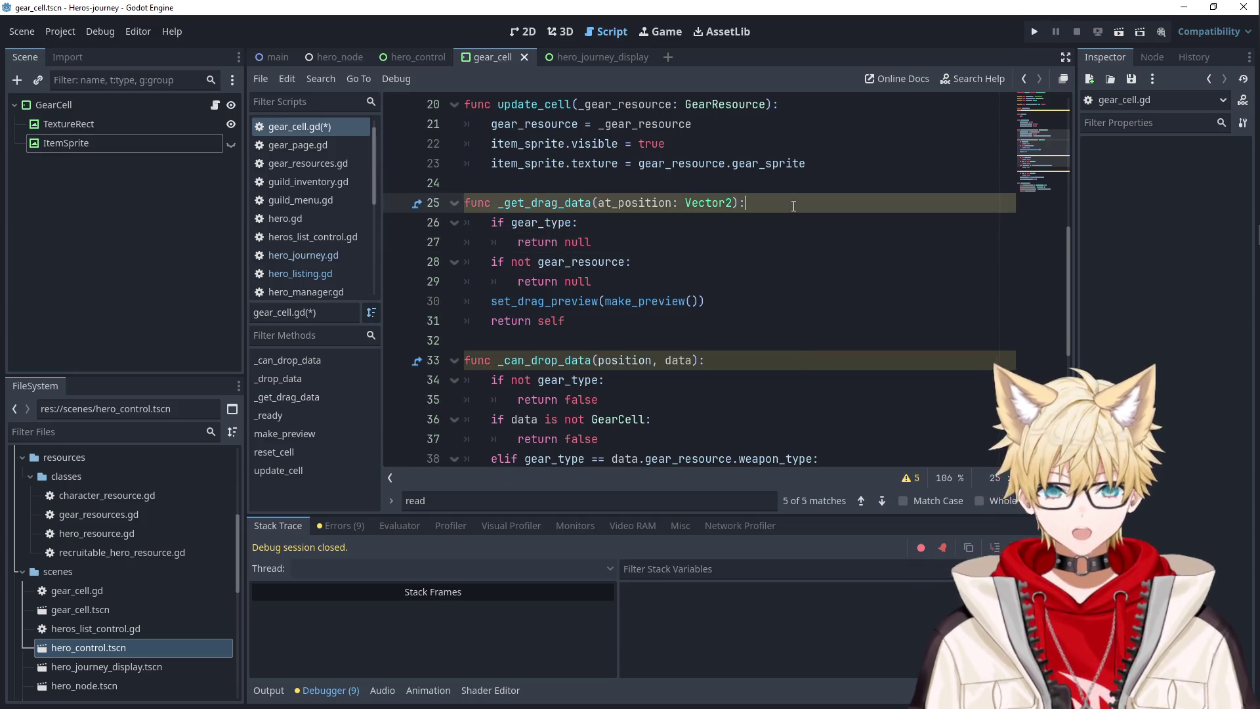
Step: Rerun the game, recruit Falael and drag a weapon into the hero's Weapon slot, then close it
left_click(1034, 31)
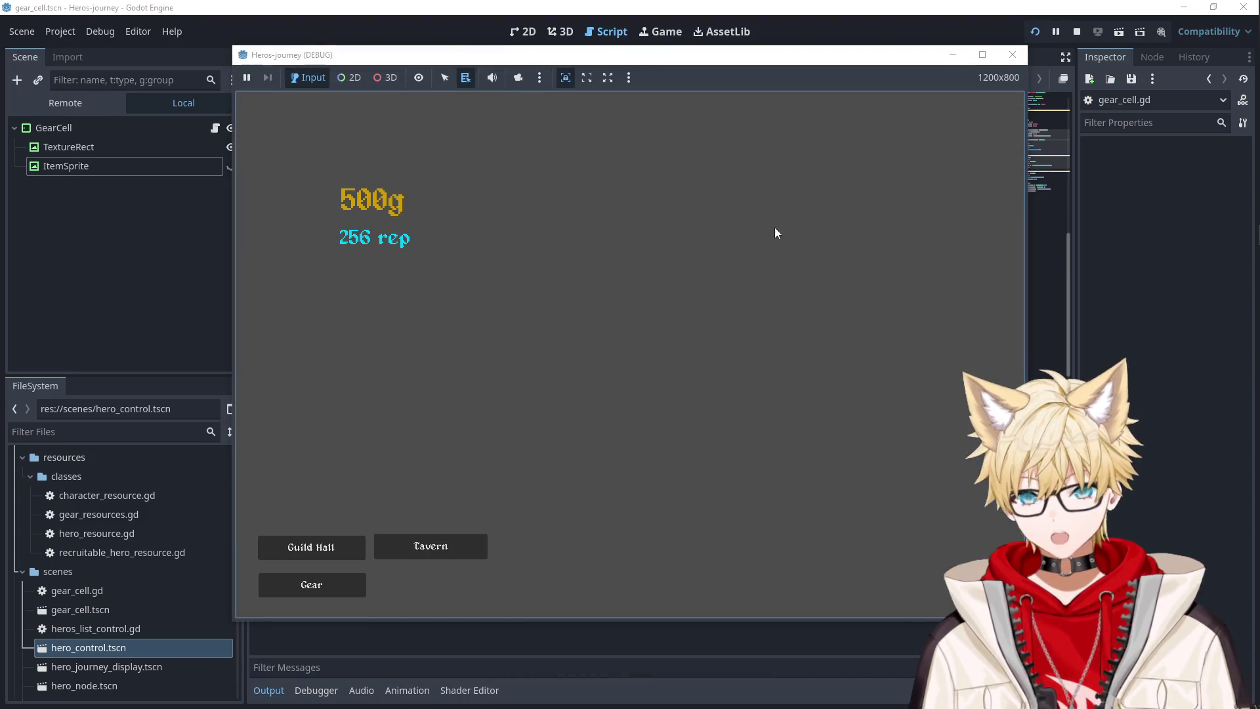
left_click(431, 546)
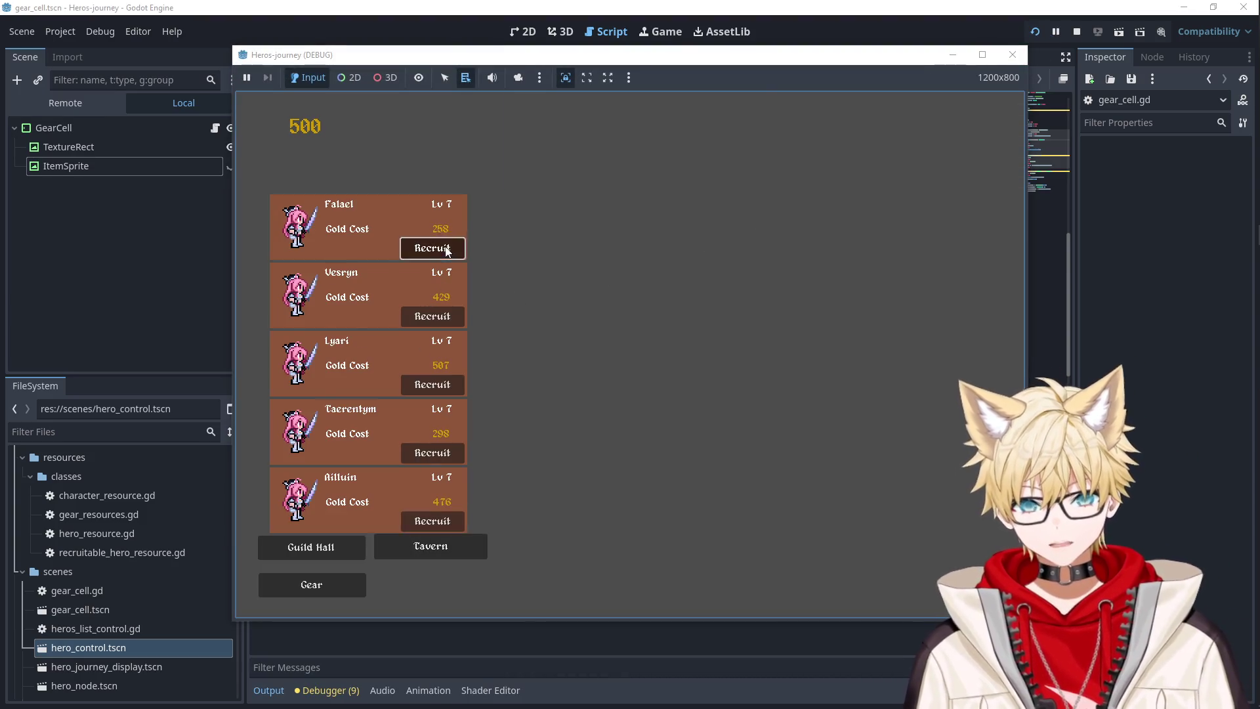
left_click(433, 248)
left_click(327, 585)
left_click(610, 178)
left_click_drag(329, 282, 690, 258)
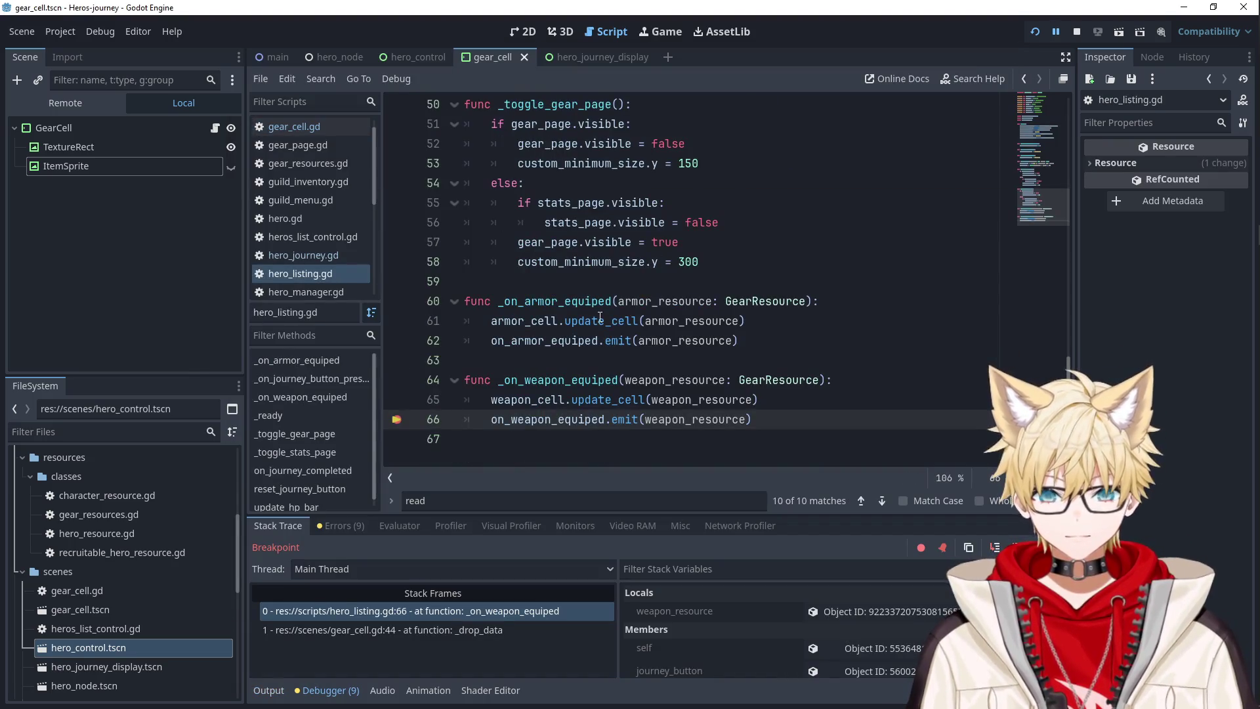
left_click(396, 420)
key("F12")
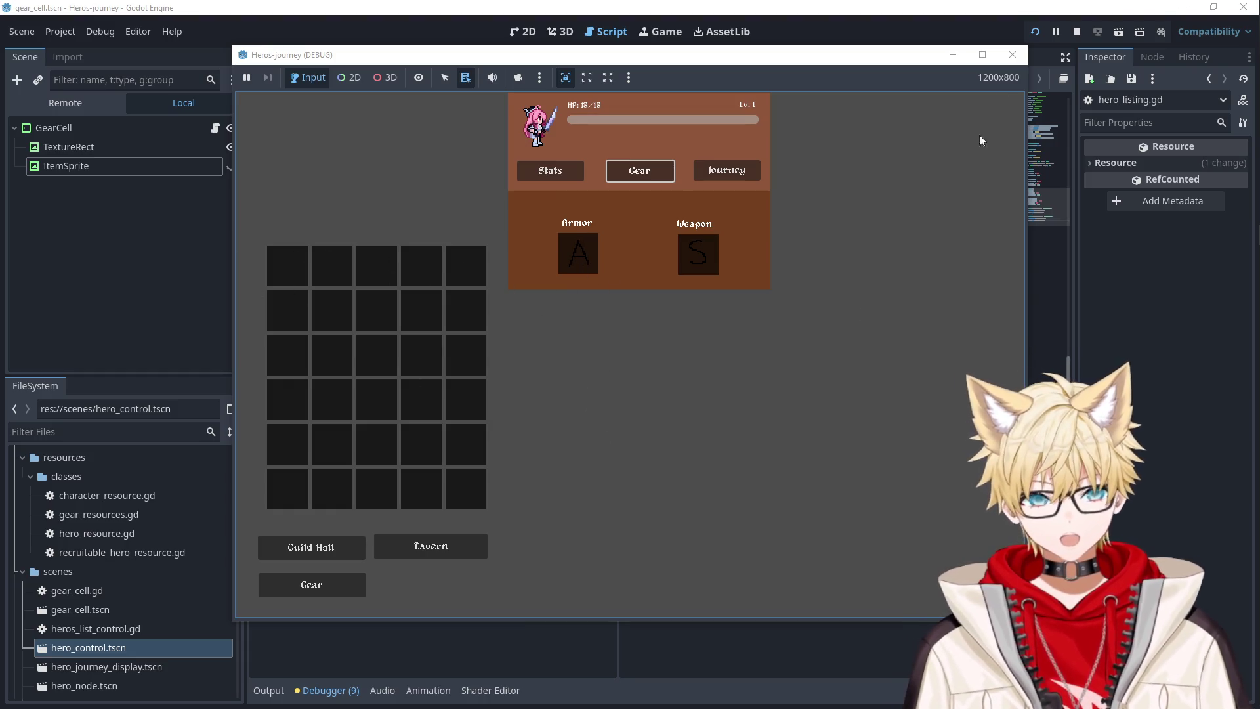
left_click(1012, 55)
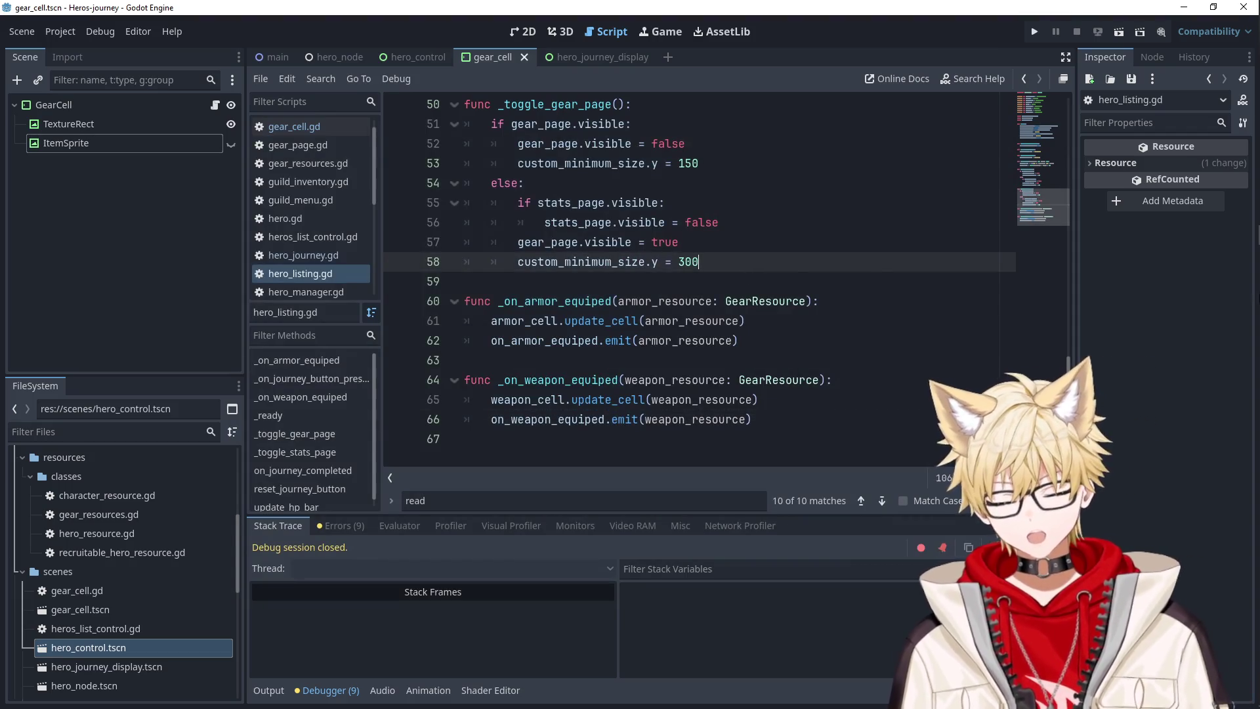
left_click(1242, 255)
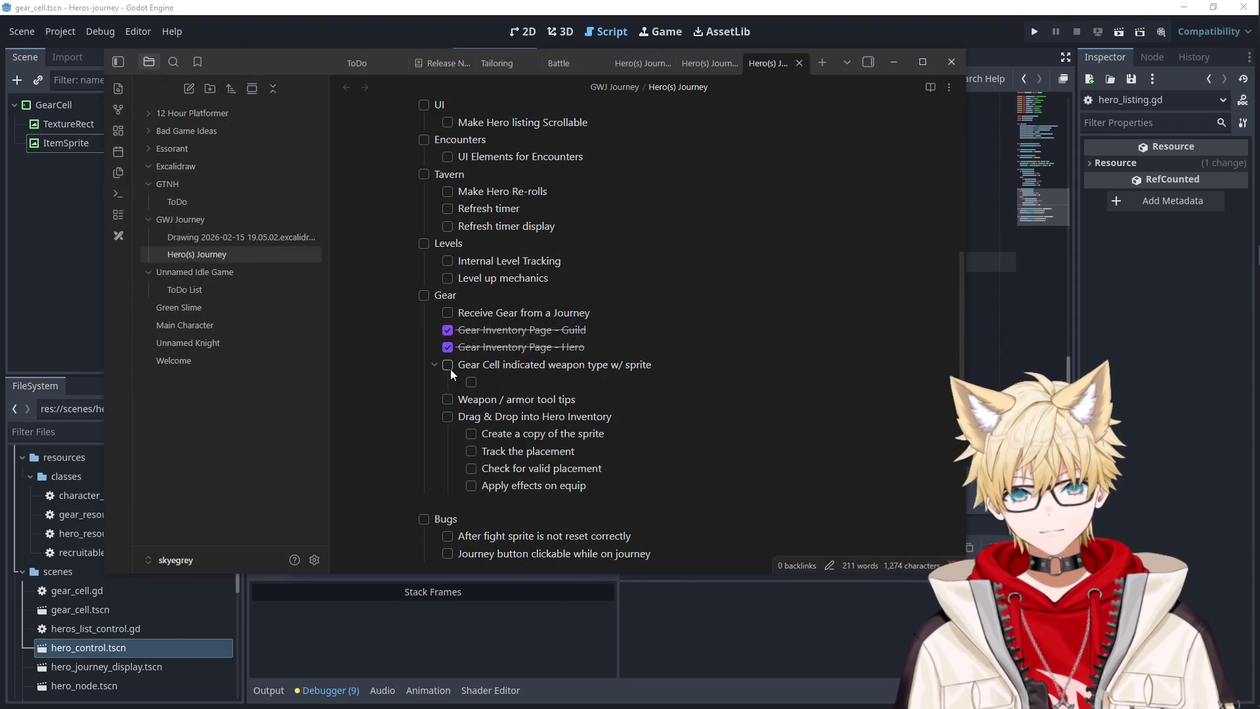
Step: Check the tool-tips and drag-and-drop tasks, and delete their four sub-items and the gear cell weapon-type task
left_click(446, 400)
left_click(448, 416)
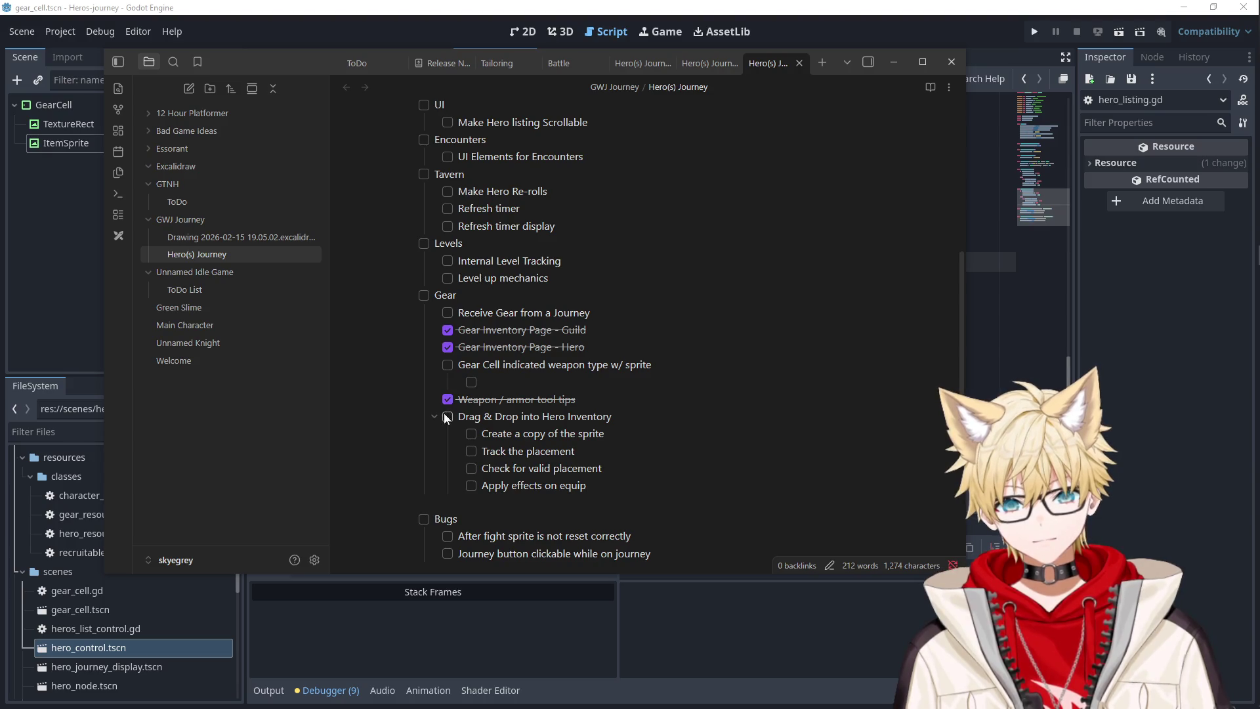
left_click_drag(587, 486, 343, 433)
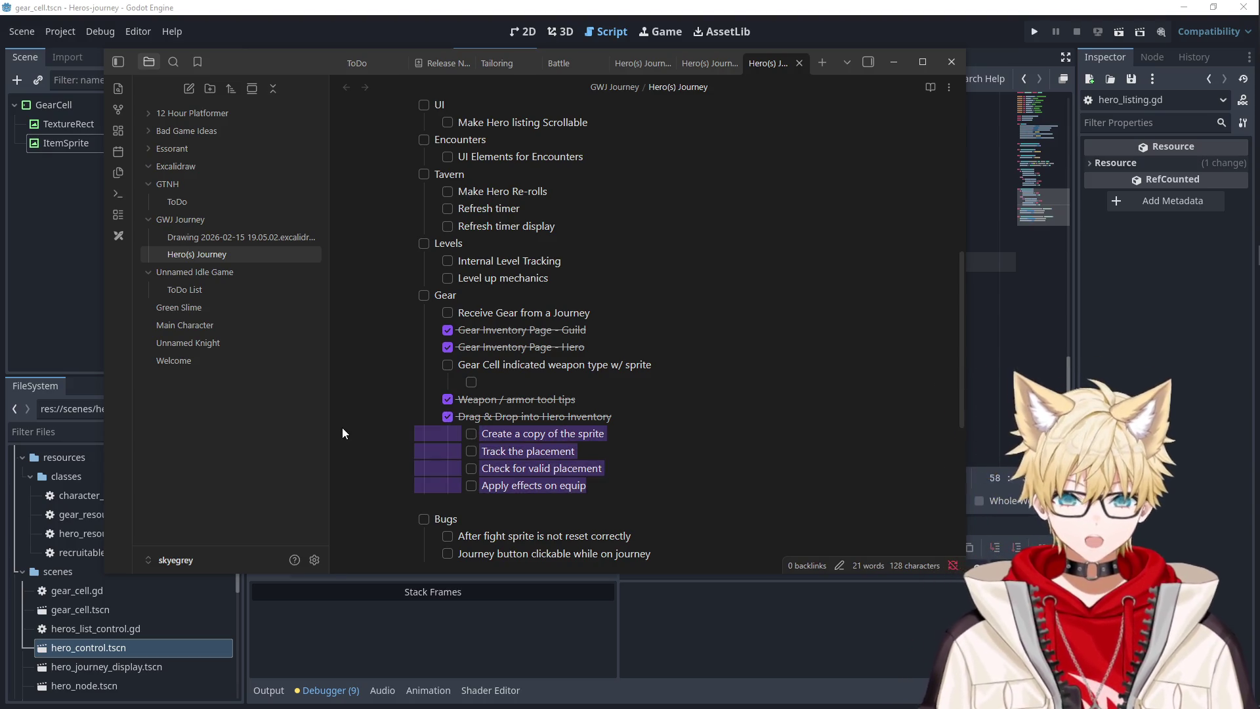
key("BackSpace")
left_click_drag(341, 387, 329, 356)
key("BackSpace")
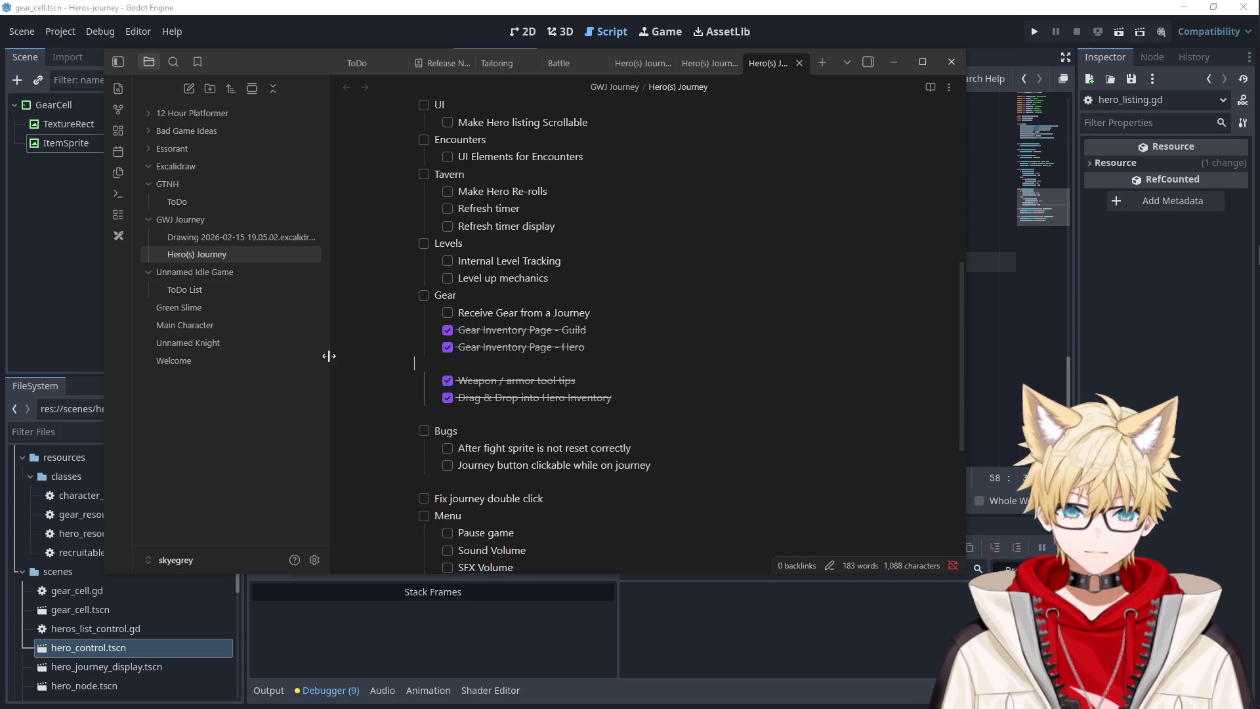
key("BackSpace")
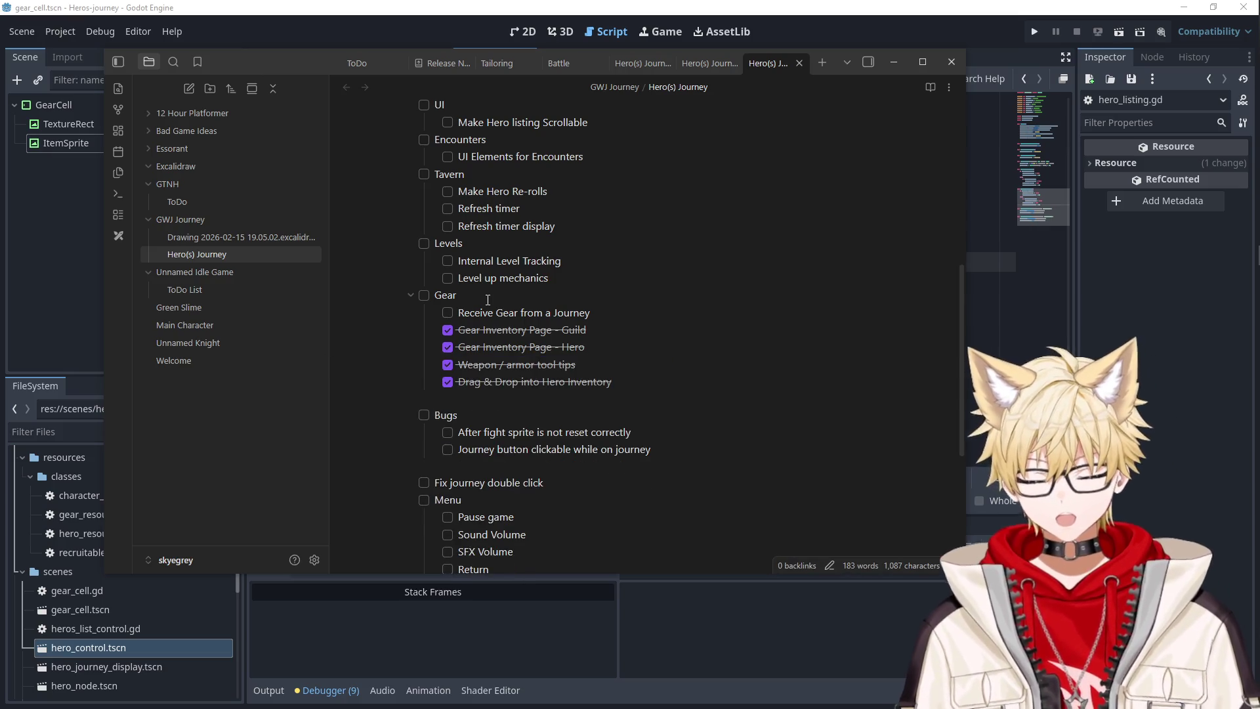
left_click(893, 67)
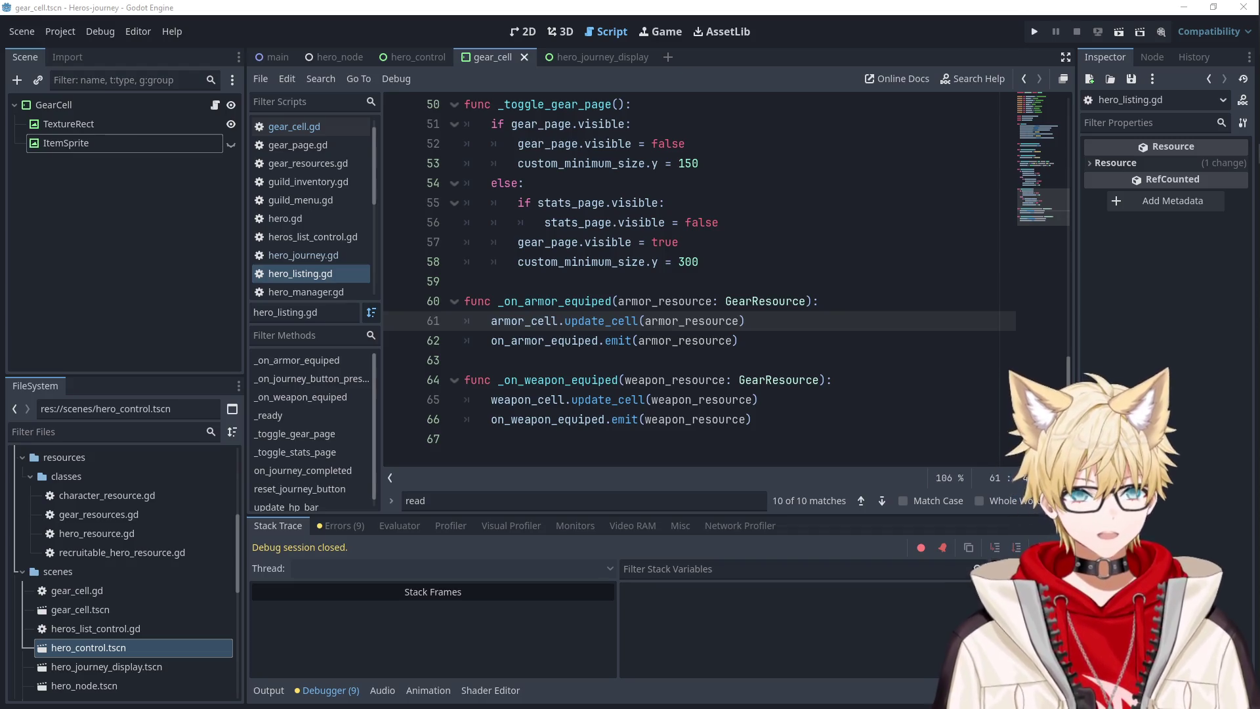
Step: Add a 'Fix character stats' item above Fix death mechanics in the Hero(s) Journey note
left_click(1239, 256)
scroll(499, 307, "up", 5)
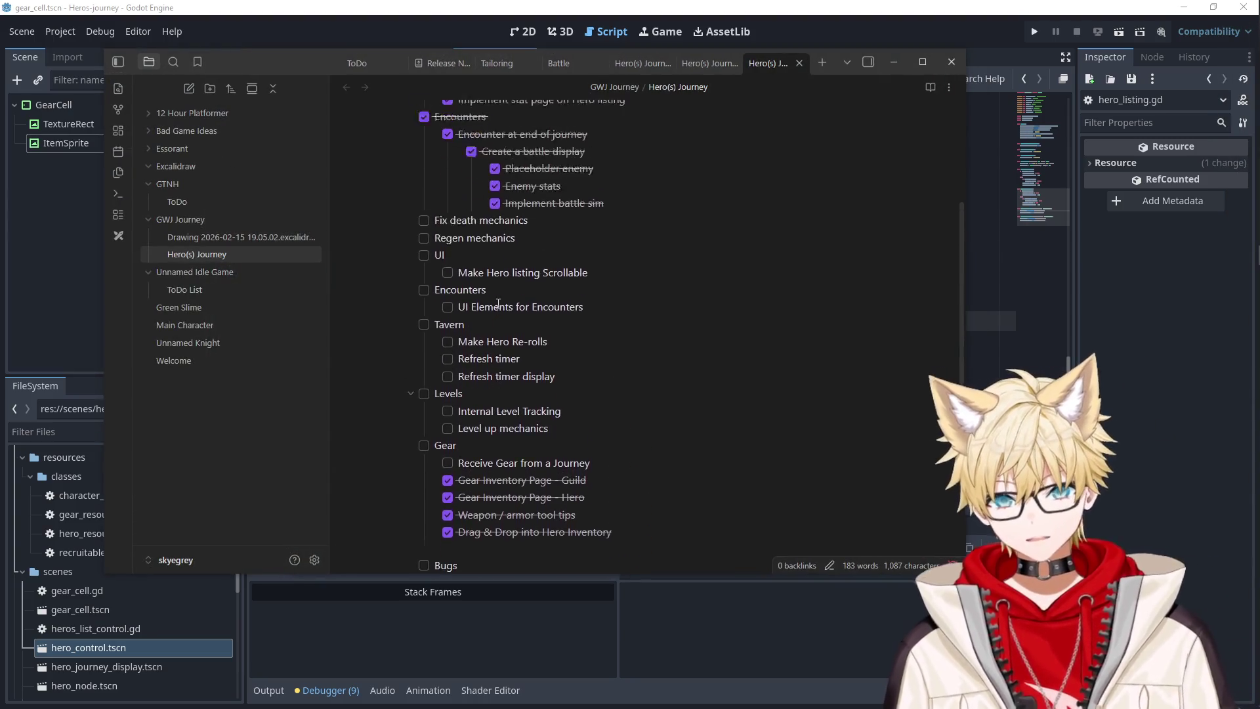
left_click(647, 384)
key("Return")
key("shift+Tab")
key("shift+Tab")
type("Fix character stats")
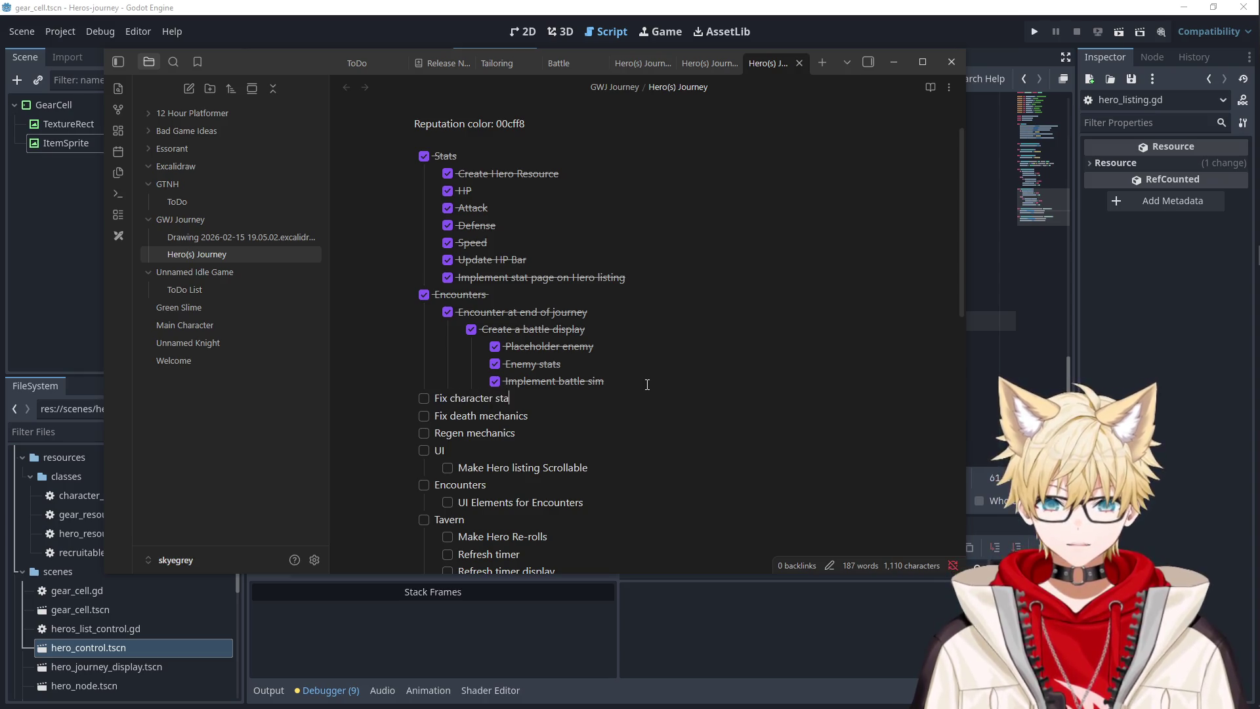
Step: Add indented sub-tasks 'Update stats graphic function', 'Add stats to gear' and 'Equipping gear gives stat bonuse'
key("Return")
key("Tab")
type("Stat")
key("BackSpace")
key("BackSpace")
key("BackSpace")
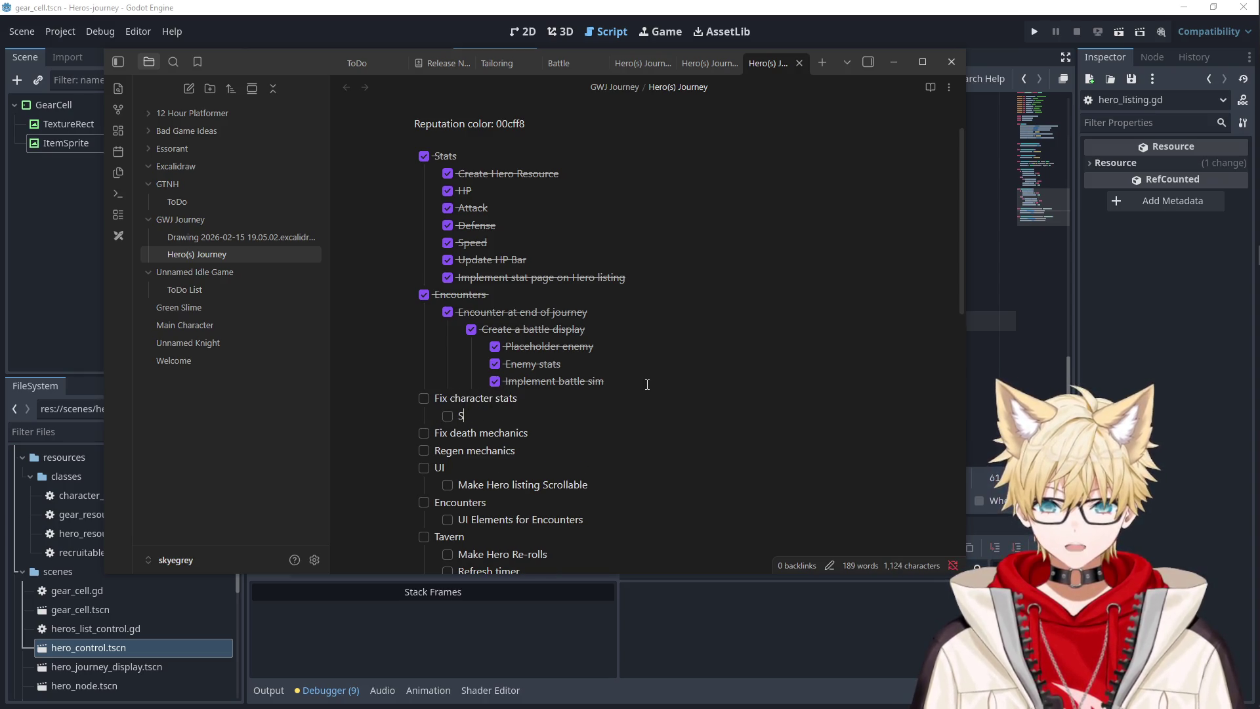
key("BackSpace")
type("Update stats g")
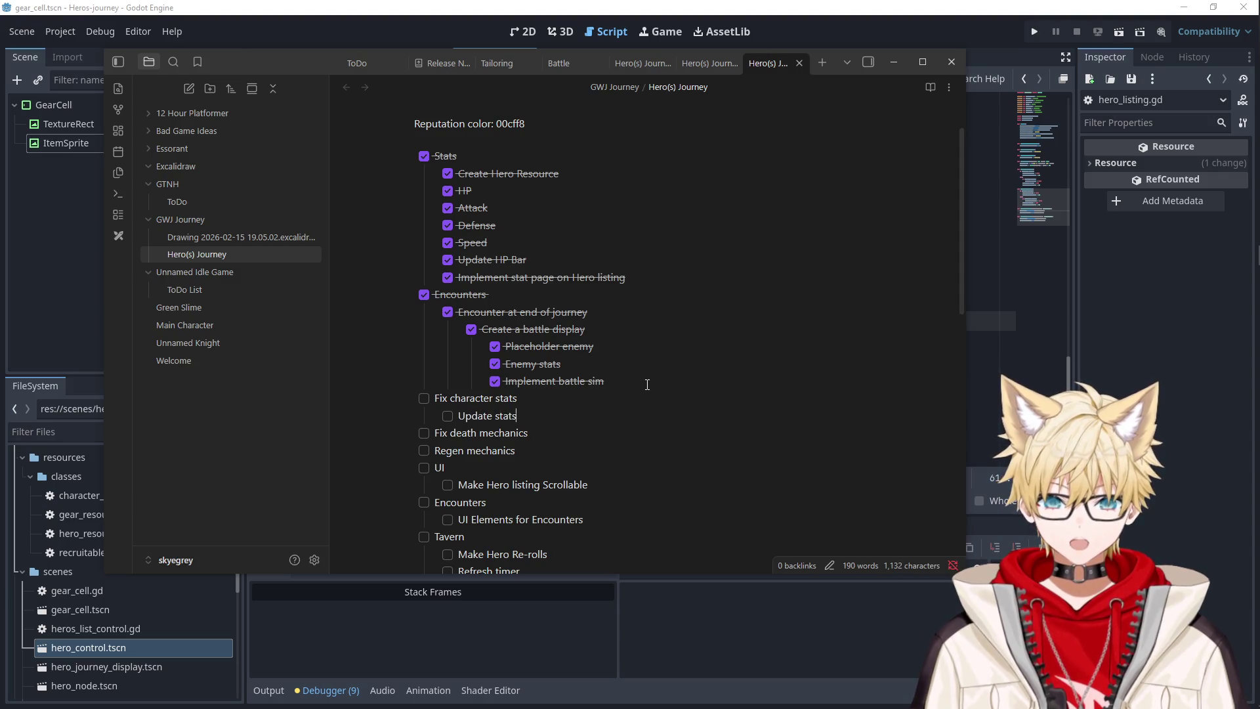
type("raphic function")
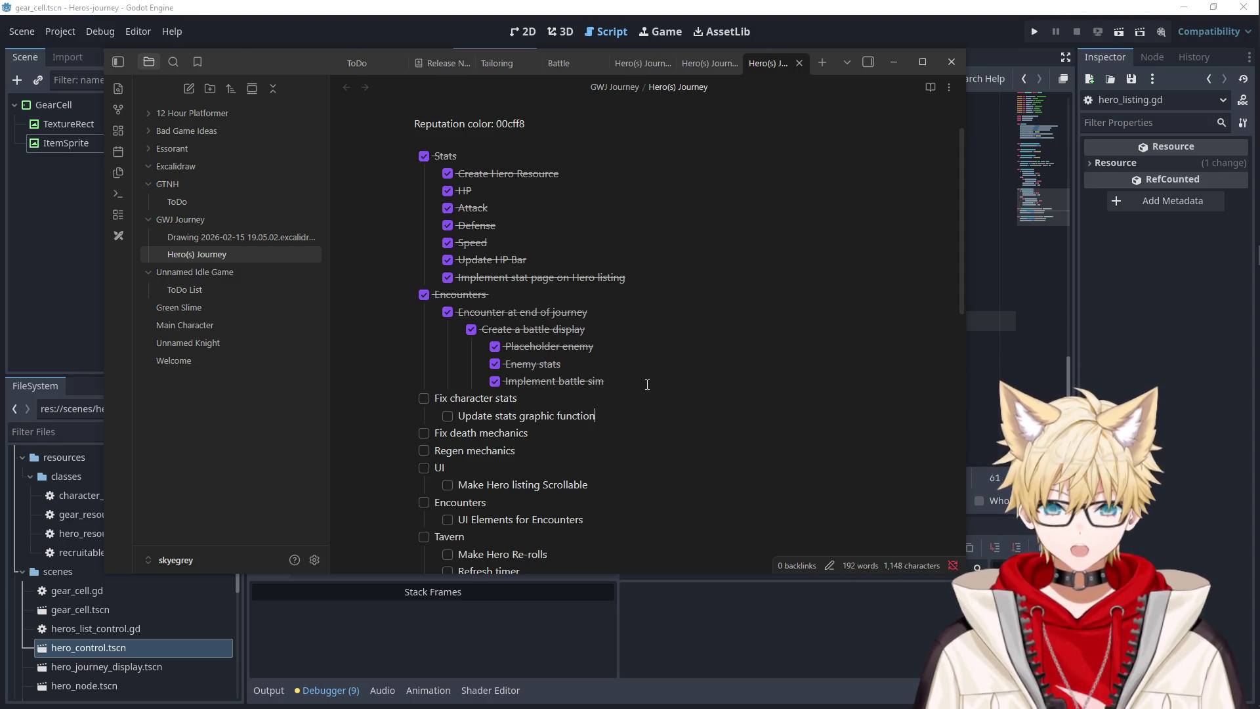
key("Return")
type("Add st")
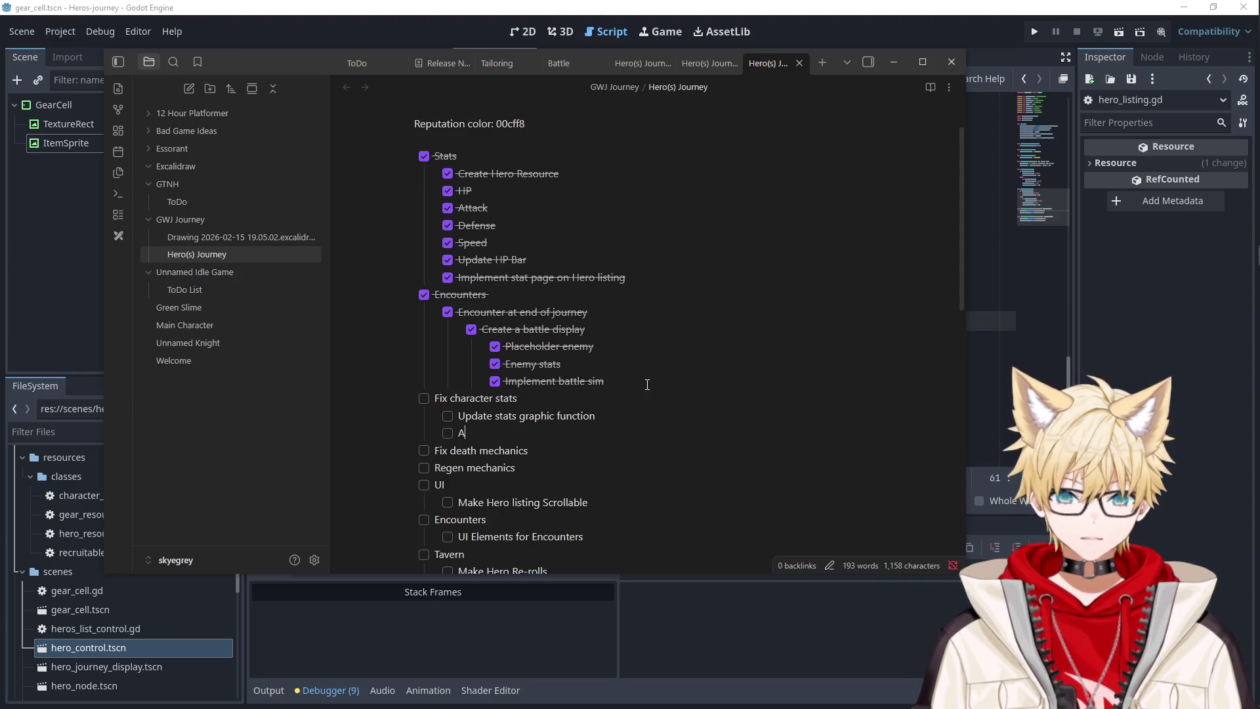
type("ats to gear")
key("Return")
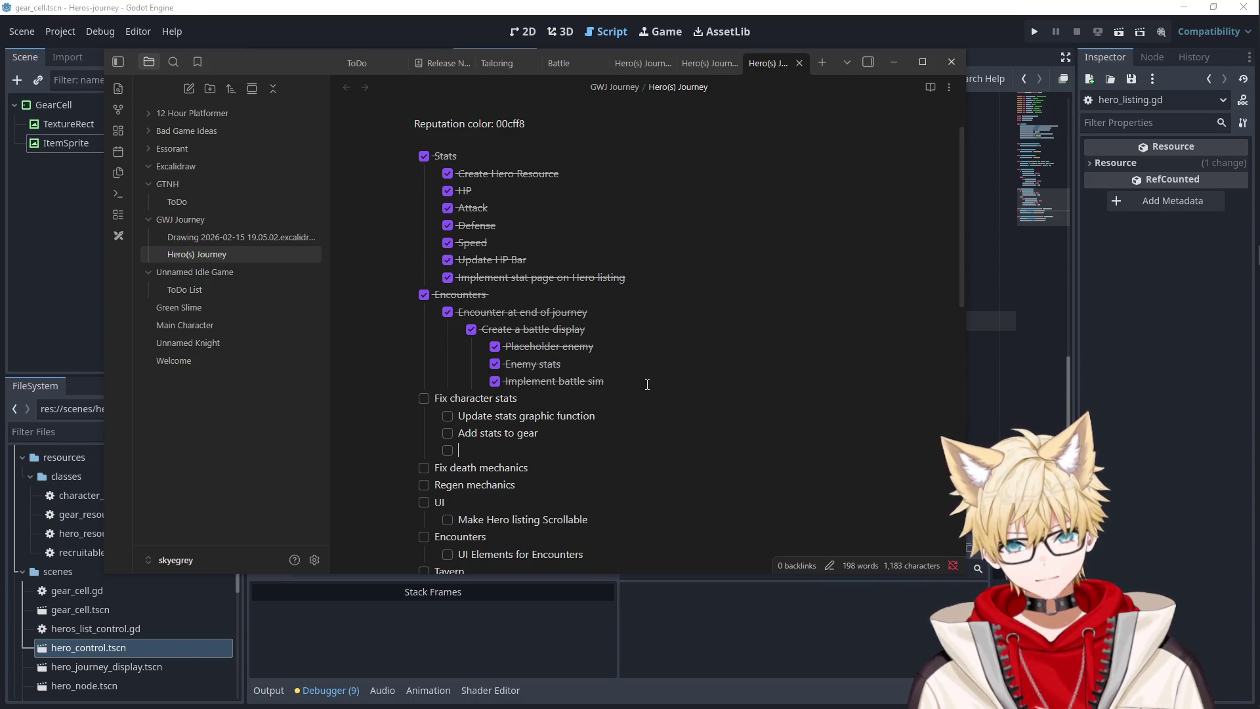
type("Eu")
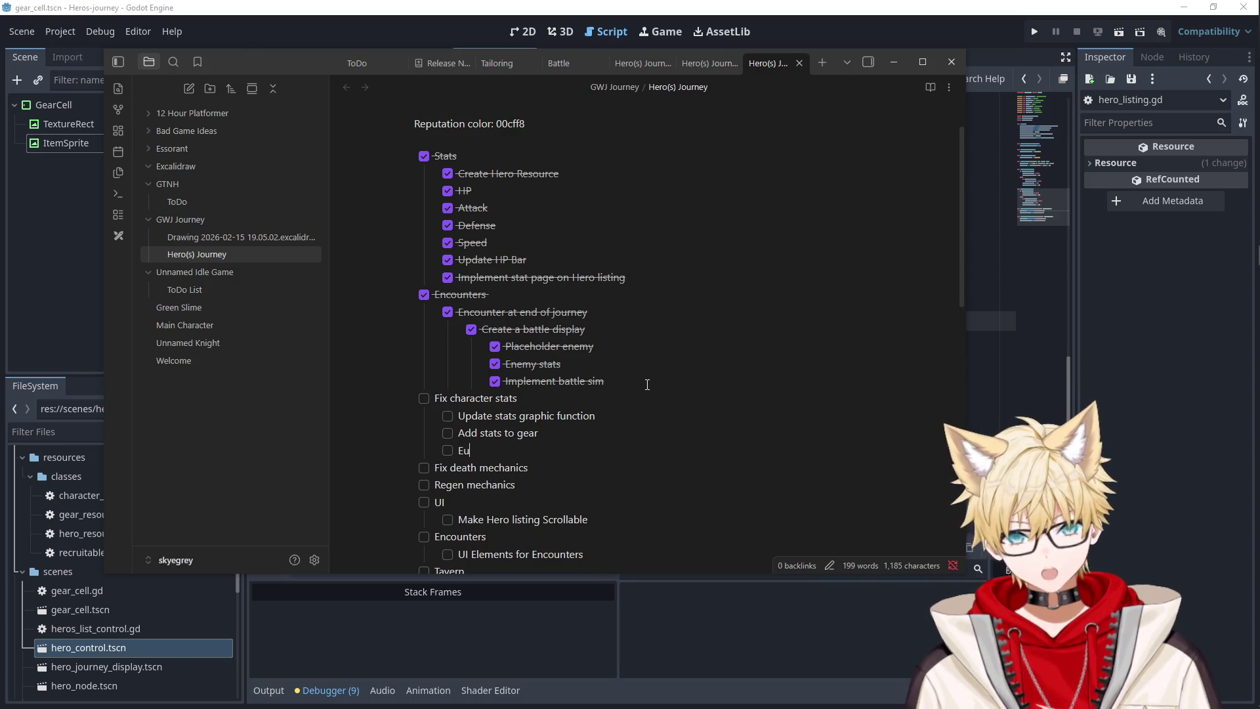
key("BackSpace")
type("quipping gear give")
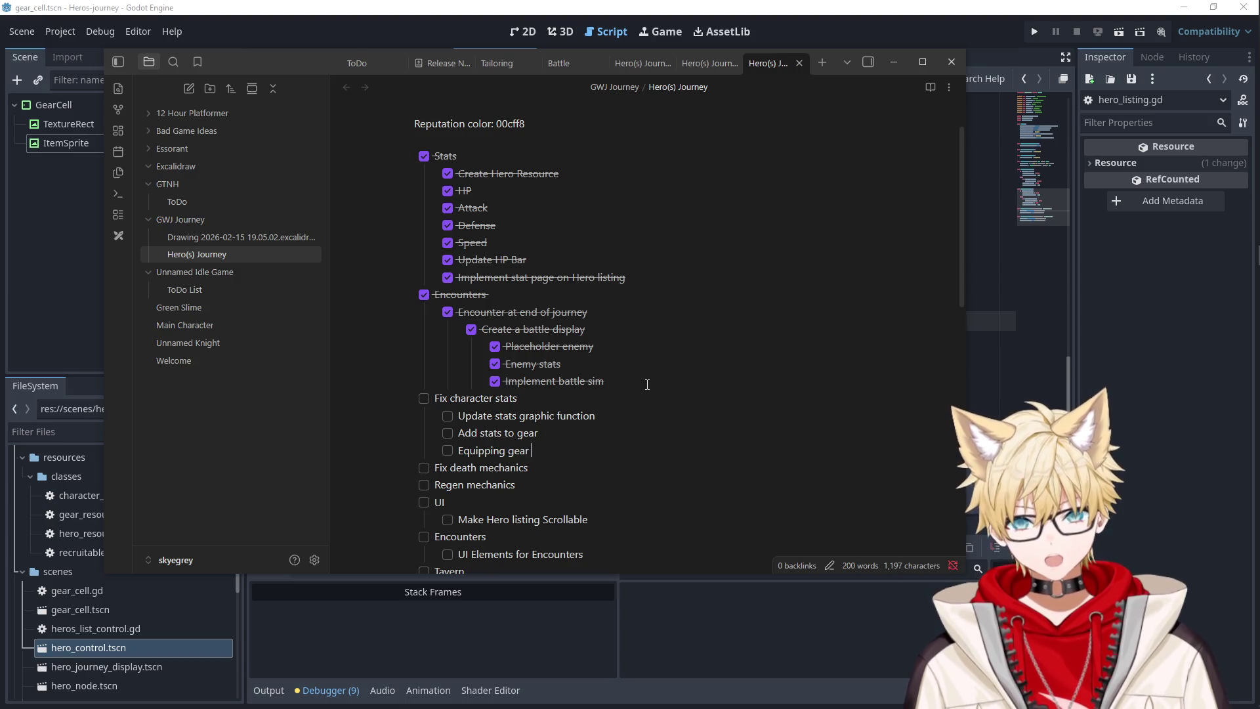
type("s stat bonuses")
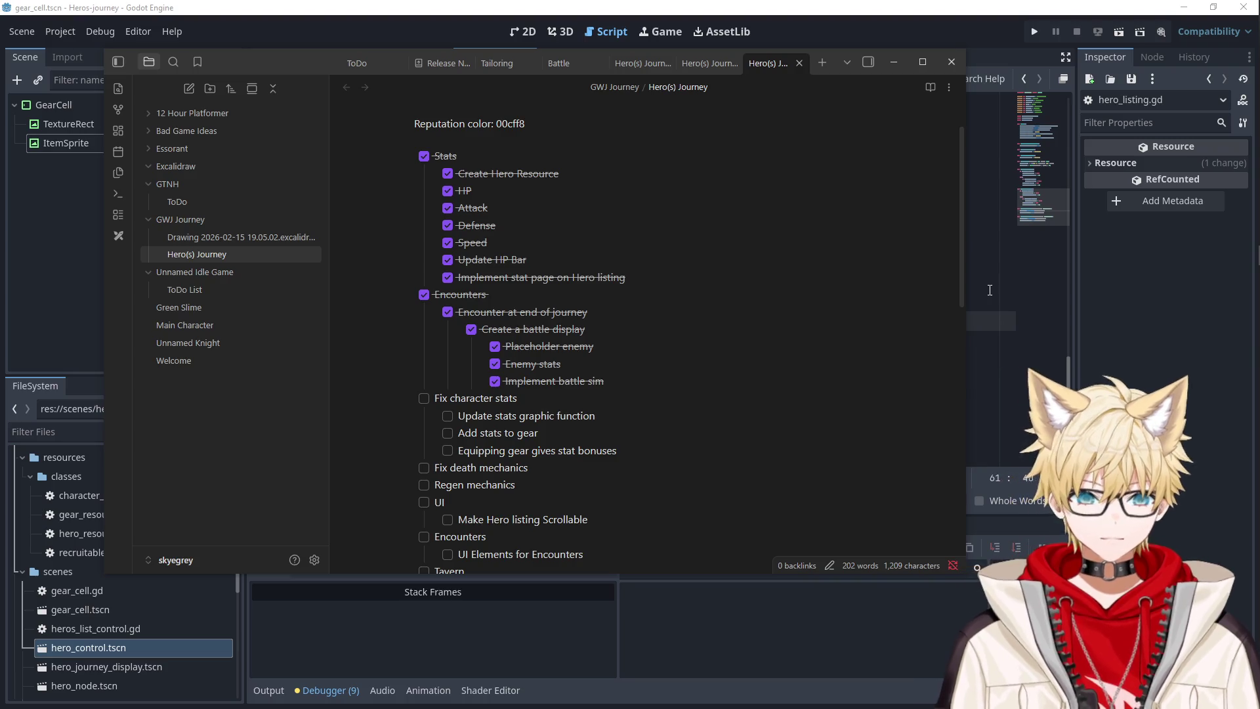
key("alt+Tab")
left_click(628, 258)
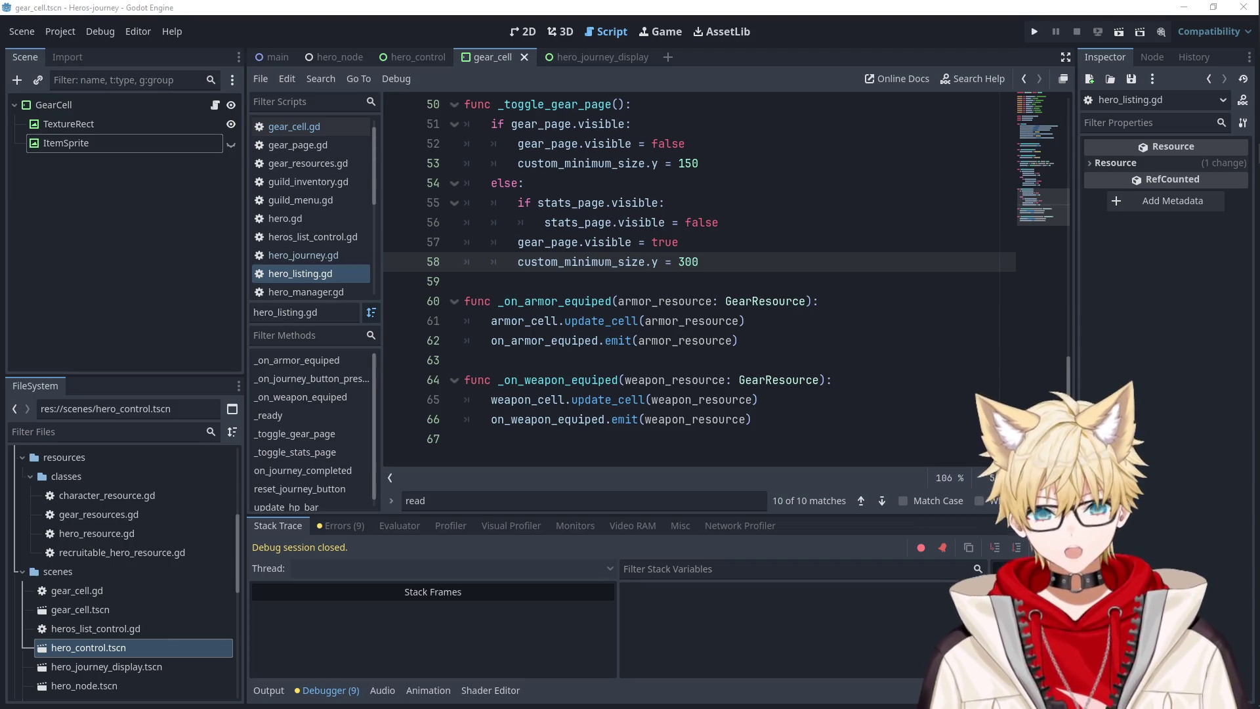
Step: Run the project to launch the Heros-journey game
left_click(1031, 32)
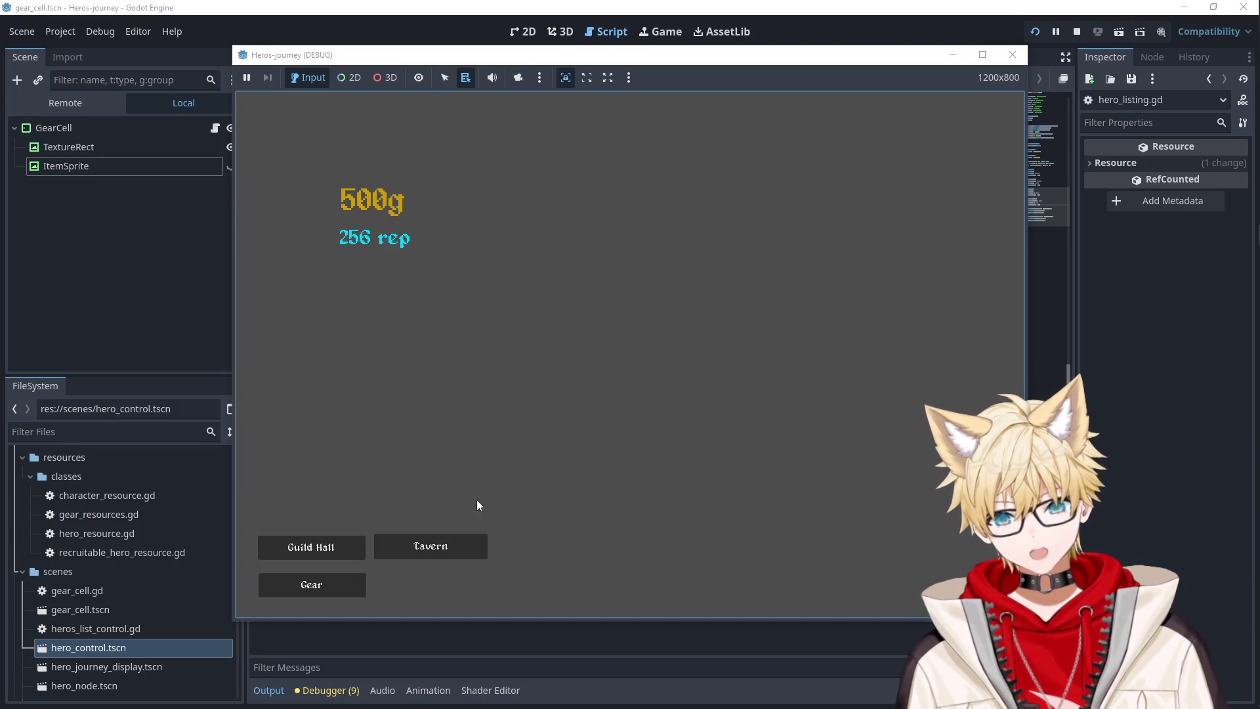
Step: Stop the game and make the main scene's TextureRect background visible
left_click(1011, 56)
left_click(268, 57)
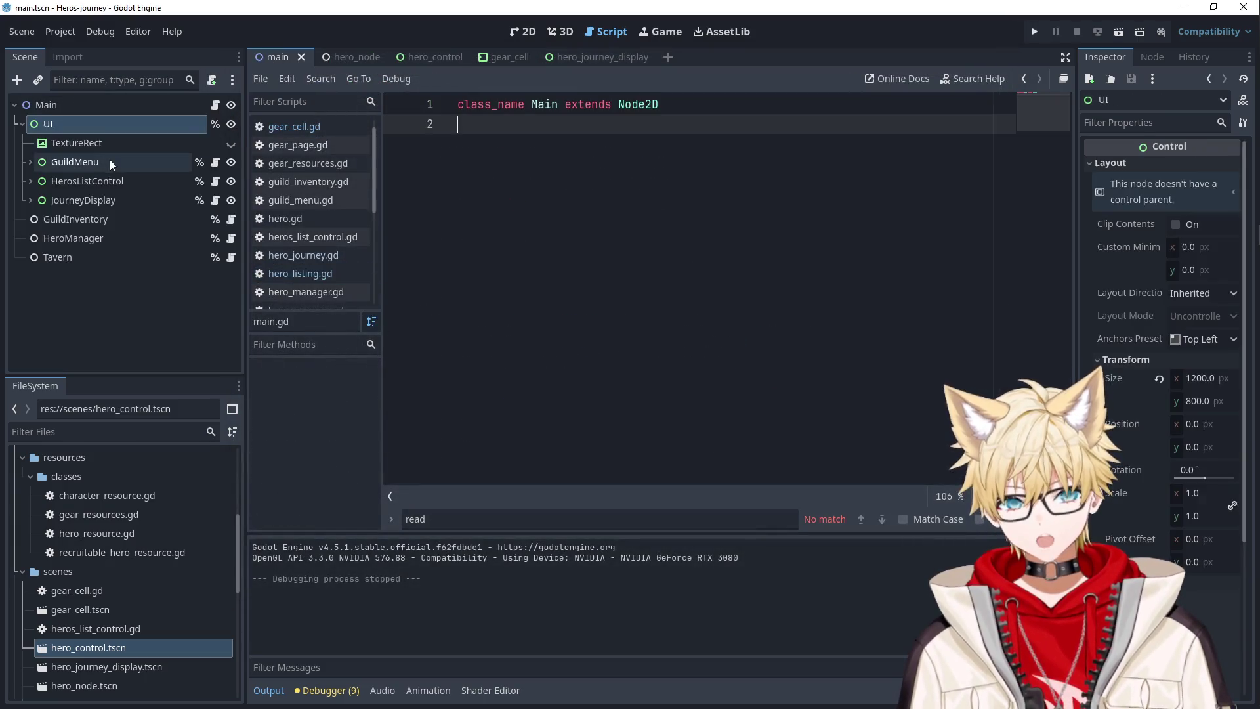
left_click(231, 143)
Step: Relaunch the game, recruit a hero at the tavern, and send them on a journey
left_click(1031, 32)
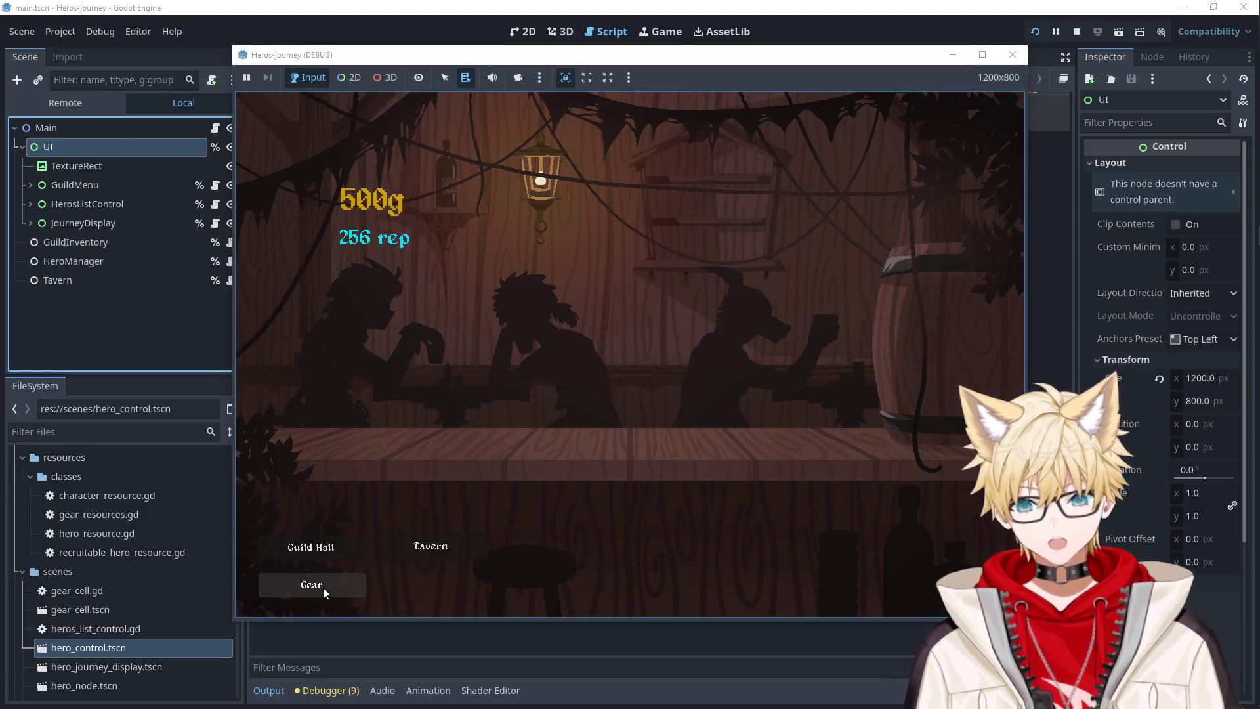
left_click(393, 546)
left_click(431, 317)
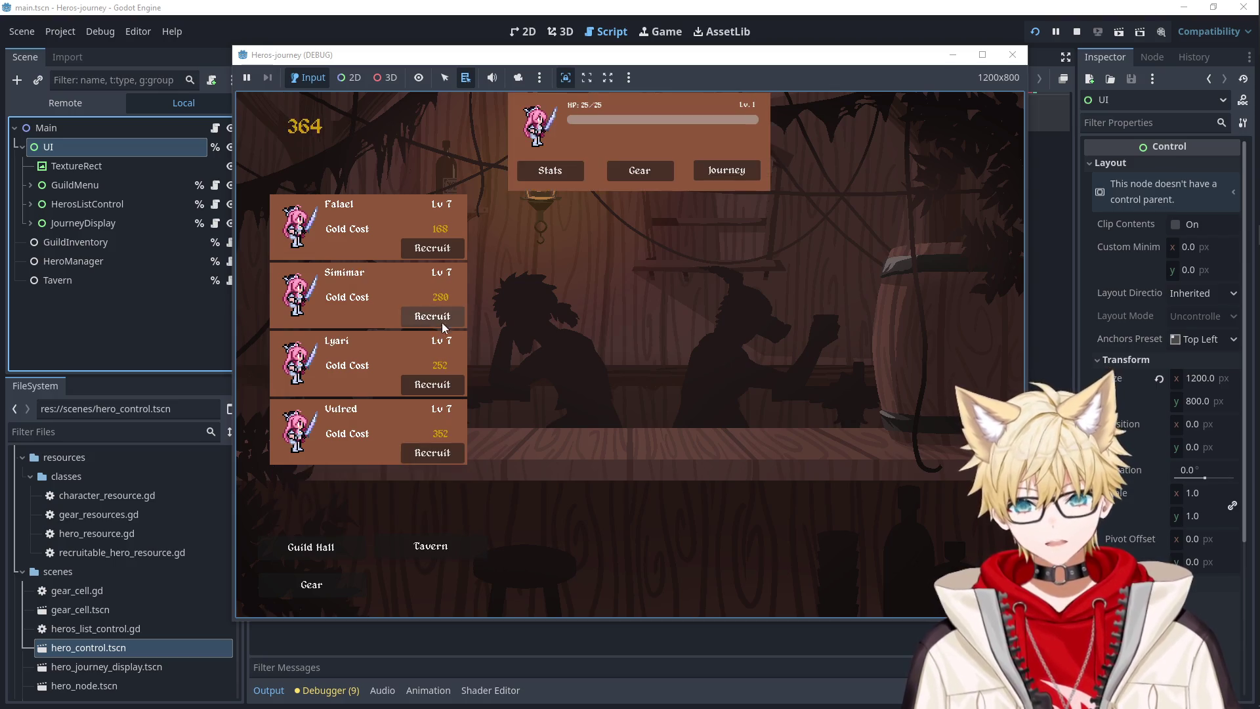
left_click(734, 172)
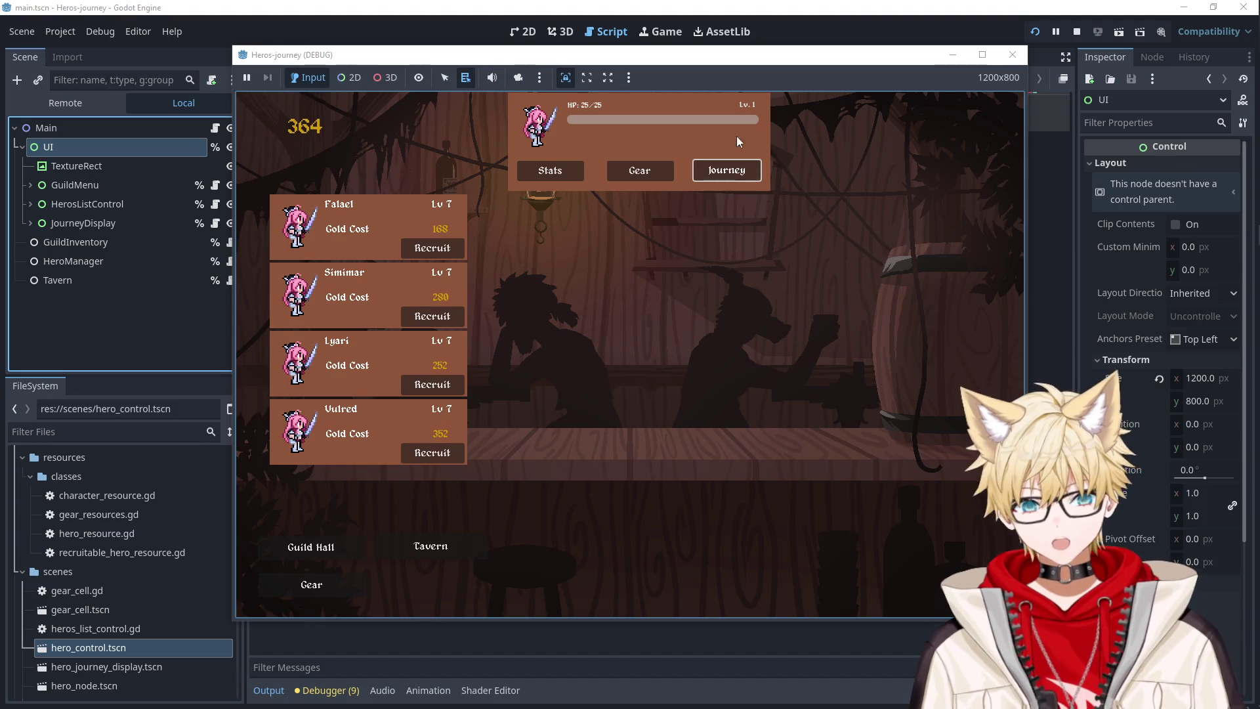
left_click(751, 174)
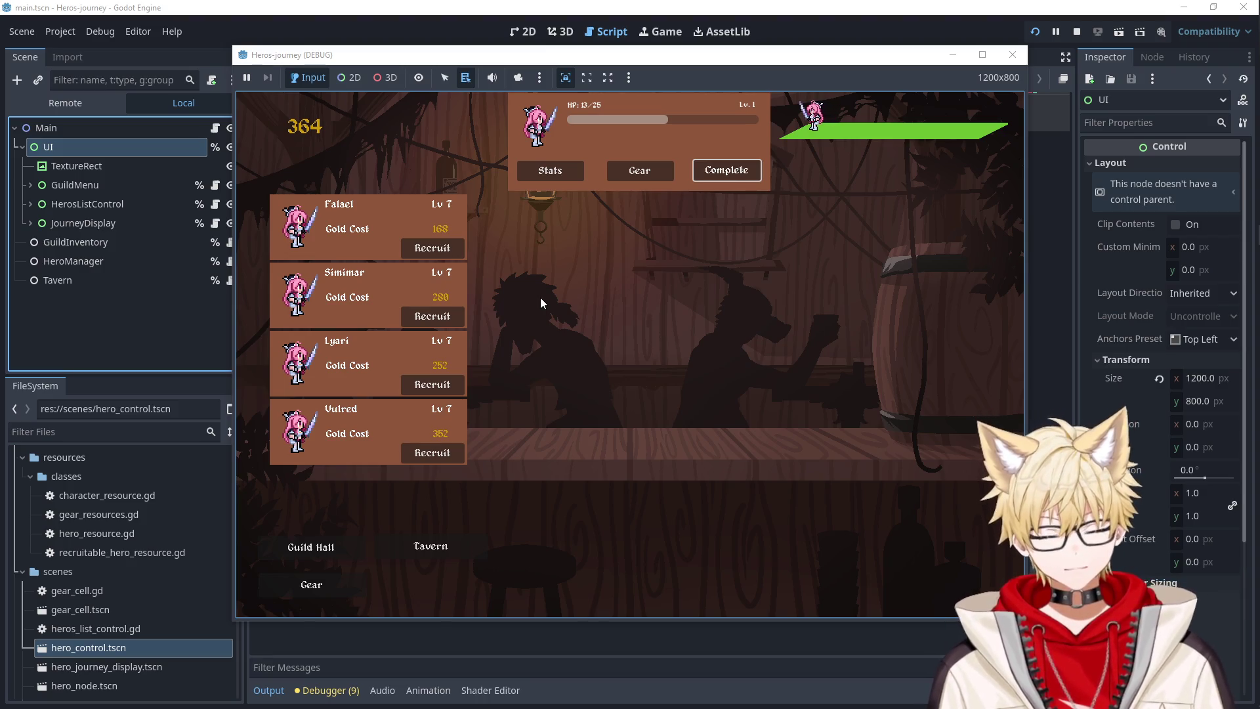
Step: Complete the hero's journey to collect gold, then show the Gear inventory grid
left_click(734, 175)
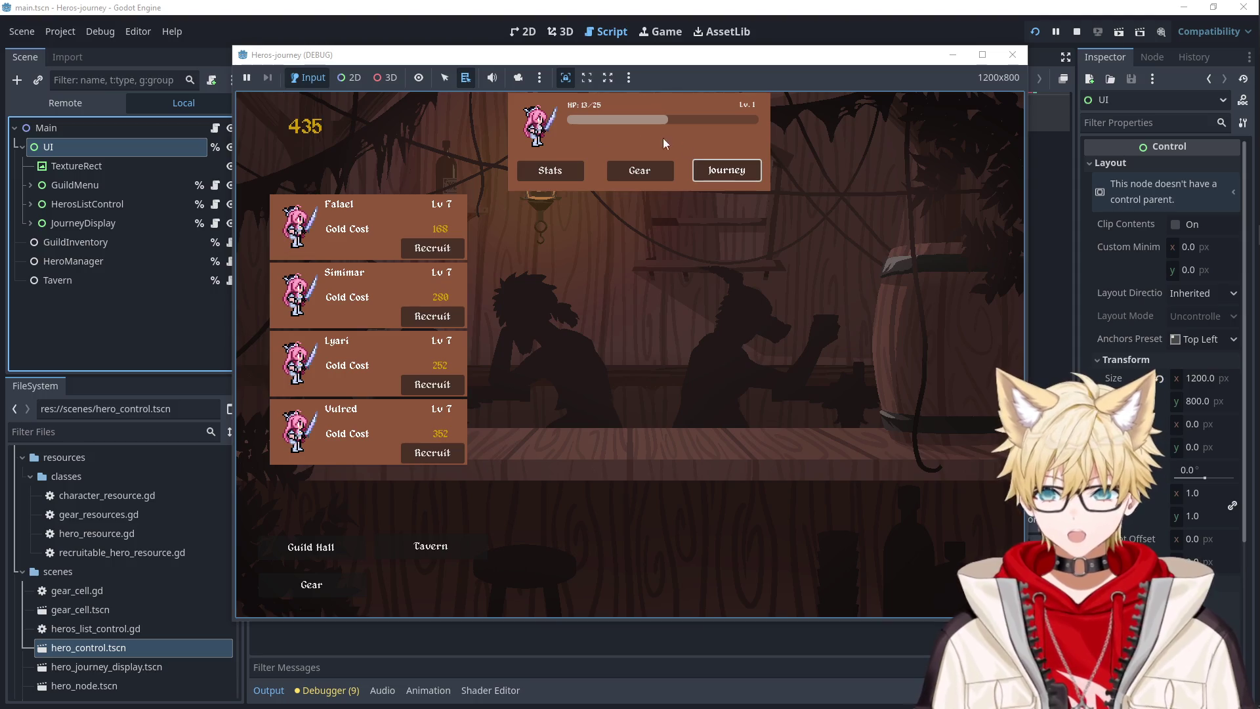
left_click(322, 586)
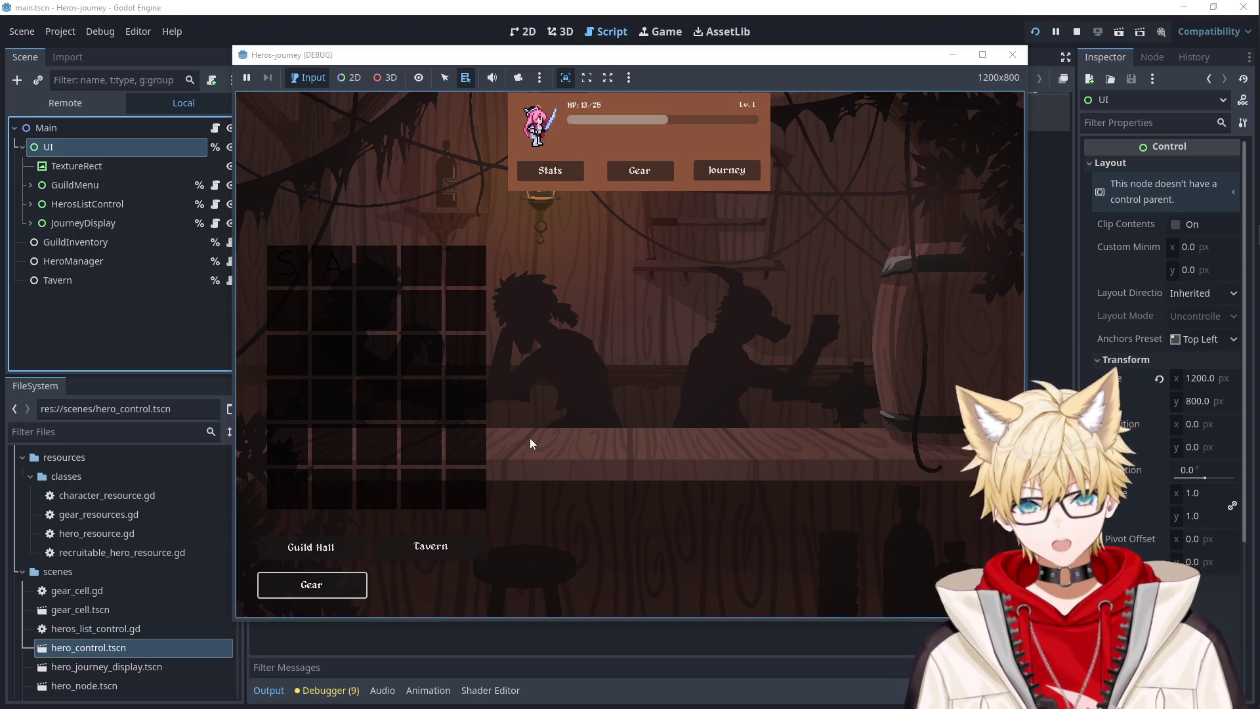
Step: Show the hero's Stats, listing Max HP, Attack, Defense and Speed at 10
left_click(559, 176)
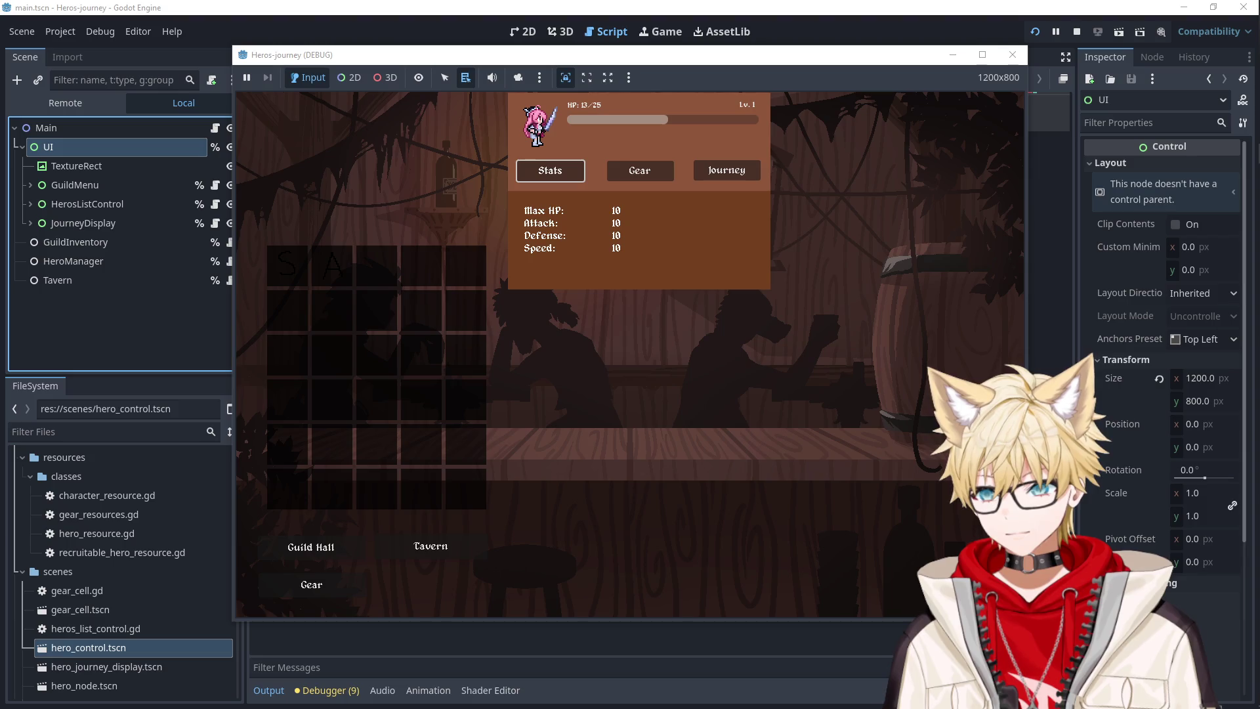
Step: Compute 10899 / 0.048 / 24 / 365 in Calculator, giving about 25.92 years
key("super")
type("calc")
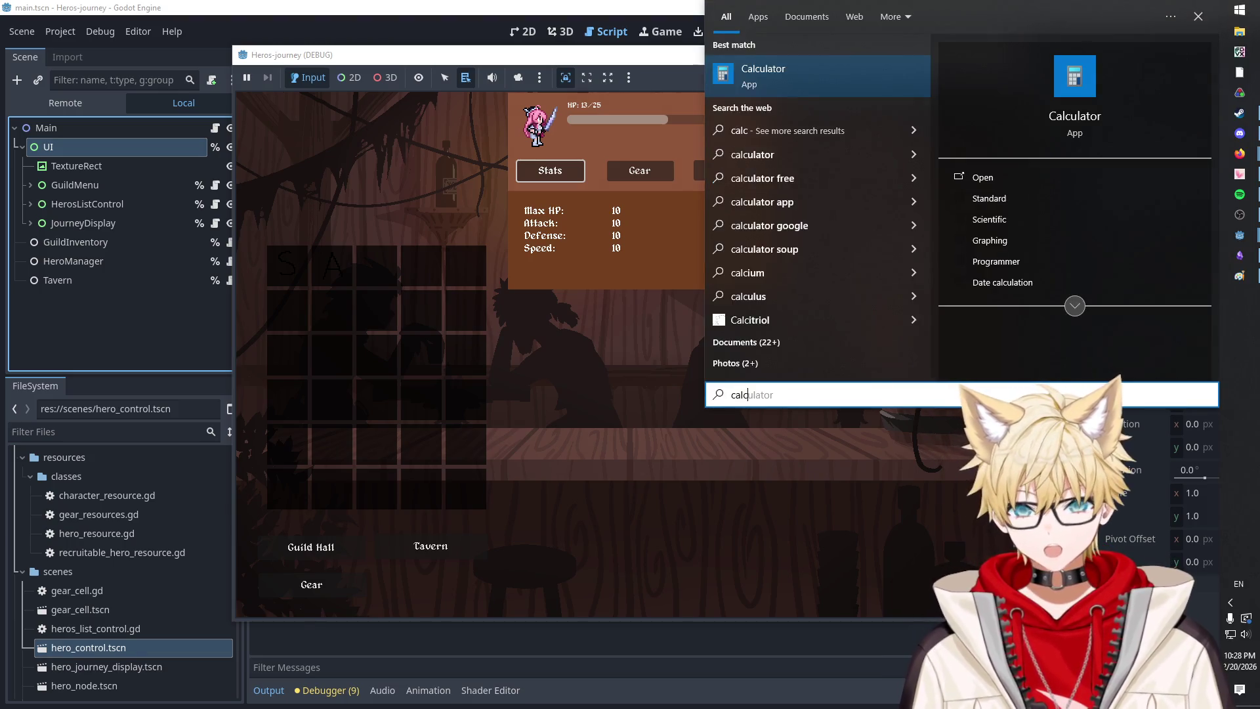
key("Return")
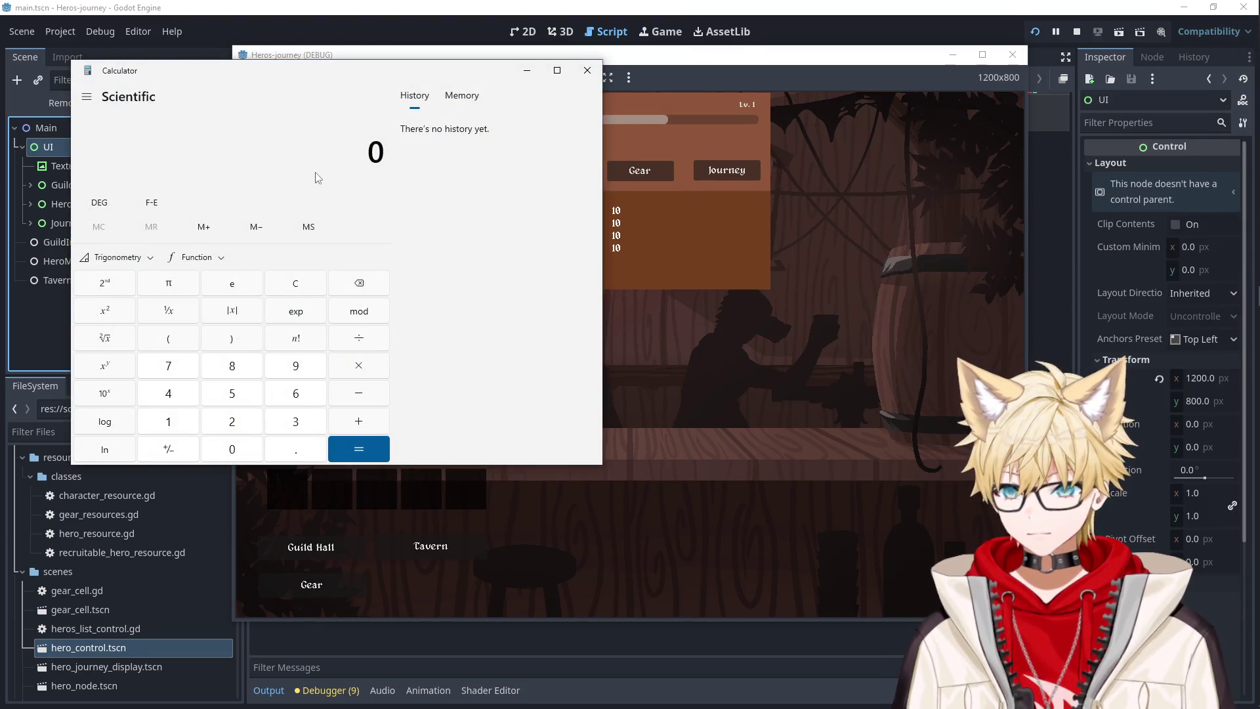
type("10")
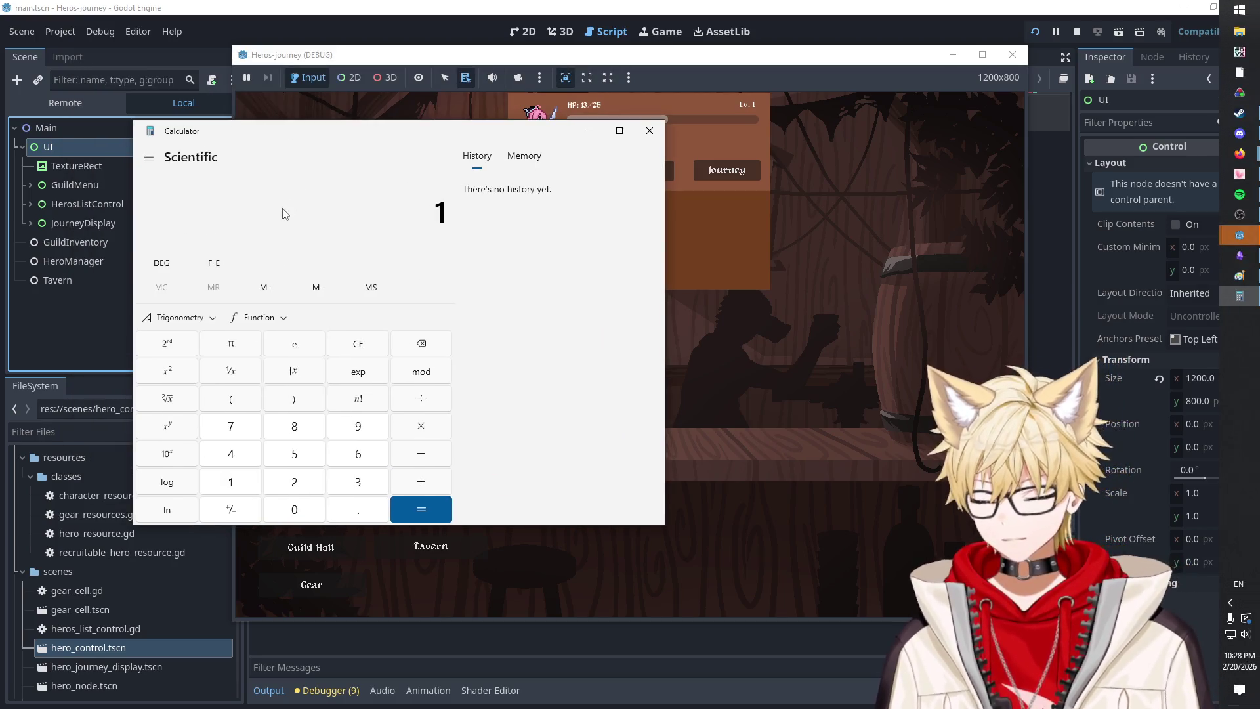
type("899")
type("/")
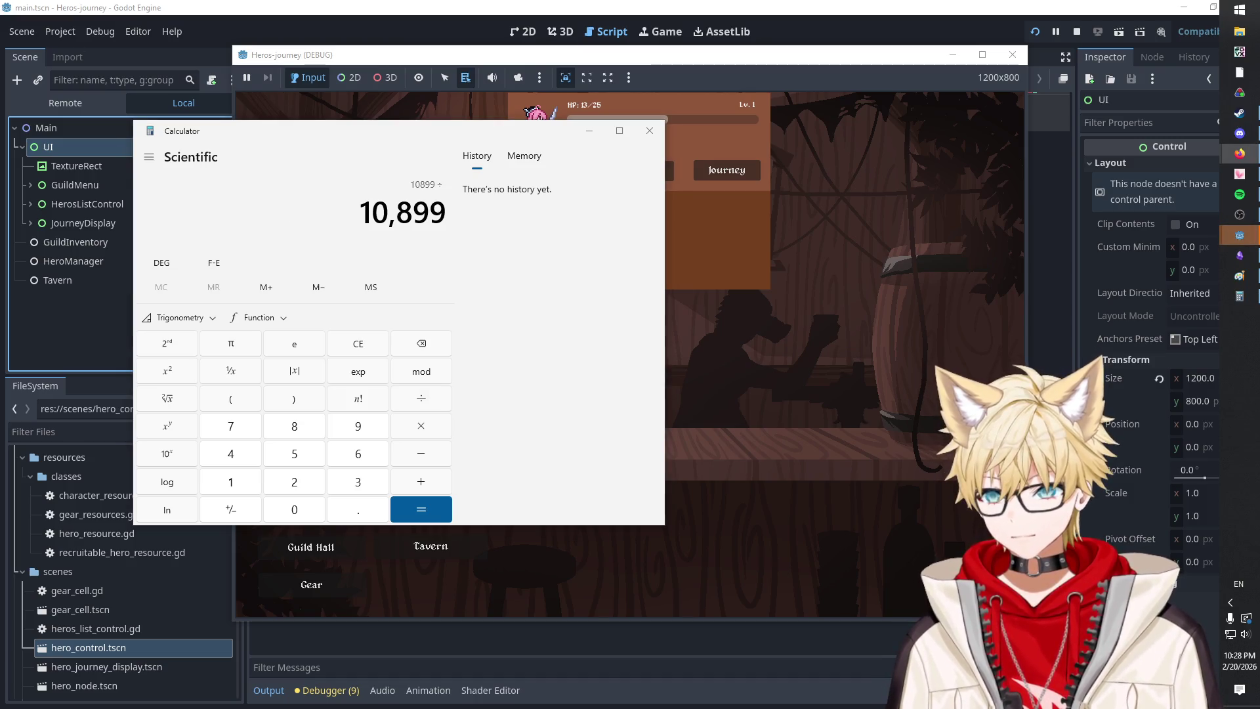
left_click(332, 206)
left_click(226, 211)
type("0.048")
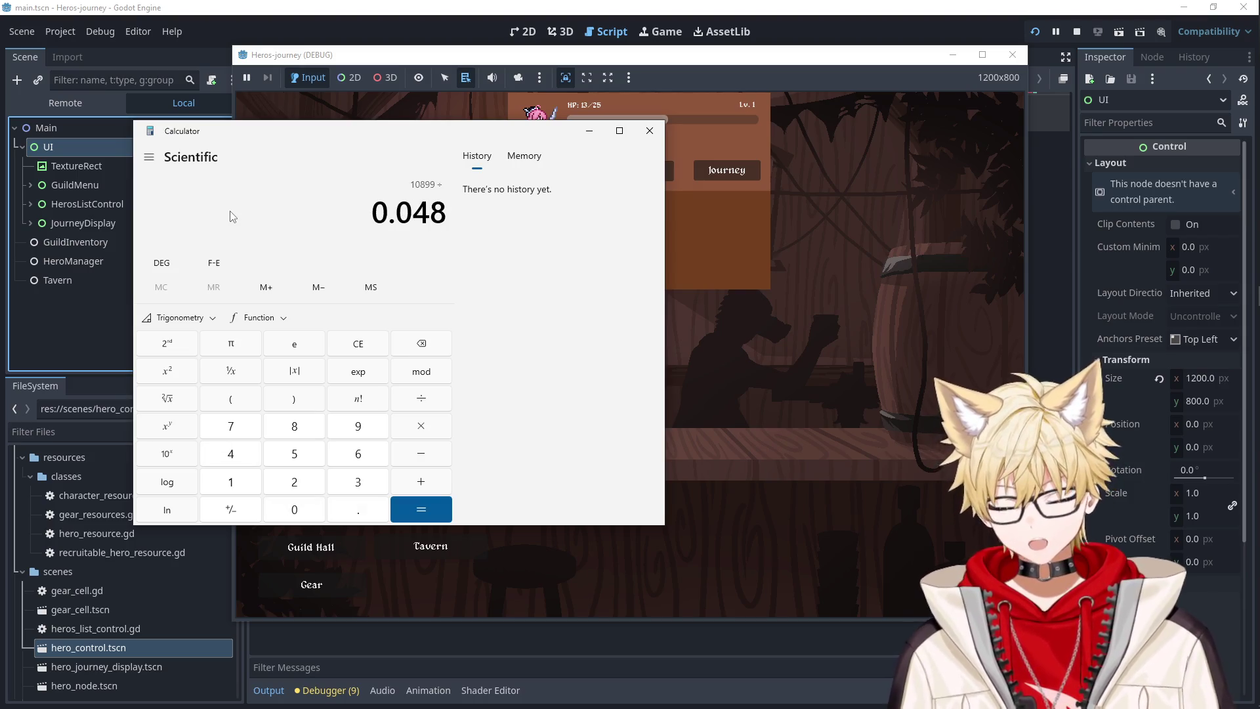
key("Return")
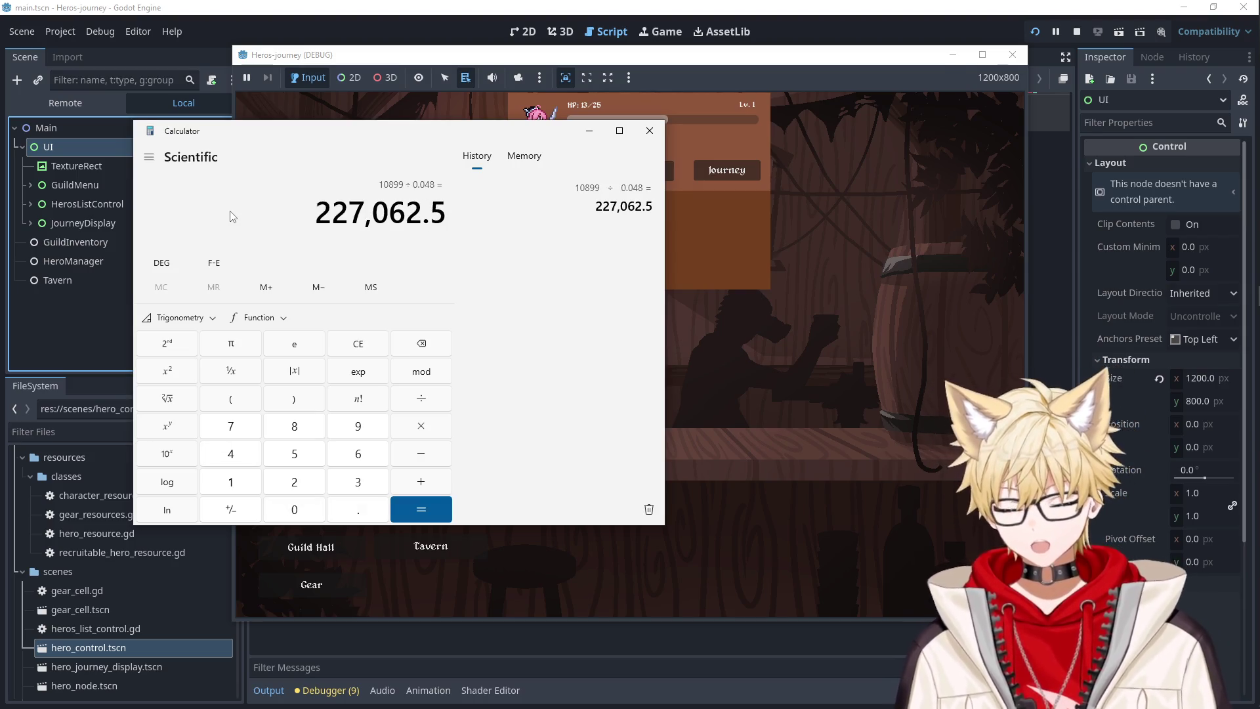
type("/24")
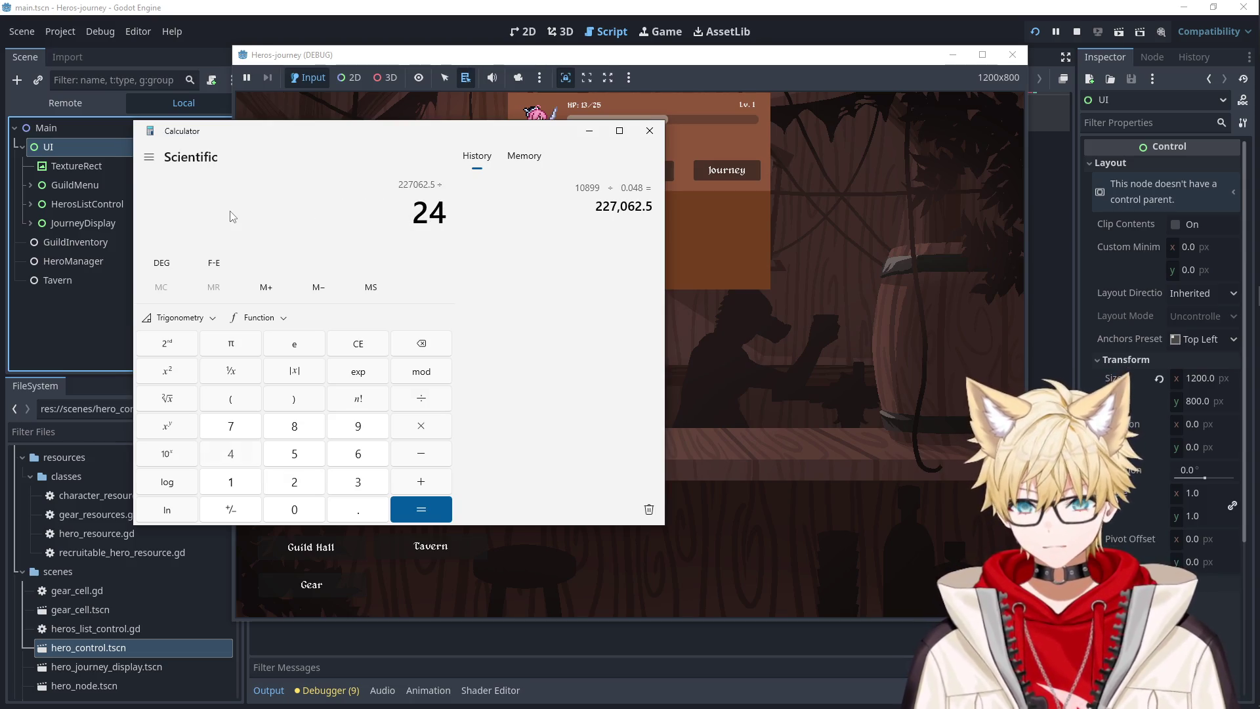
key("Return")
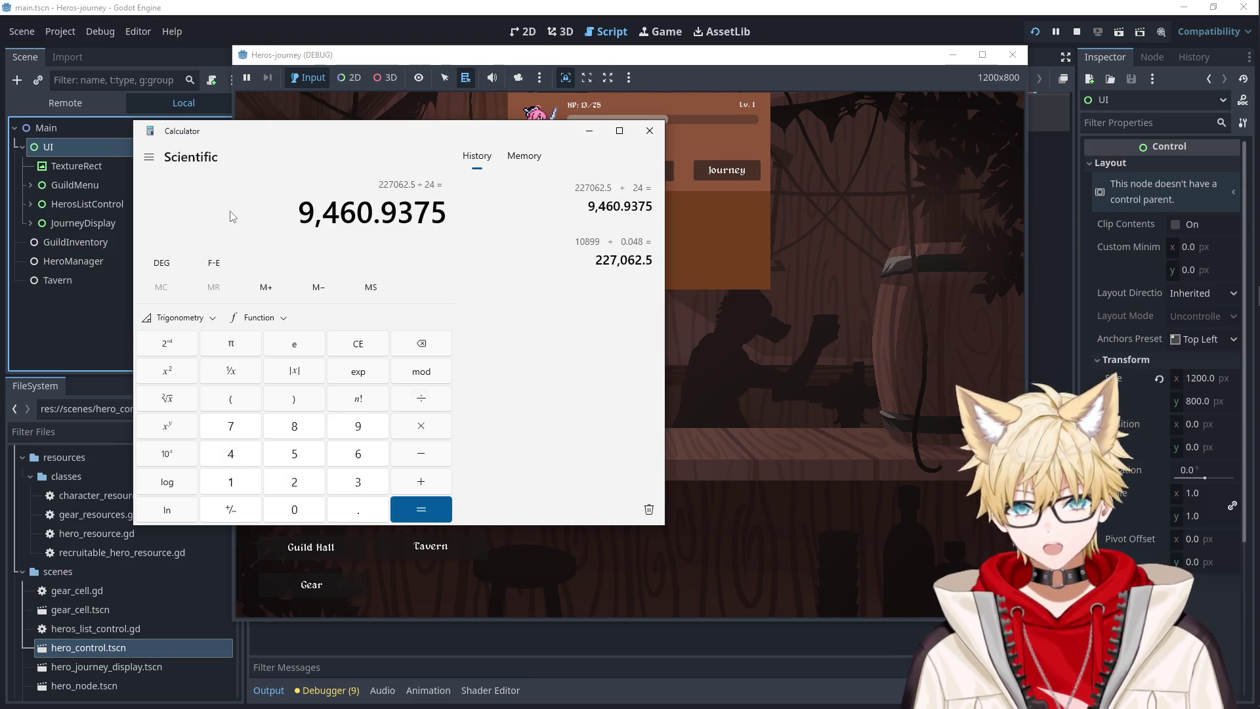
type("/365")
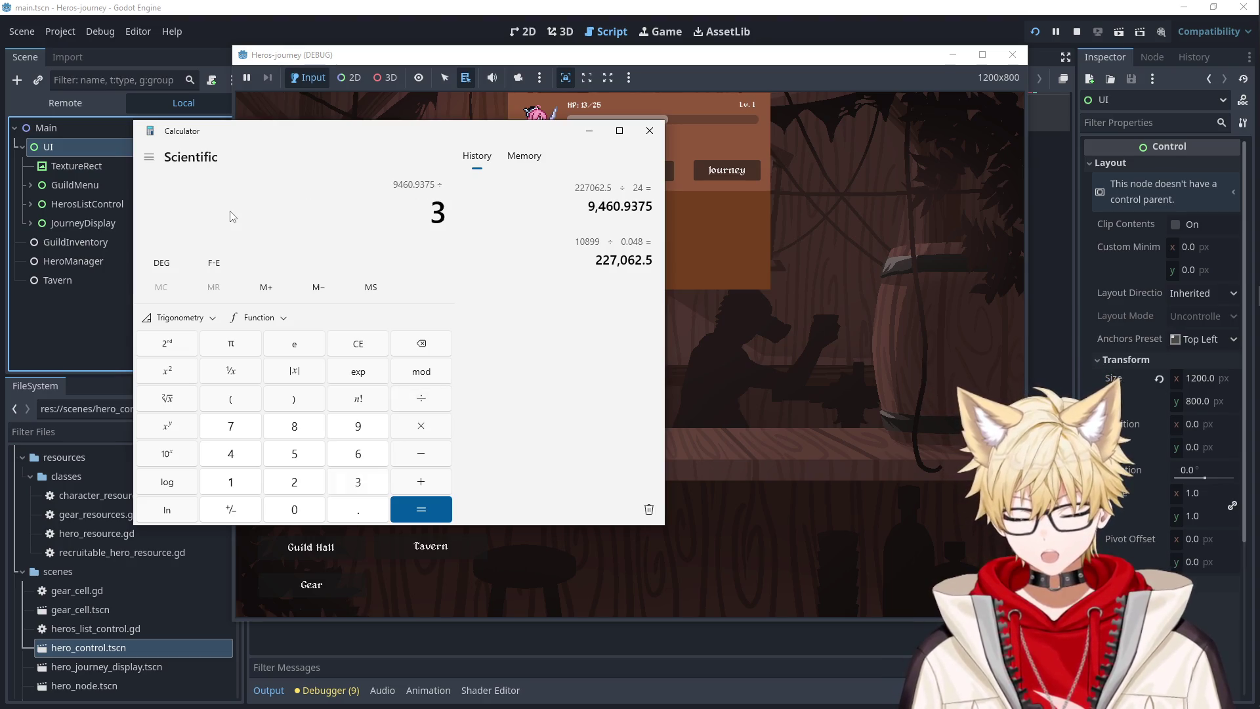
key("Return")
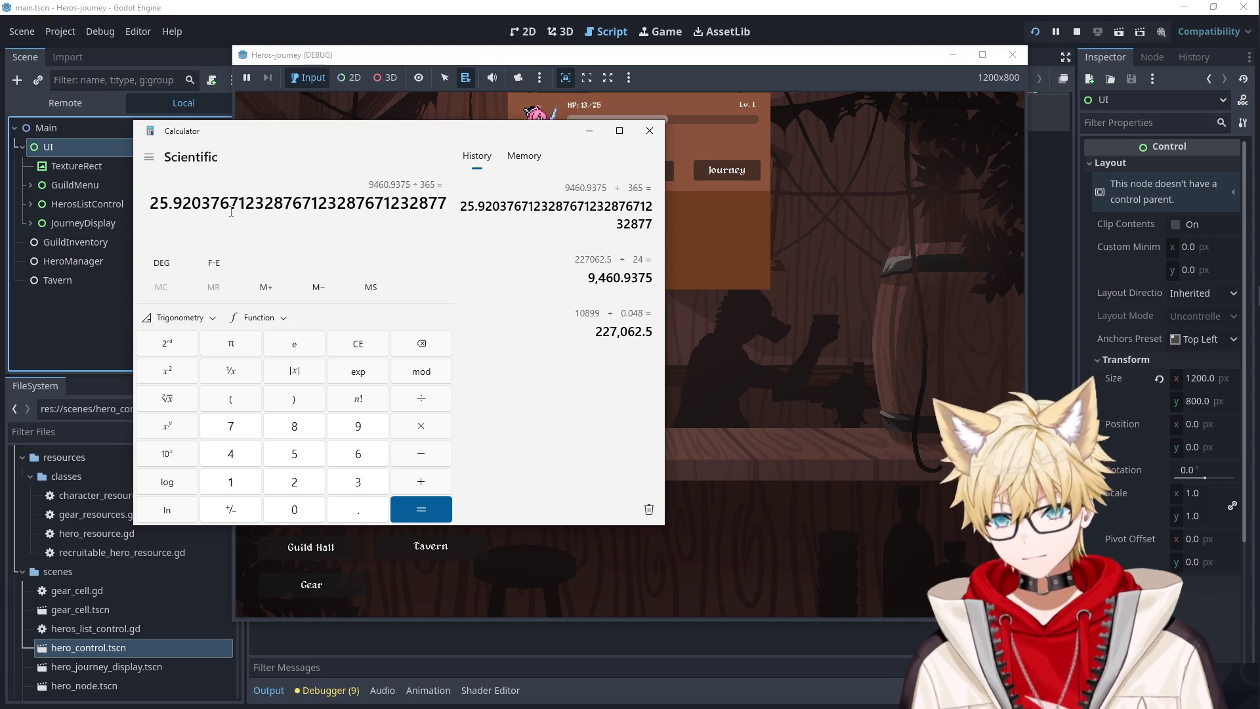
Step: Compare the result with the snail-speed search results, then close the browser and Calculator
key("alt+Tab")
left_click_drag(832, 202, 972, 135)
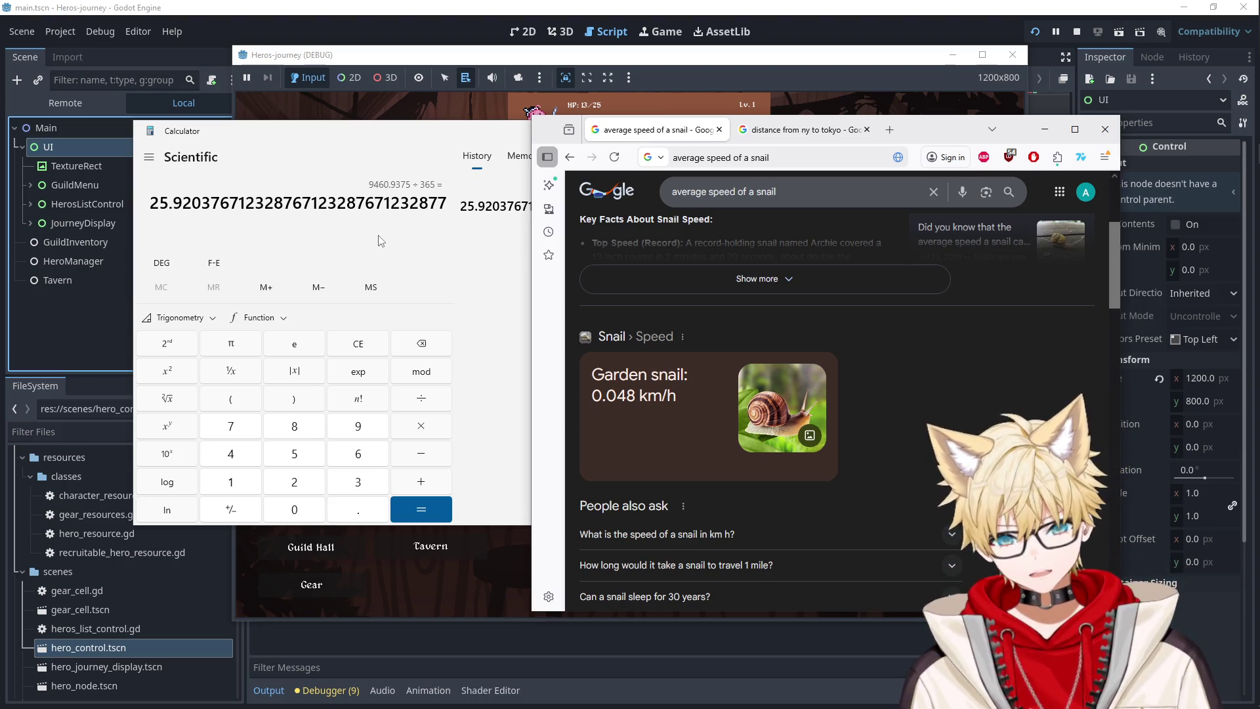
left_click(1105, 130)
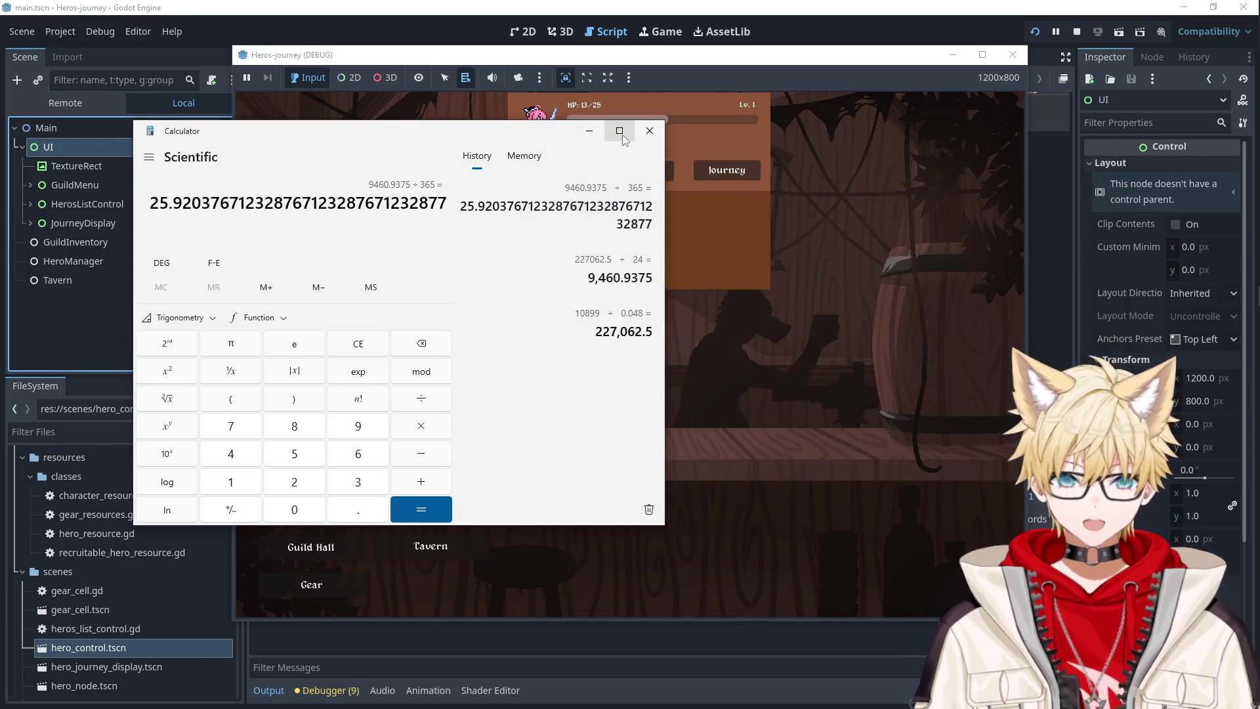
left_click(650, 131)
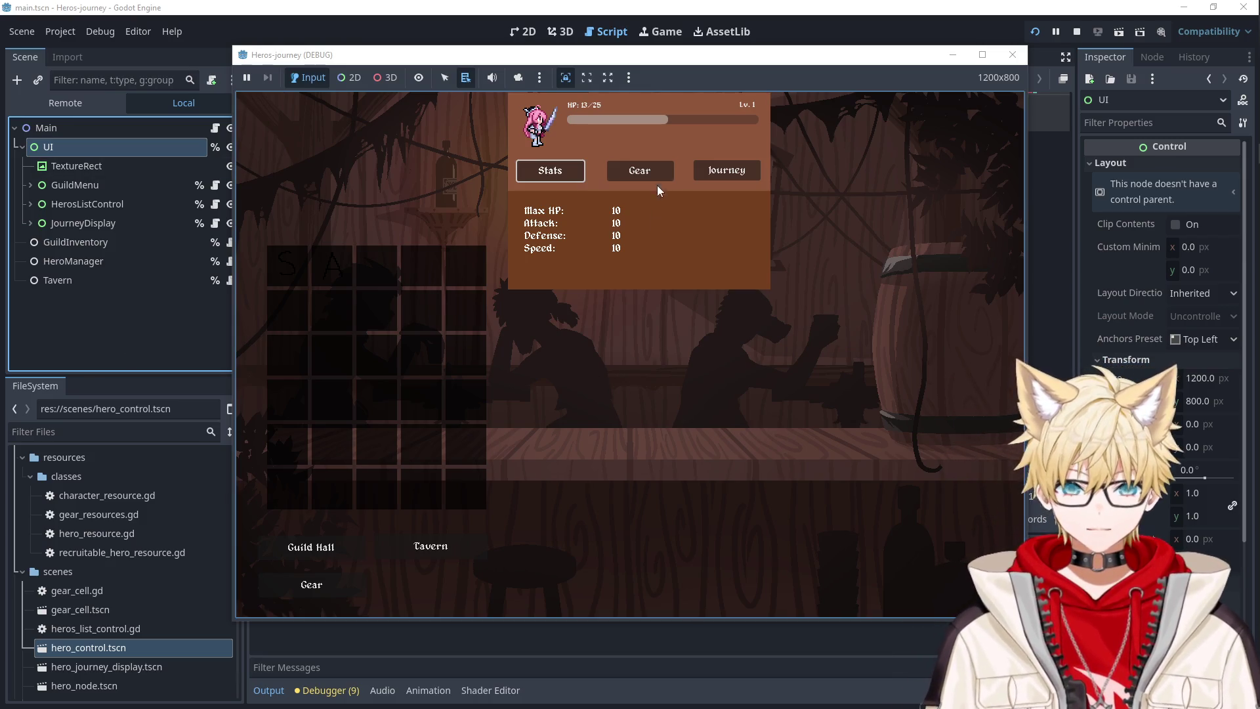
Step: Stop the running game with F8 and return to the editor
key("F8")
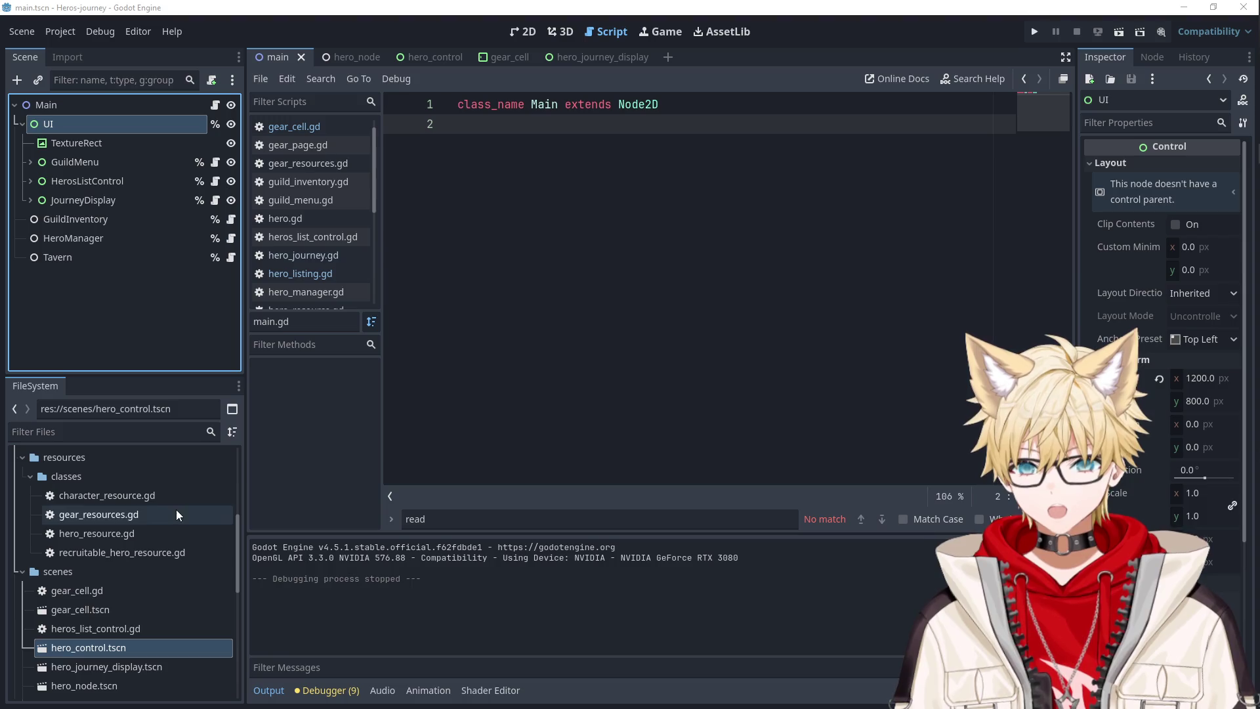
Step: In hero.gd, fold _process, _update_journey_progress, _start_return_journey and _update_return_progress
left_click(339, 57)
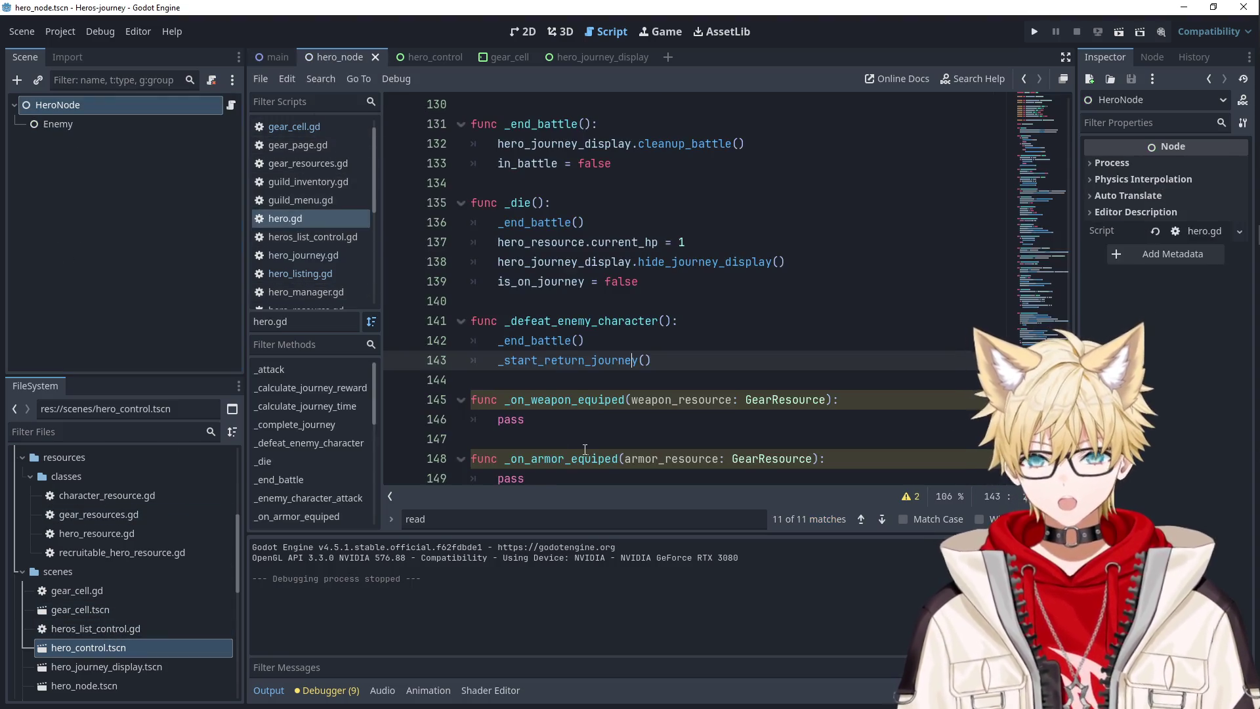
scroll(580, 420, "down", 1)
scroll(578, 400, "up", 1)
scroll(574, 388, "down", 1)
left_click(572, 380)
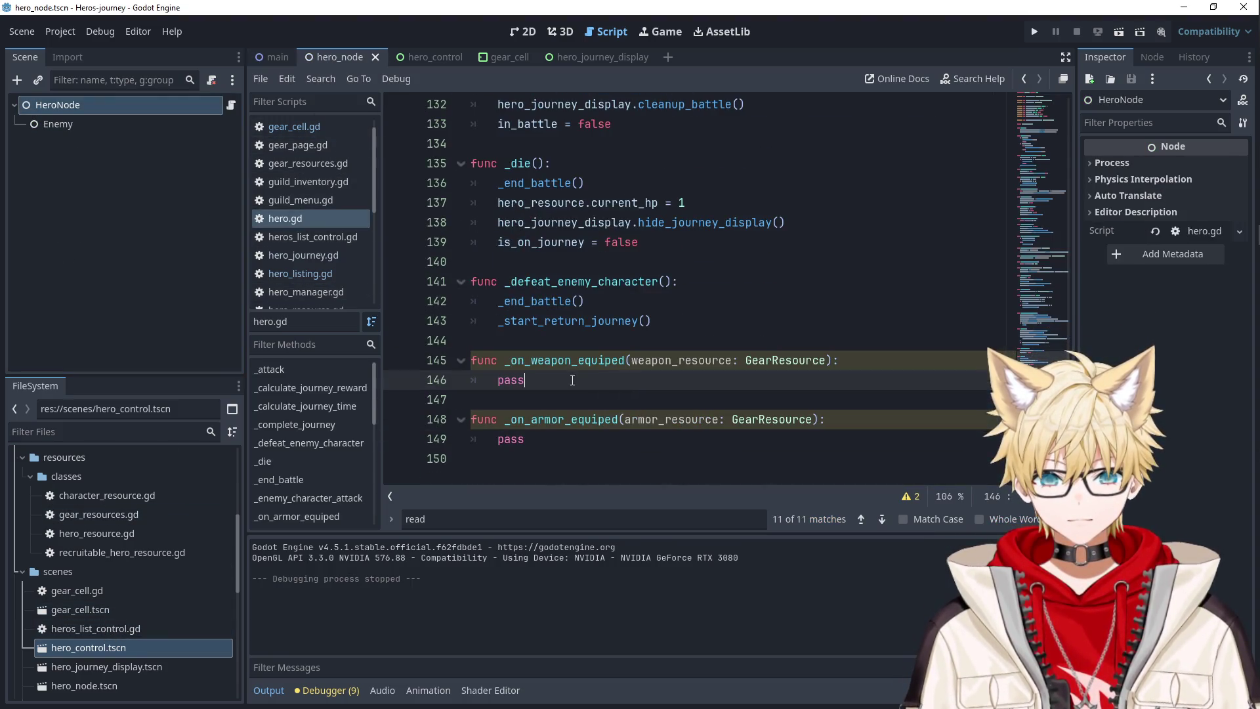
scroll(572, 380, "up", 8)
scroll(593, 381, "up", 10)
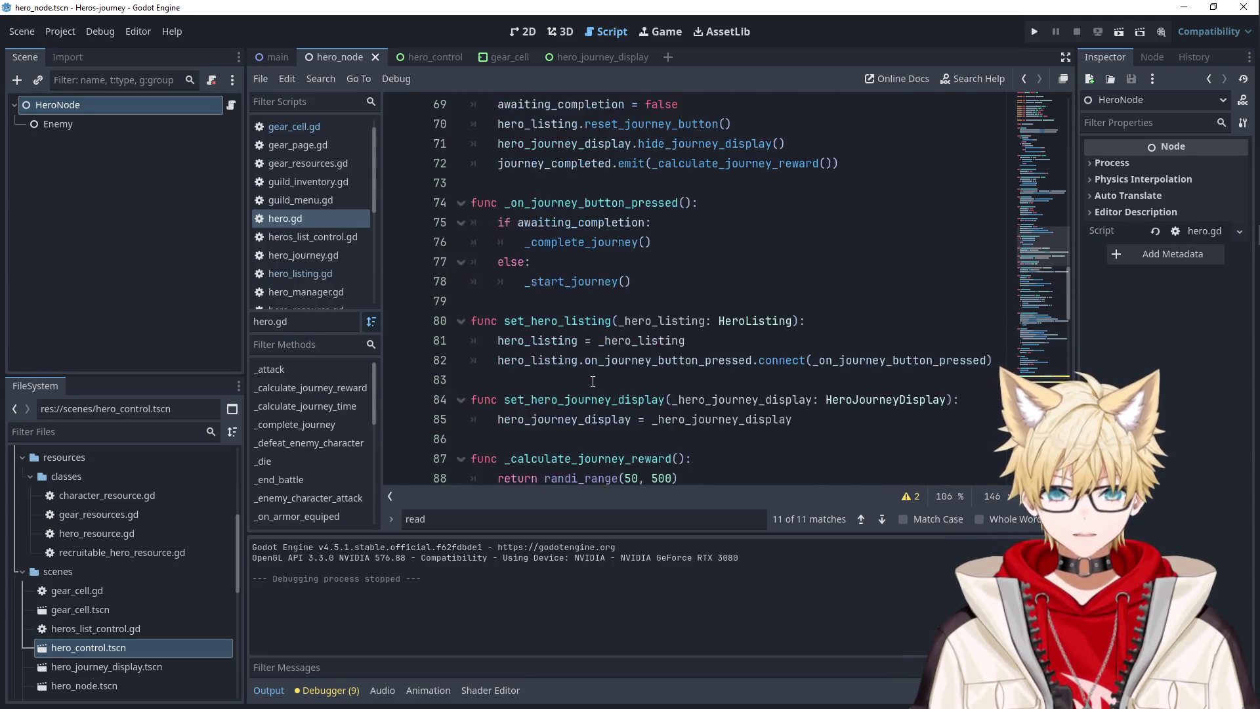
scroll(593, 381, "up", 15)
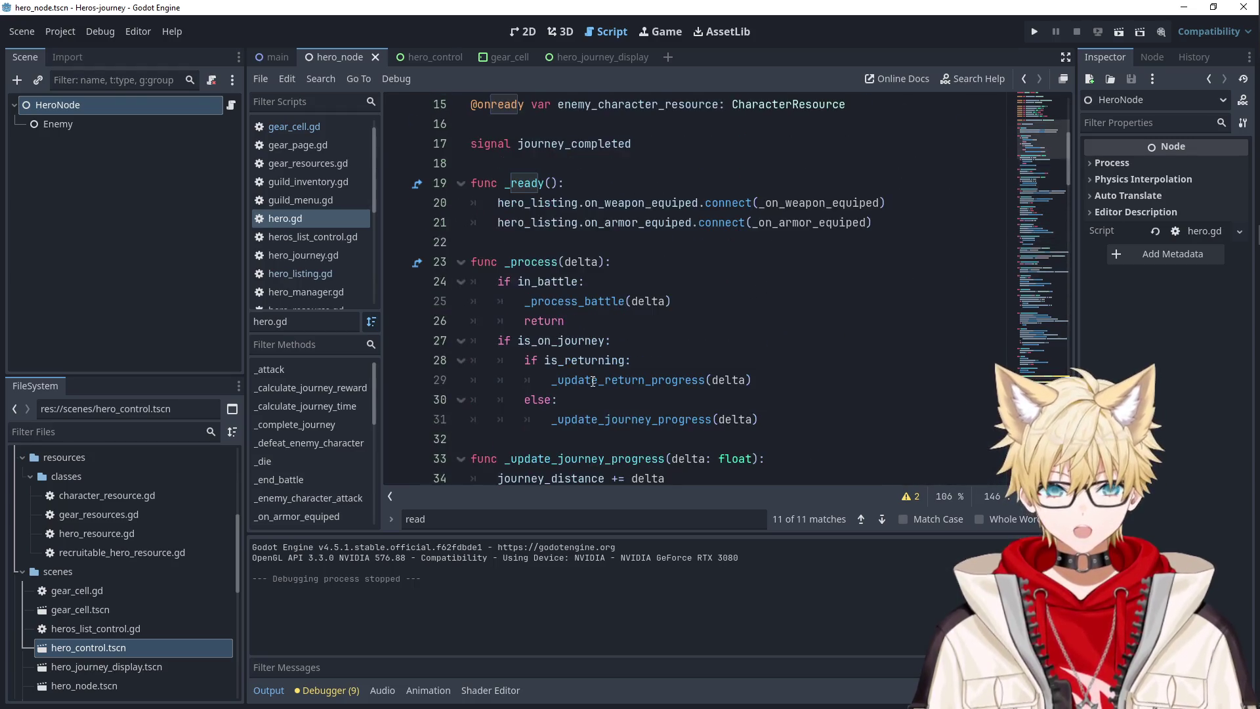
left_click(461, 262)
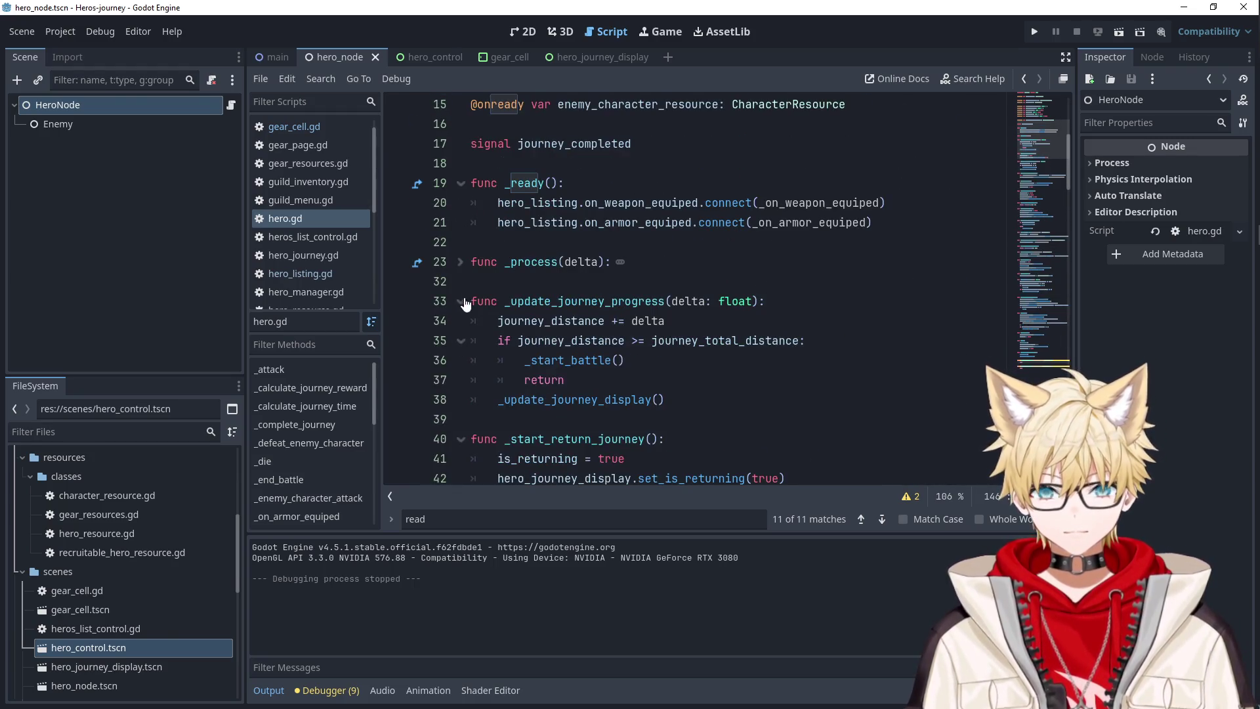
left_click(461, 301)
left_click(461, 340)
left_click(461, 380)
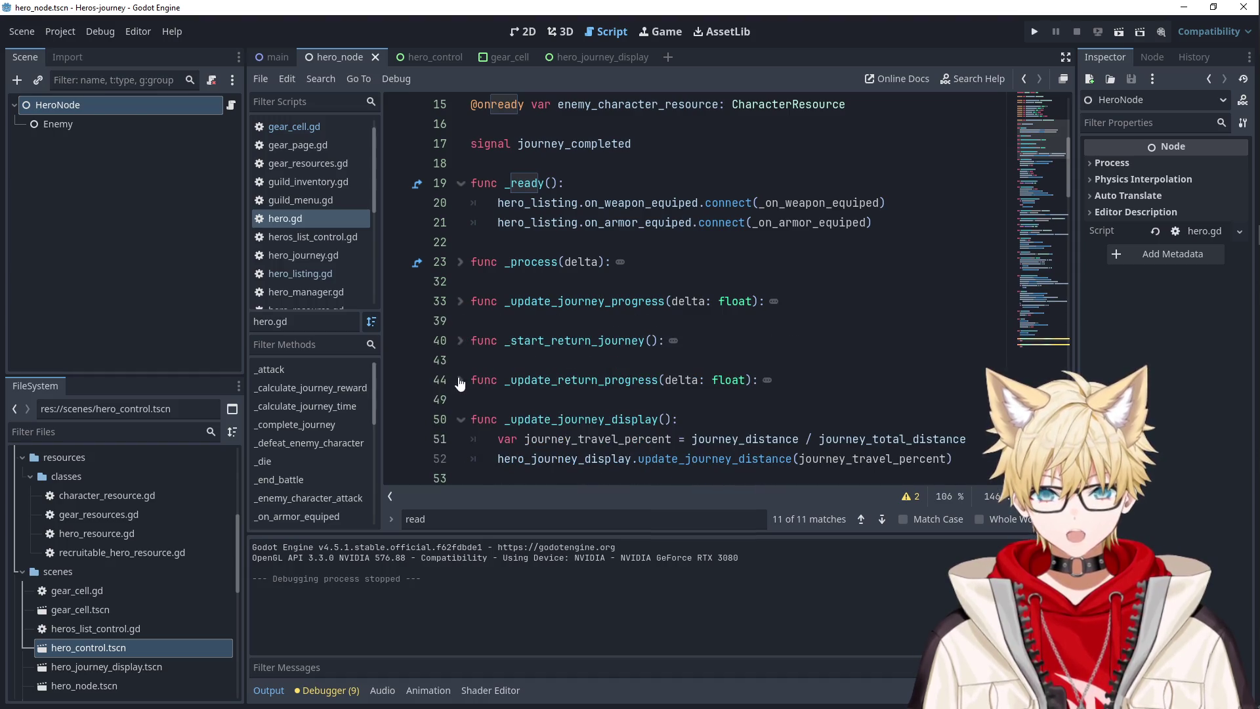
scroll(599, 298, "up", 5)
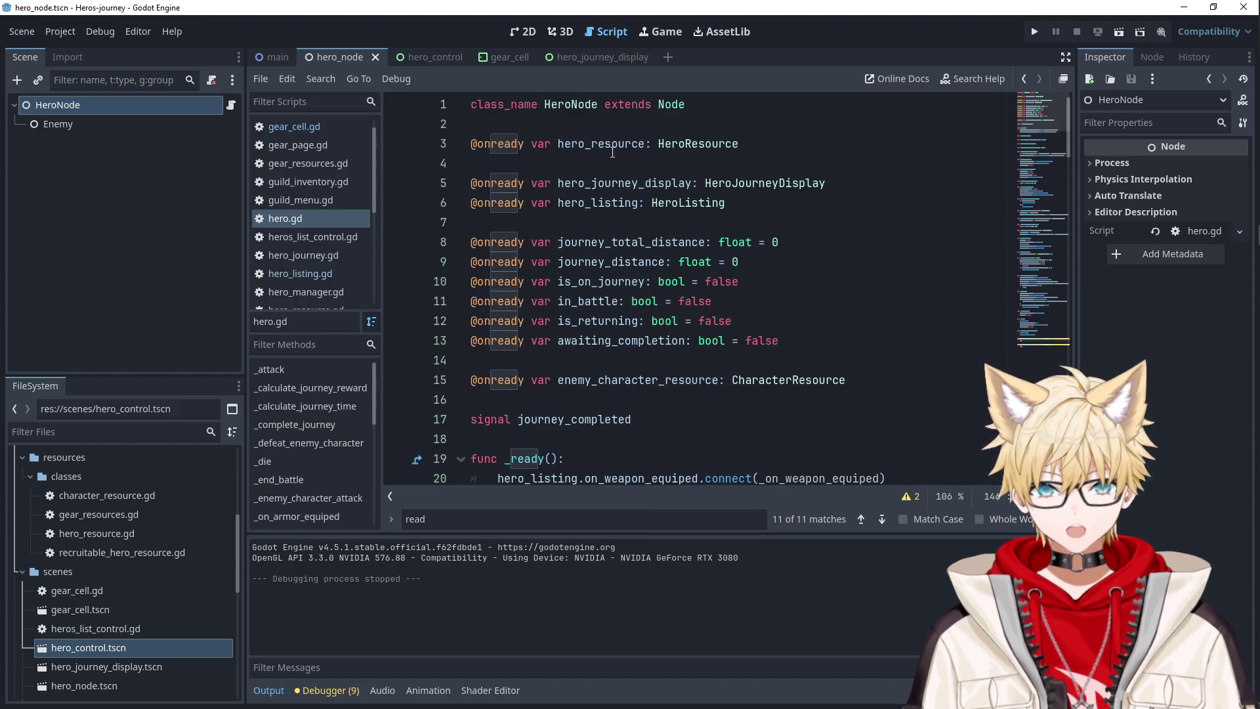
Step: Add hero_listing.update_stats(hero_resource) on line 93 inside set_hero_resource
double_click(612, 144)
key("ctrl+f")
key("Return")
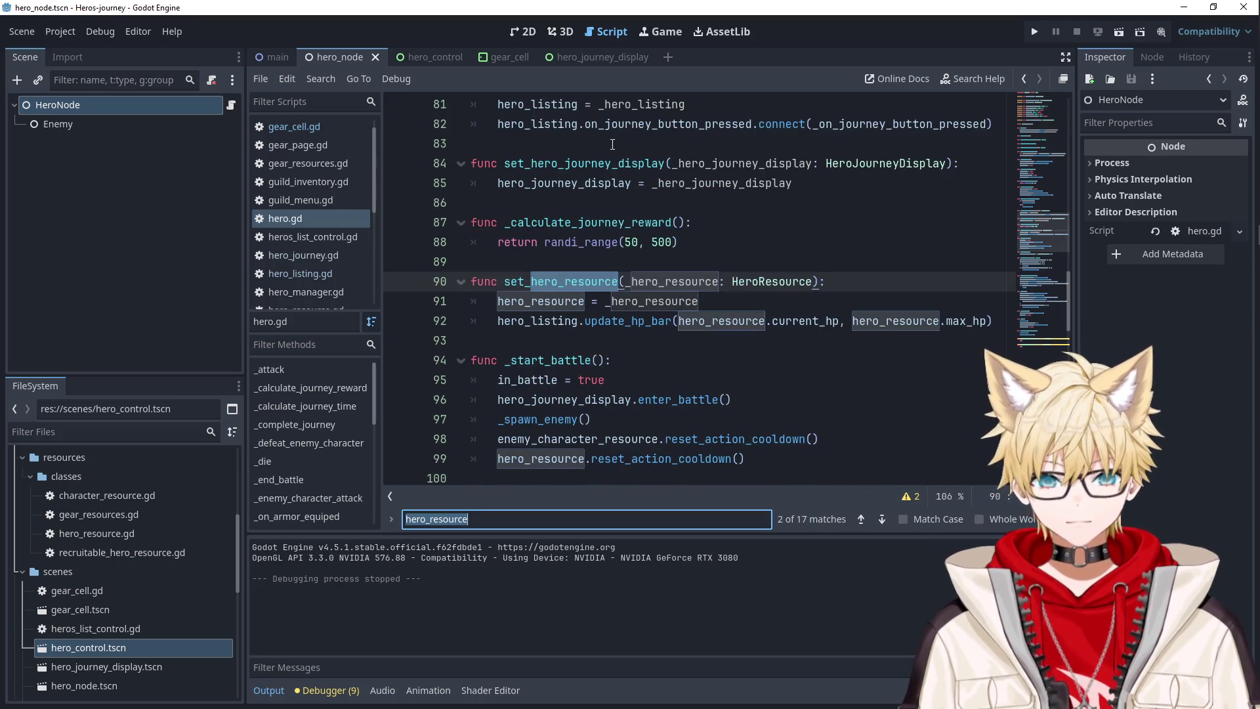
left_click(1002, 323)
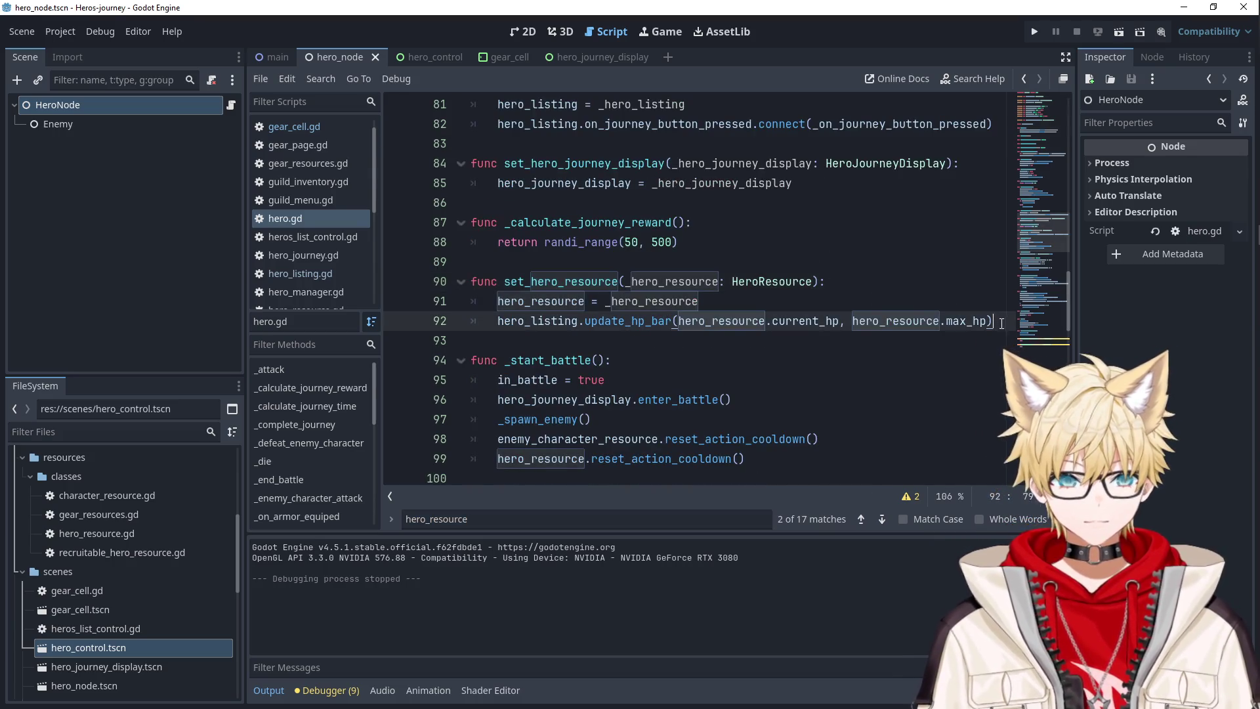
key("Return")
type("jour")
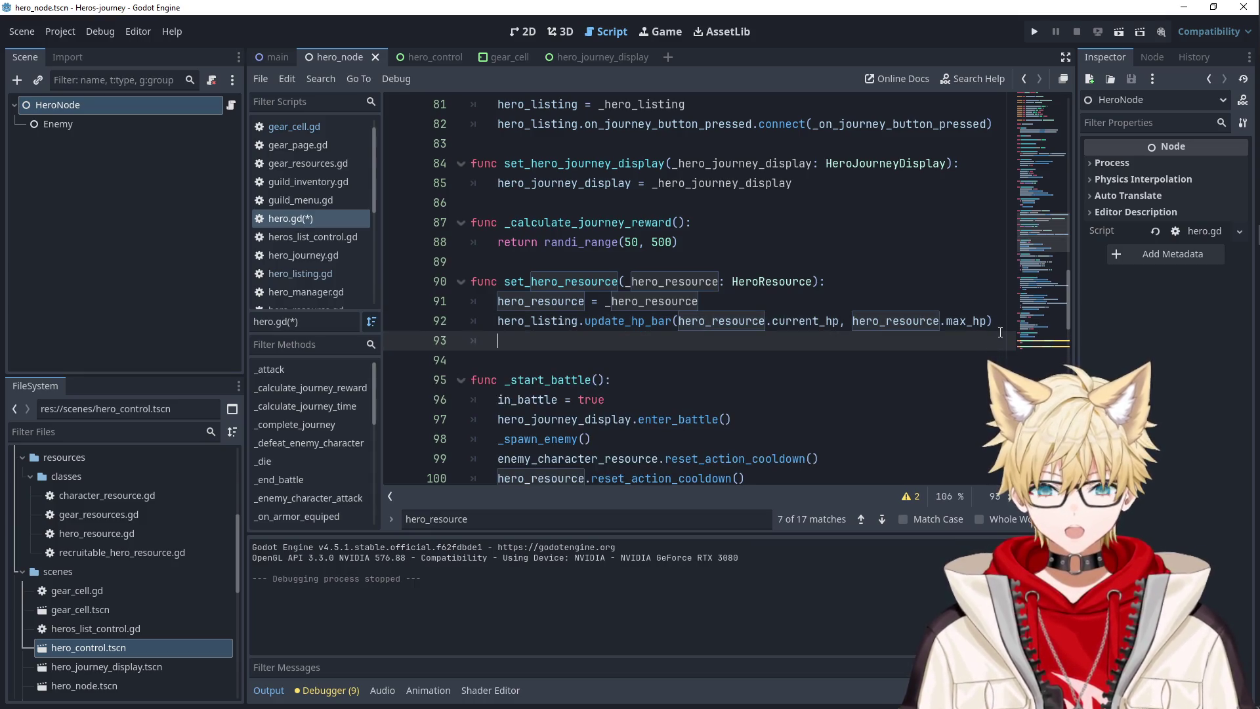
key("BackSpace")
key("BackSpace")
key("BackSpace")
type("hero")
key("Return")
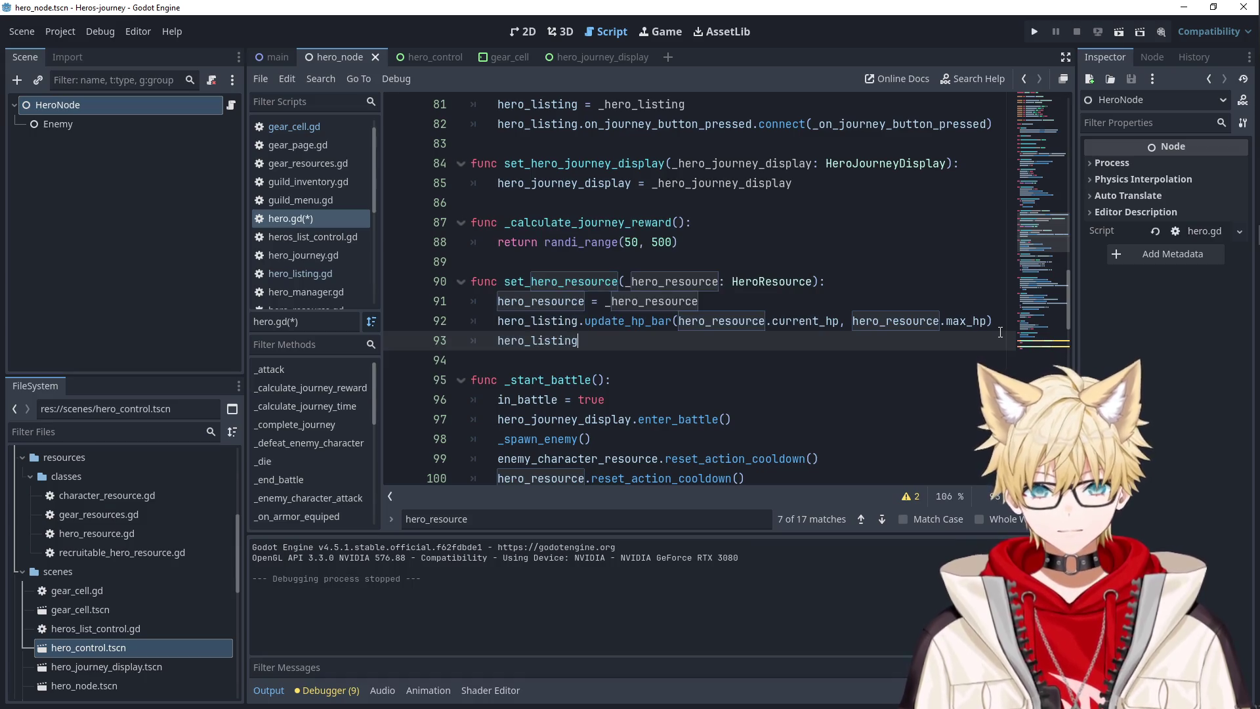
type(".update_stats")
key("Return")
type("hero")
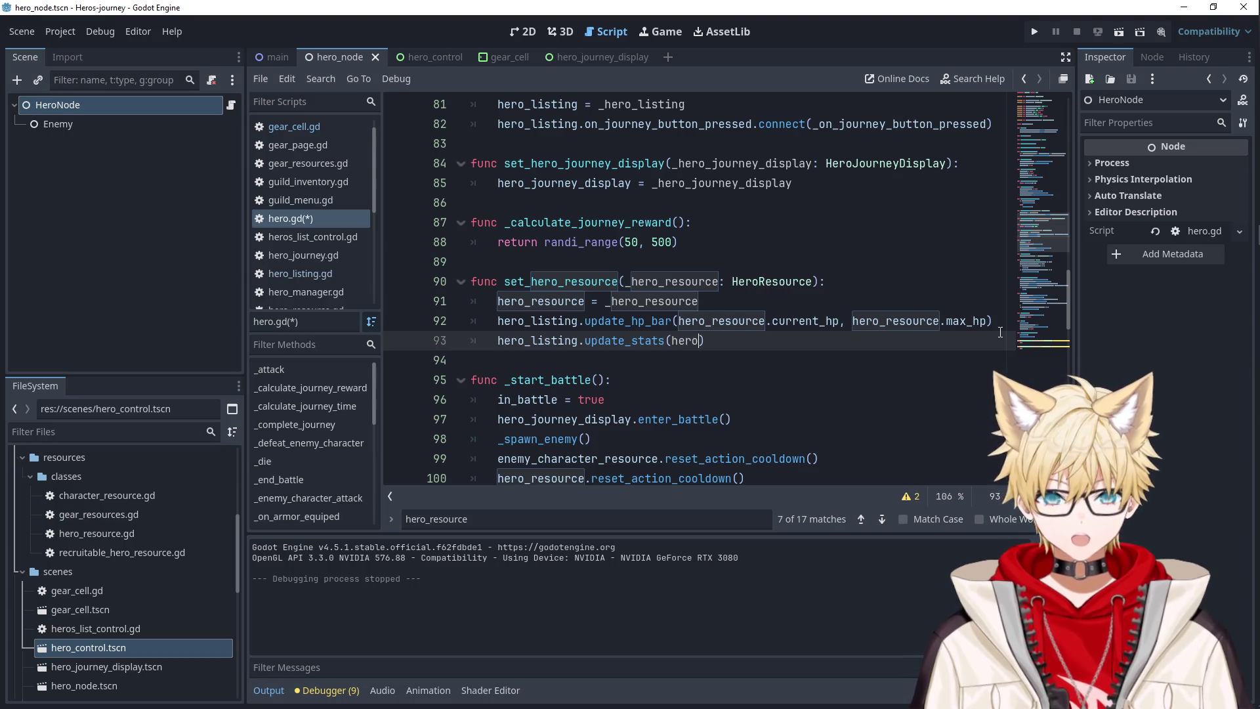
key("Down")
key("Down")
key("Return")
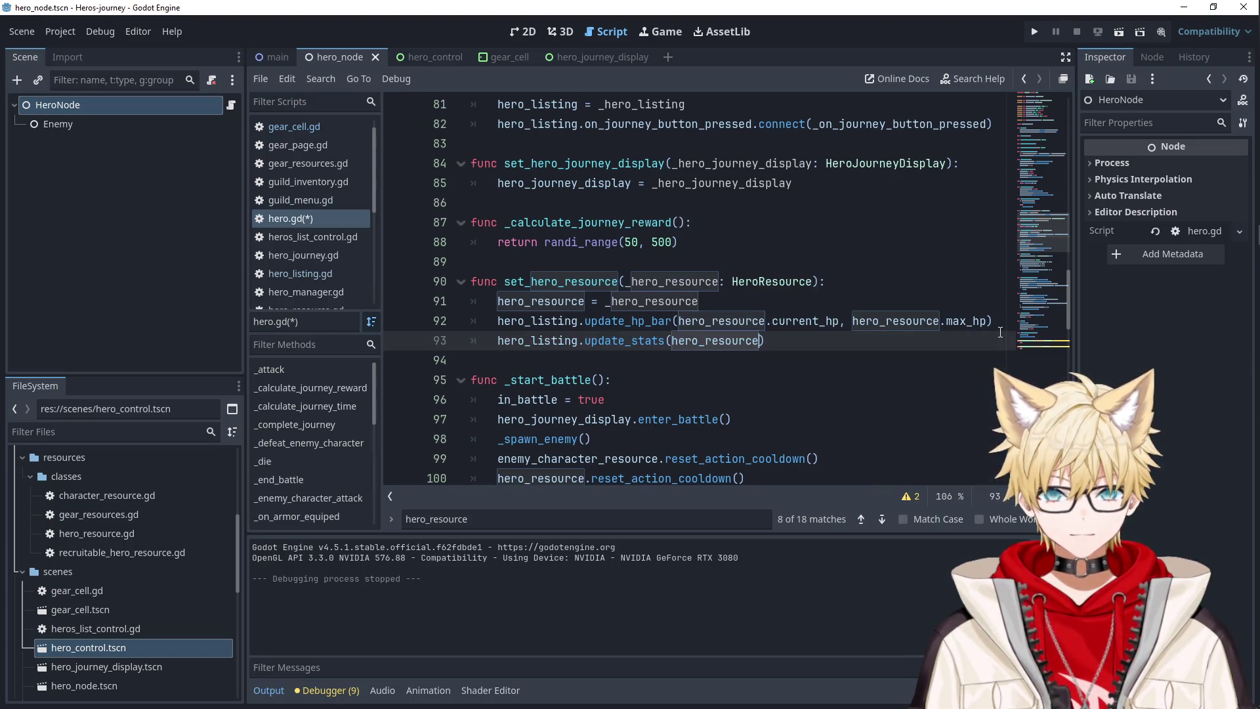
Step: Follow the hero_listing declaration to the HeroListing class script
double_click(652, 340)
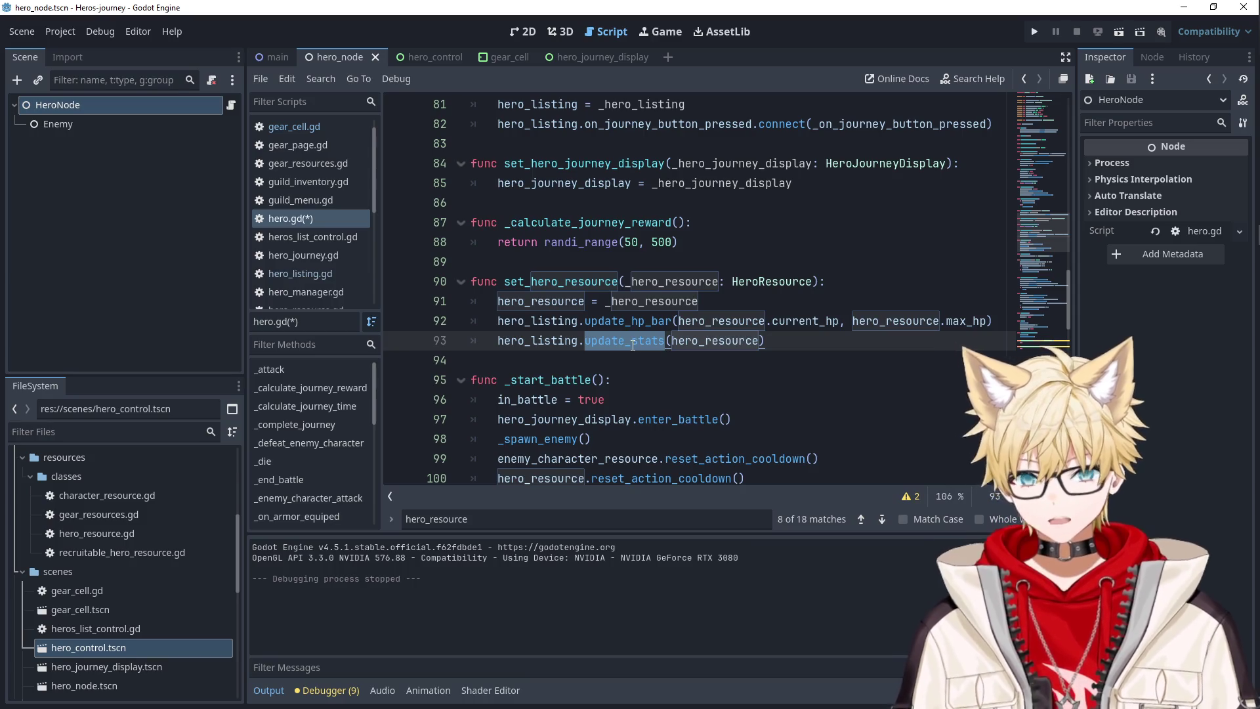
left_click(525, 321, "ctrl")
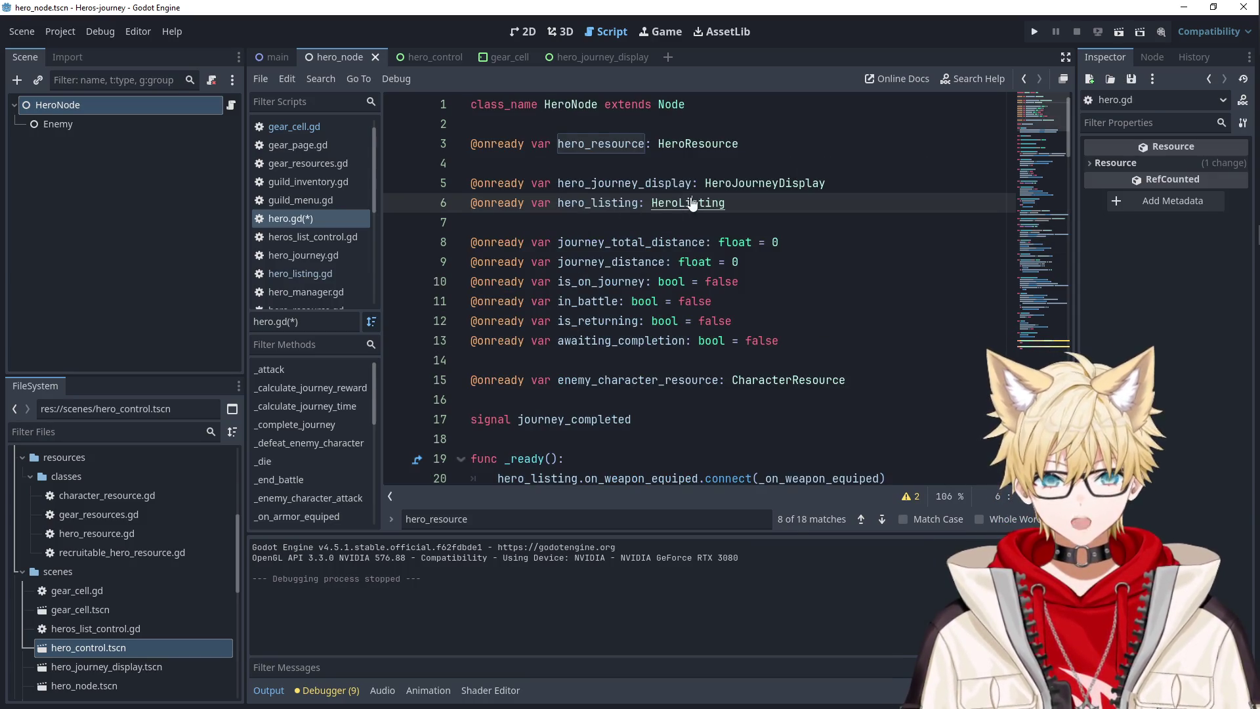
left_click(683, 206, "ctrl")
Step: Add an empty update_stats(hero_resource: HeroResource) function with a pass body after _on_weapon_equiped
left_click(563, 470)
key("Return")
type("func gear_equiped.emit(data.gear_resource)")
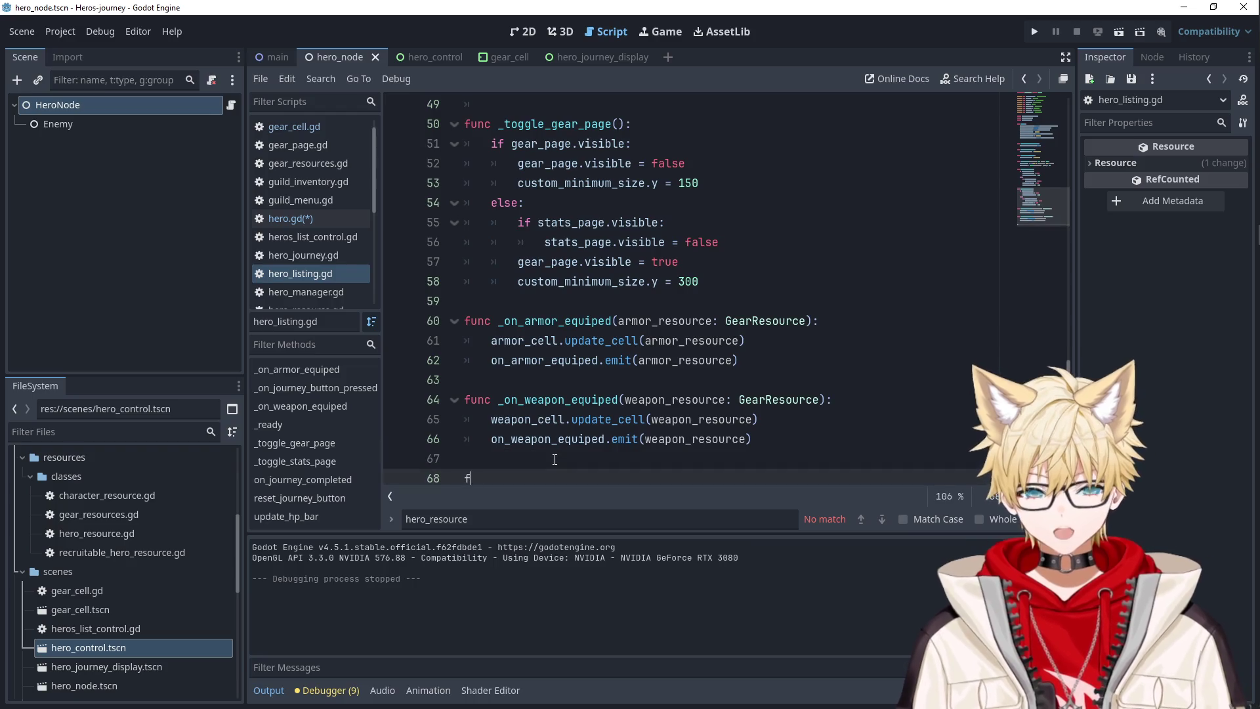
key("ctrl+z")
type("update_st")
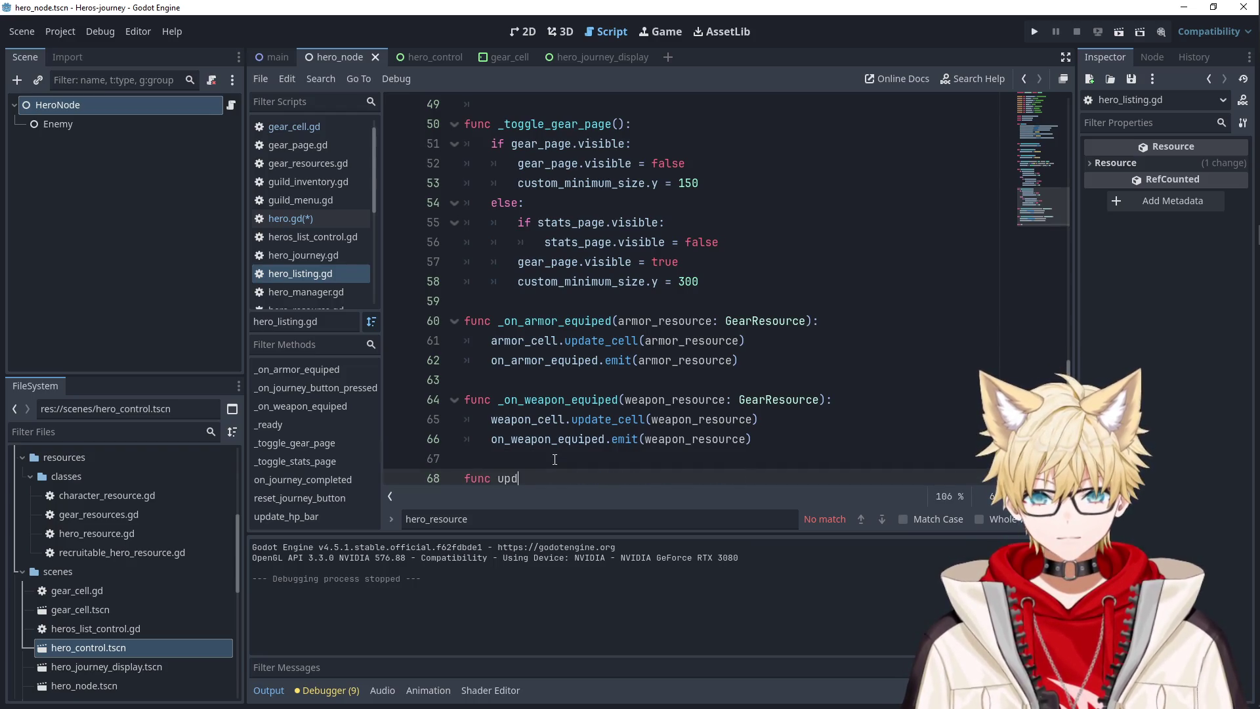
type("ats(he")
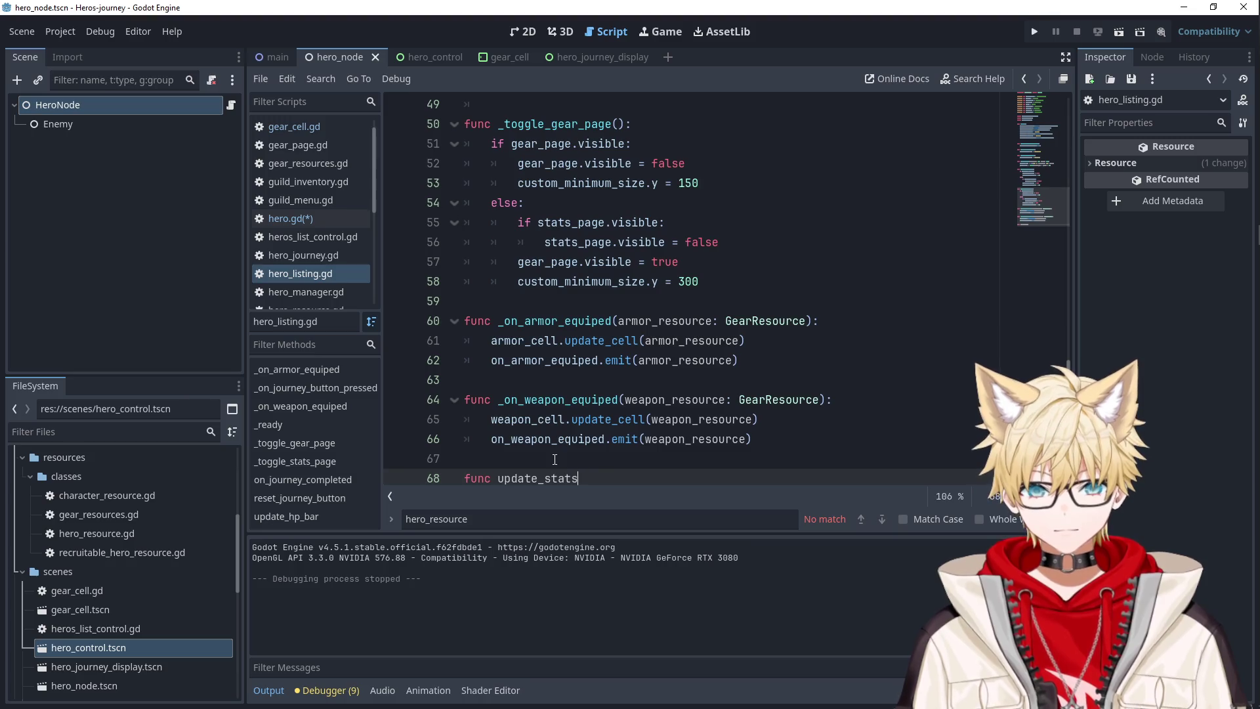
type("ro_resou")
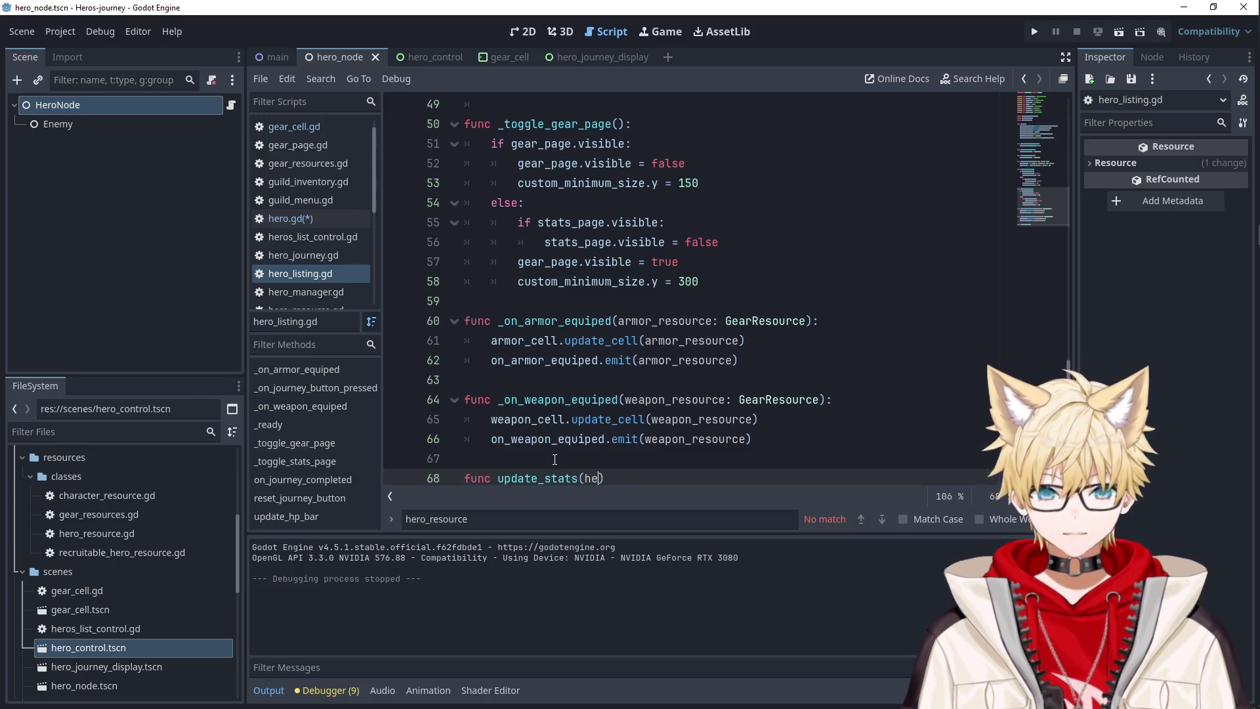
type("rce: HeroR")
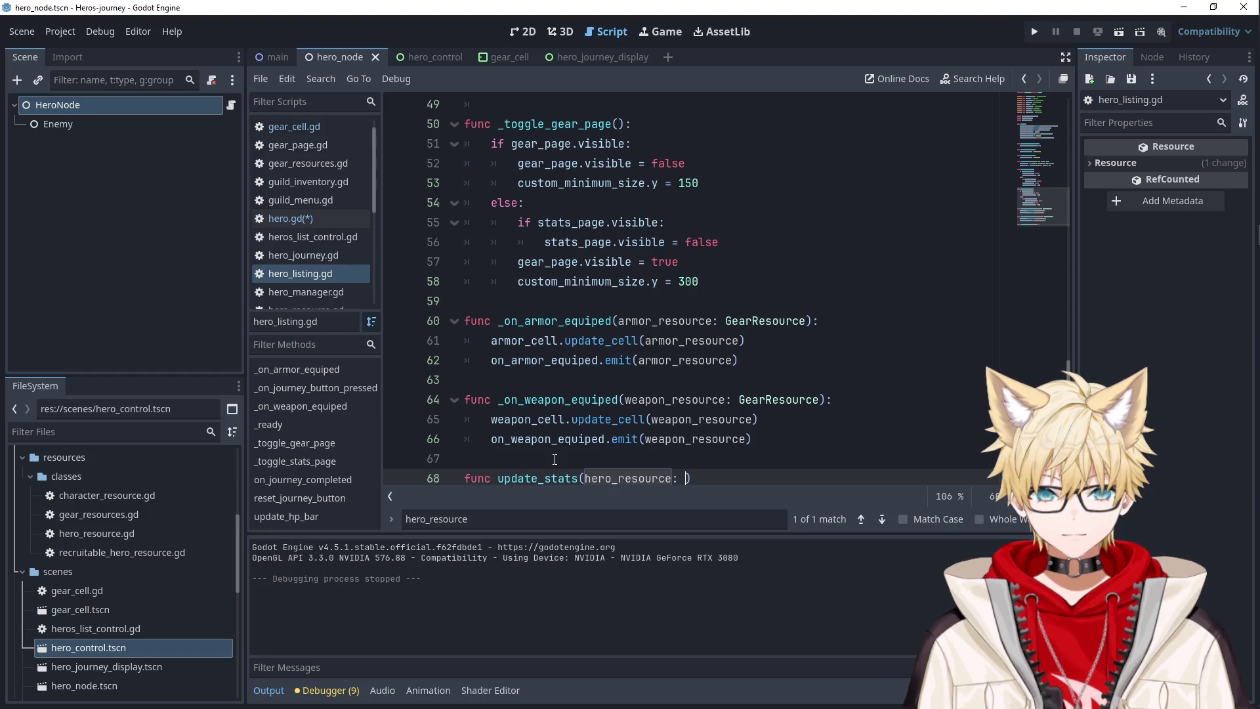
key("Return")
type(")(")
key("Return")
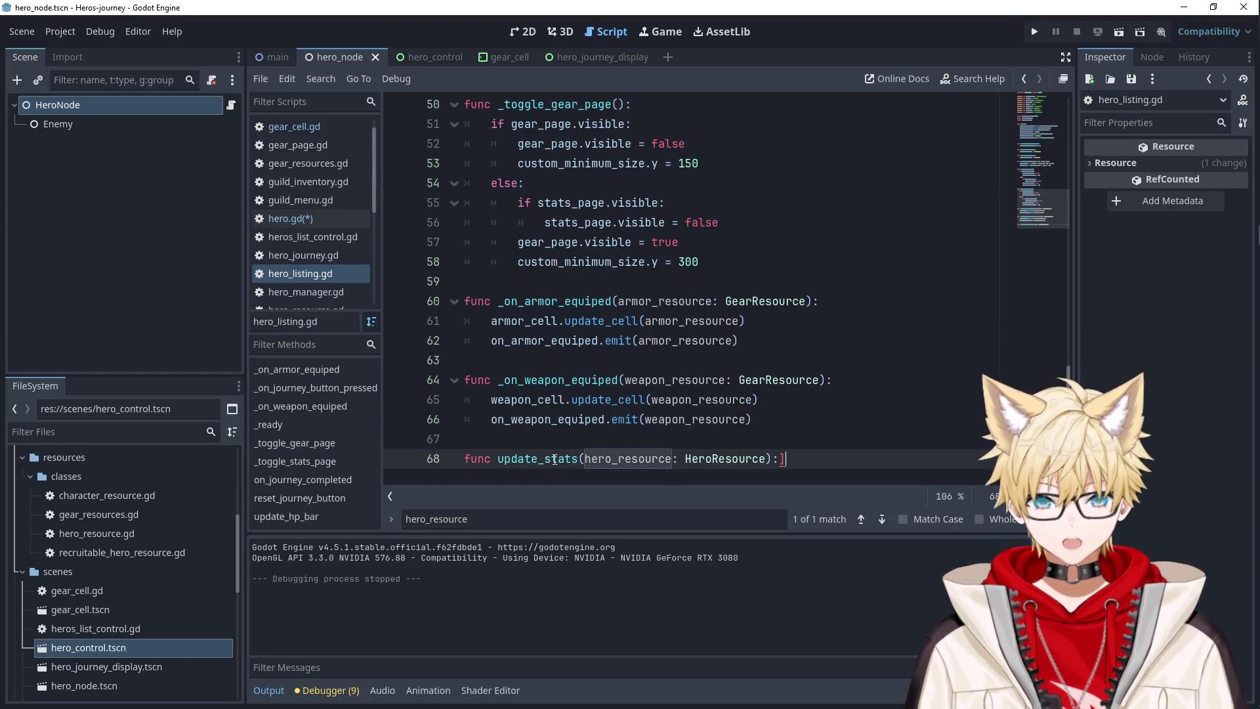
type("pass")
Step: Bring up the hero_control scene
scroll(571, 394, "down", 1)
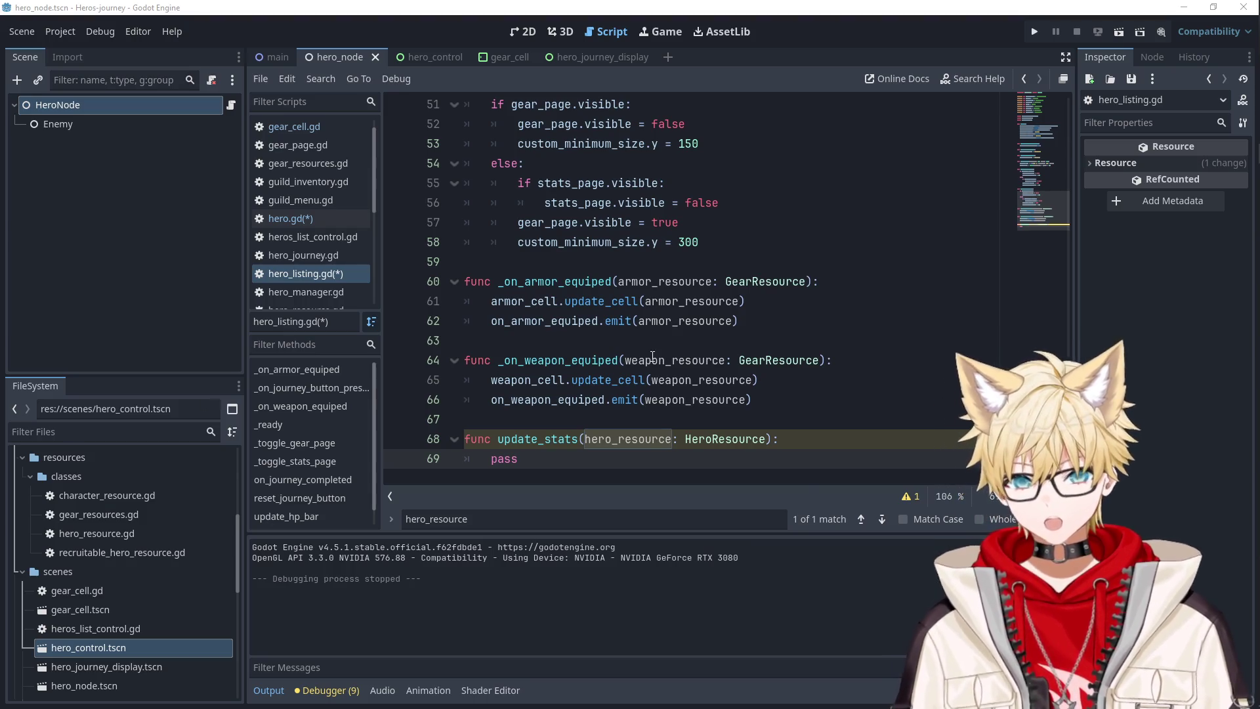
scroll(653, 357, "up", 15)
left_click(420, 56)
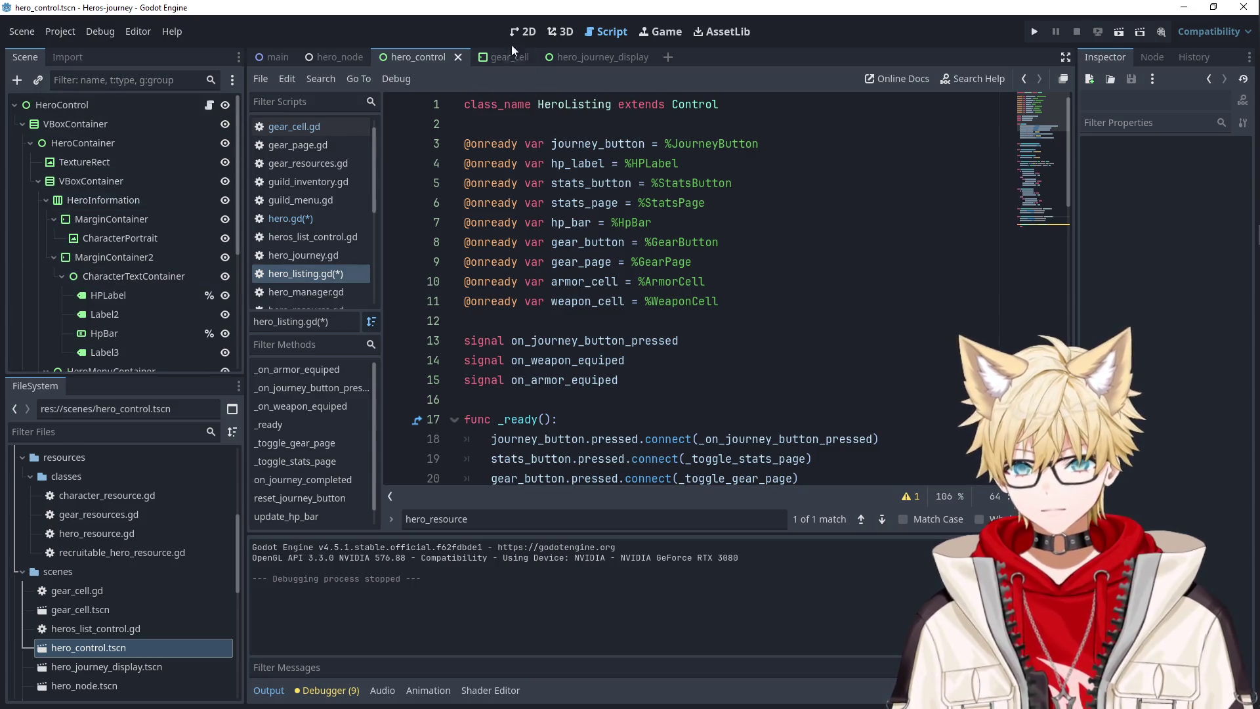
Step: In the 2D view, collapse HeroContainer and expand StatsPage to reveal its stat label nodes
left_click(522, 31)
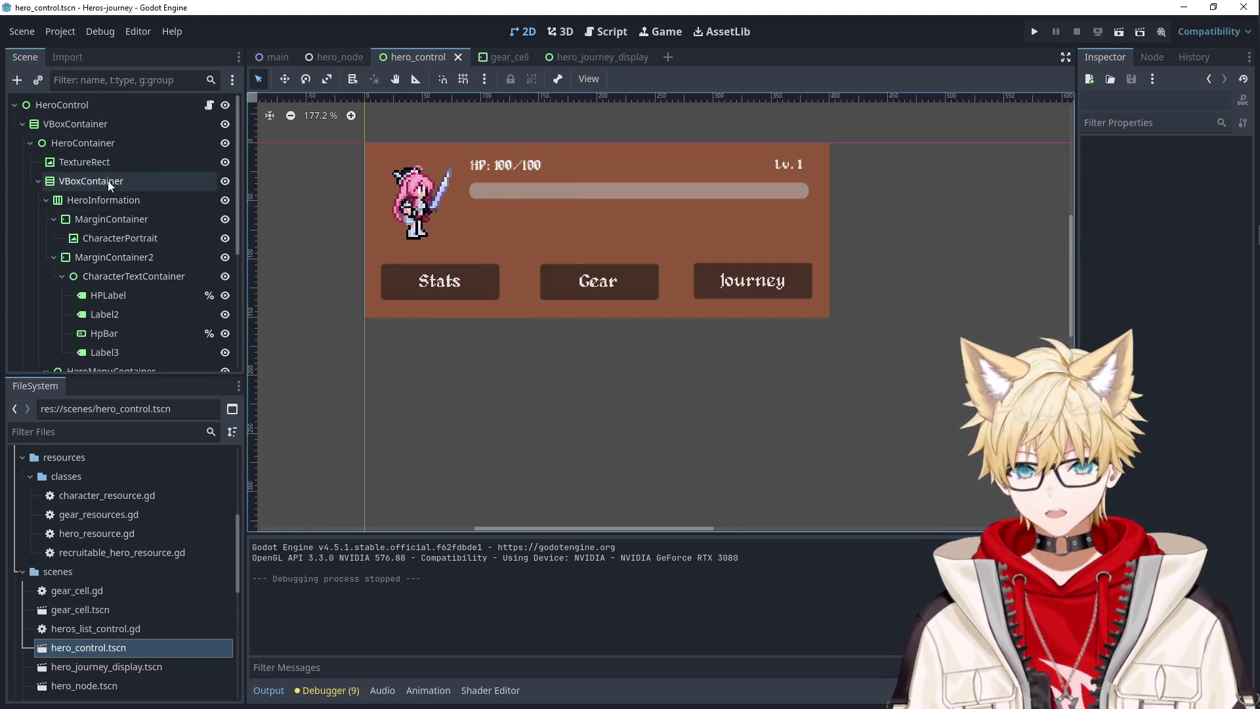
left_click(29, 141)
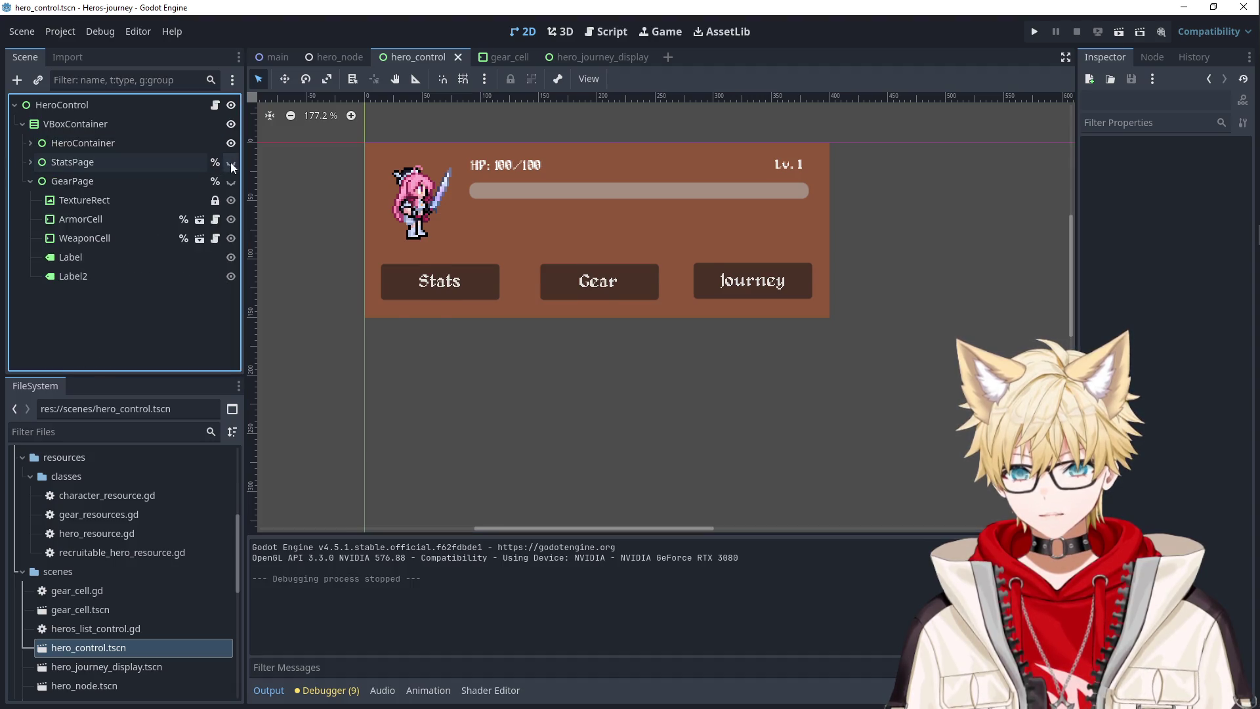
left_click(230, 163)
left_click(231, 163)
left_click(30, 163)
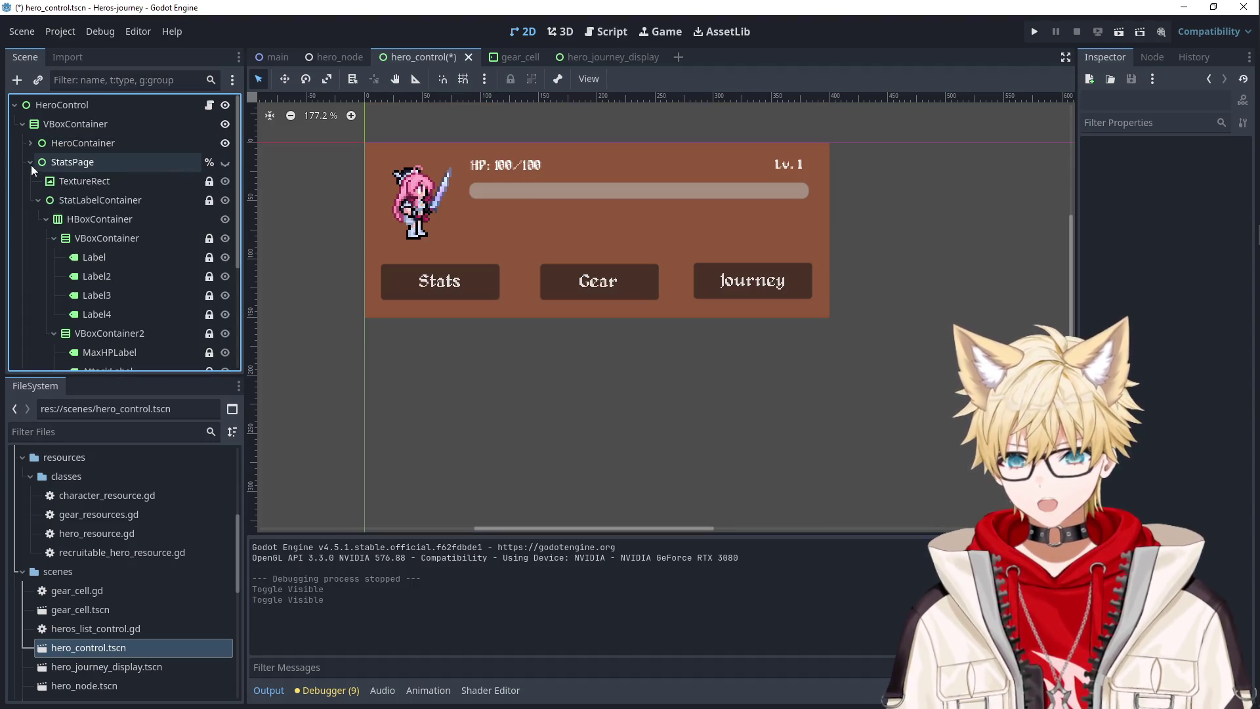
left_click(93, 252)
left_click(227, 161)
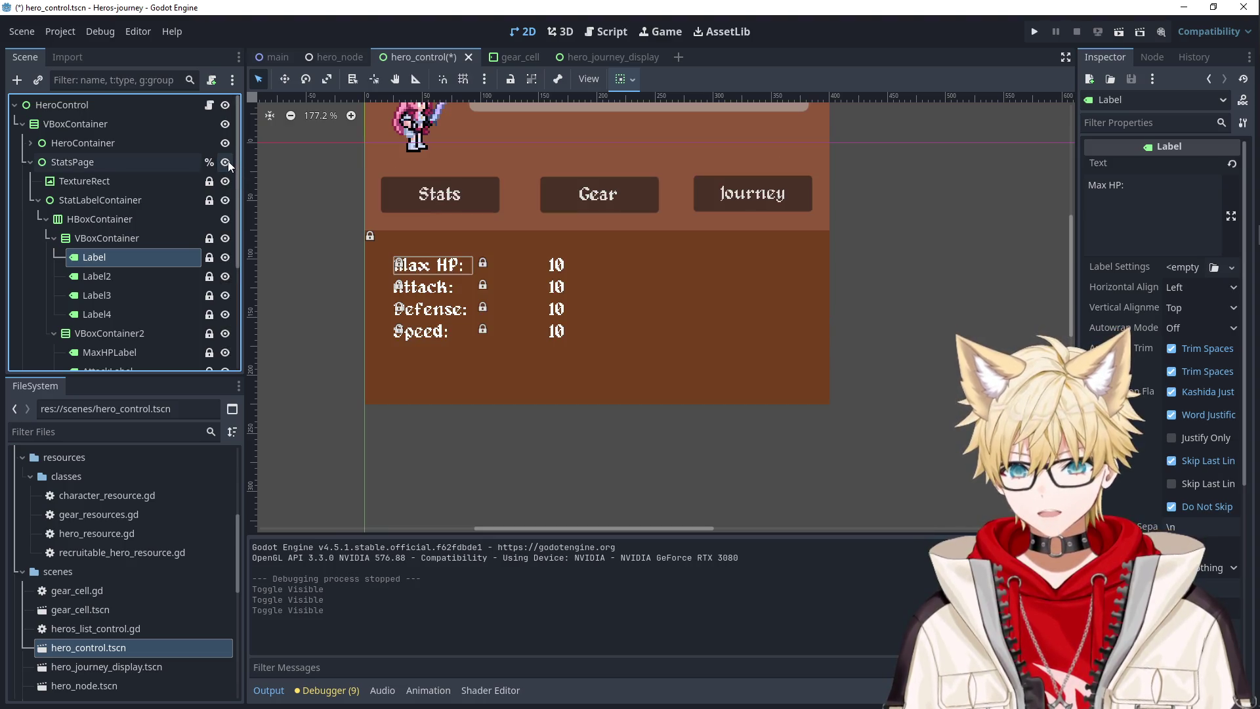
left_click(227, 162)
scroll(111, 285, "down", 2)
Step: Make MaxHPLabel, AttackLabel, DefenseLabel and SpeedLabel accessible by unique name, then open the HeroControl script
left_click(111, 284)
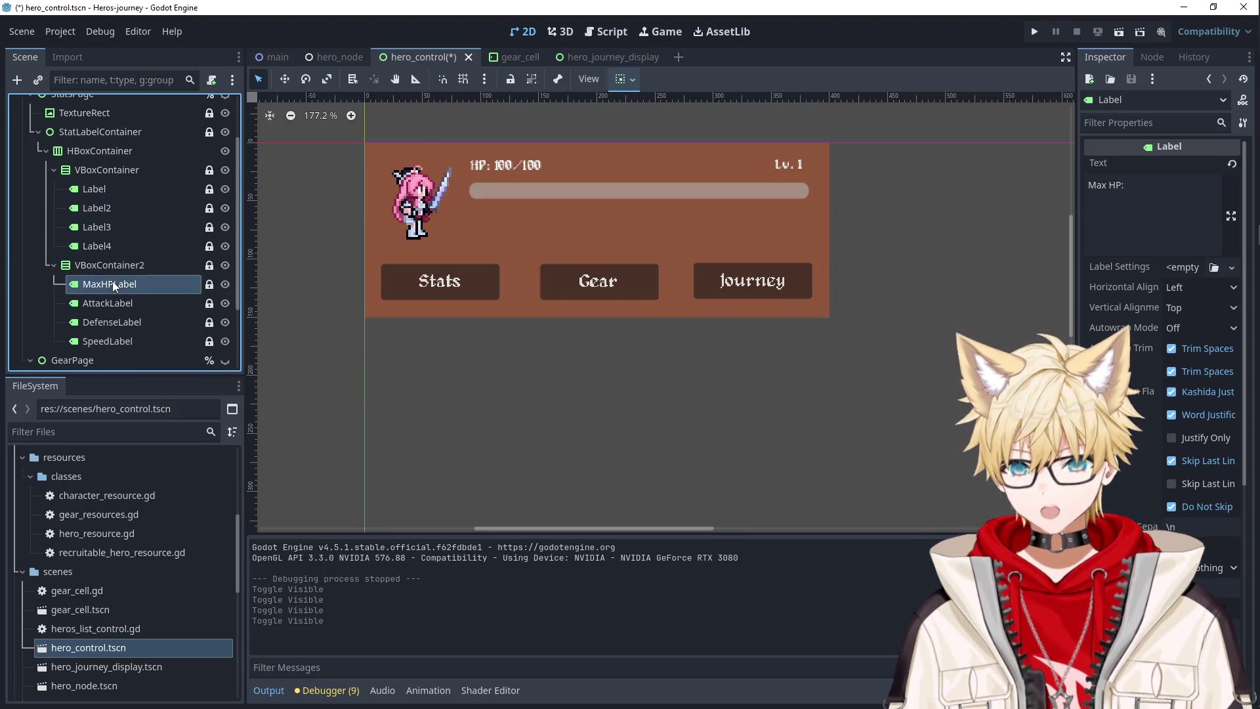
left_click(112, 340, "shift")
right_click(132, 301)
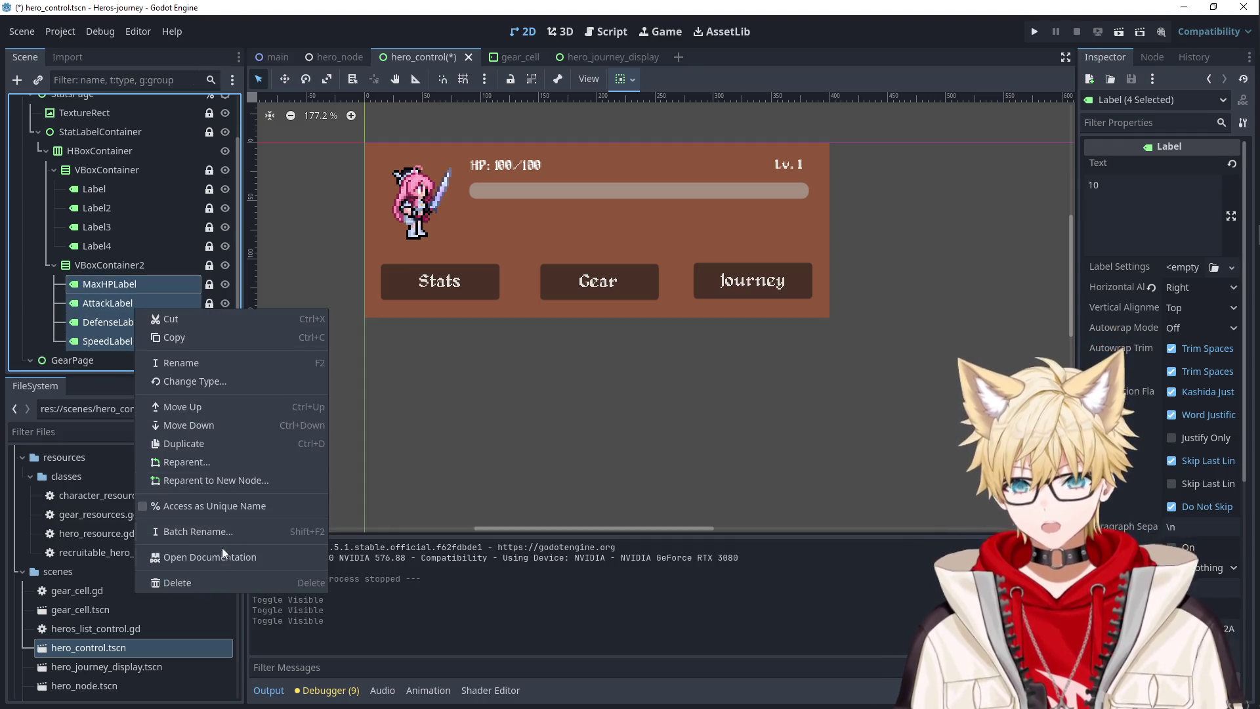
left_click(217, 510)
scroll(167, 139, "up", 2)
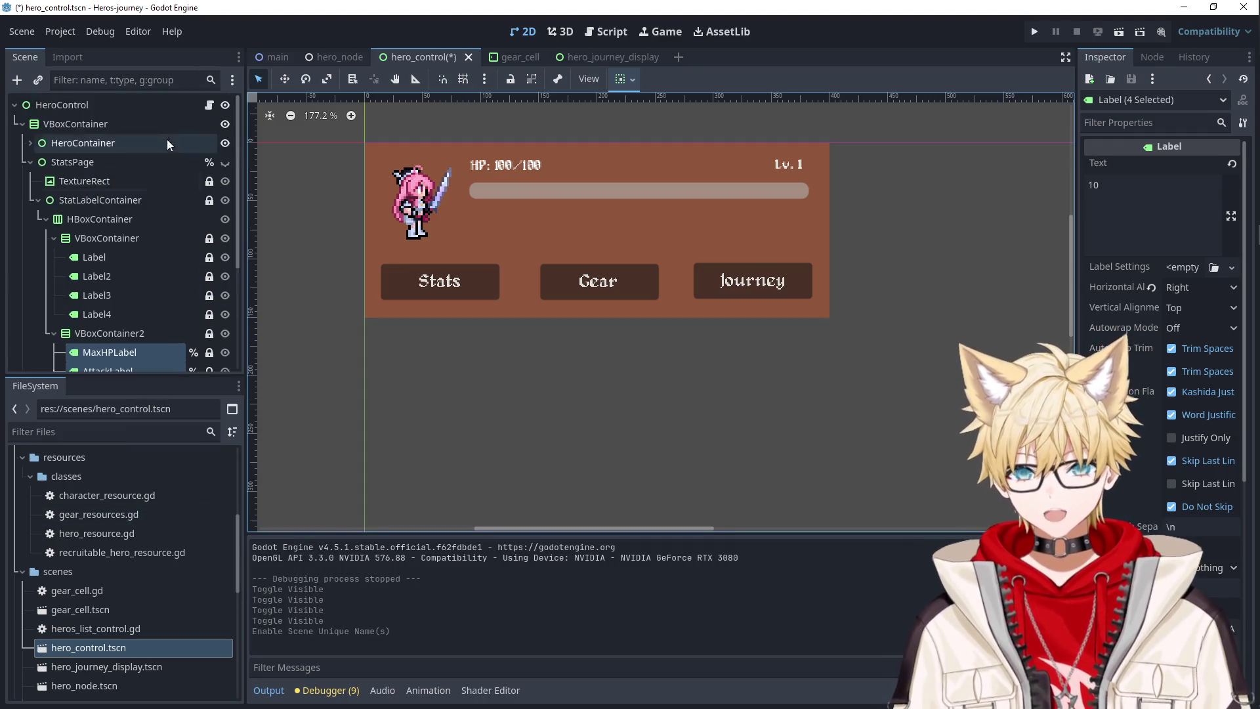
left_click(209, 105)
mouse_move(176, 355)
left_mouse_down()
mouse_move(381, 315)
mouse_move(516, 264)
left_mouse_up()
double_click(605, 261)
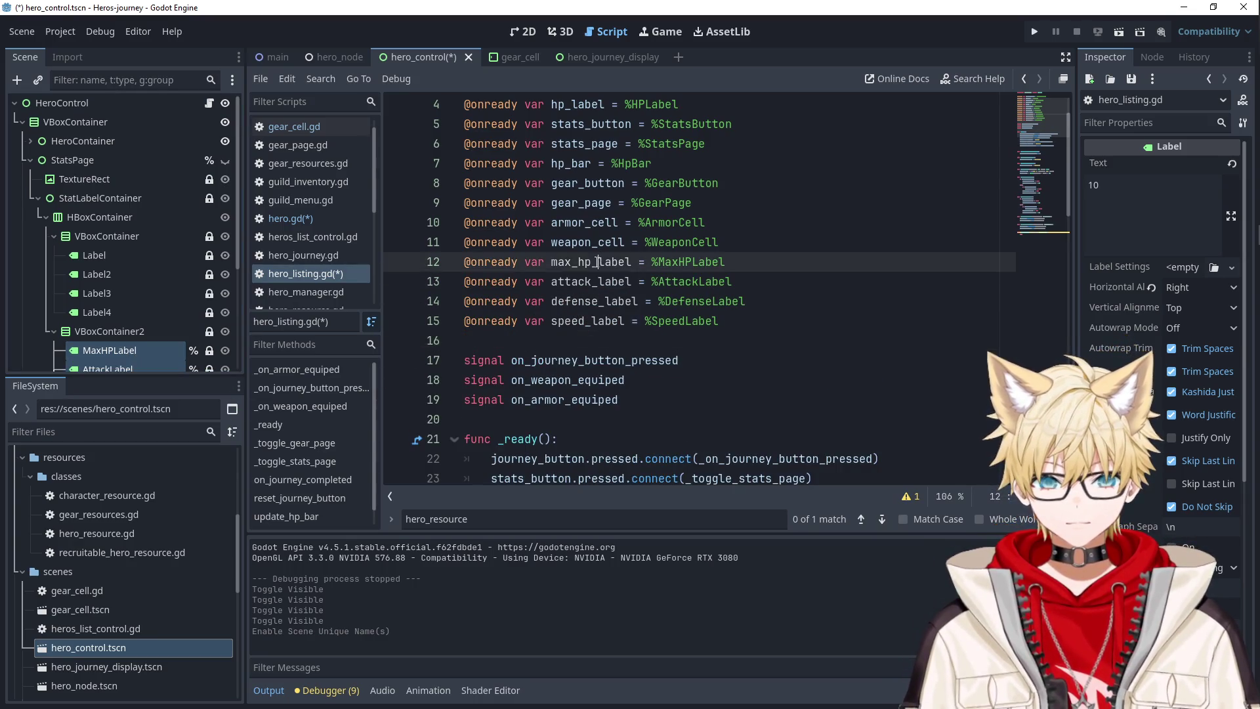
scroll(612, 327, "down", 15)
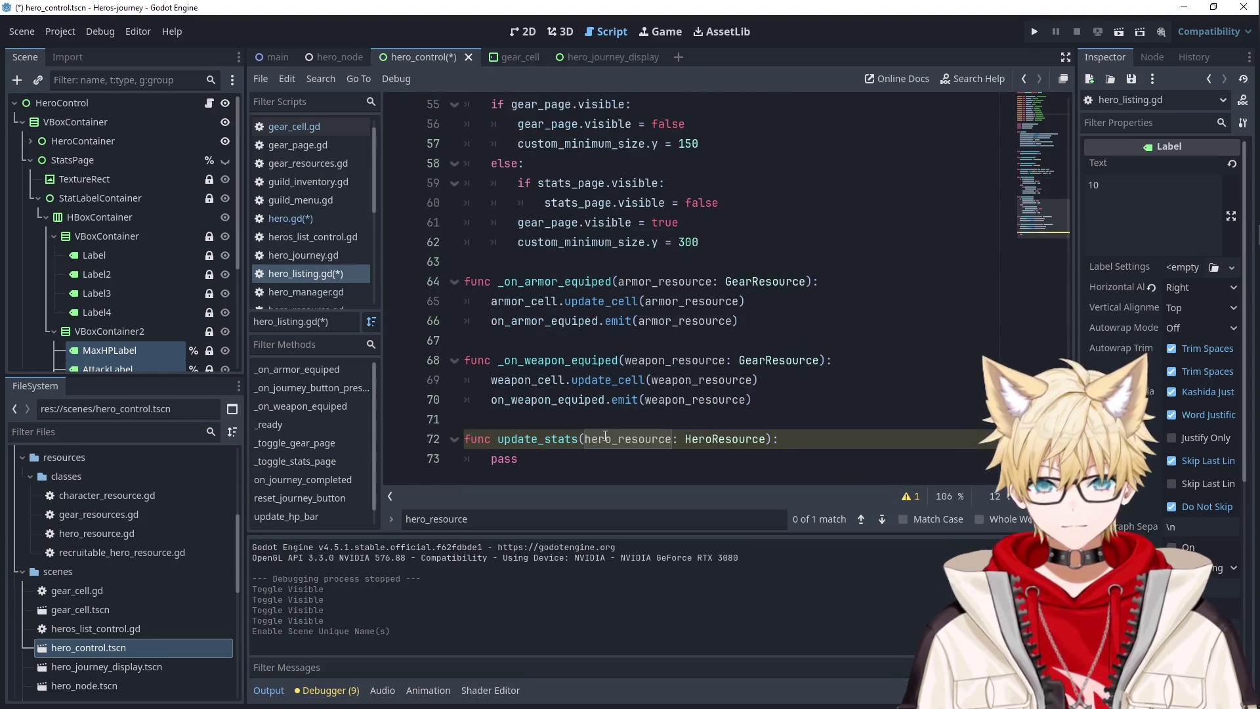
double_click(493, 460)
type("max_hp_label.tex")
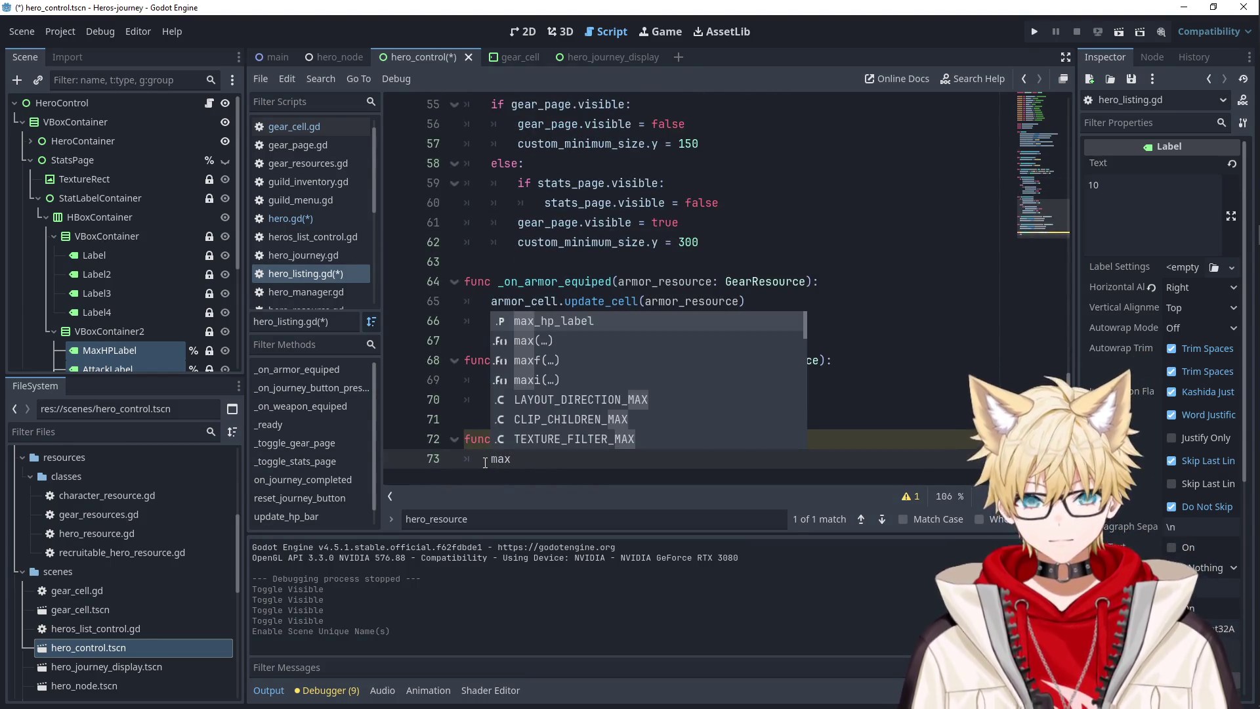
type("t = str(")
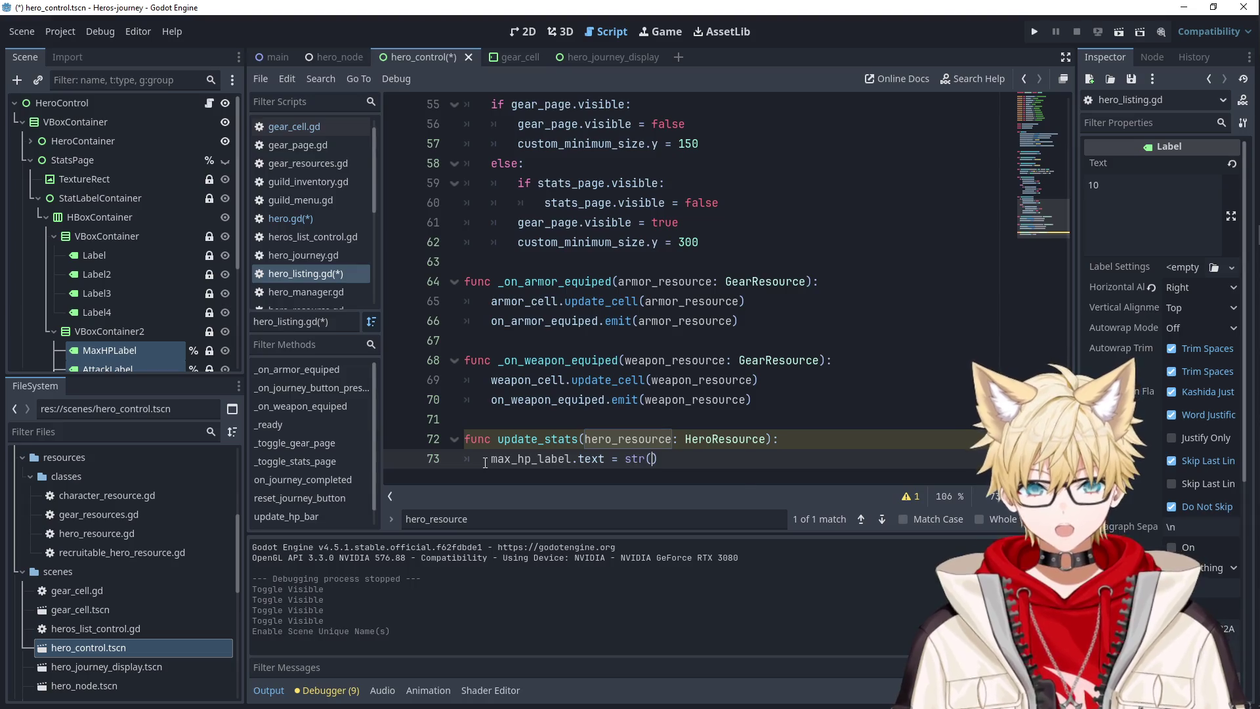
type("hero_r")
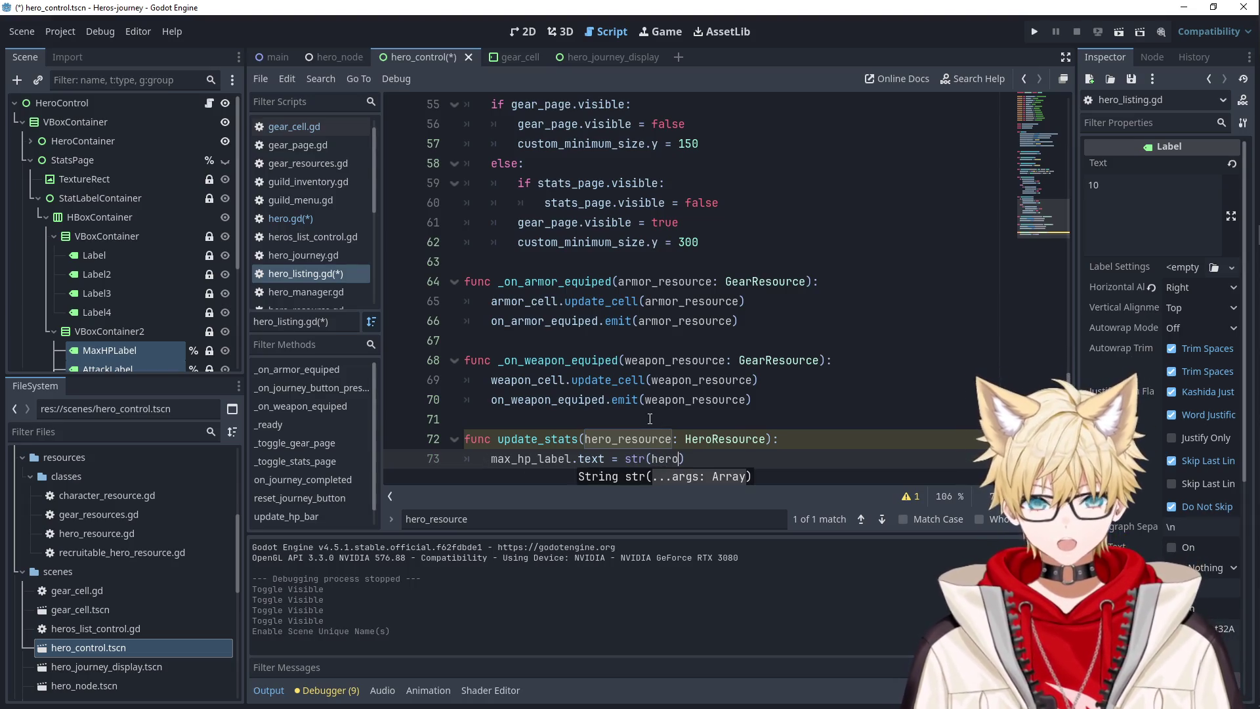
key("Return")
type(".ma")
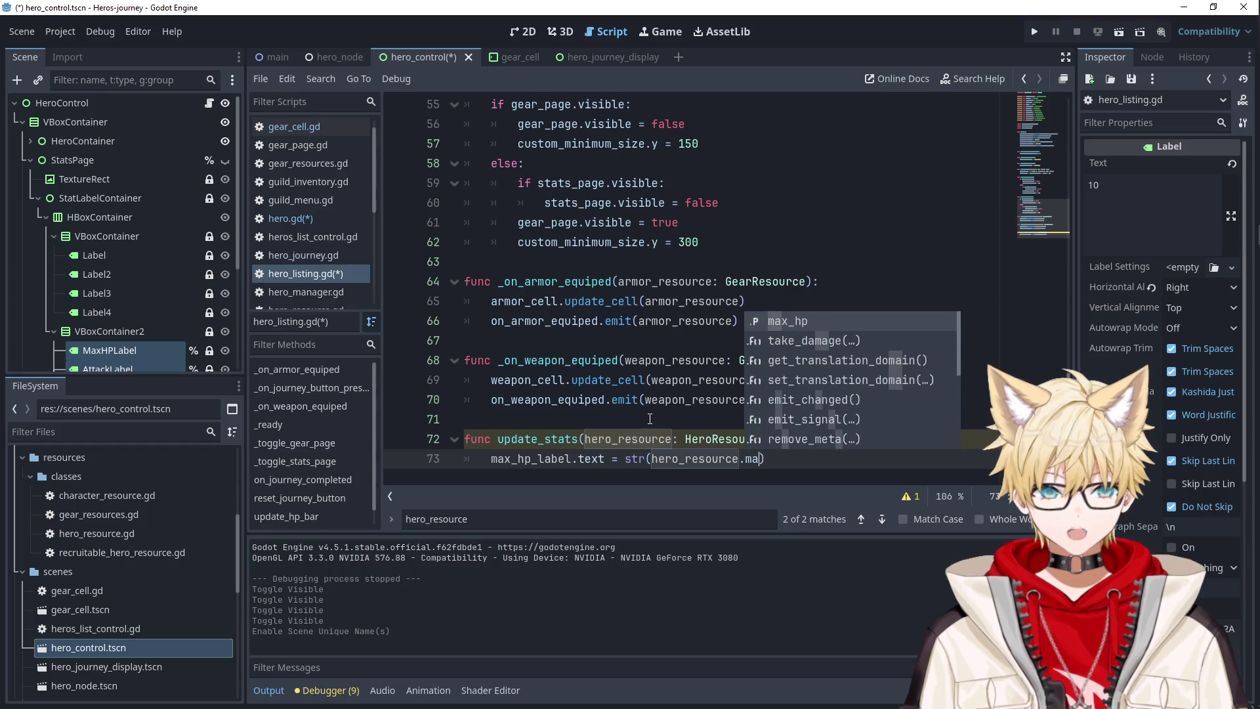
key("Return")
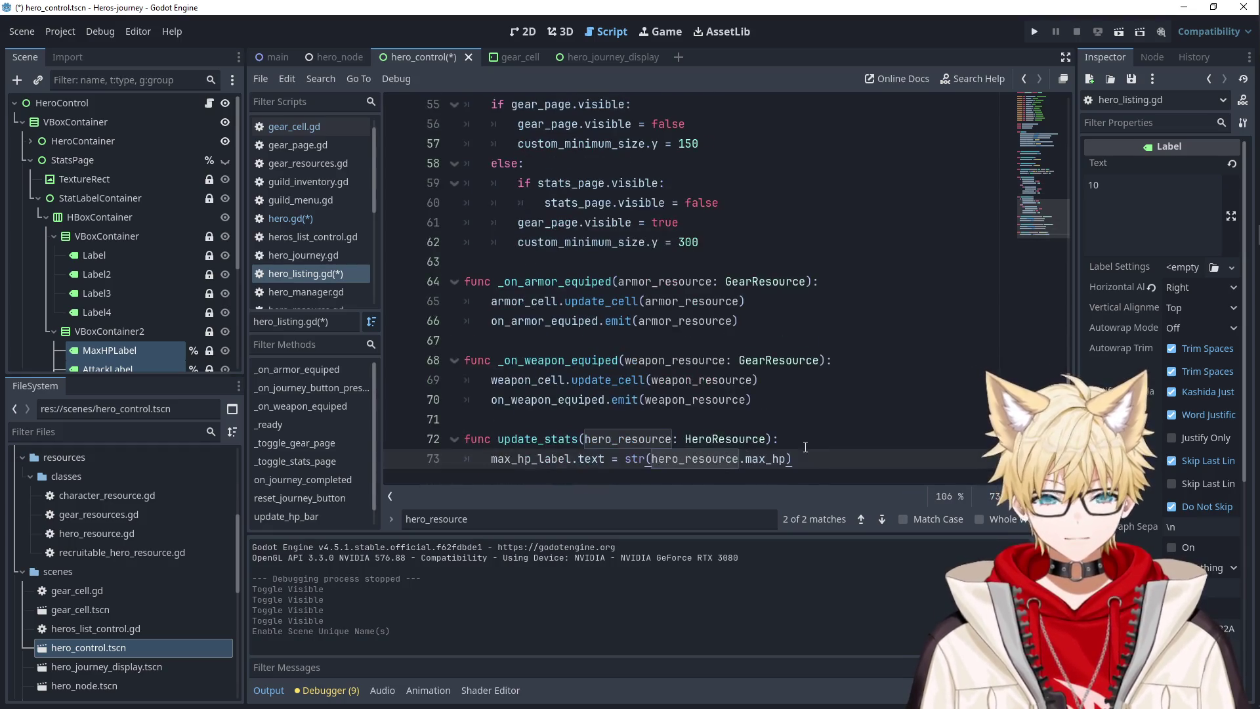
key("End")
Step: Add the line attack_label.text = str(hero_resource.attack)
key("Return")
type("attack")
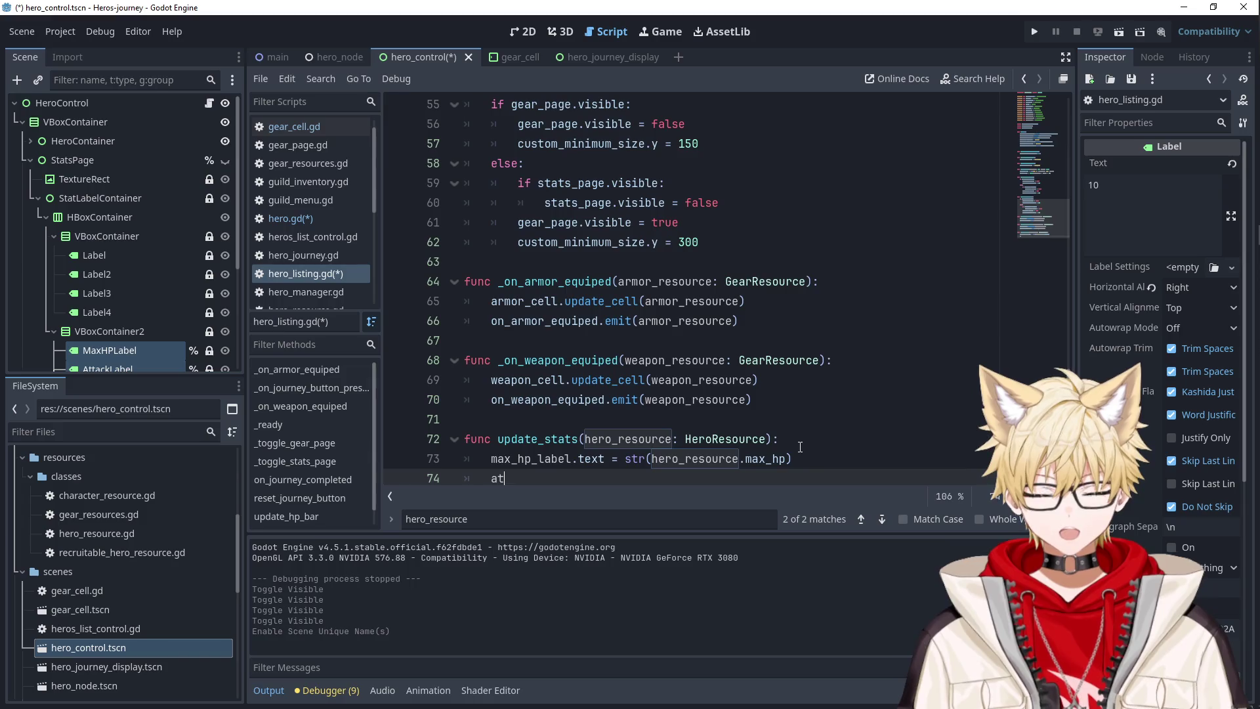
key("Return")
type(".text = s")
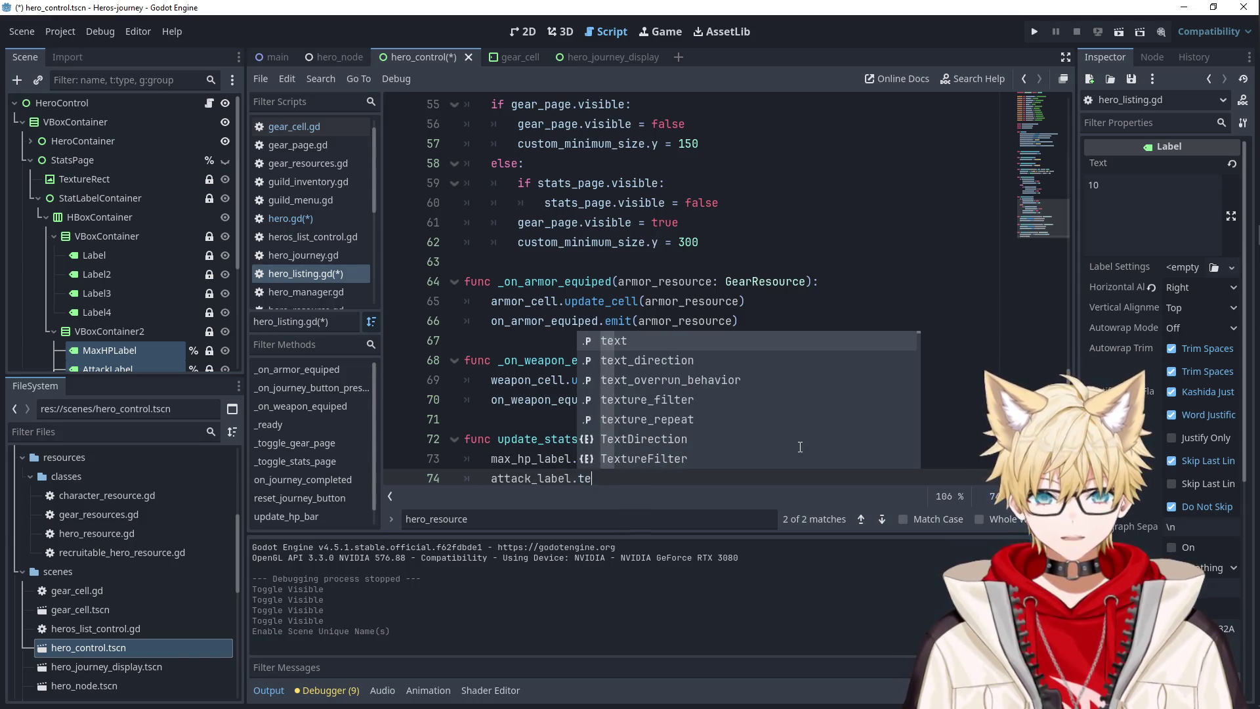
type("tr(hero")
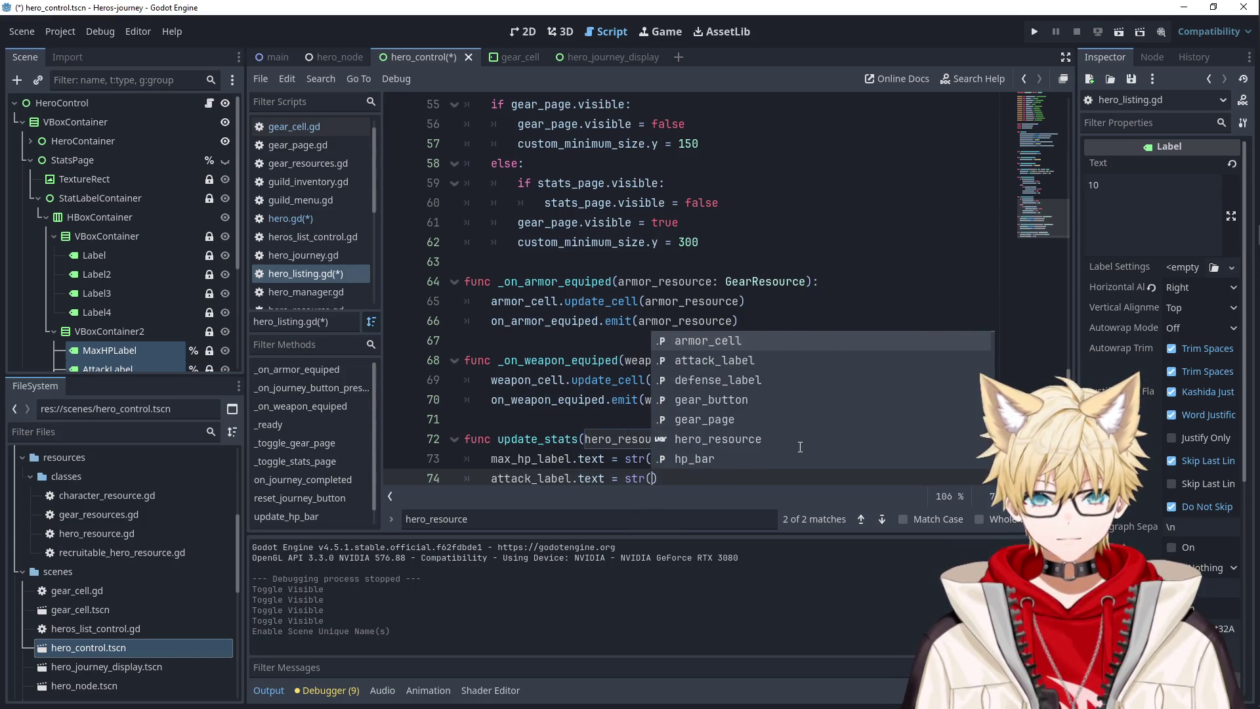
key("Return")
type(".")
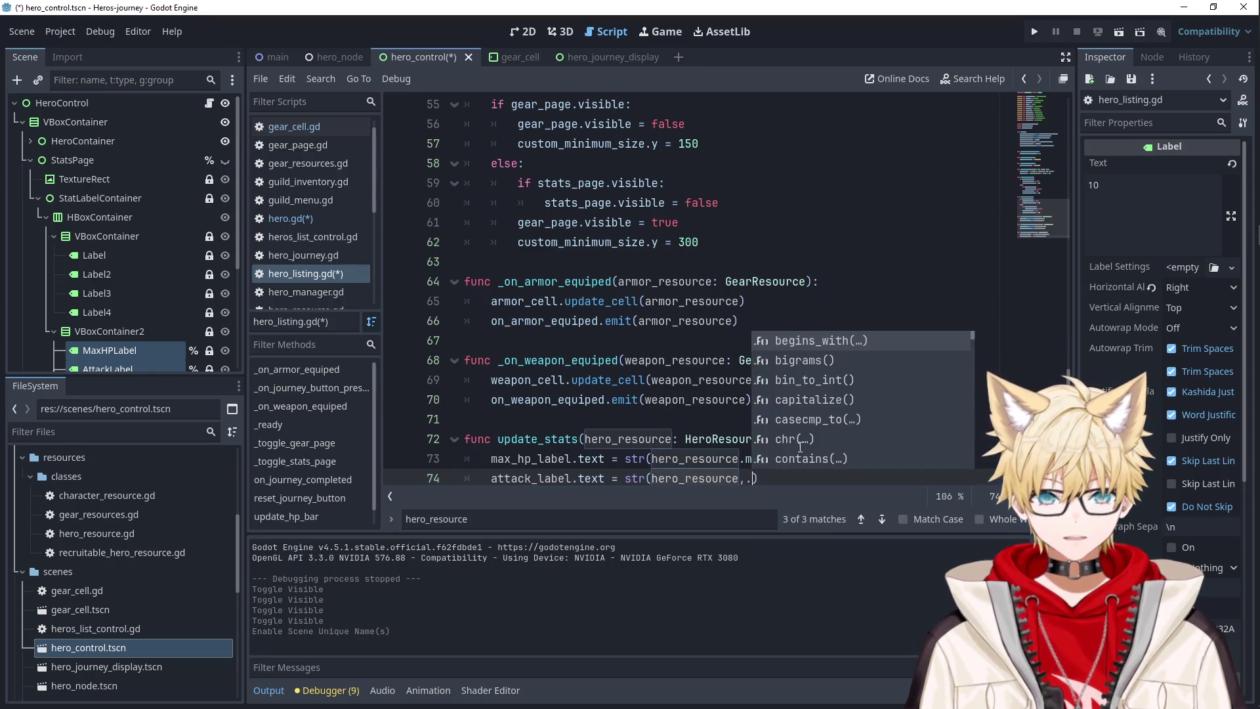
key("BackSpace")
type(".")
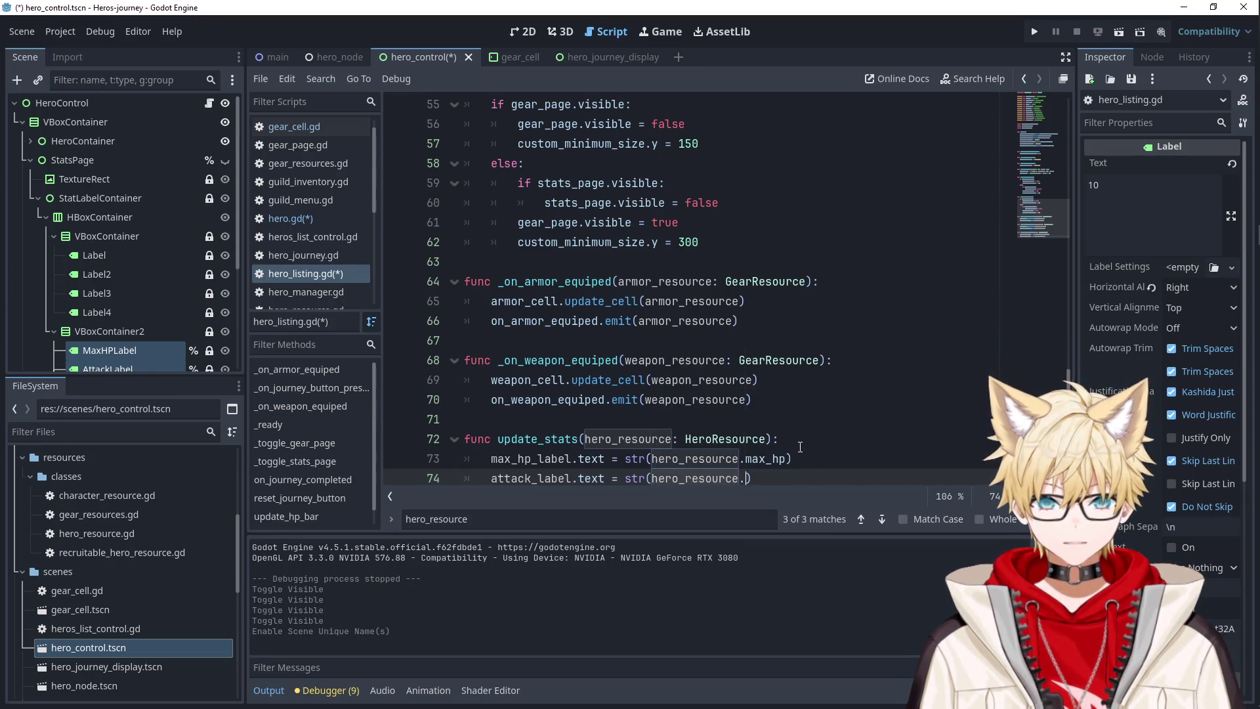
type("att")
key("Return")
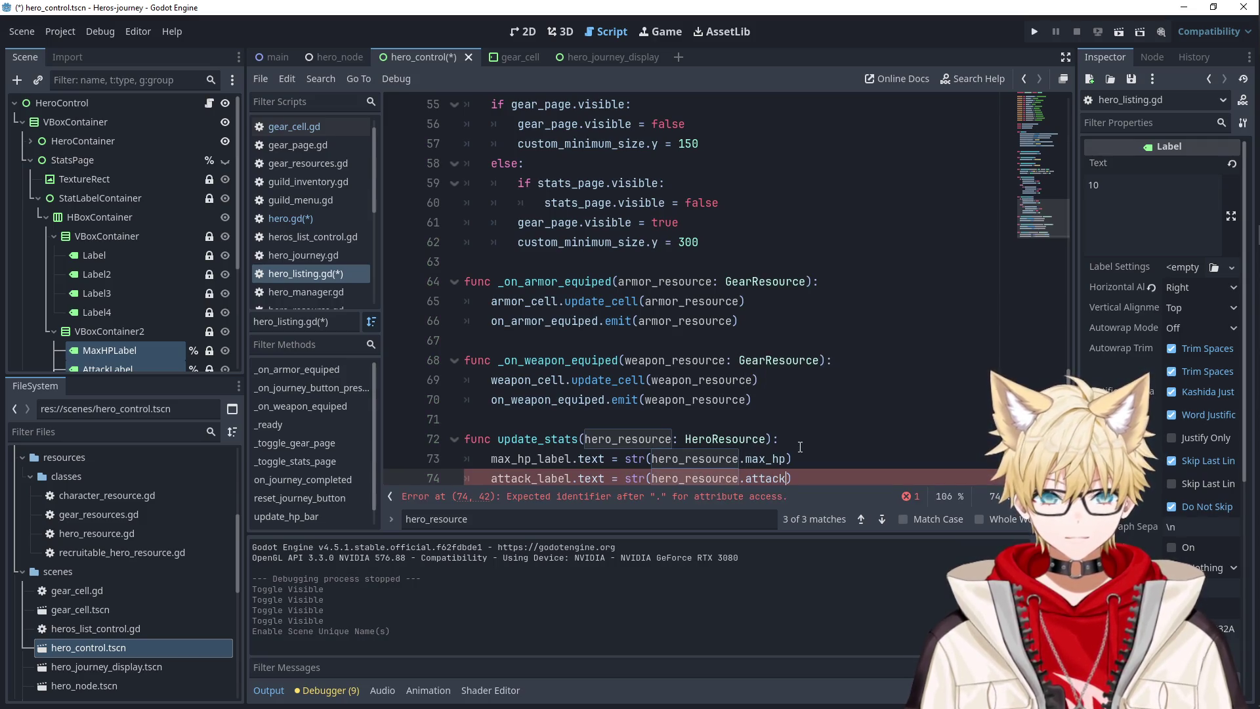
key("End")
Step: Add the line defense_label.text = str(hero_resource.defense)
key("Return")
type("defe")
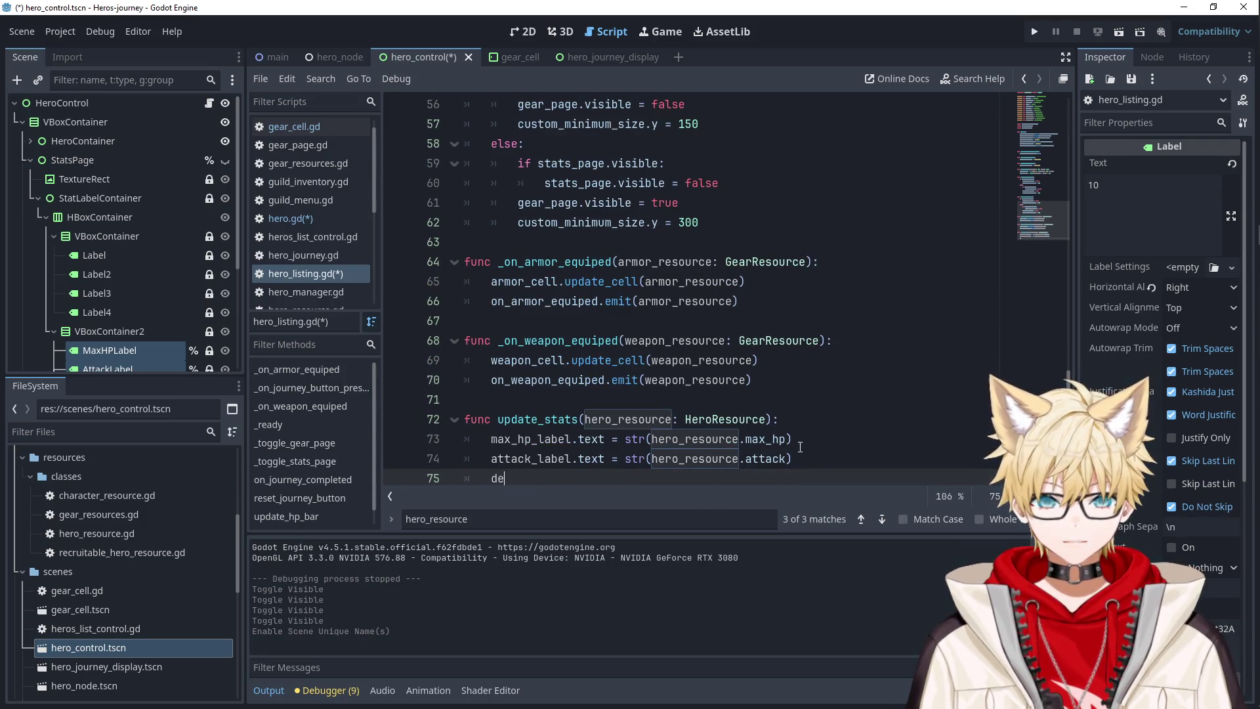
key("Return")
type(".text = st")
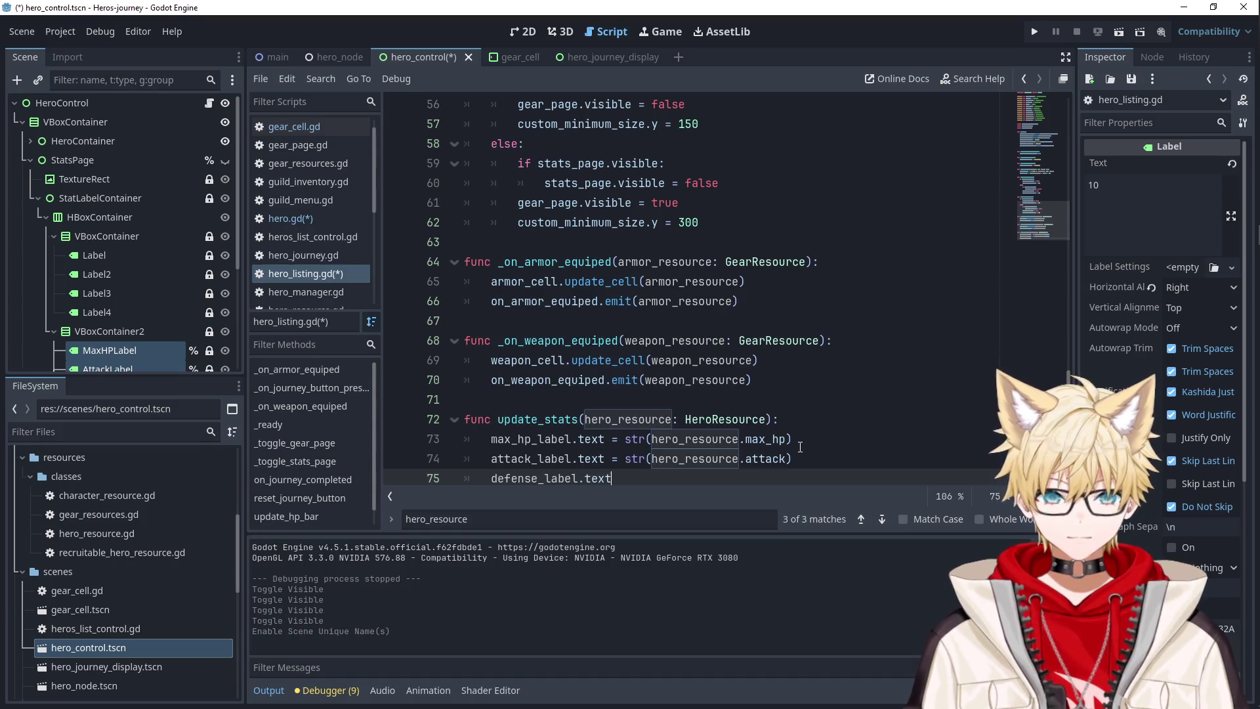
type("r(h")
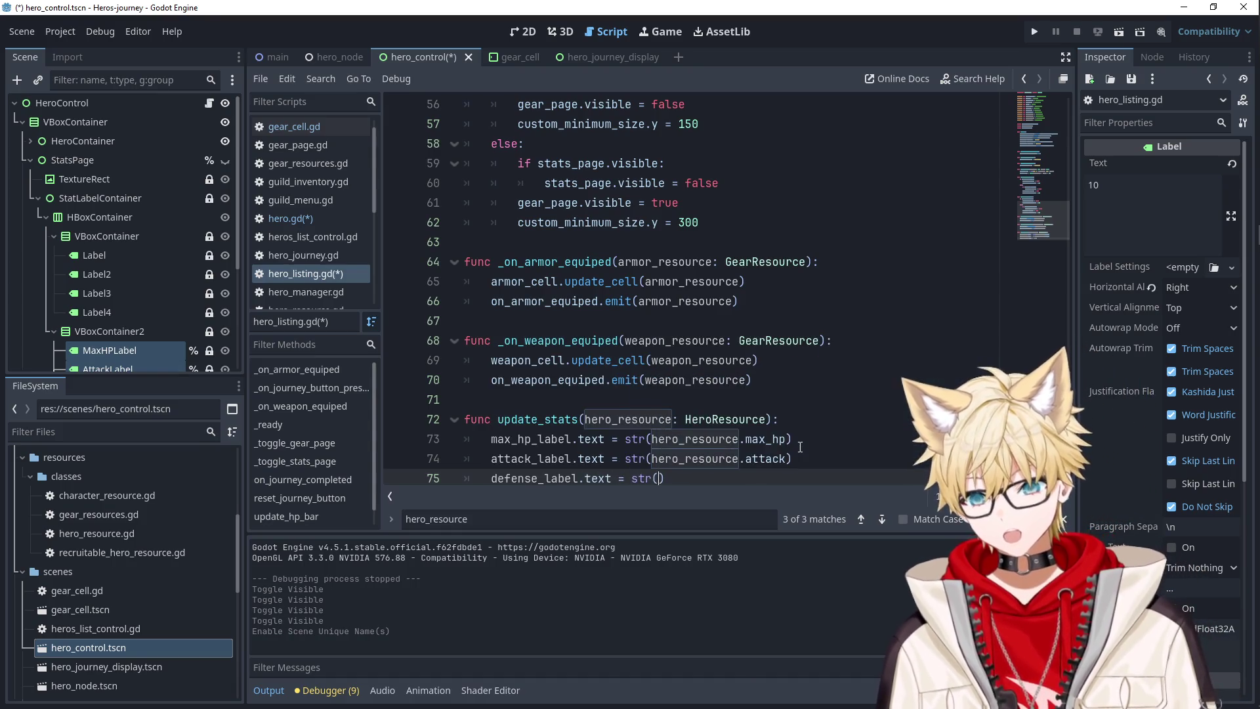
type("ero")
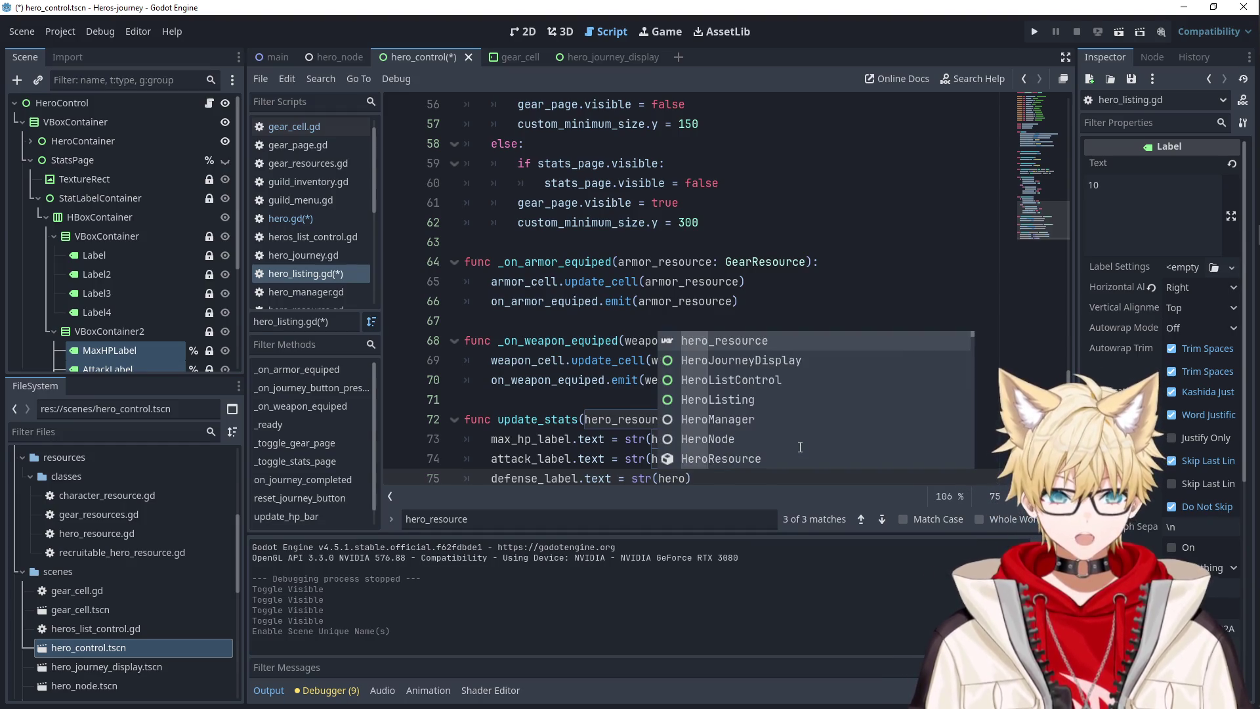
key("Return")
type(".def")
key("Return")
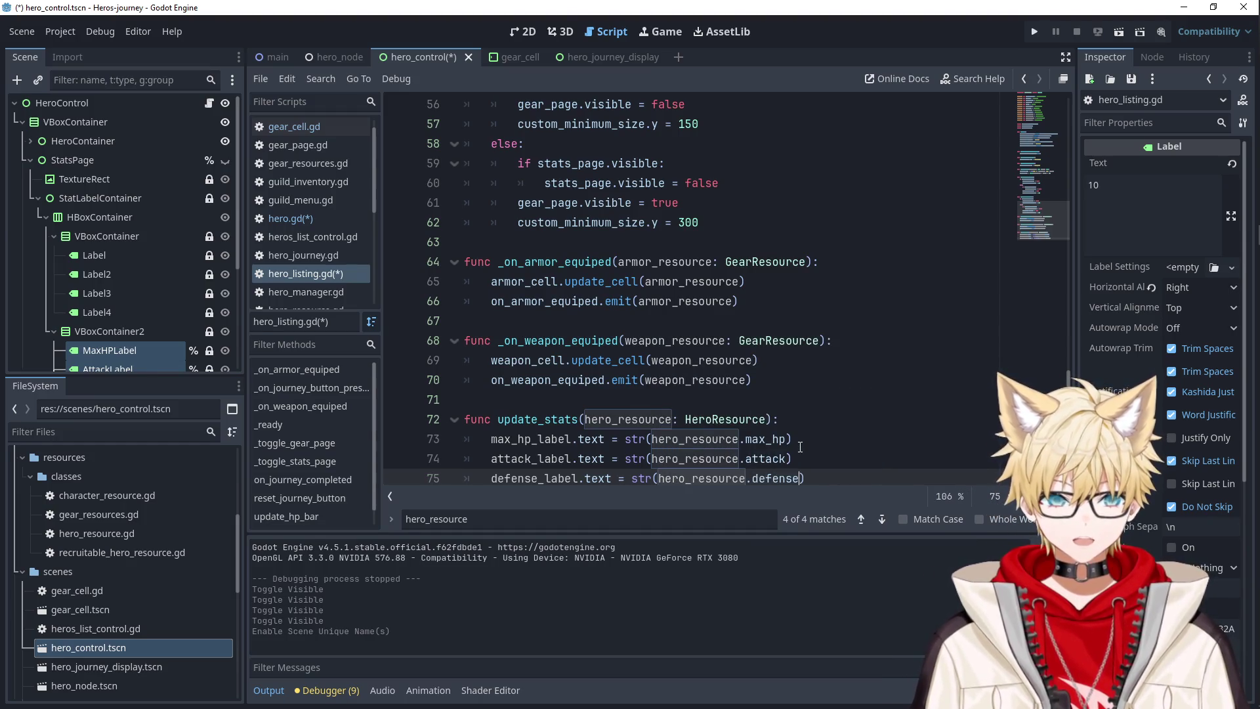
Step: Add the line speed_label.text = str(hero_resource.speed), fixing the mistaken argument and typo
key("Return")
type("speed")
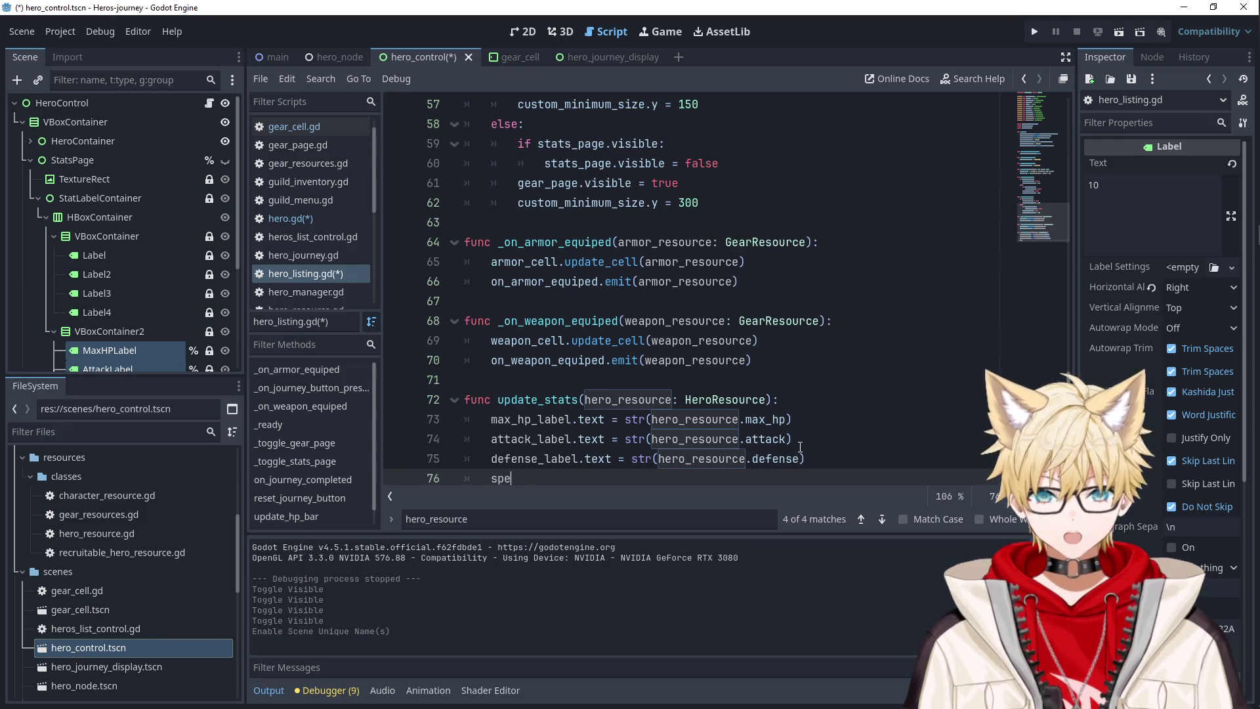
key("Return")
type(".text = str(")
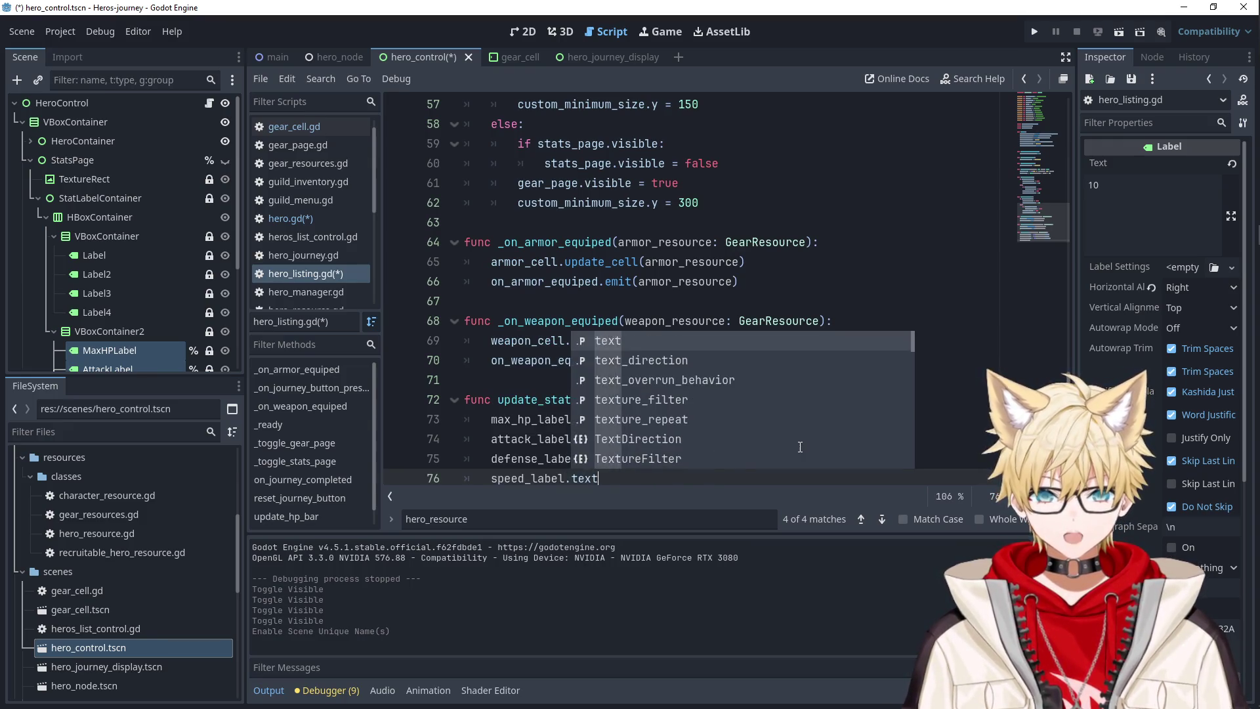
type("spee")
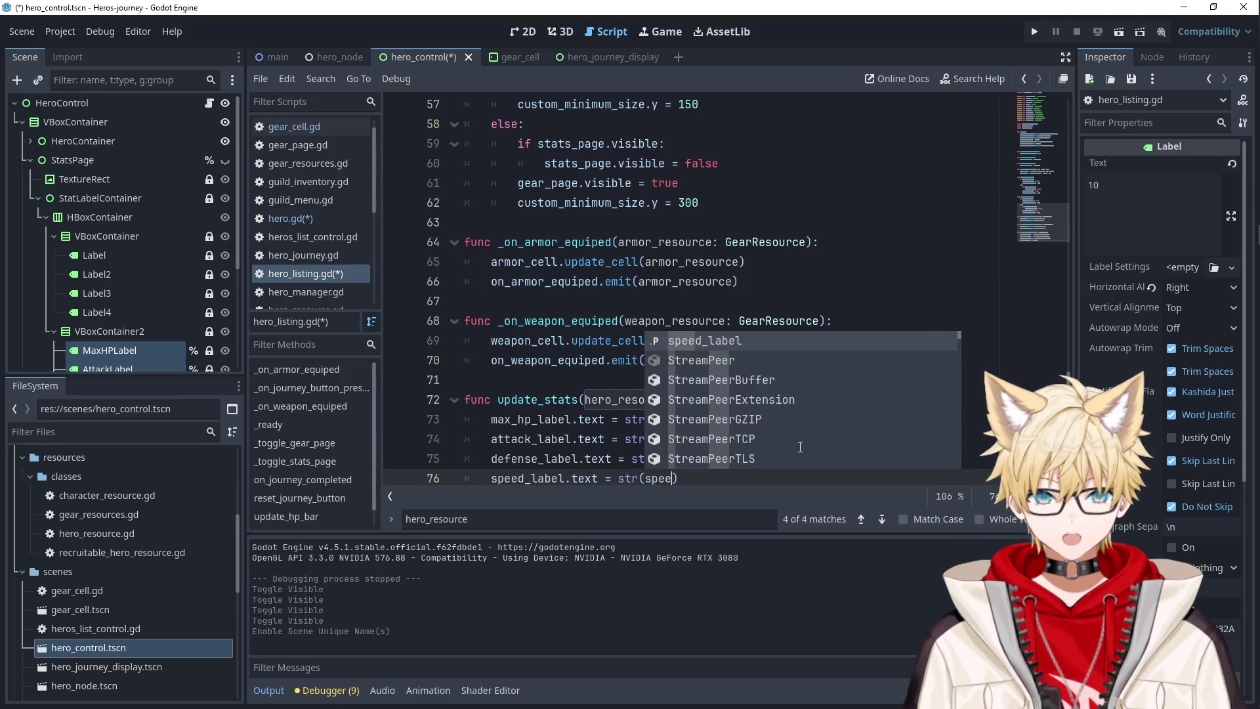
key("Return")
type(".")
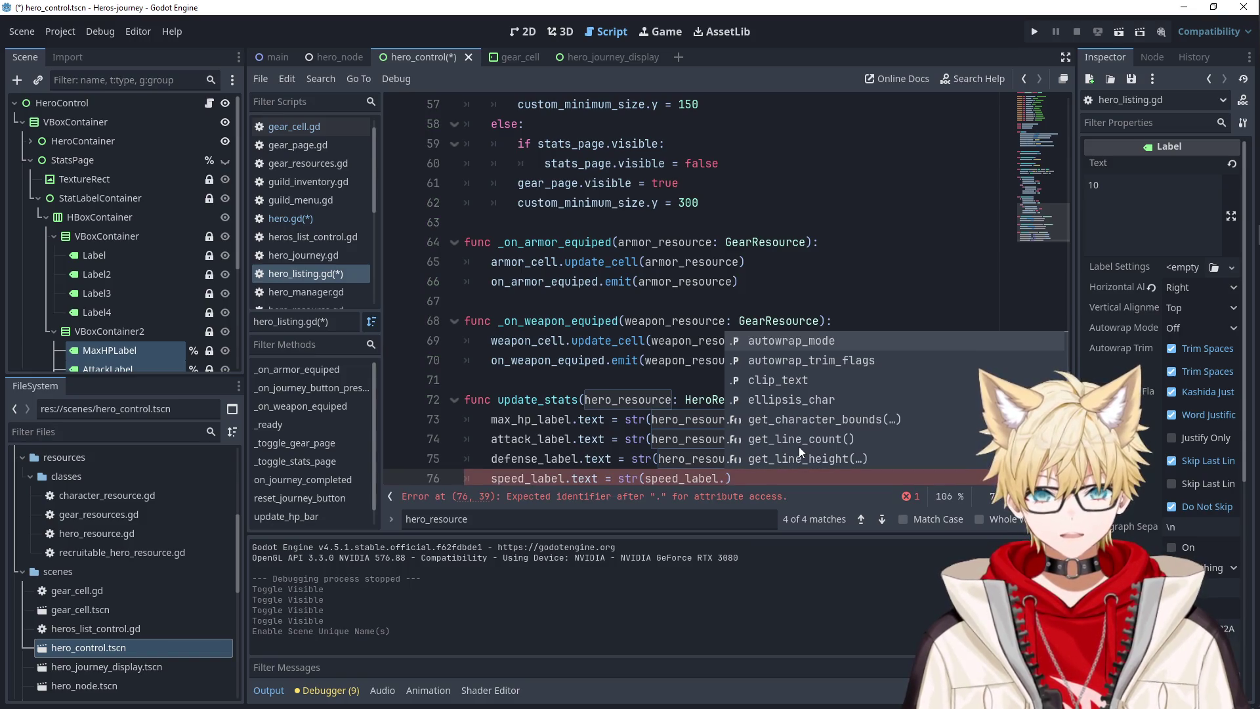
key("BackSpace")
key("BackSpace")
key("BackSpace")
type("hero")
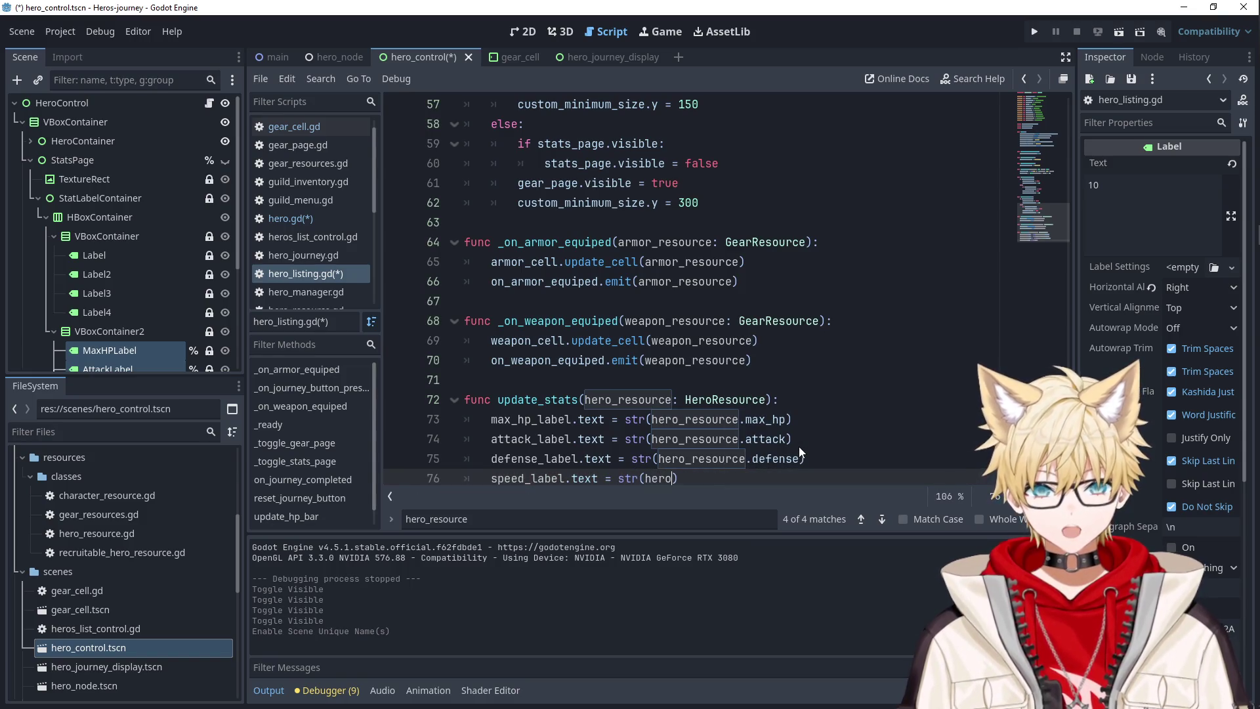
key("Return")
type(".soee")
key("BackSpace")
key("BackSpace")
key("BackSpace")
type("peed")
Step: Save hero_listing.gd and the scene
left_click(717, 374)
key("ctrl+s")
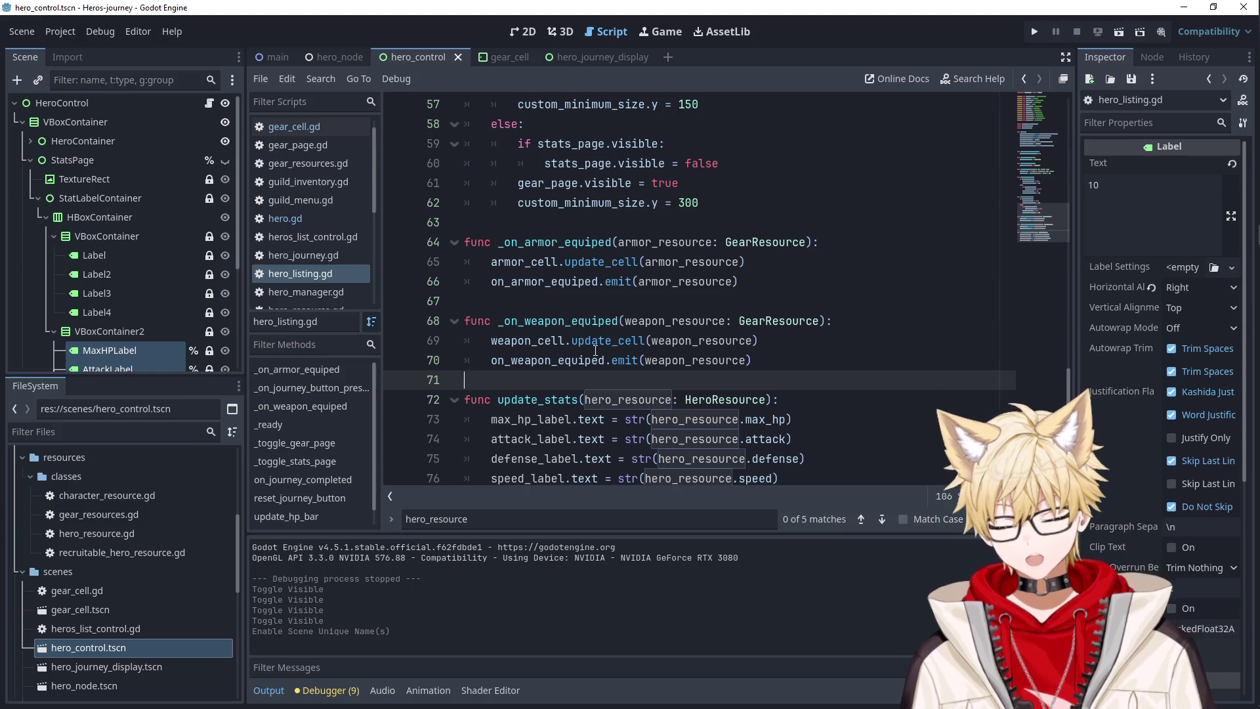
left_click(722, 301)
scroll(820, 196, "down", 1)
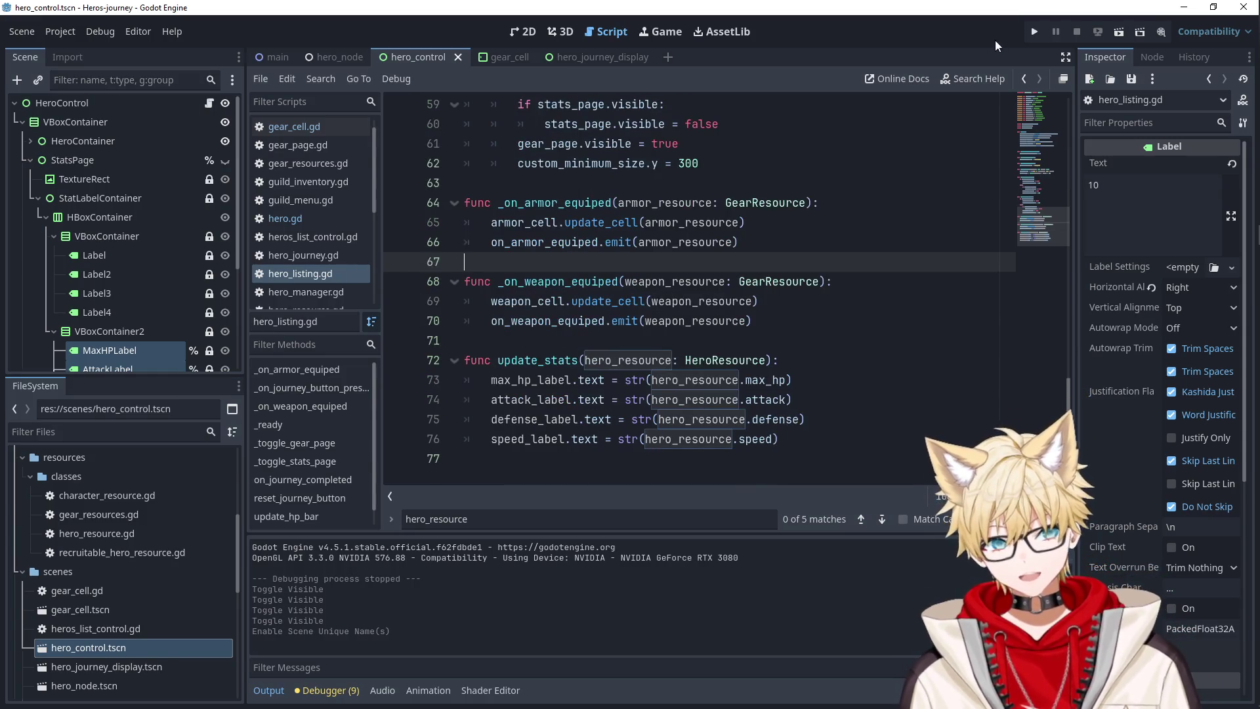
left_click(1033, 32)
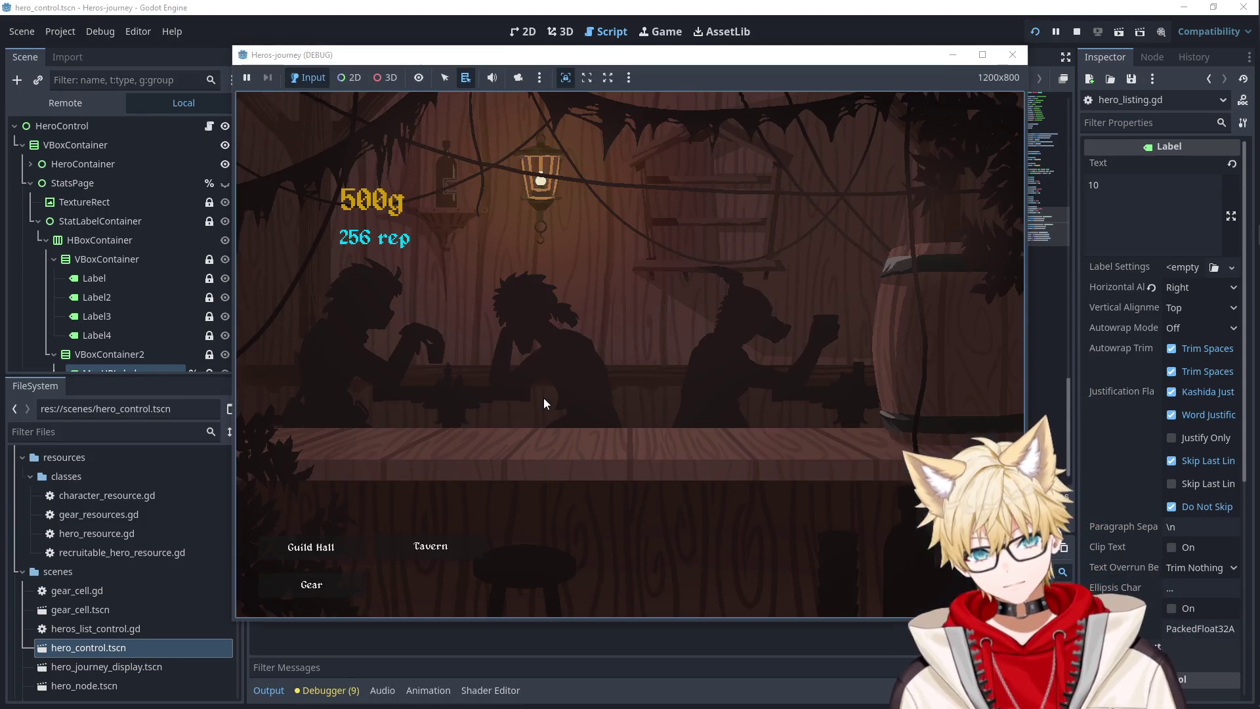
left_click(324, 584)
left_click(431, 547)
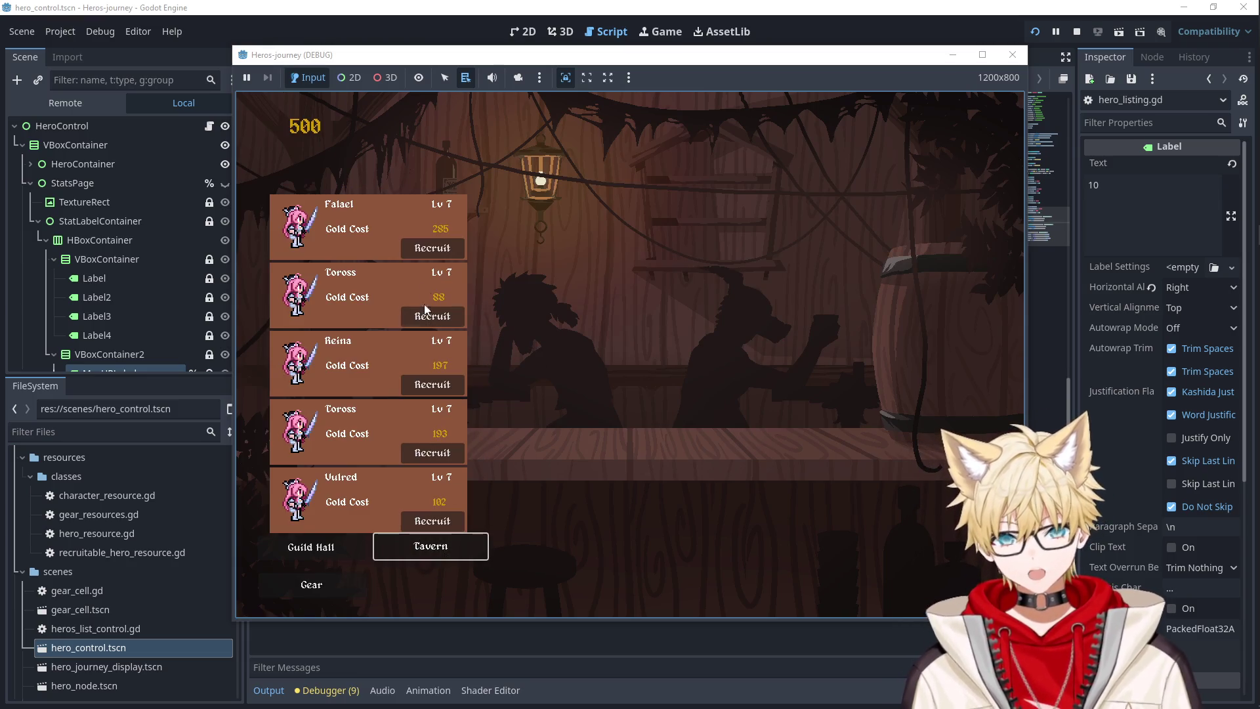
left_click(431, 247)
left_click(549, 171)
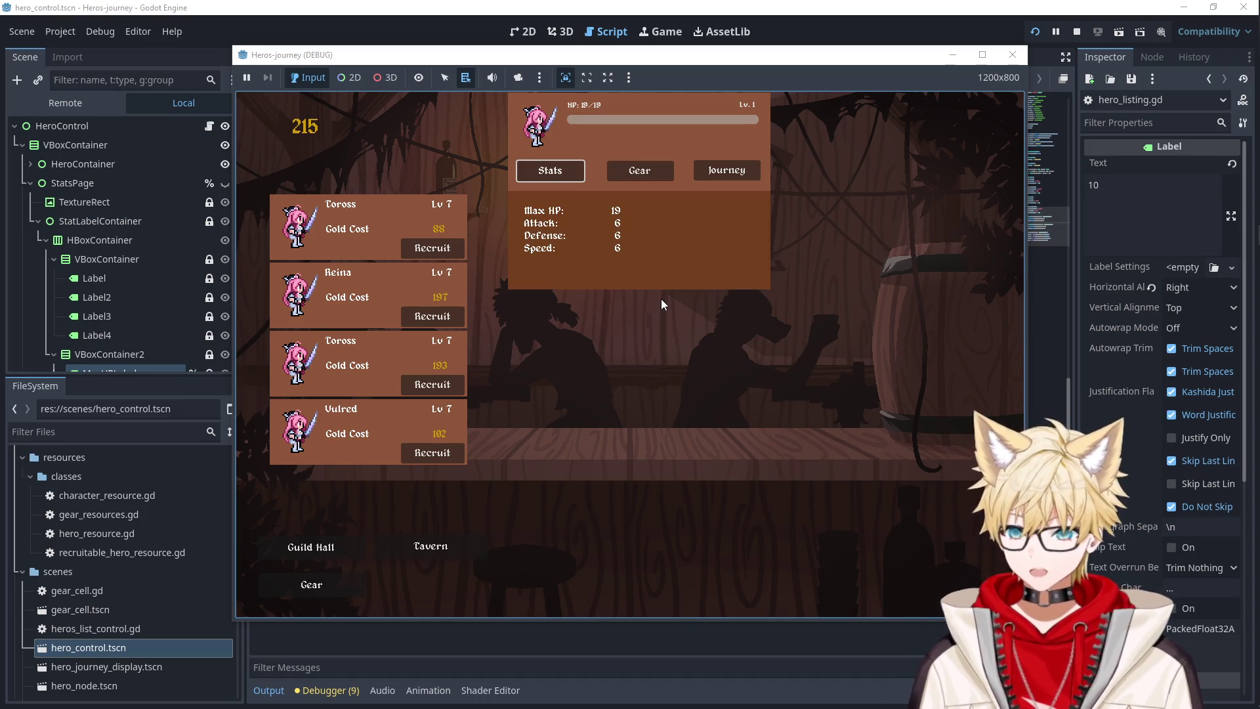
left_click(432, 316)
left_click(550, 370)
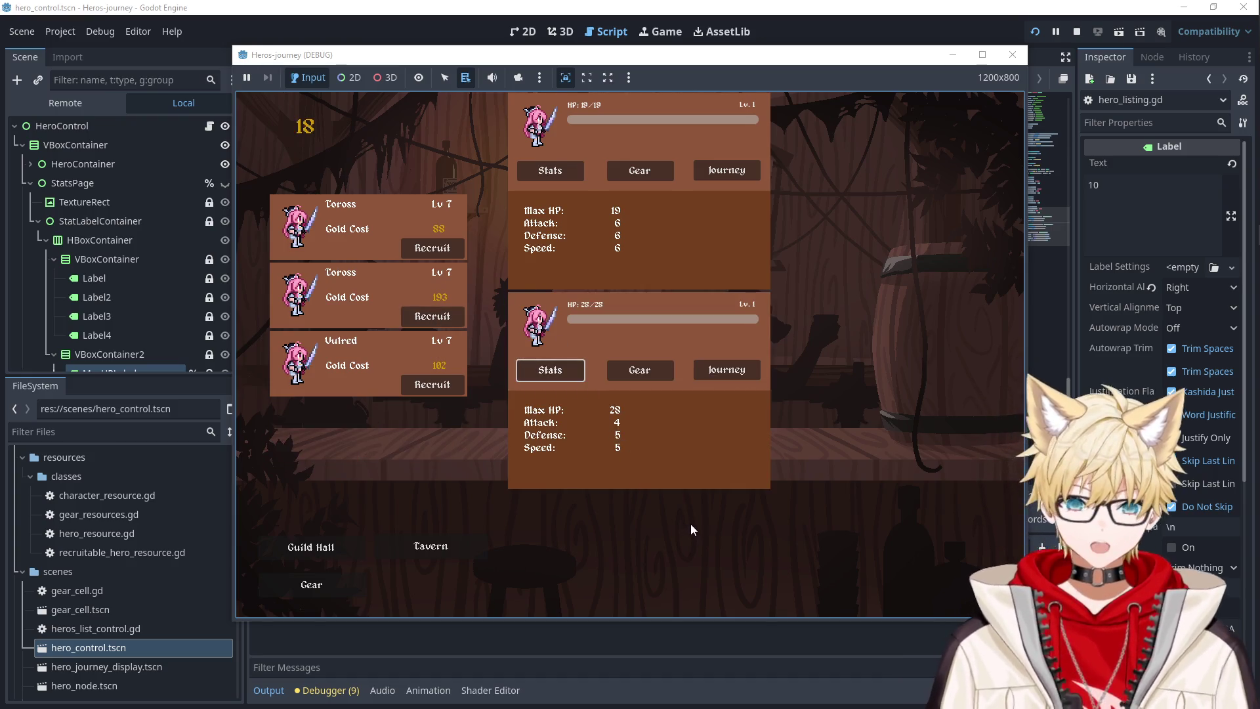
left_click(612, 371)
left_click(1013, 54)
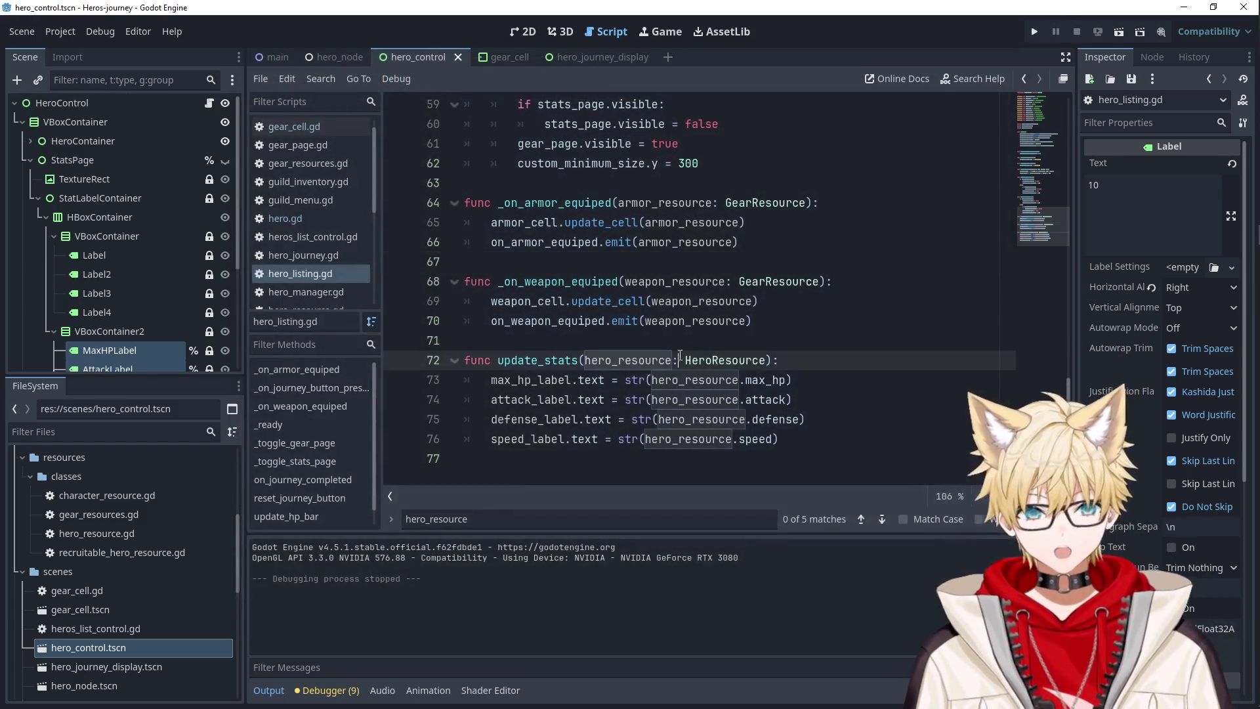
Step: Open gear_resources.gd from resources/classes in the FileSystem dock, placing the cursor after gear_sprite
scroll(147, 257, "down", 3)
scroll(125, 614, "down", 2)
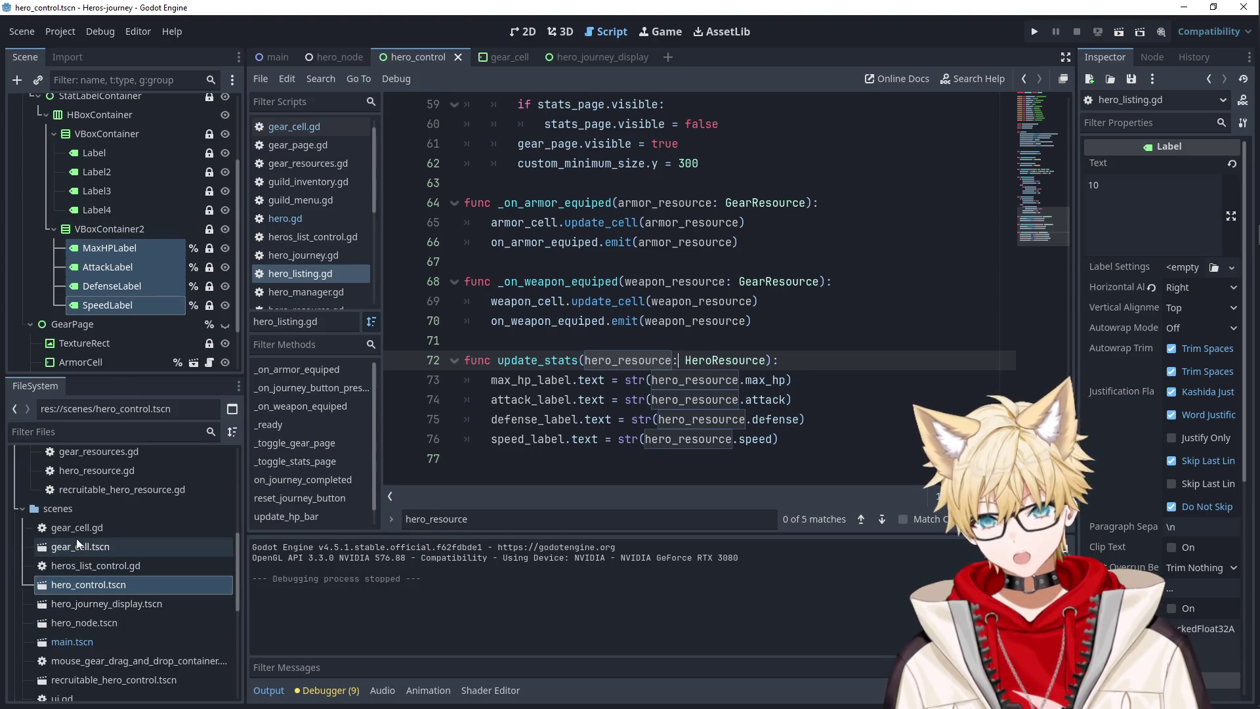
scroll(96, 538, "down", 3)
scroll(95, 538, "up", 6)
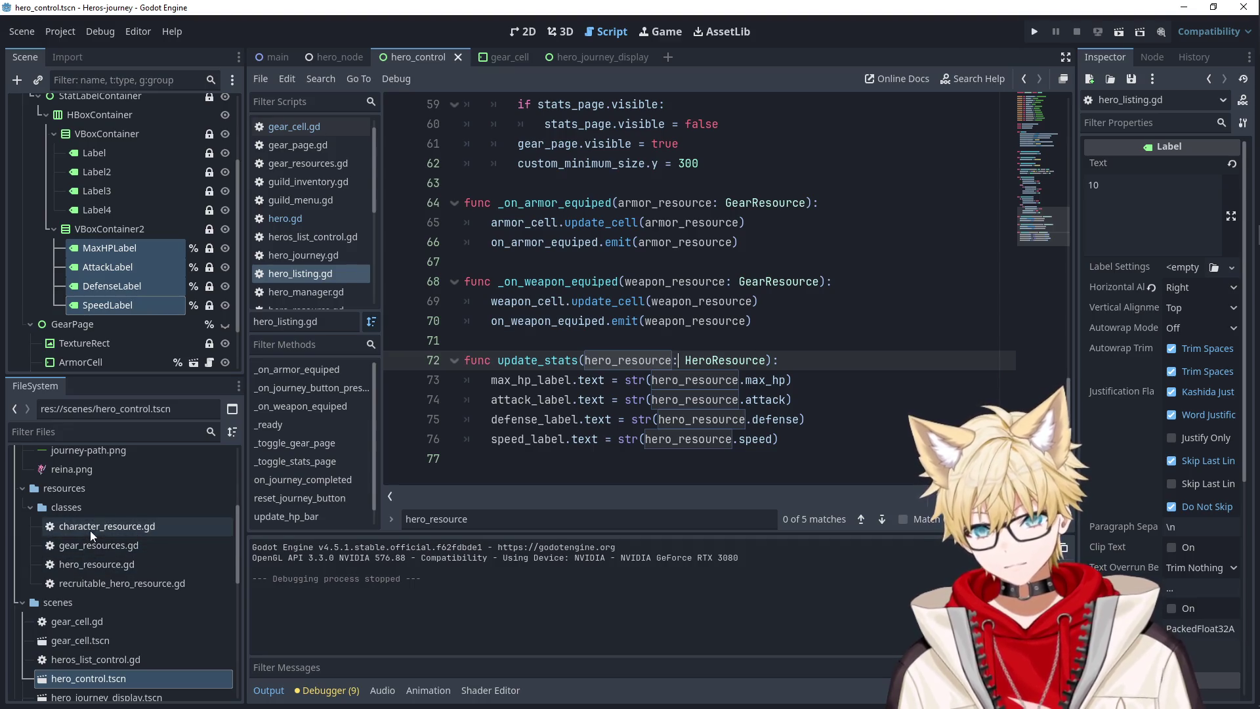
double_click(99, 545)
left_click(758, 164)
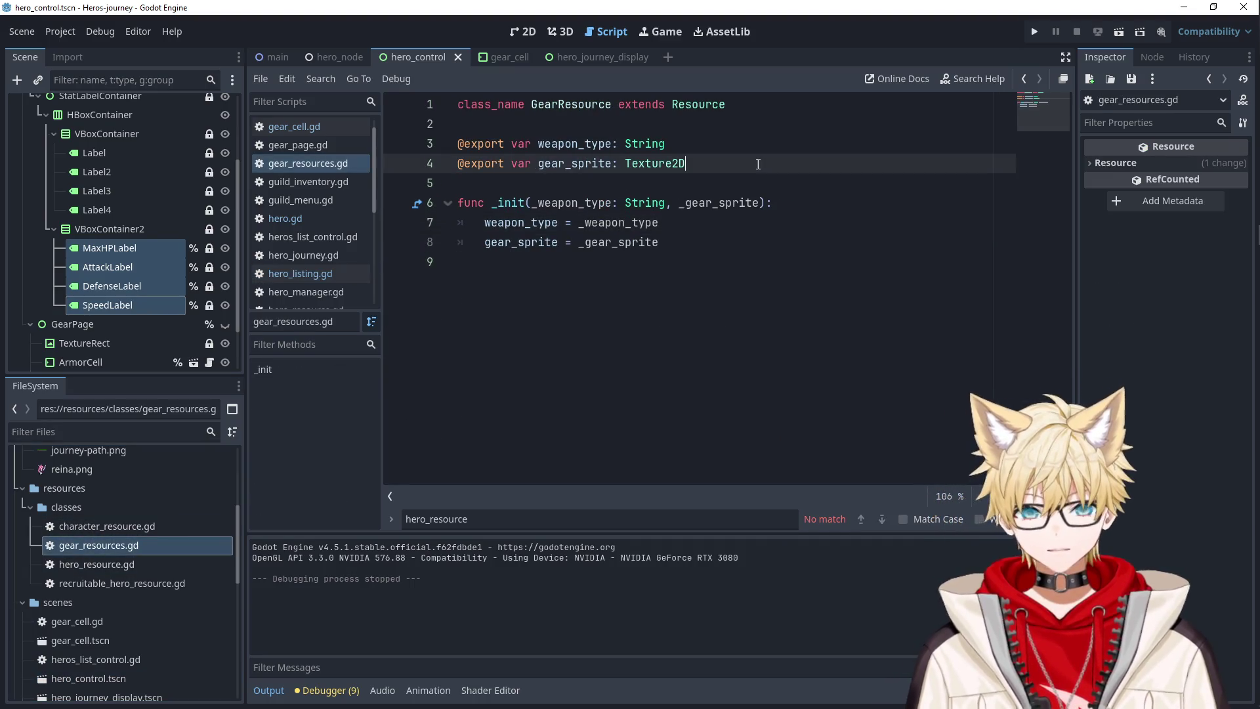
Step: Add exported int fields bonus_attack and bonus_armor below the existing exports
key("Return")
key("Return")
type("@export")
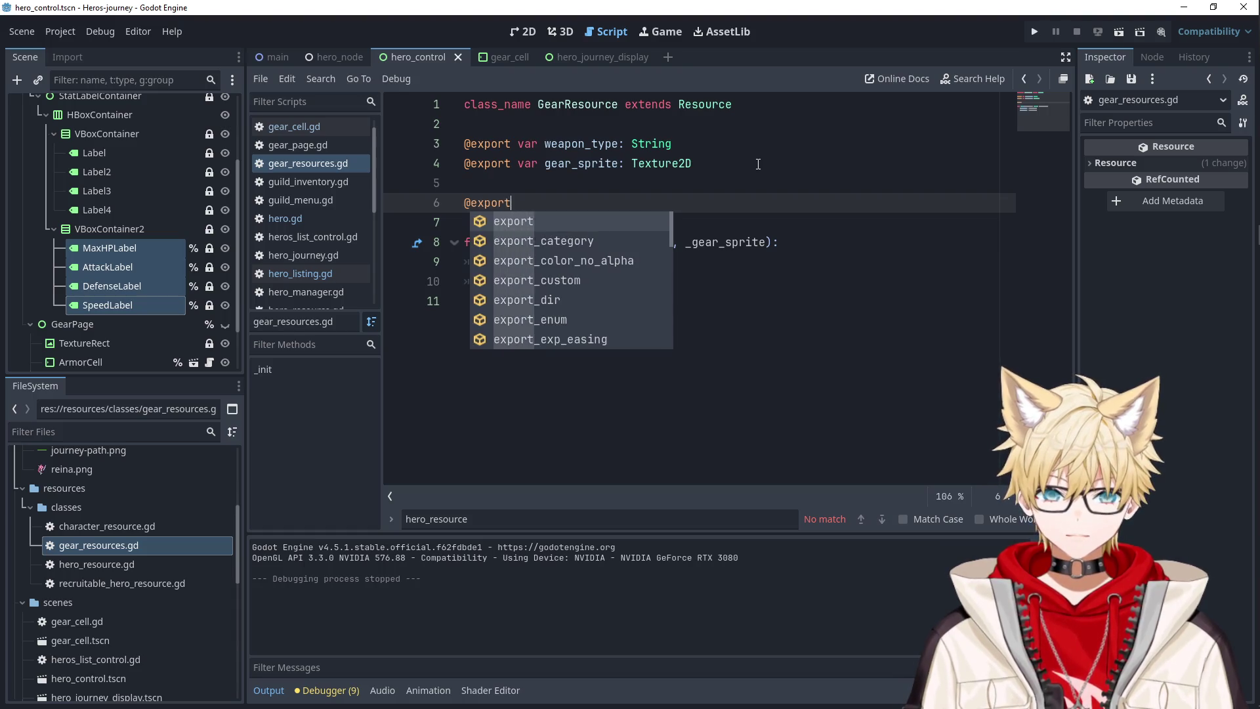
type(" var bonues_at")
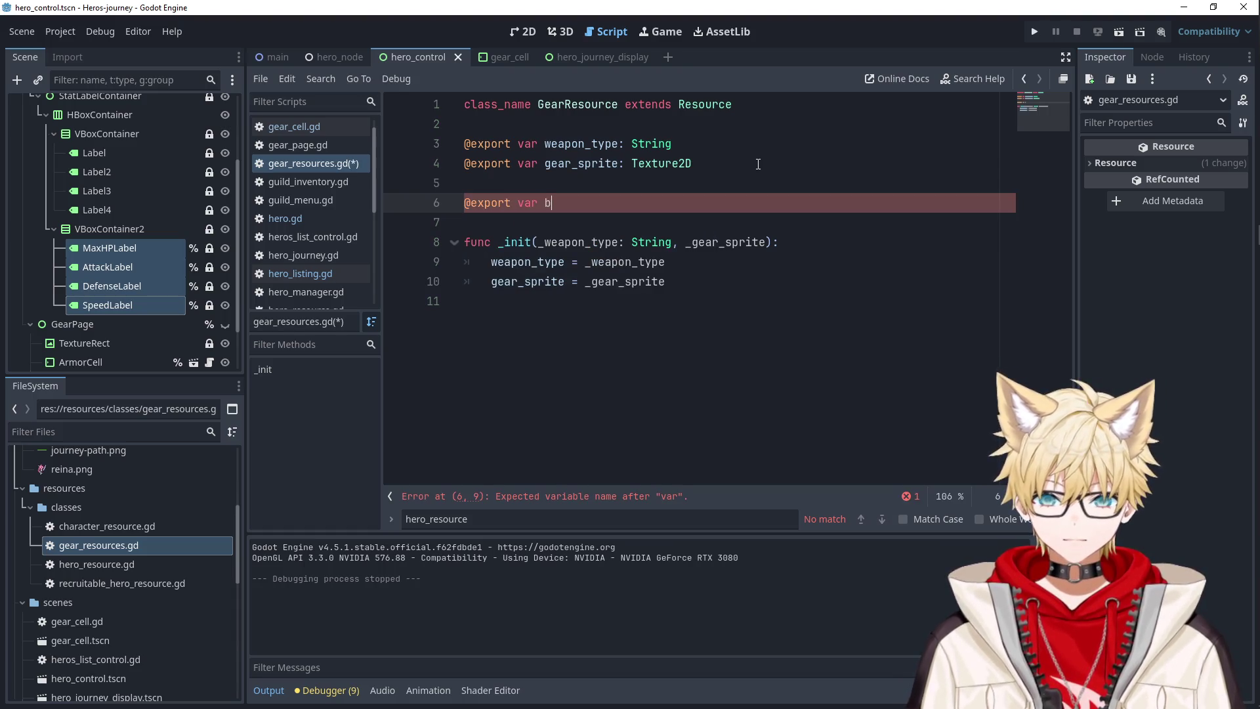
key("BackSpace")
key("BackSpace")
key("BackSpace")
type("us_attack: int")
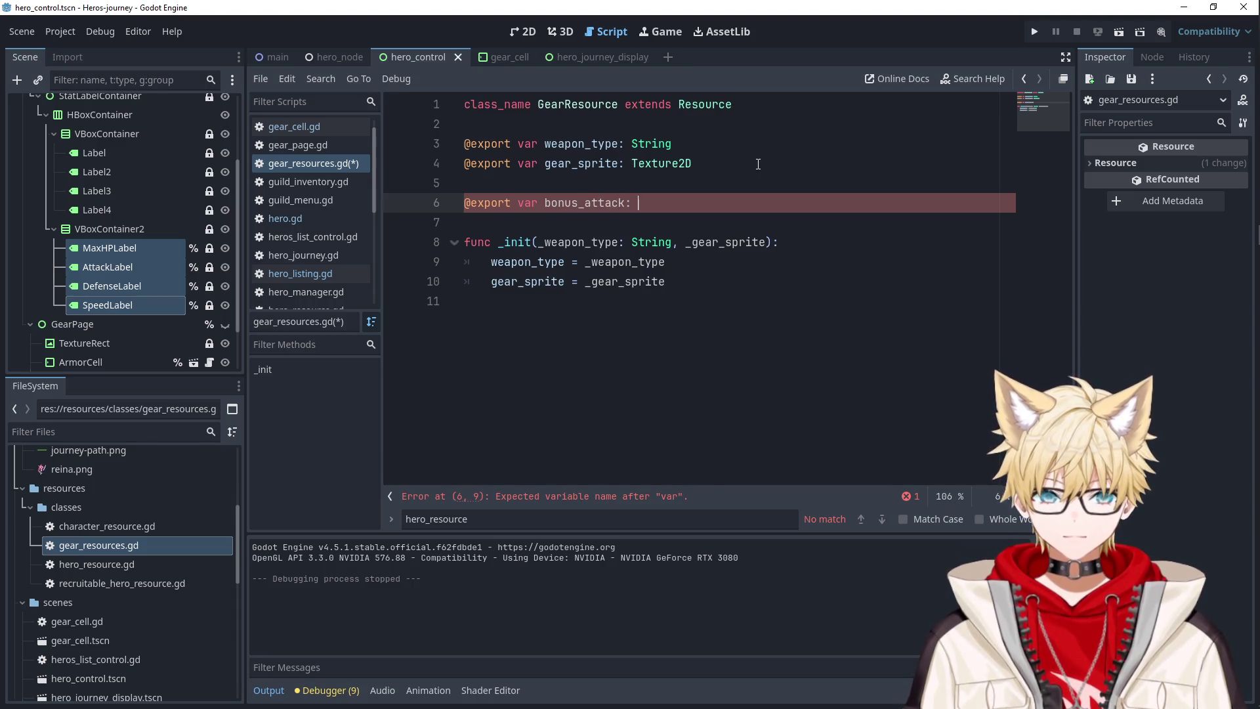
key("Return")
key("Return")
type("@ex")
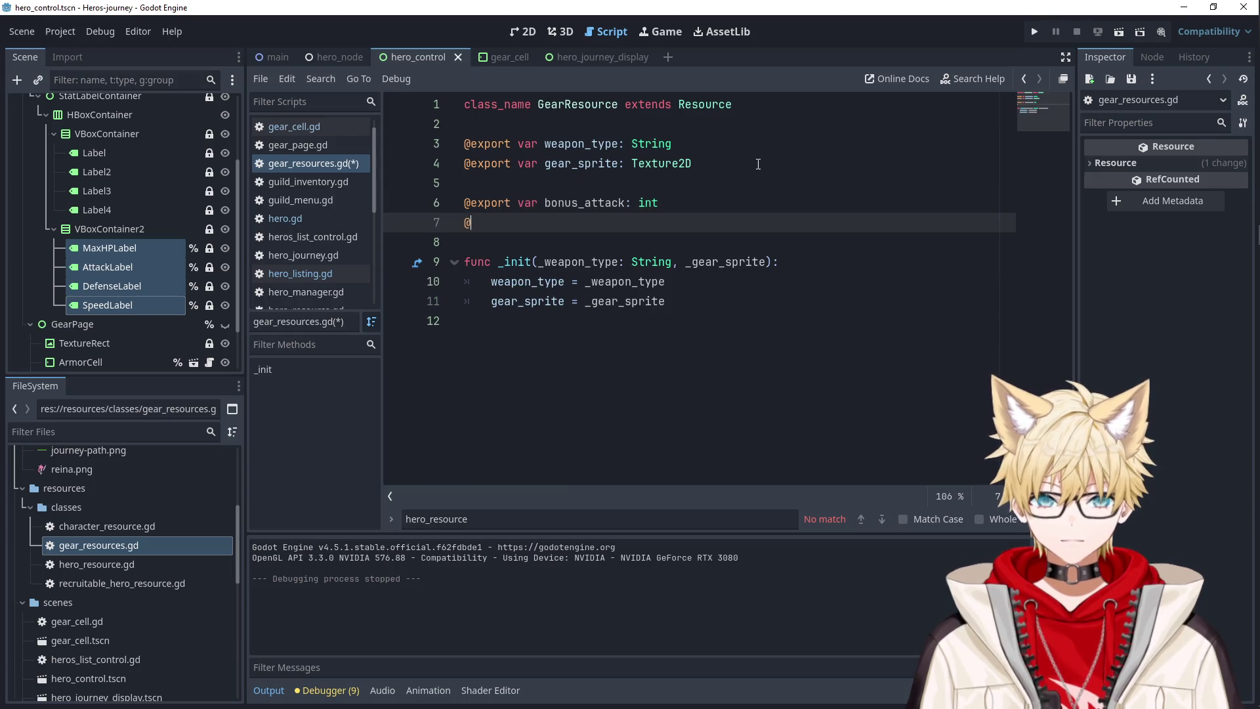
type("port var bonus_armo")
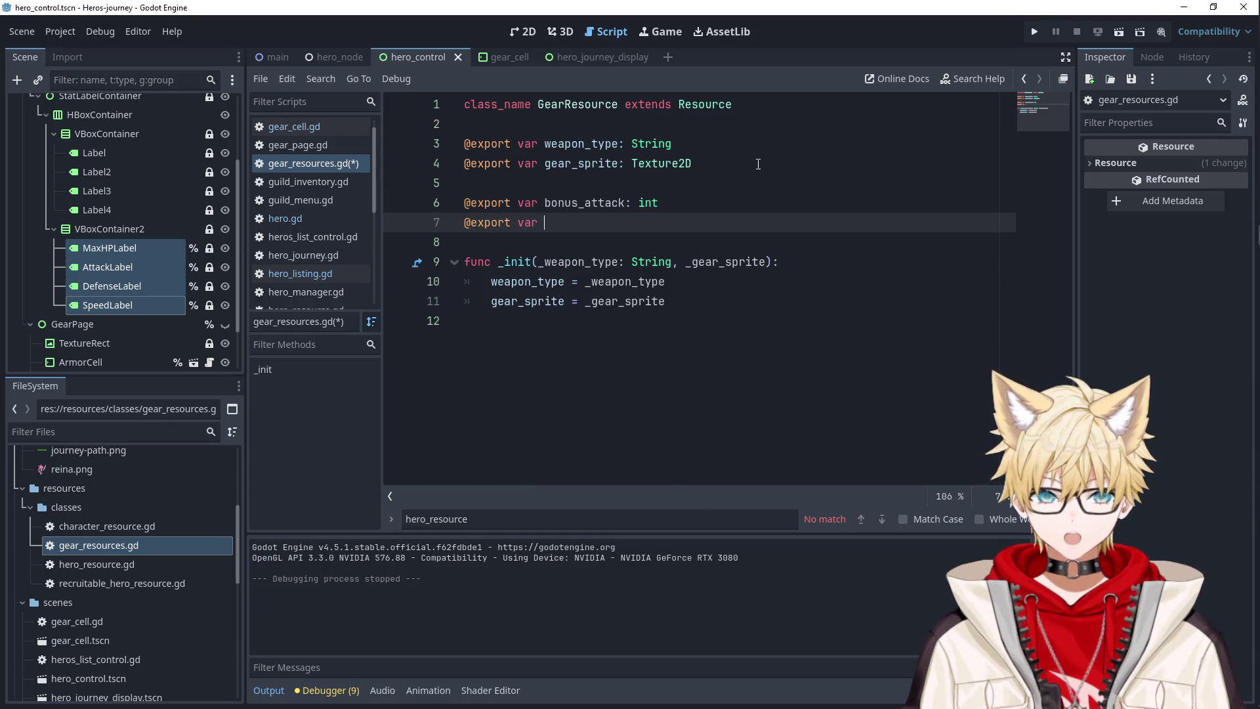
type("r: int")
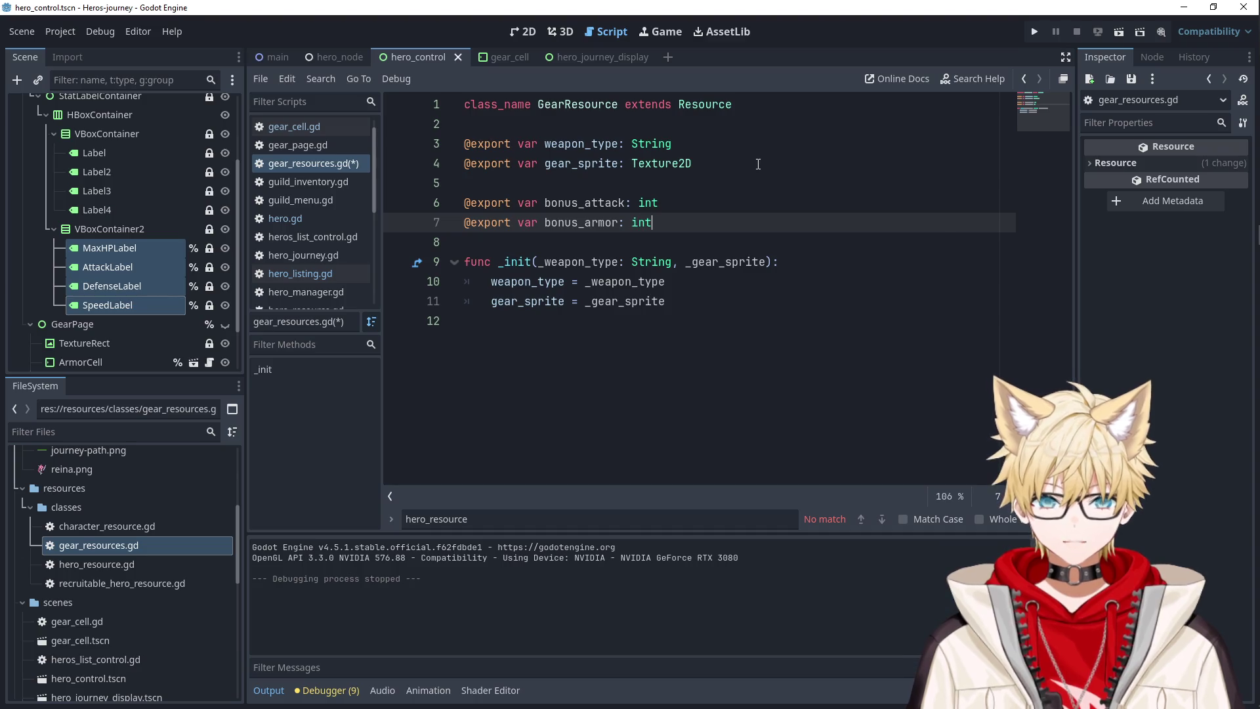
left_click(689, 234)
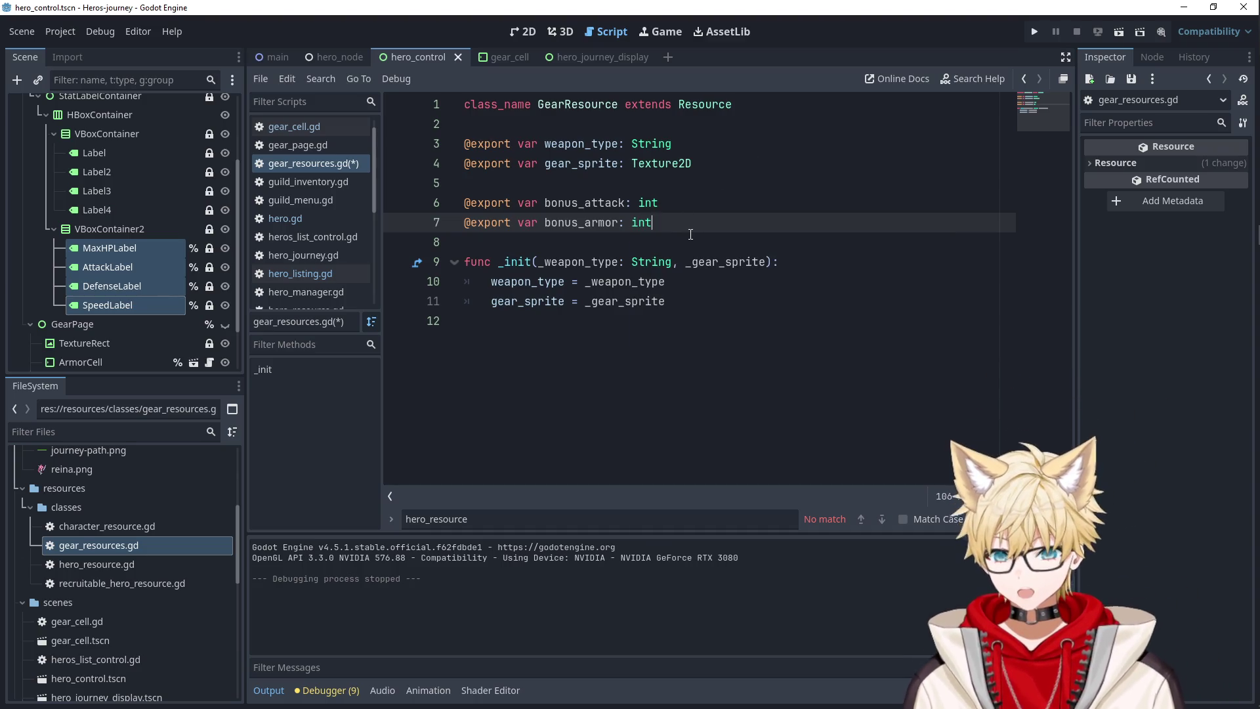
left_click(618, 187)
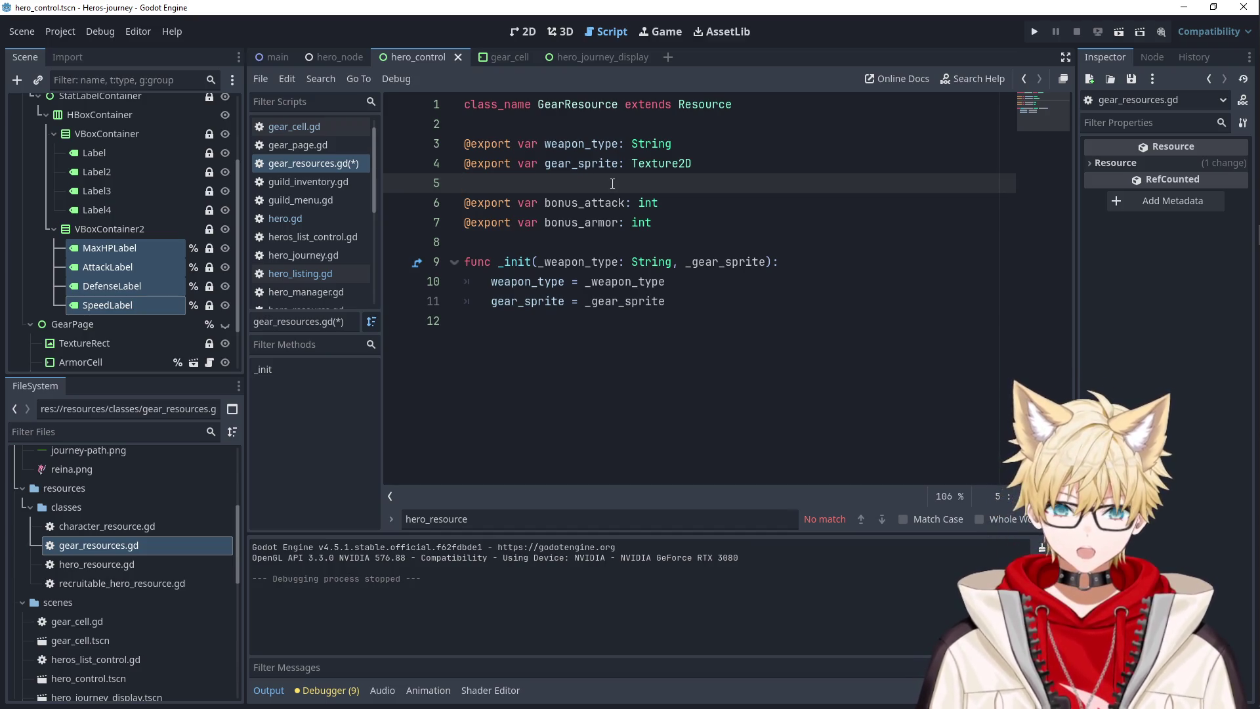
key("Return")
key("BackSpace")
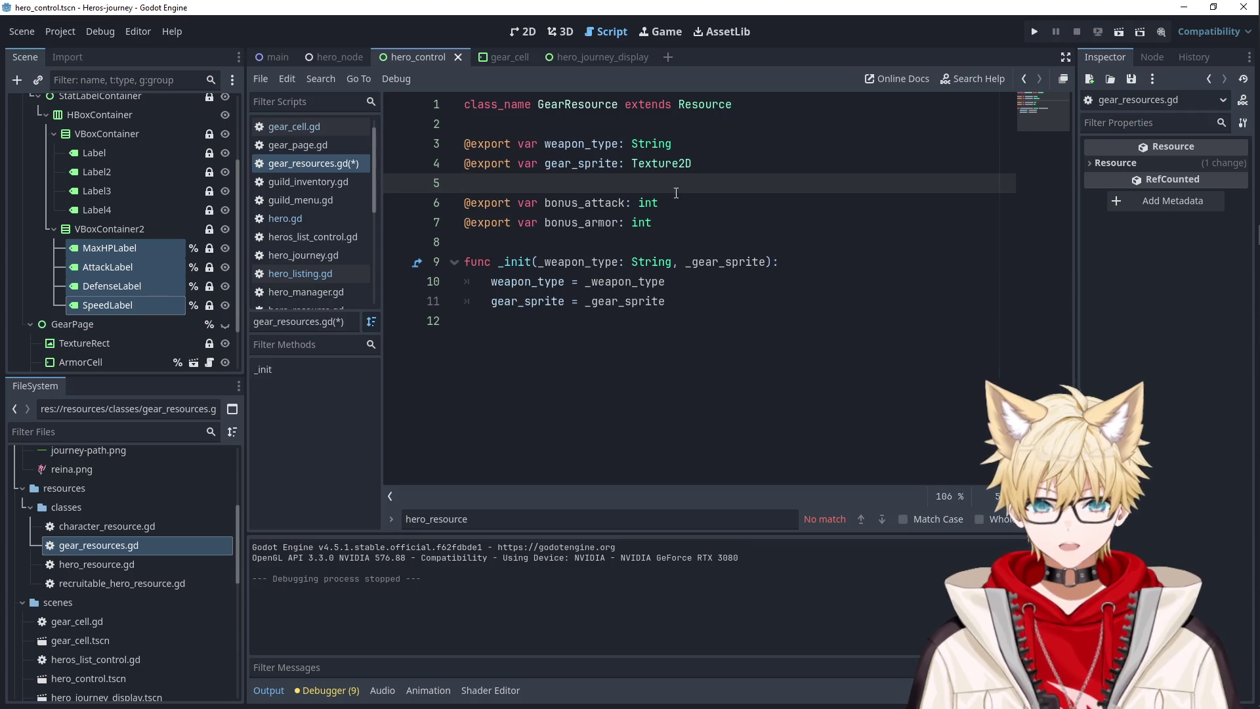
left_click(697, 203)
key("Return")
type("@exop")
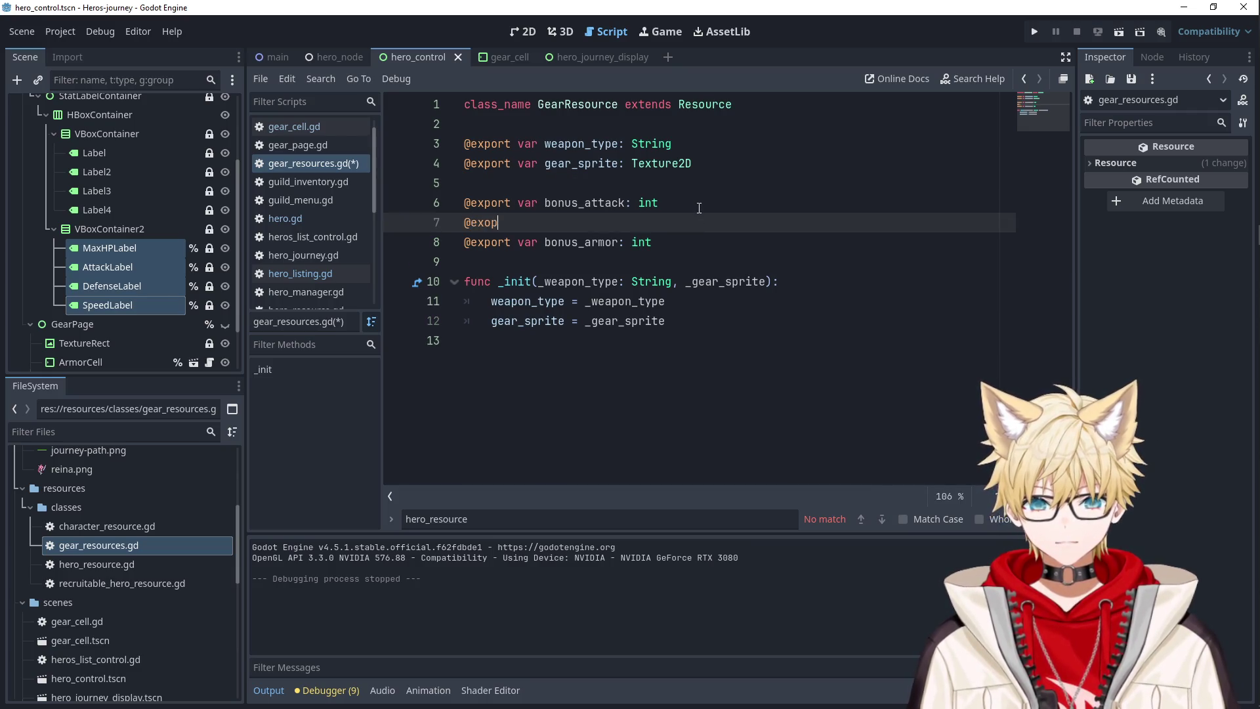
key("BackSpace")
key("BackSpace")
key("Return")
type("var bonus_spe")
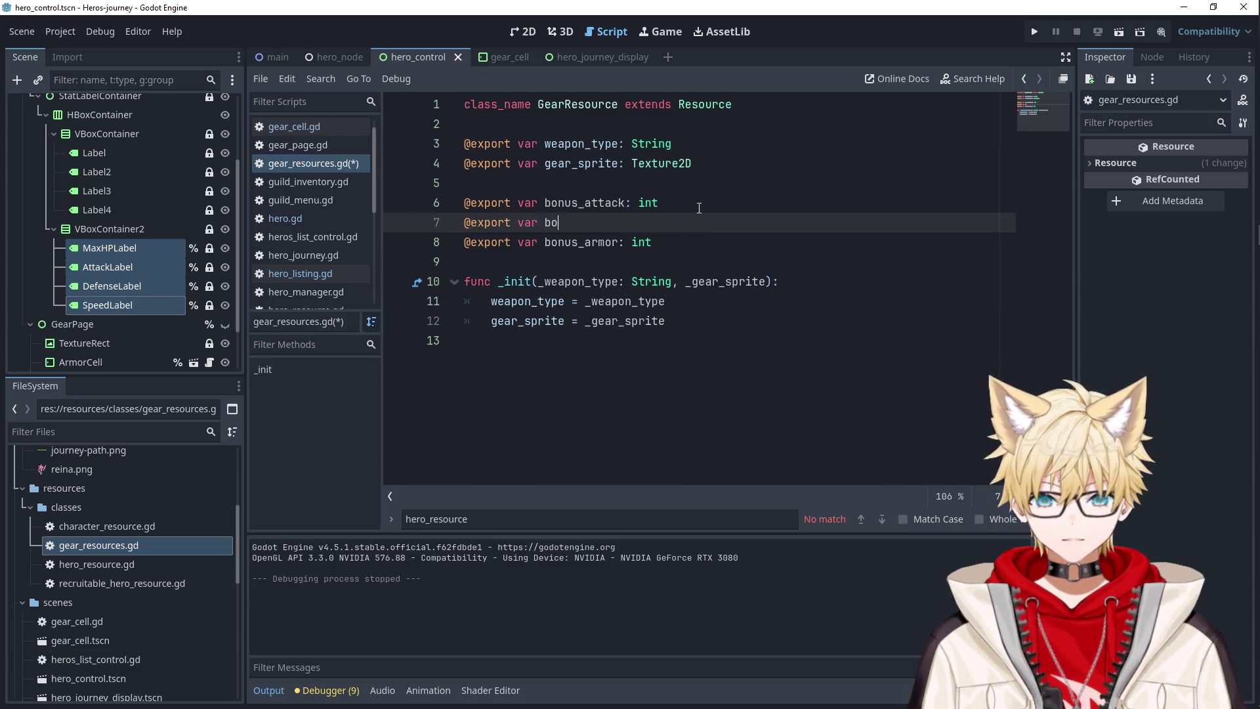
type("ed: int")
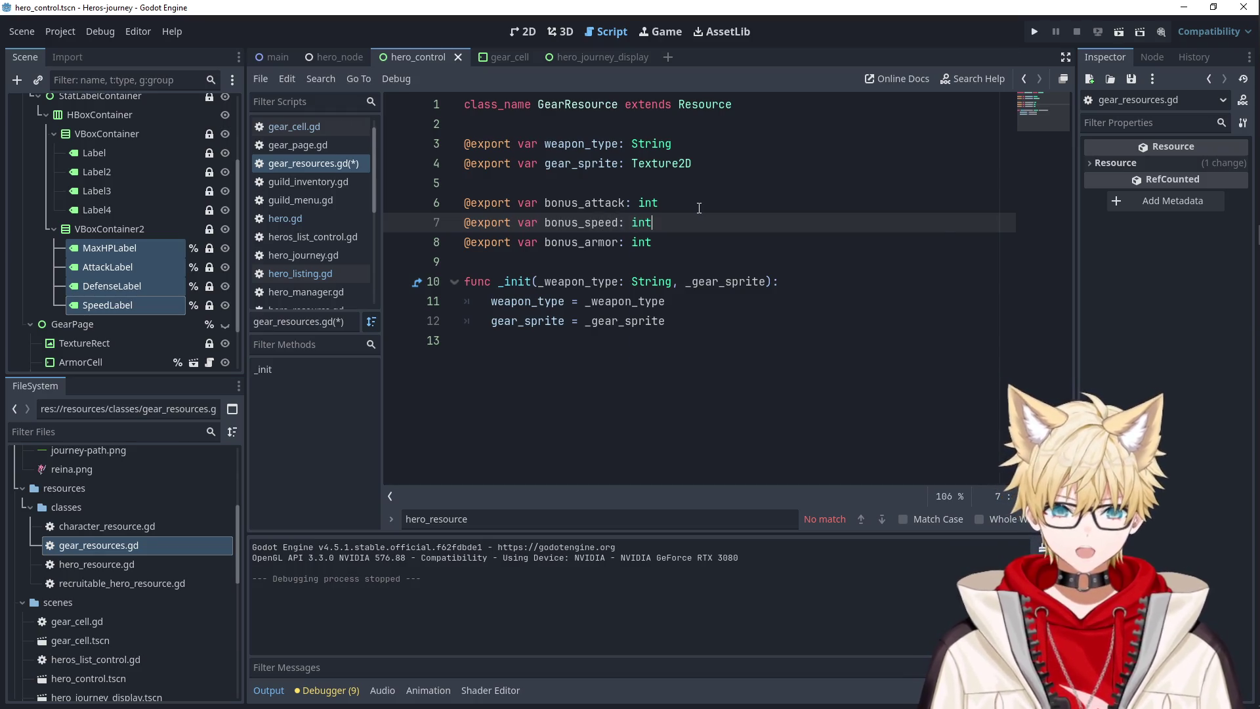
Step: Move the bonus_armor line above bonus_attack and rename it to bonus_defense
left_click(699, 208)
left_click_drag(669, 244, 462, 244)
key("ctrl+c")
key("BackSpace")
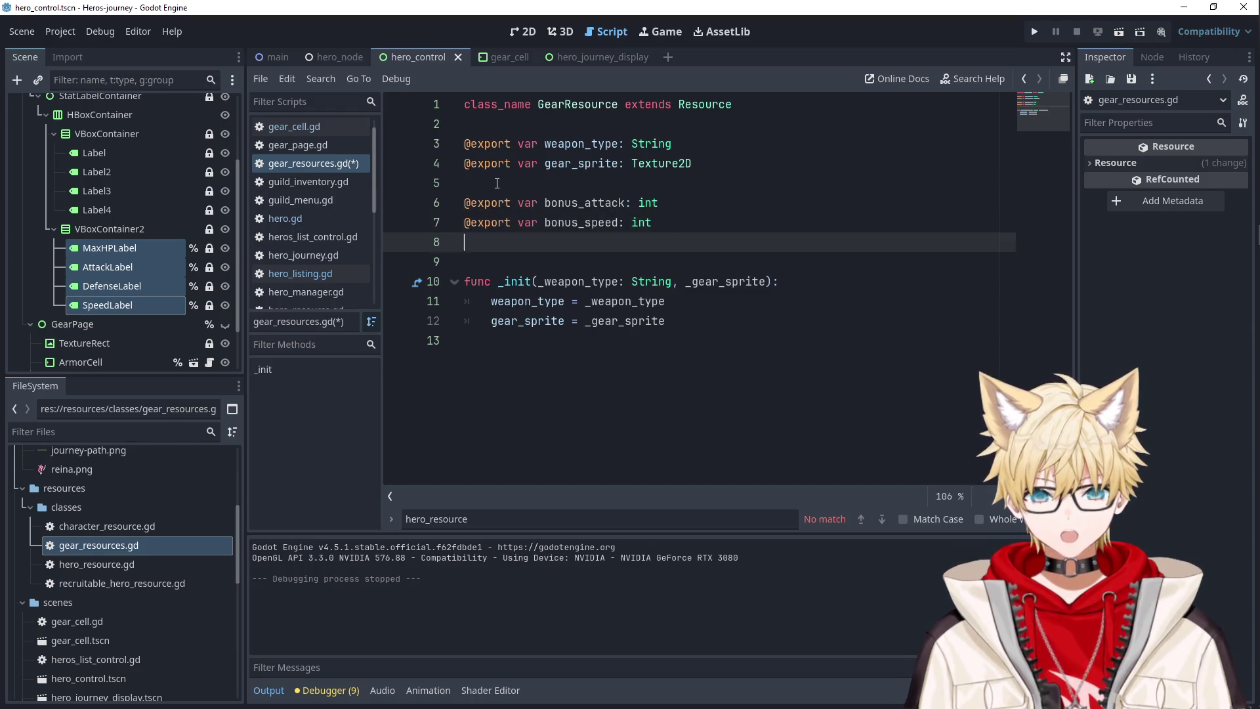
left_click(497, 183)
key("Return")
key("ctrl+v")
left_click_drag(584, 203, 618, 203)
type("defense")
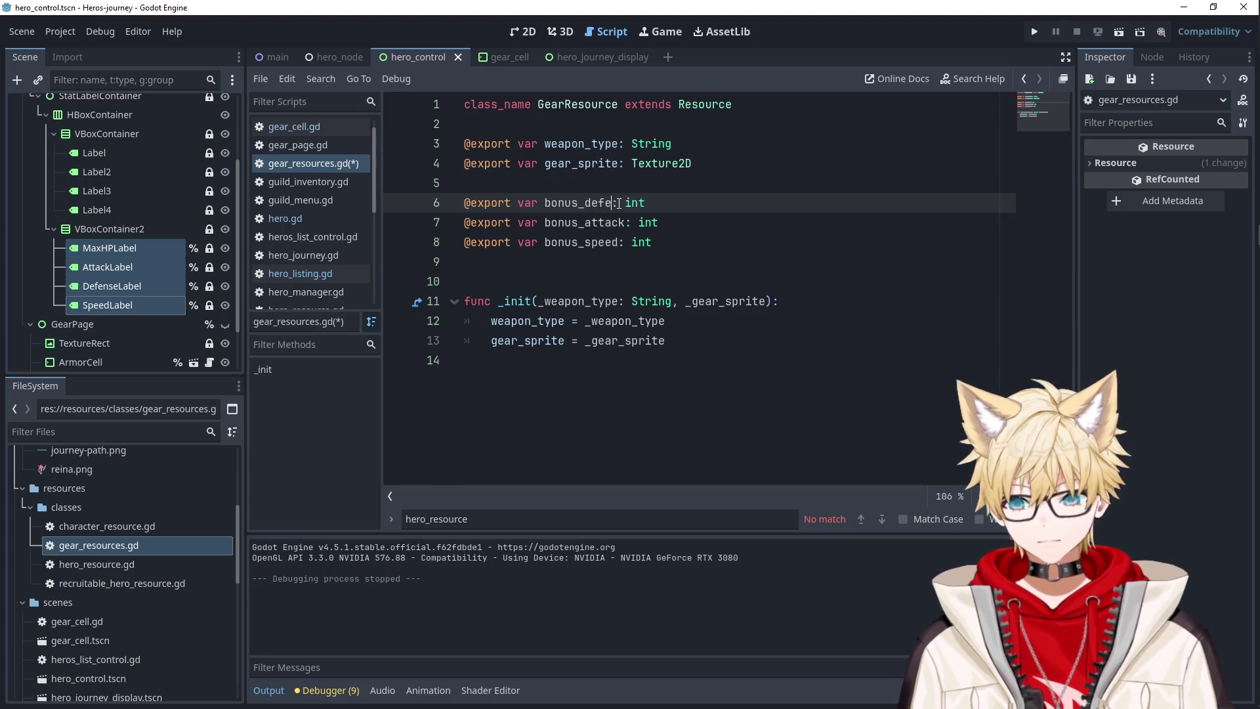
left_click(539, 187)
key("Return")
type("@export var ")
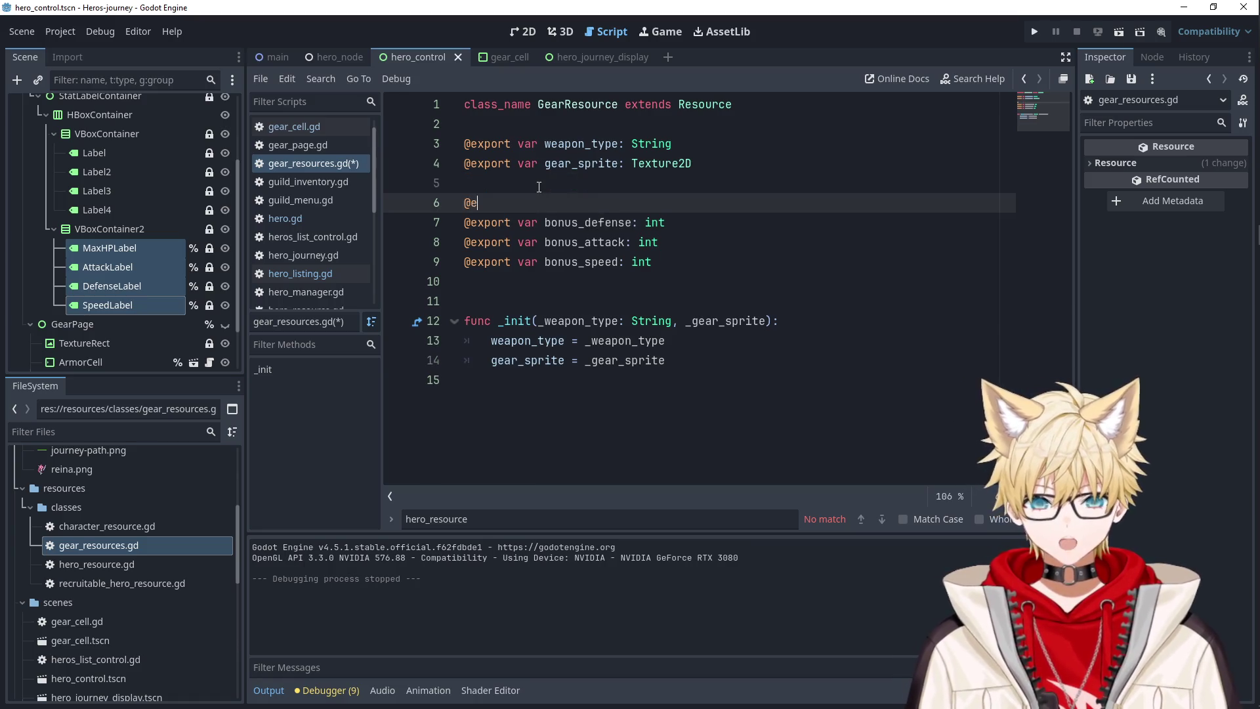
type("bonus_hp: int")
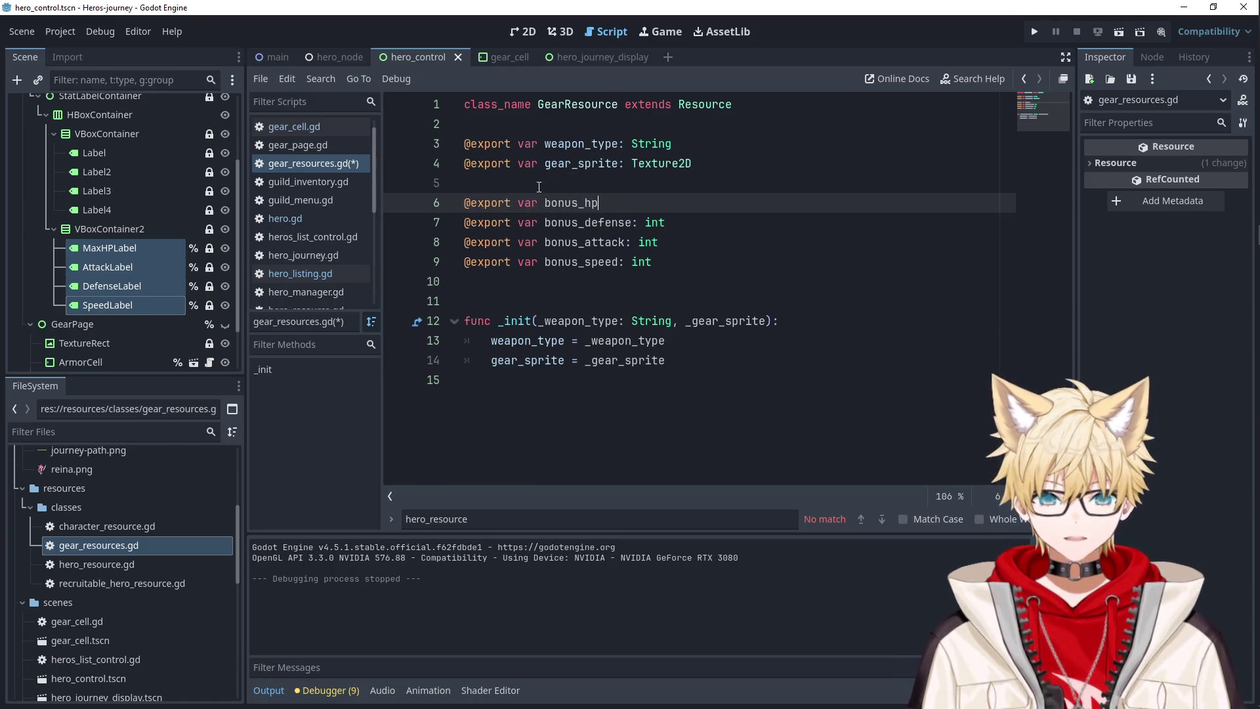
key("Escape")
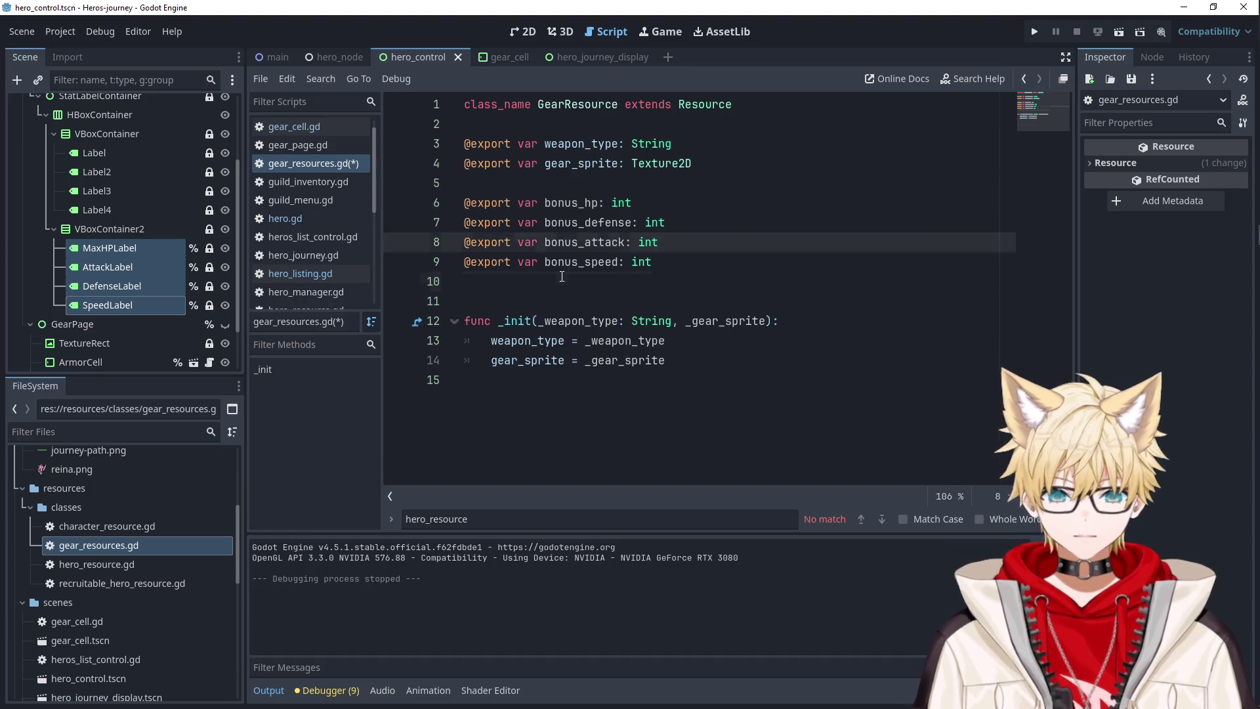
left_click(563, 279)
key("BackSpace")
Step: Reorder the fields so bonus_attack sits between bonus_hp and bonus_defense, removing stray blank lines
left_click(659, 243)
key("shift+Home")
key("ctrl+x")
left_click(671, 210)
key("Return")
key("ctrl+v")
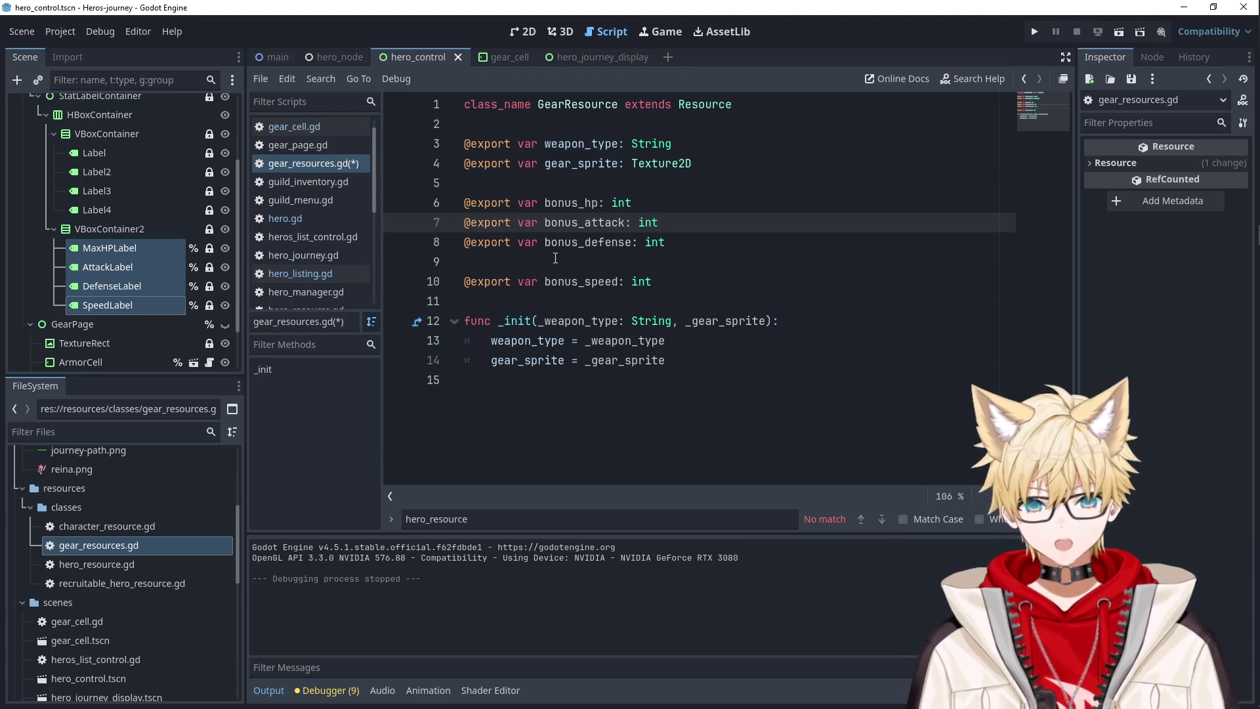
left_click(555, 257)
key("BackSpace")
Step: Check the bonus_hp, bonus_attack, bonus_defense and bonus_speed names and save gear_resources.gd
double_click(572, 203)
double_click(584, 223)
double_click(591, 240)
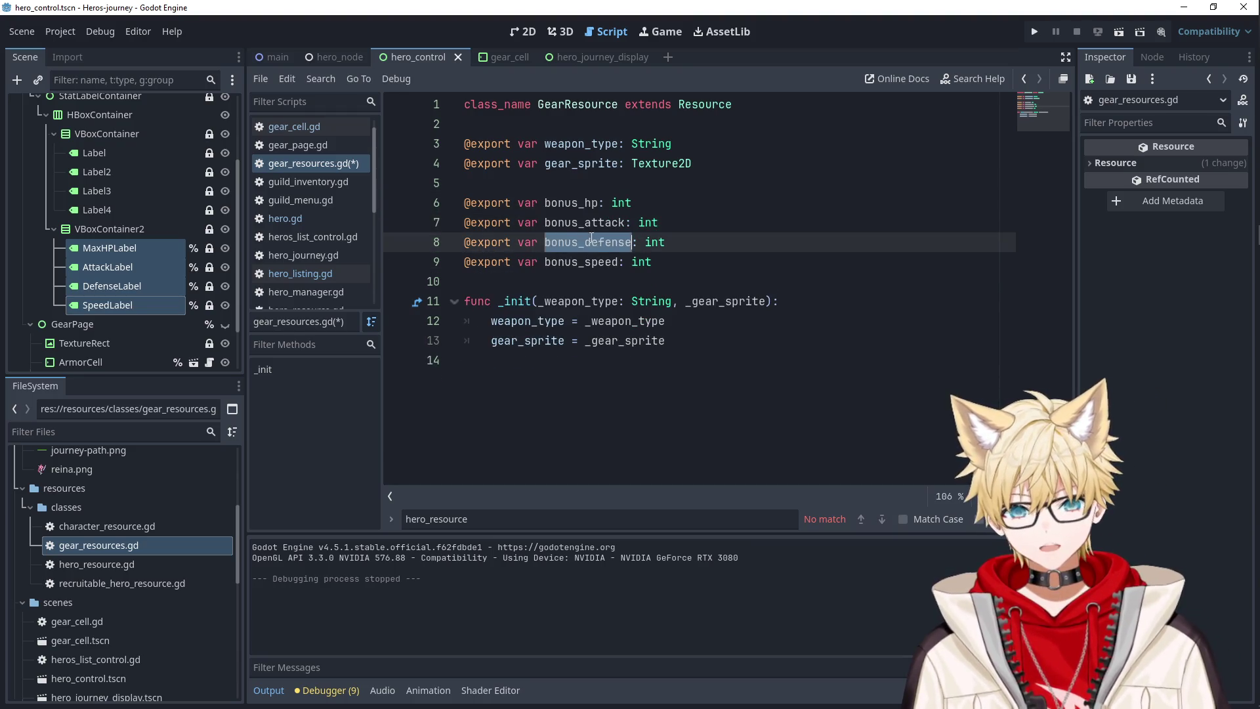
double_click(581, 261)
left_click(759, 256)
key("ctrl+s")
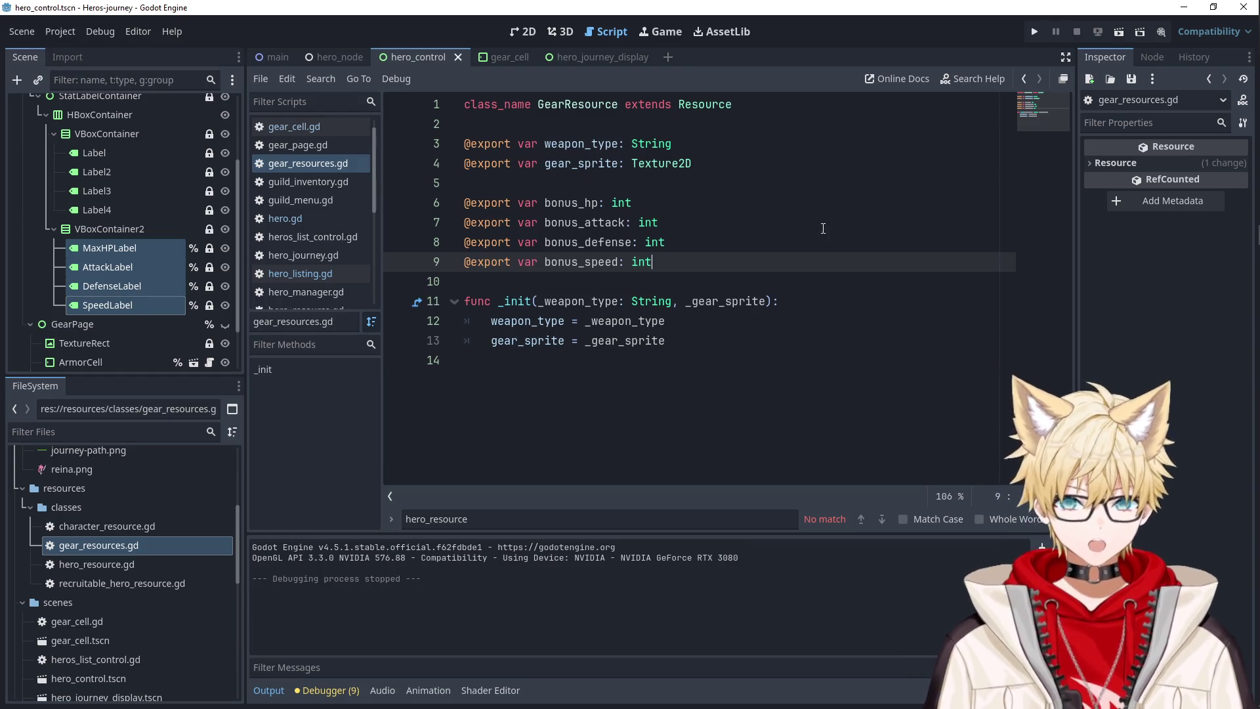
key("alt+Tab")
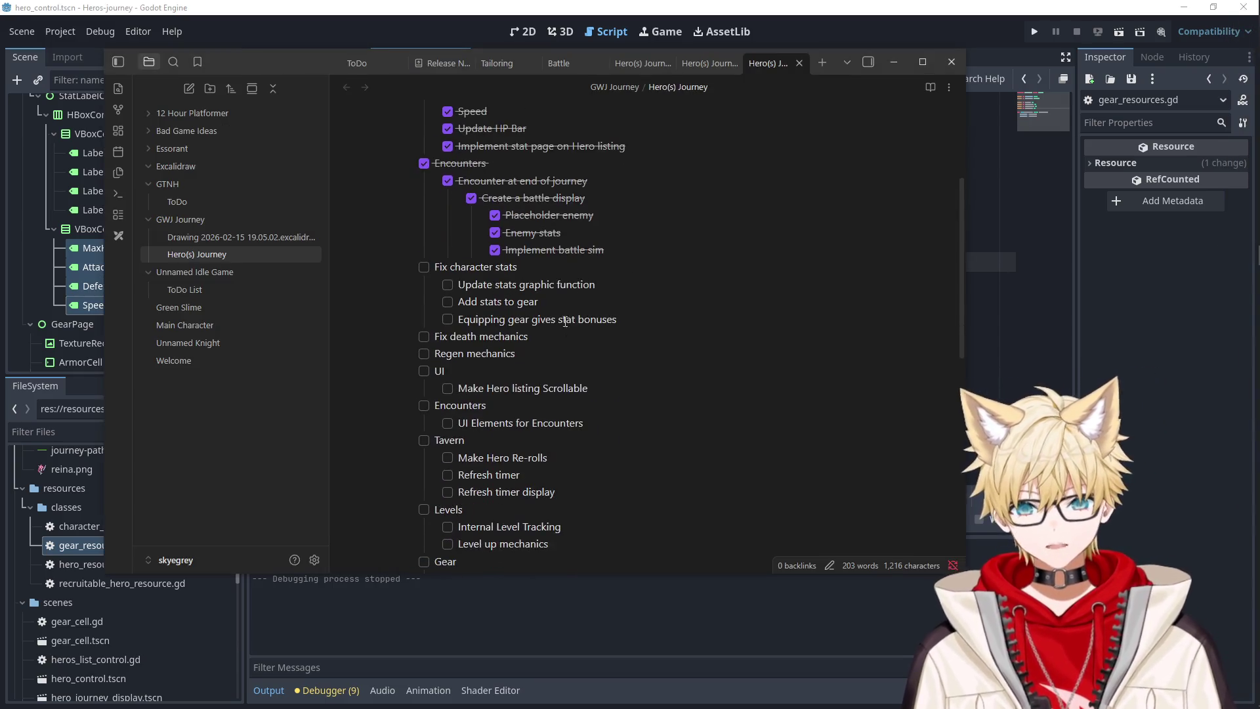
Step: Add a top-level to-do 'Regen HP when not on journey' after Implement battle sim
left_click(638, 250)
key("Return")
key("shift+Tab")
key("shift+Tab")
key("shift+Tab")
type("Regen HP when not on journey")
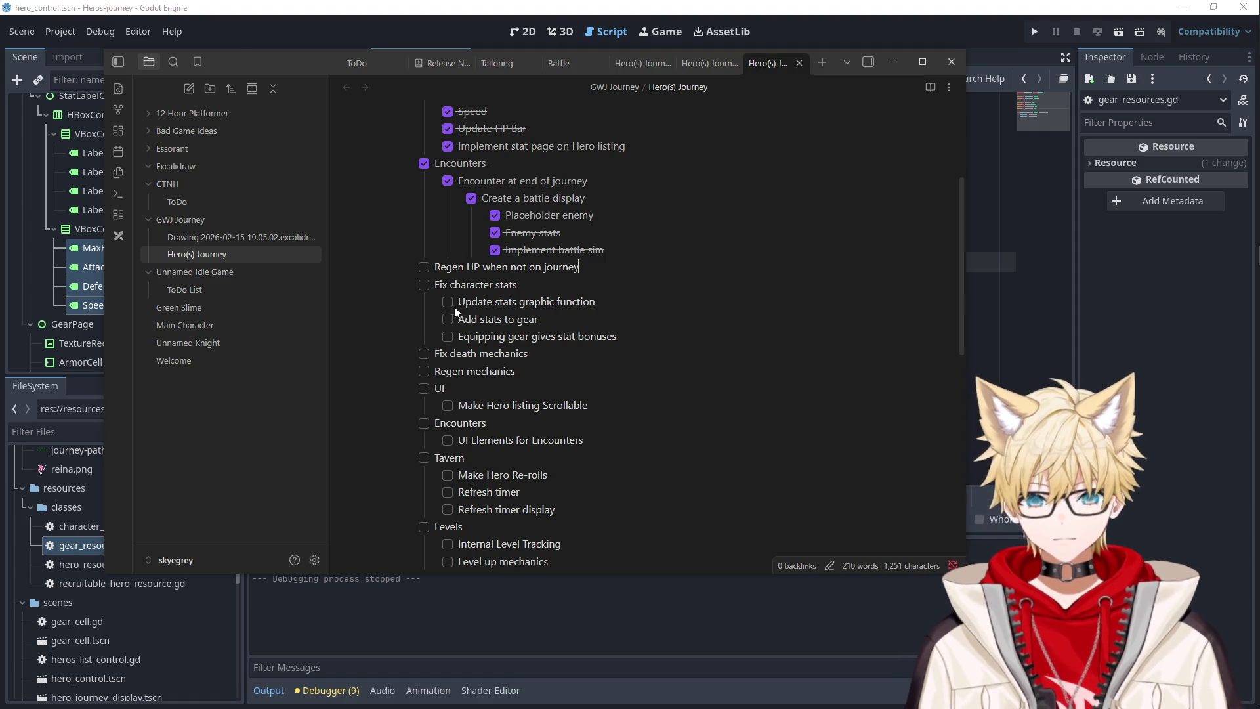
Step: Tick off 'Update stats graphic function' and 'Add stats to gear', then return to Godot
left_click(448, 302)
left_click(588, 326)
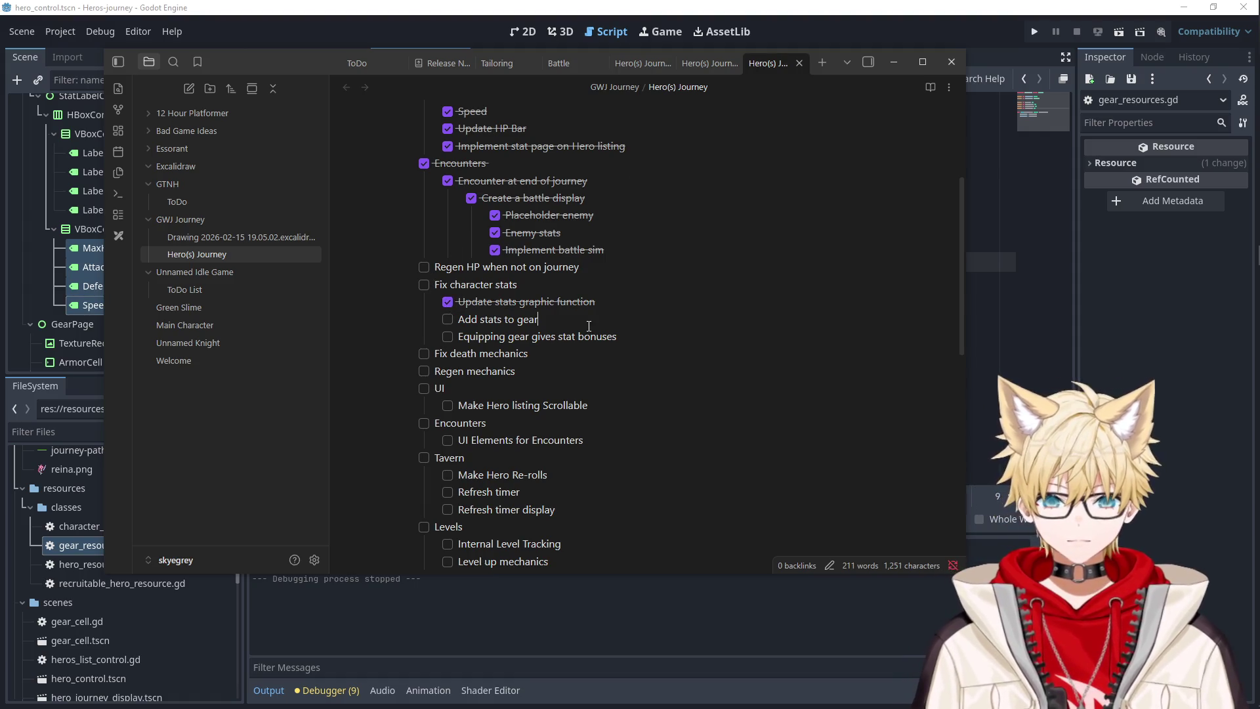
left_click(447, 320)
key("alt+Tab")
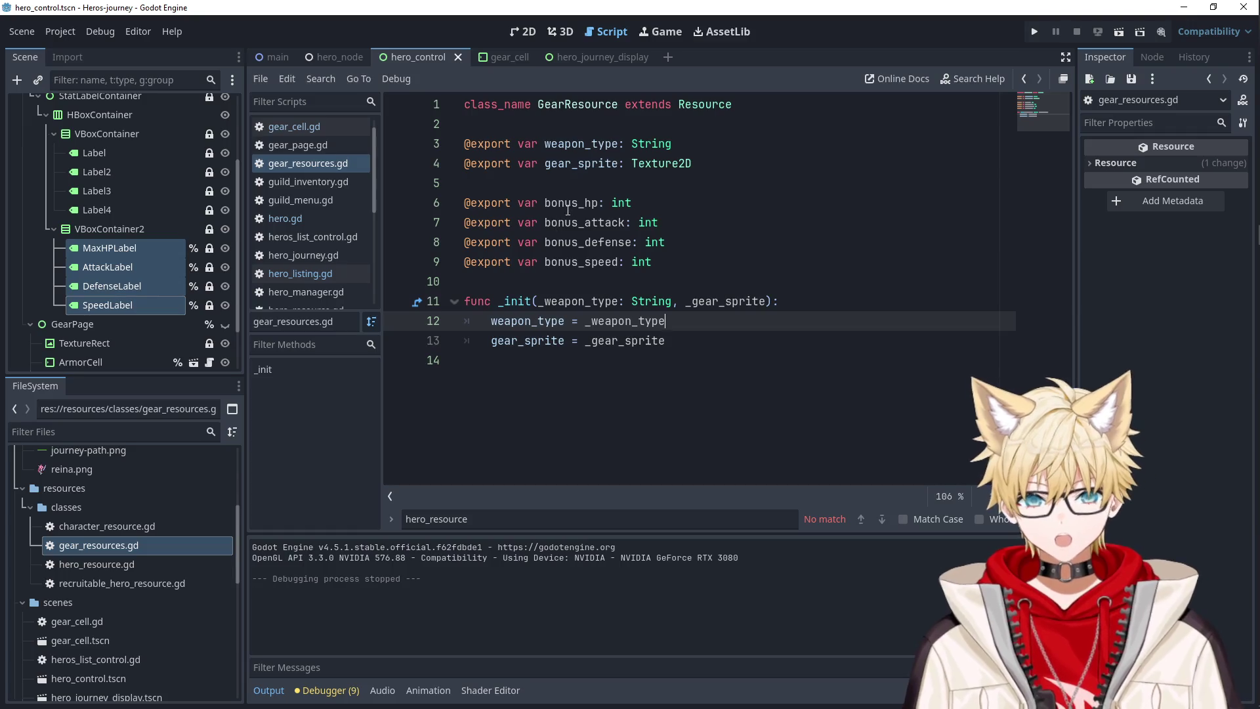
Step: Switch to the main scene and open guild_inventory.gd, placing the cursor at the script's end
left_click(568, 210)
left_click(553, 262)
key("Down")
key("Down")
key("Down")
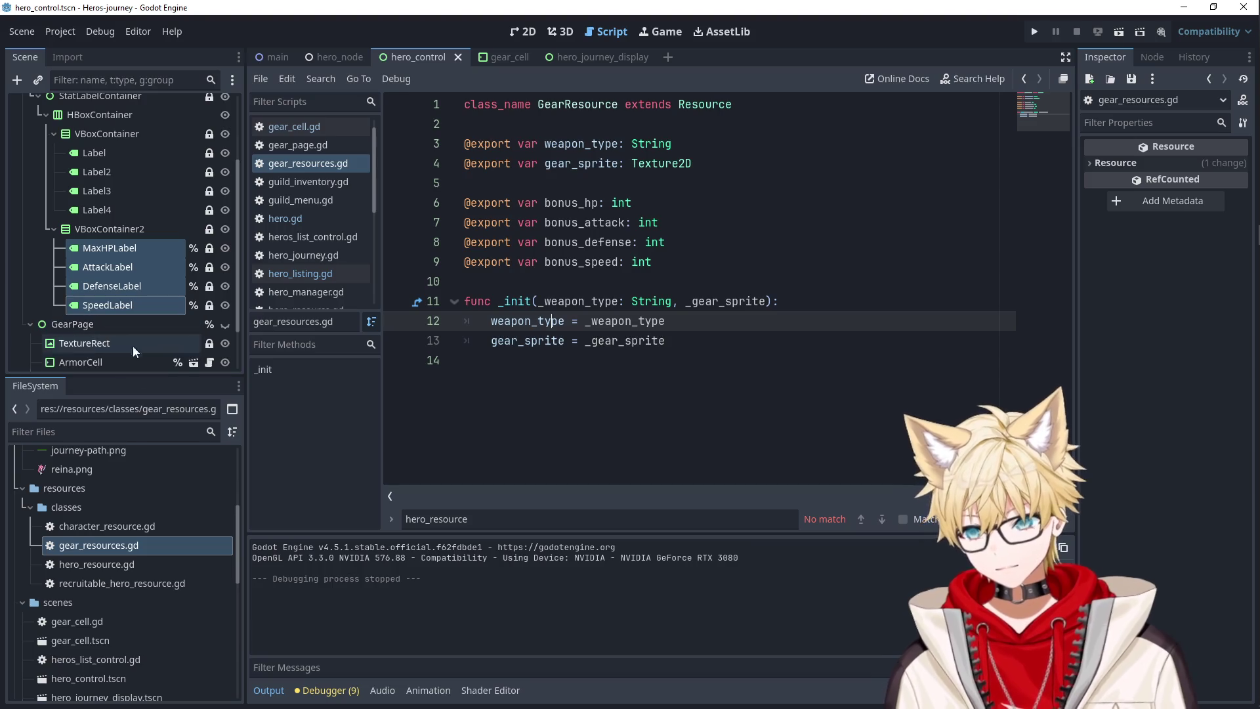
scroll(122, 536, "down", 3)
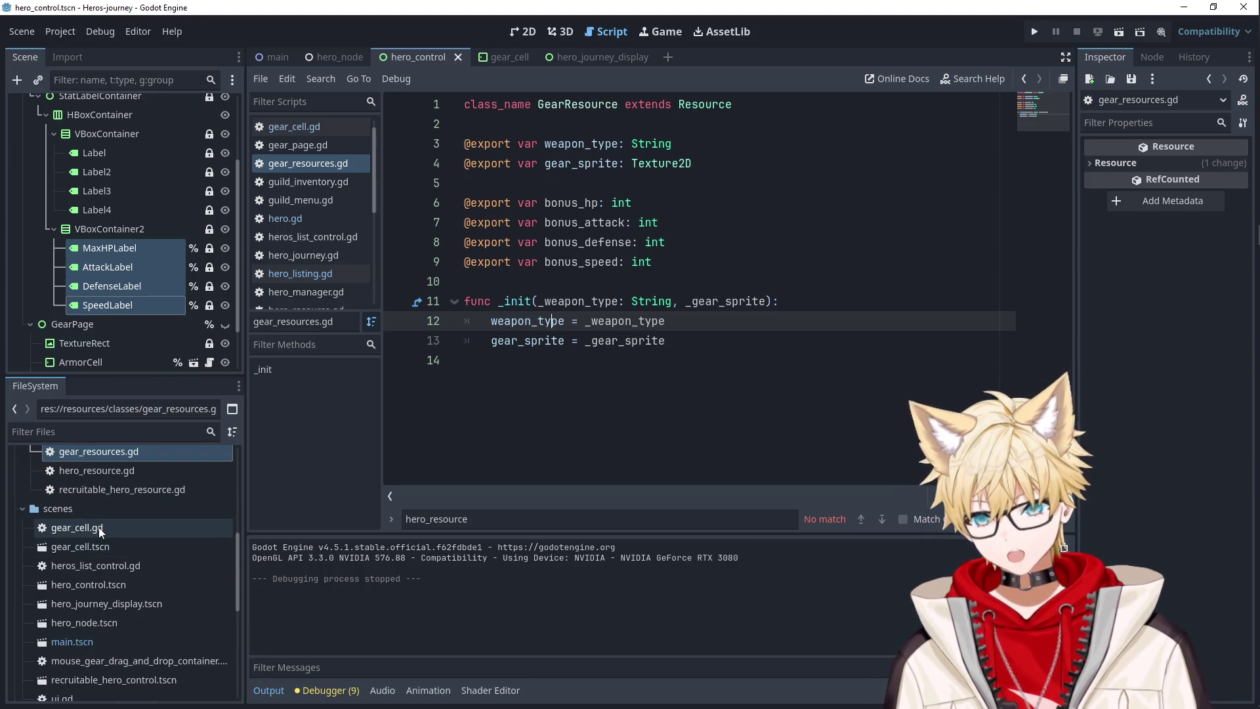
scroll(128, 319, "down", 2)
scroll(136, 288, "up", 3)
left_click(266, 57)
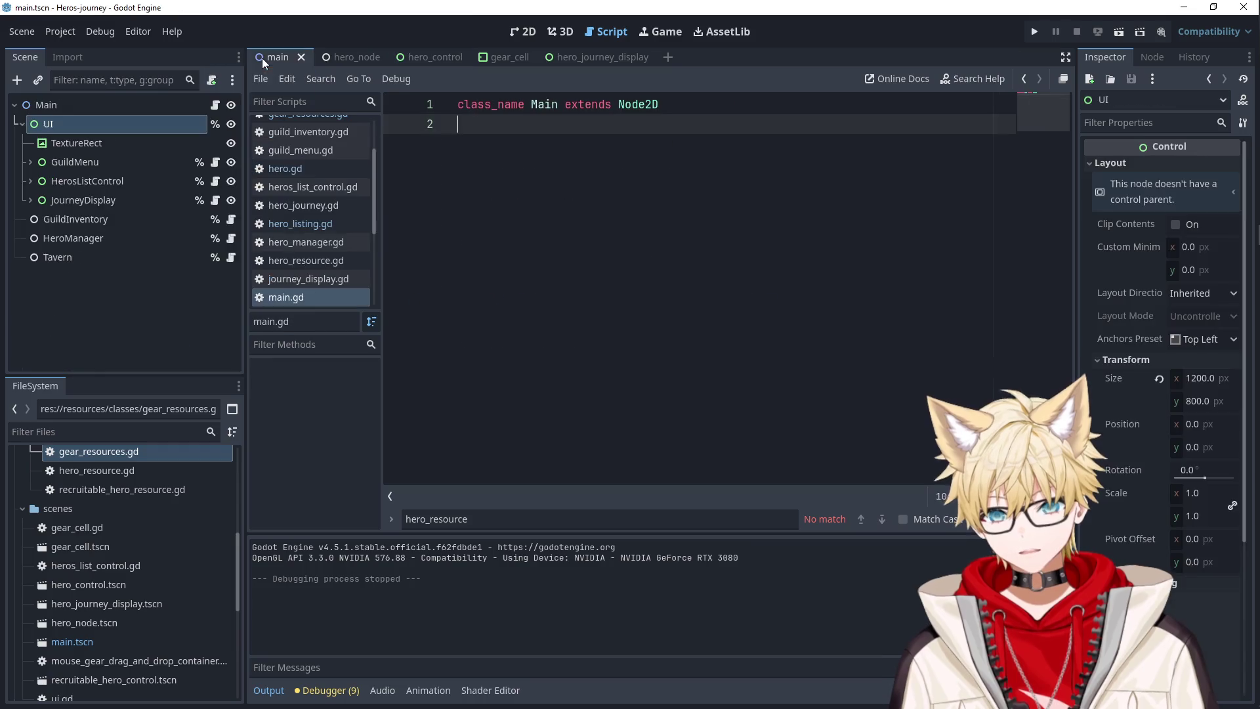
left_click(230, 219)
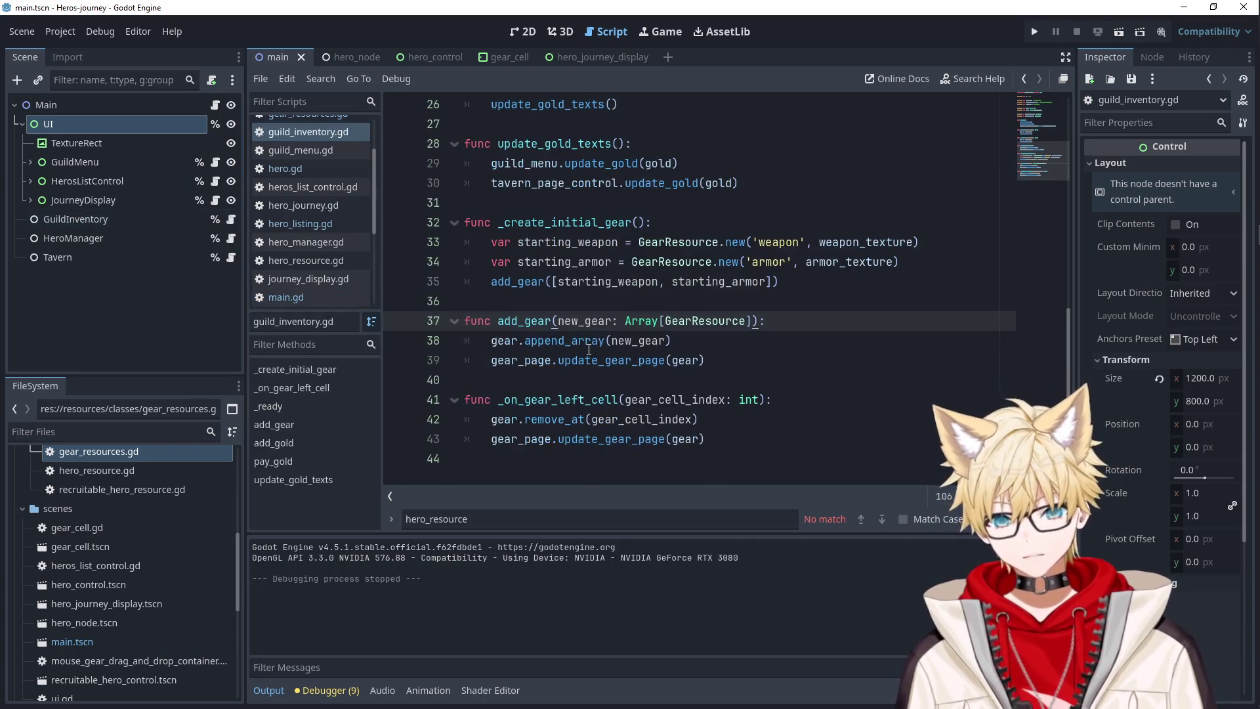
left_click(655, 454)
Step: Declare func roll_gear(gear_type: String, gear_level: int) at the end of the file with a pass body
key("Return")
type("func ")
type("roll_gear")
type("(gear_type, g")
type("era_")
key("BackSpace")
key("BackSpace")
key("BackSpace")
type("ar_level: int")
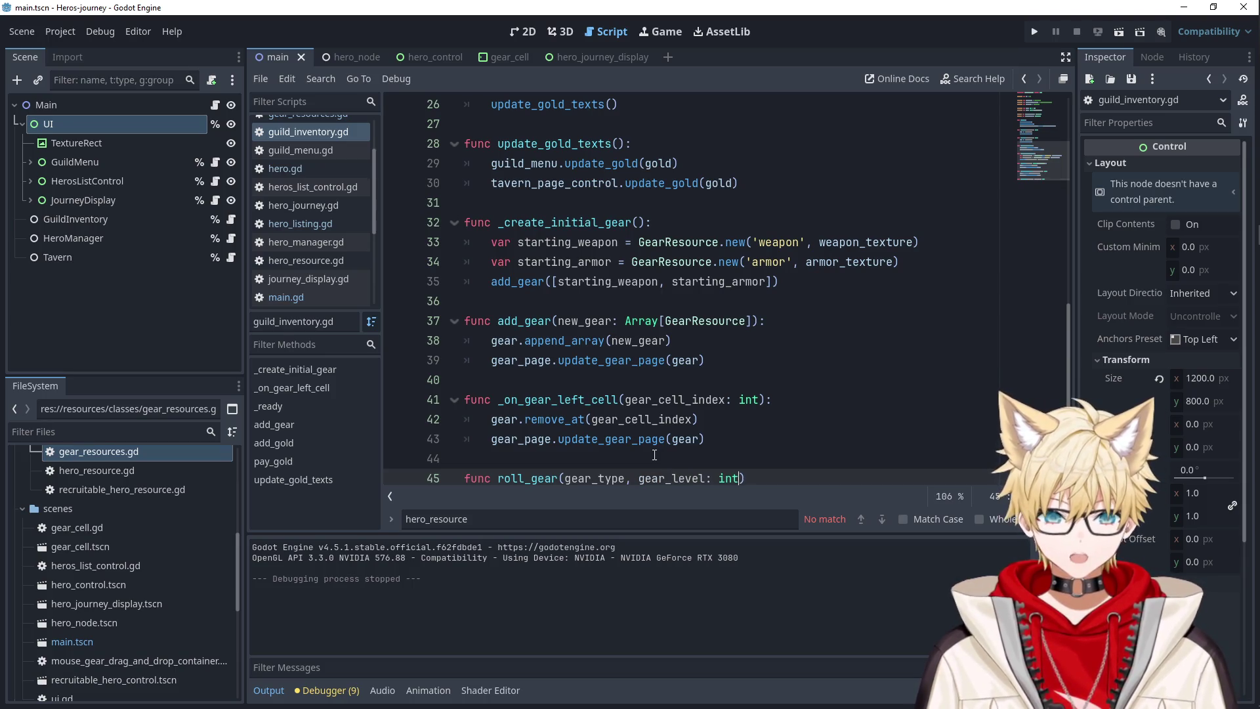
key("Escape")
left_click(623, 459)
type(": string")
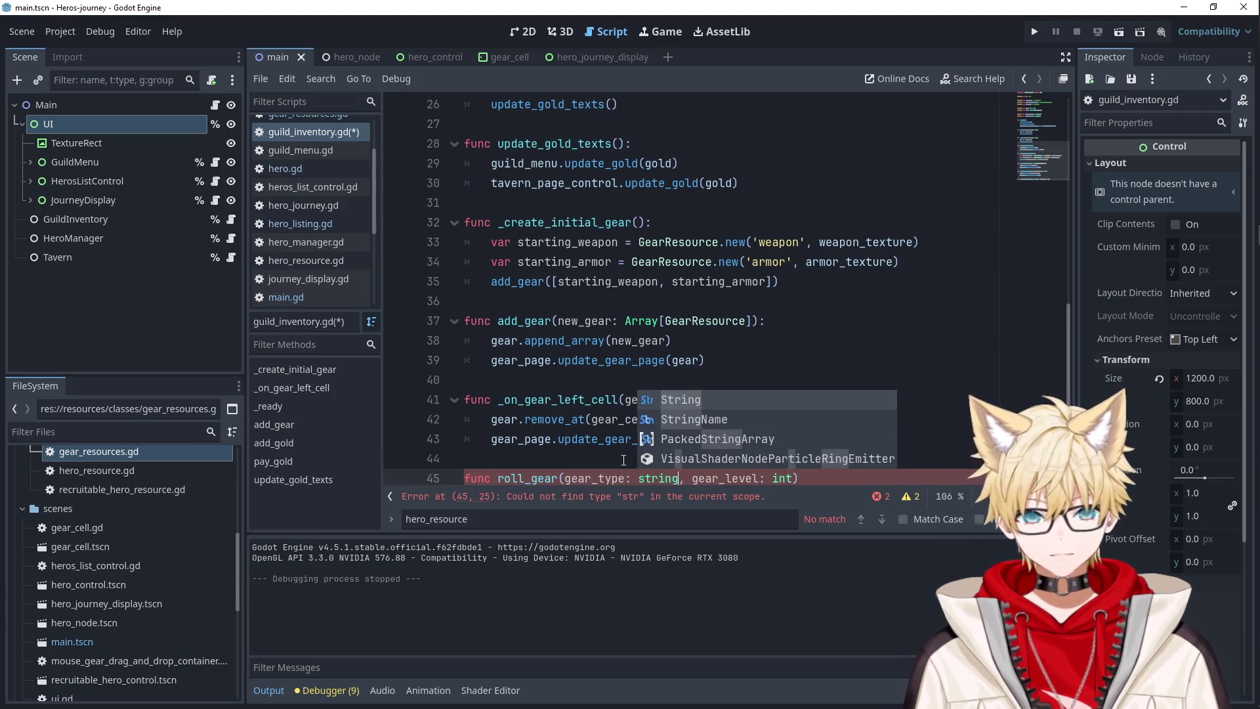
key("Return")
type(":")
key("Return")
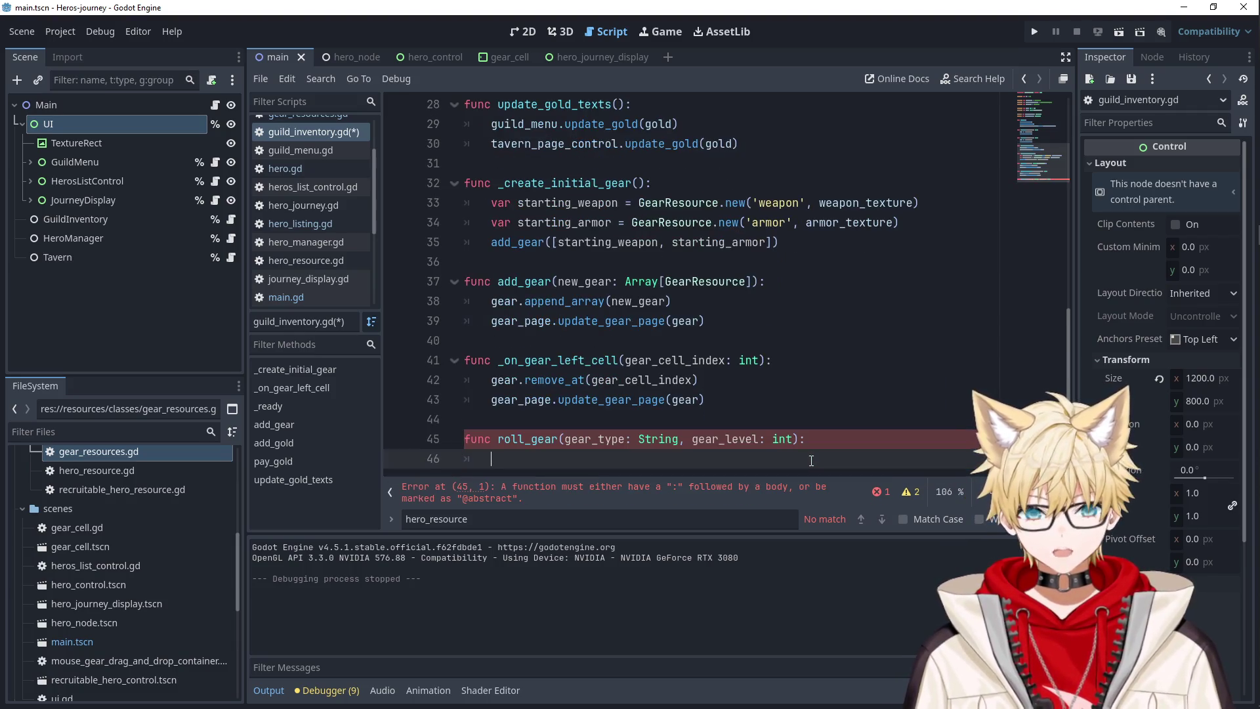
type("pass")
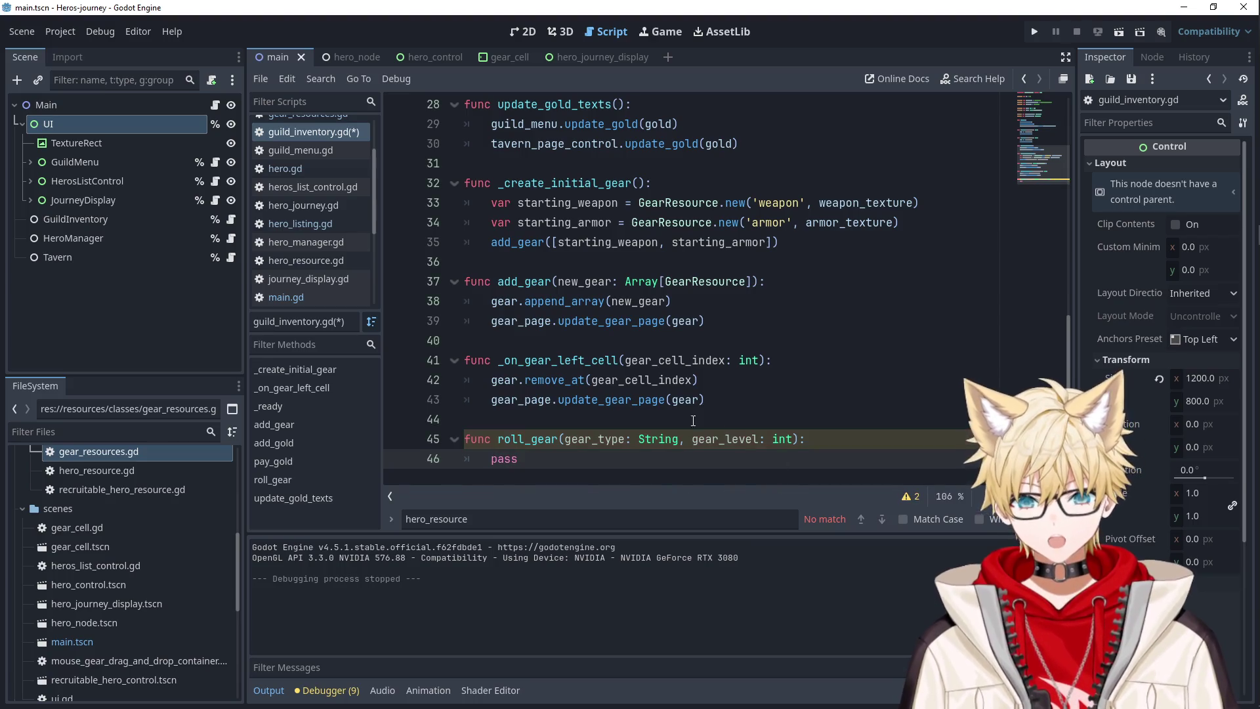
Step: Replace pass with an if gear_type == 'weapon' branch returning roll_weapon(gear_level)
double_click(594, 439)
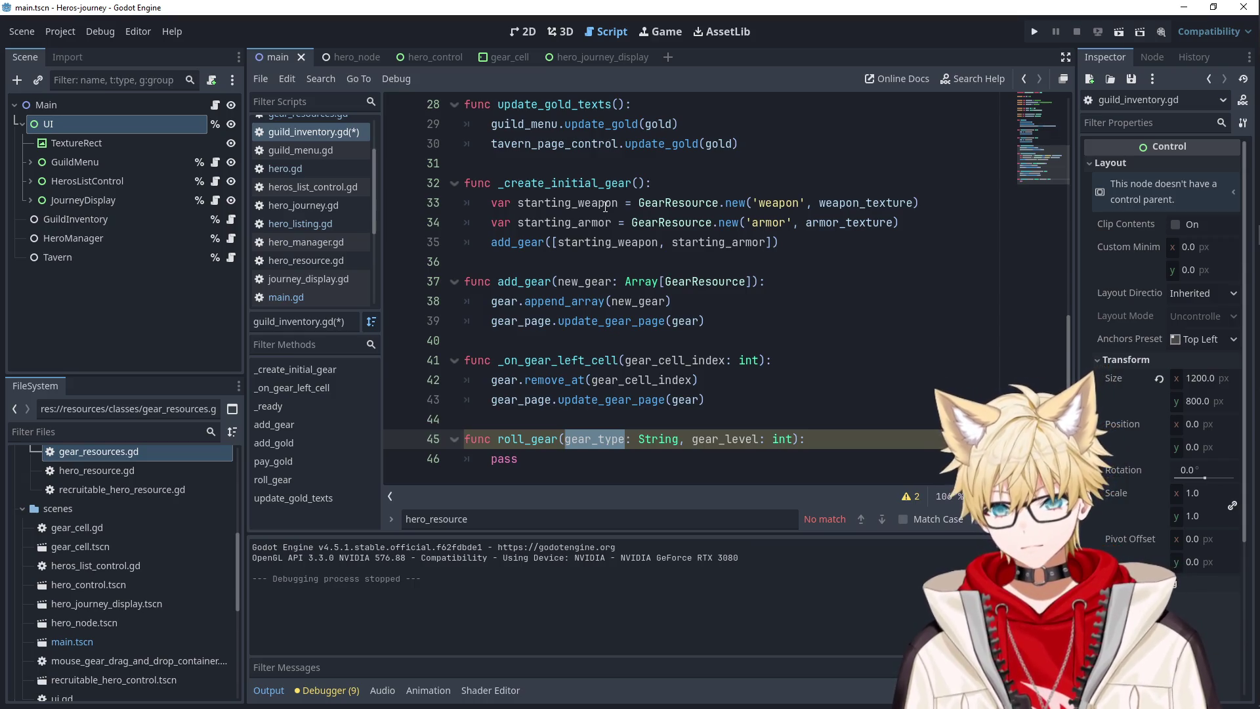
left_click(523, 462)
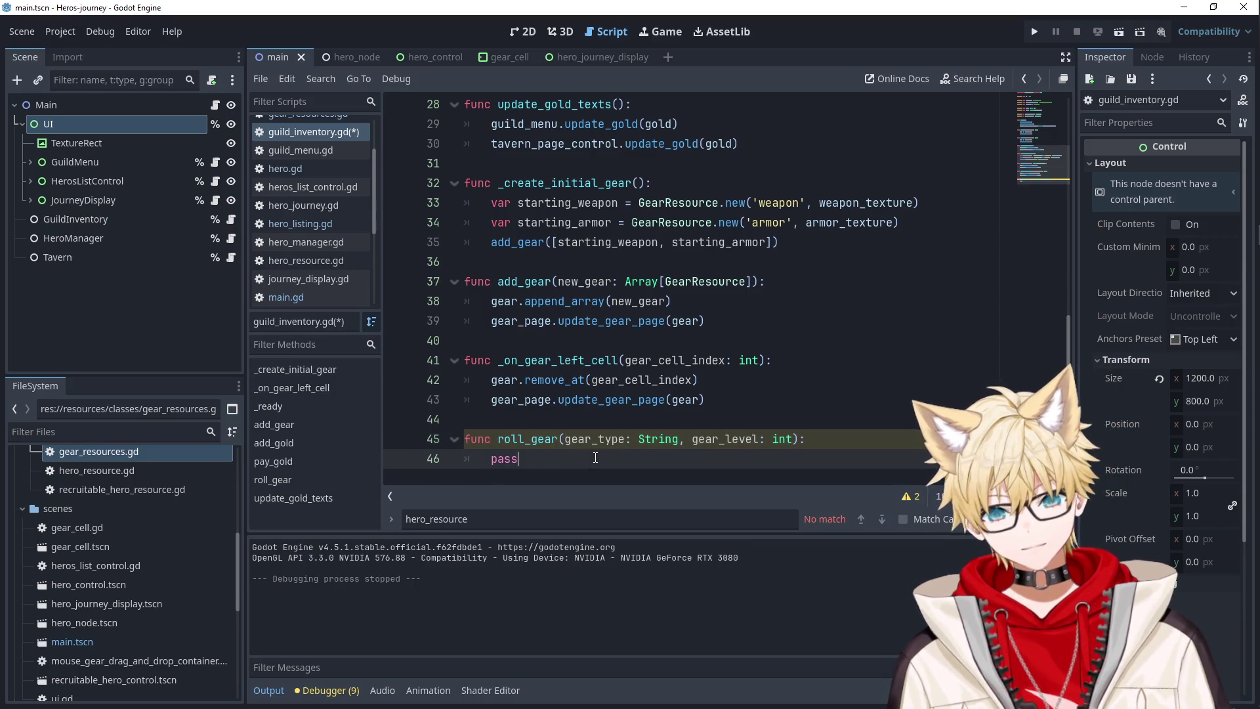
double_click(523, 463)
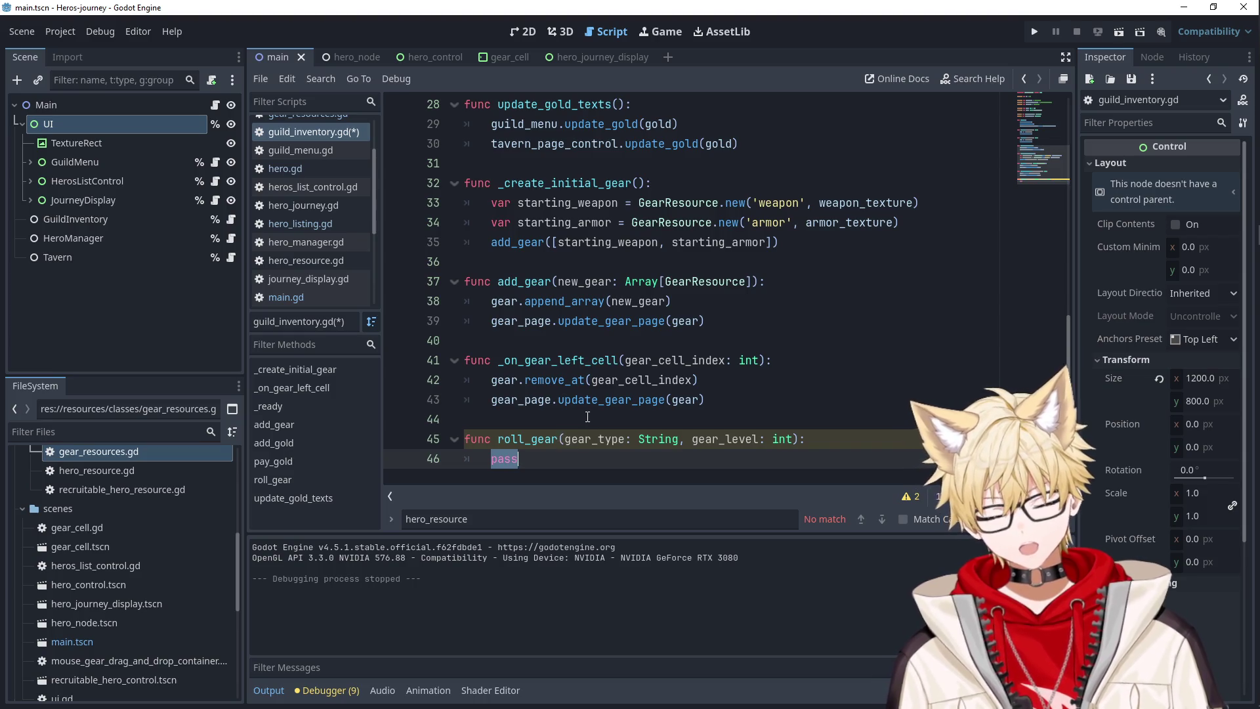
type("if gear")
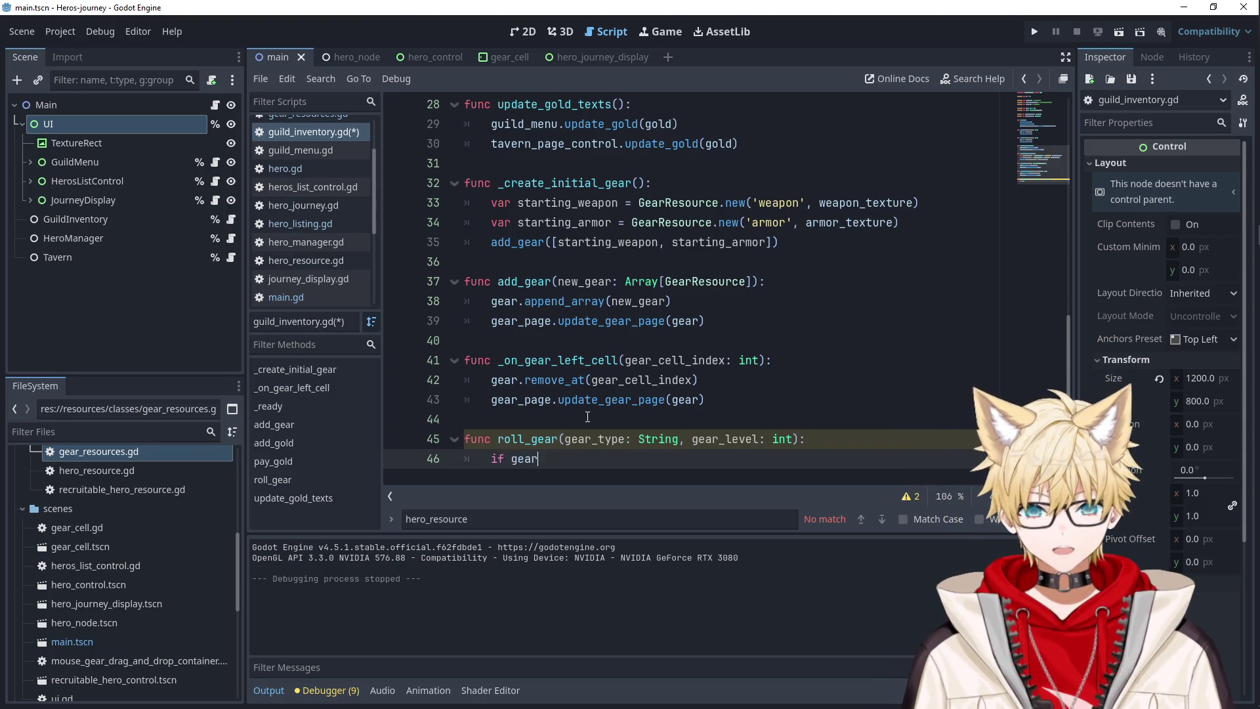
key("Down")
key("Return")
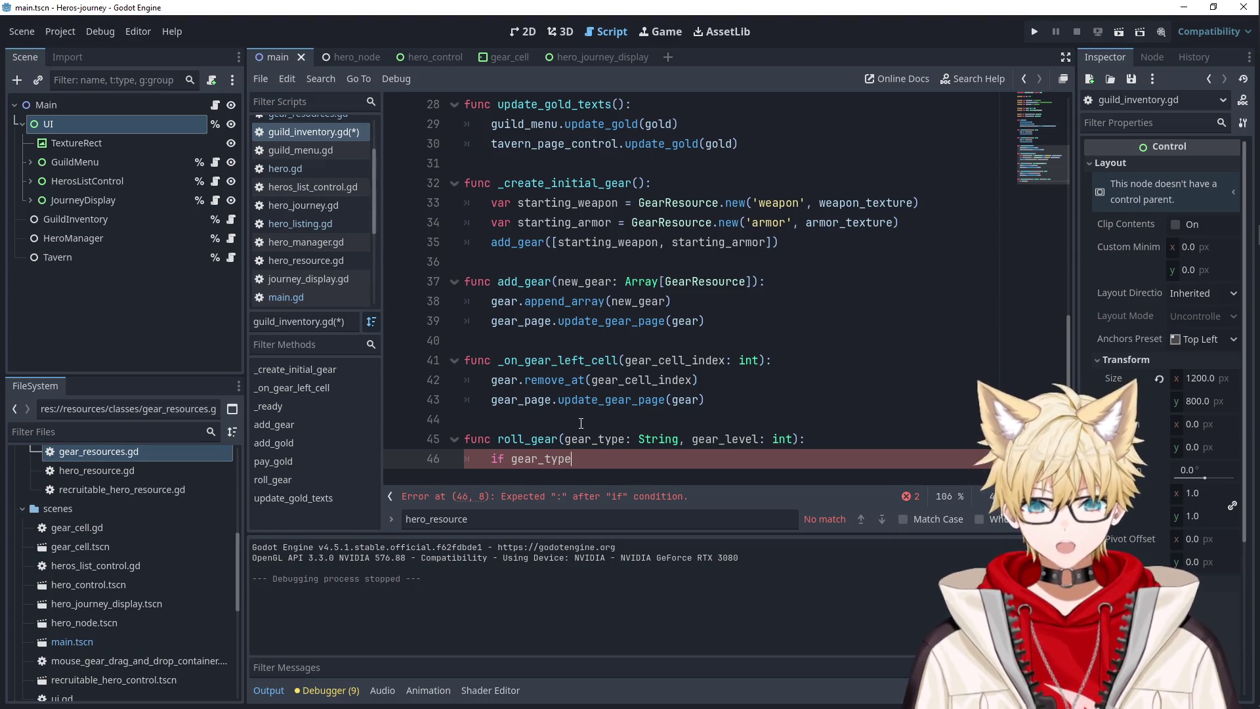
type("==")
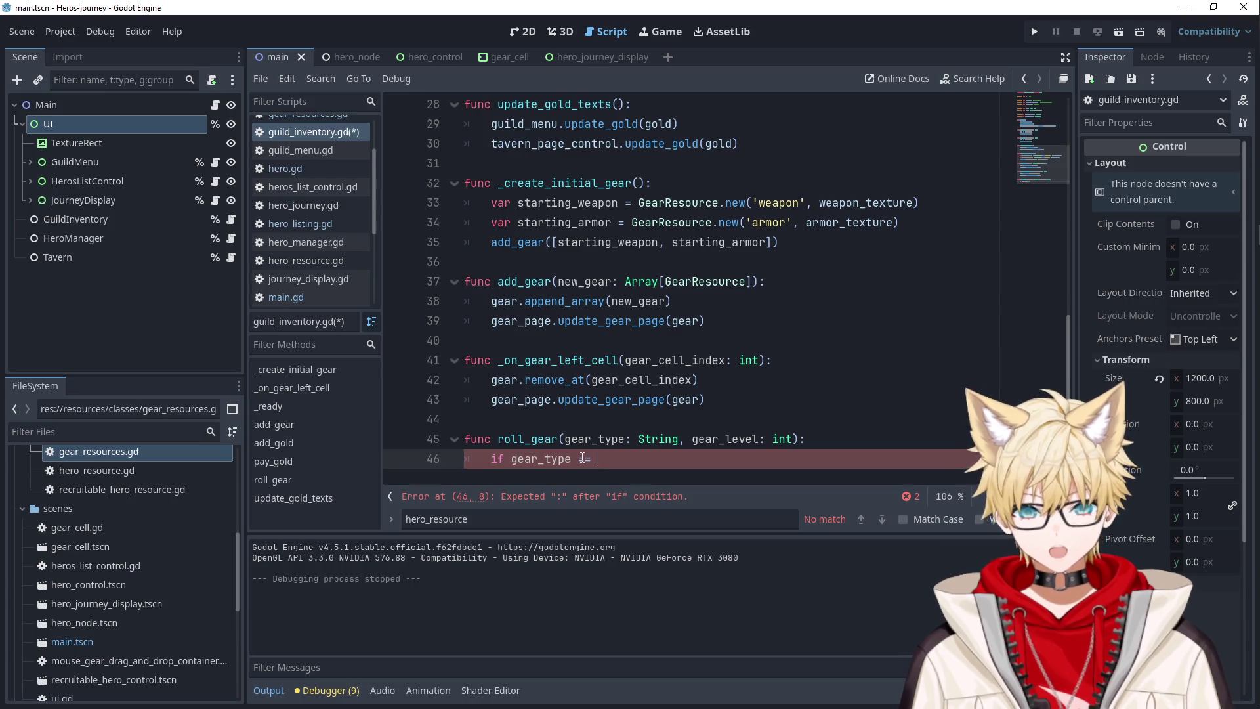
type("weapon':")
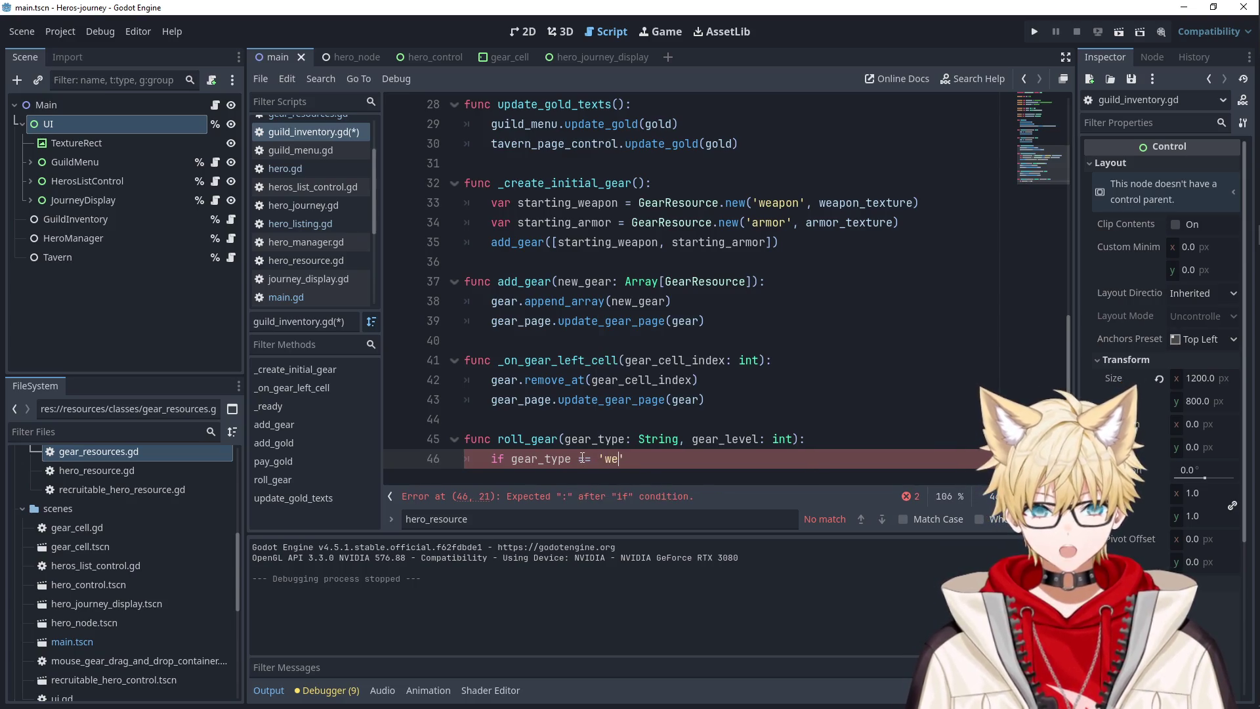
key("Return")
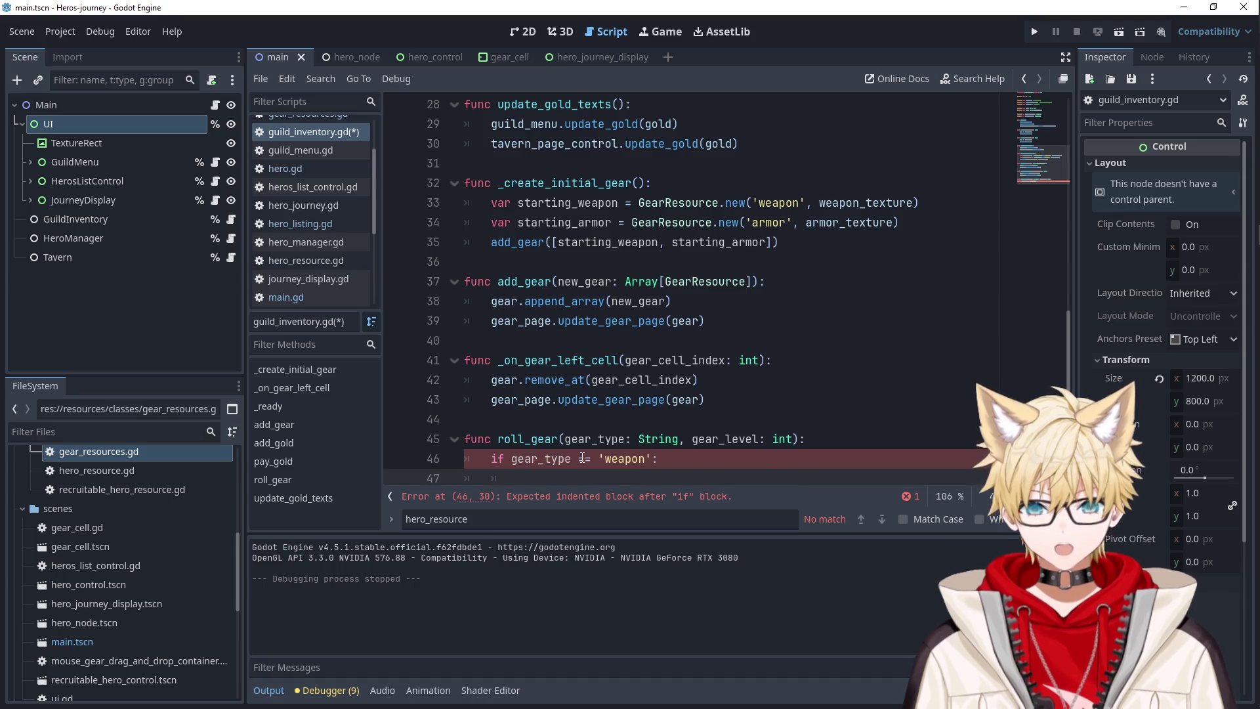
type("eturn roll_weapon")
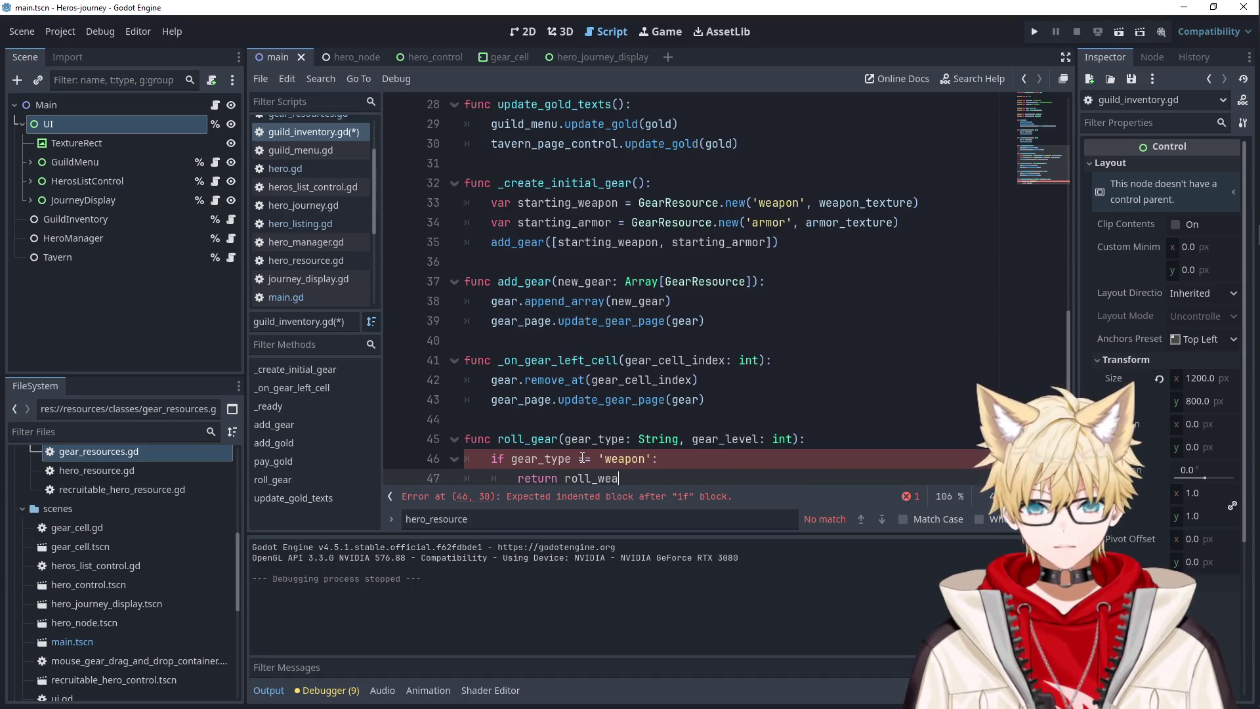
type("(ge")
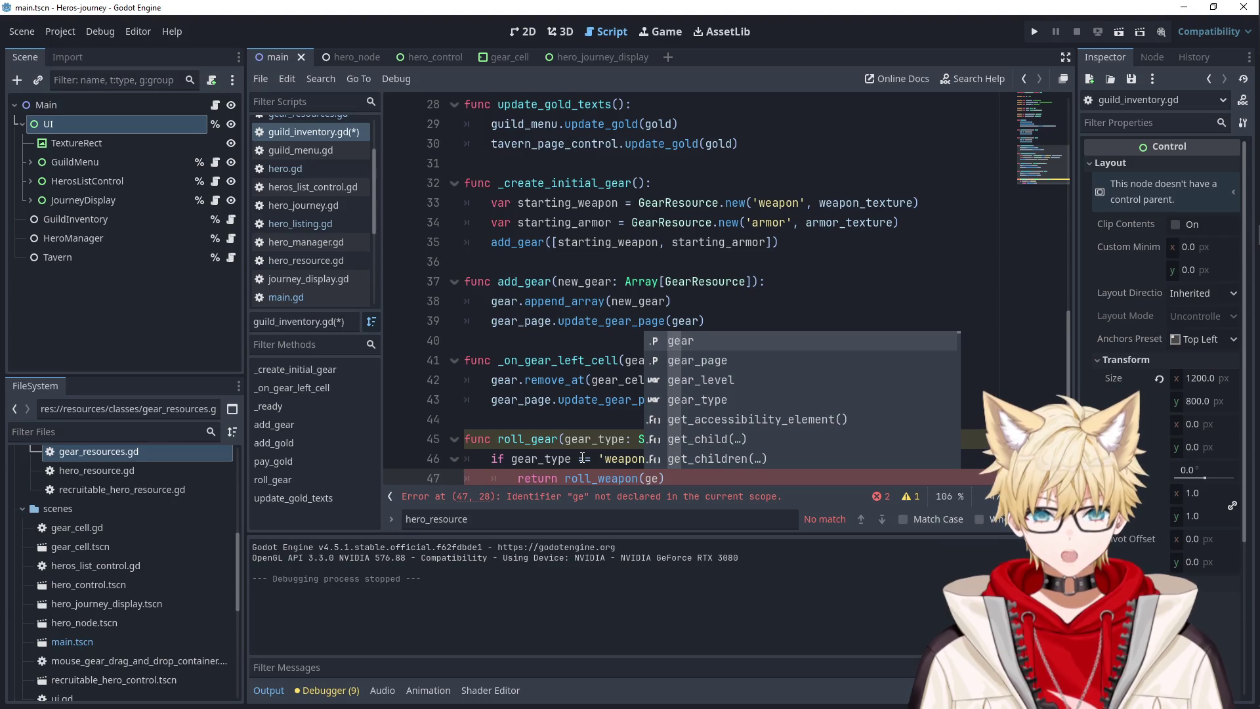
type("ar_level)")
key("Return")
Step: Add an elif gear_type == 'armor' branch returning rolle_armor(gear_level), then start a roll_weapon() line below
type("els")
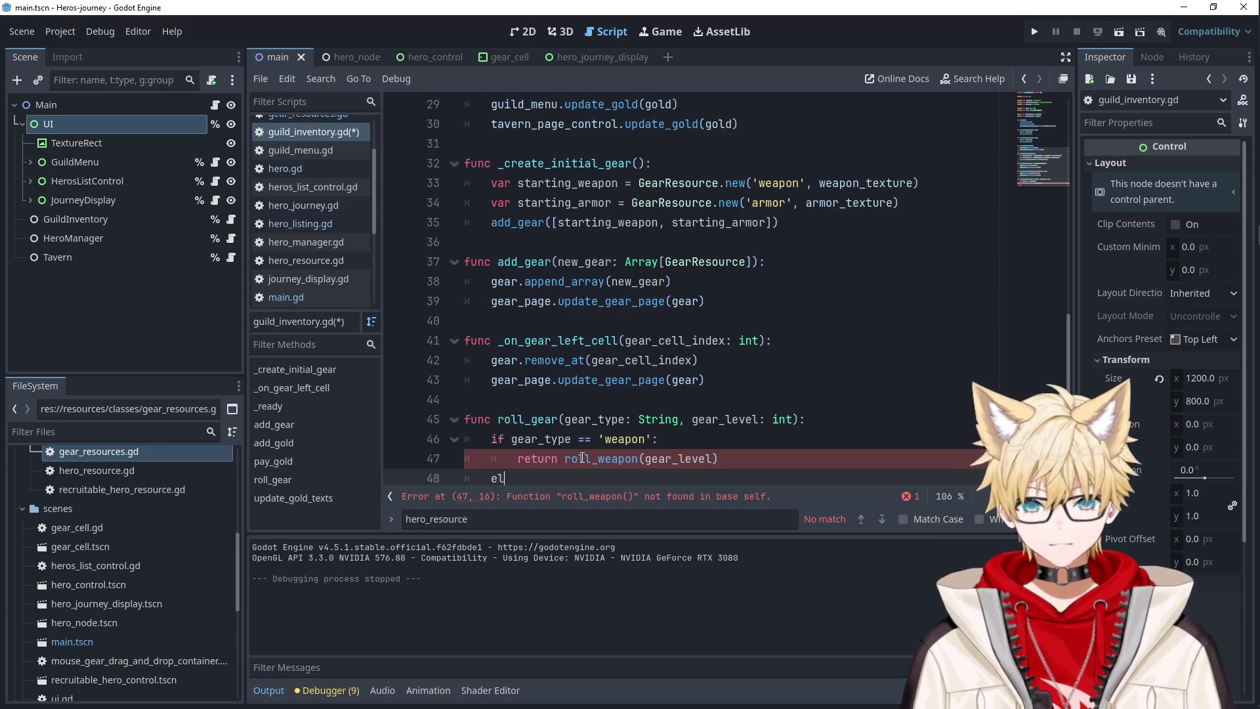
key("BackSpace")
type("if gear_type == '")
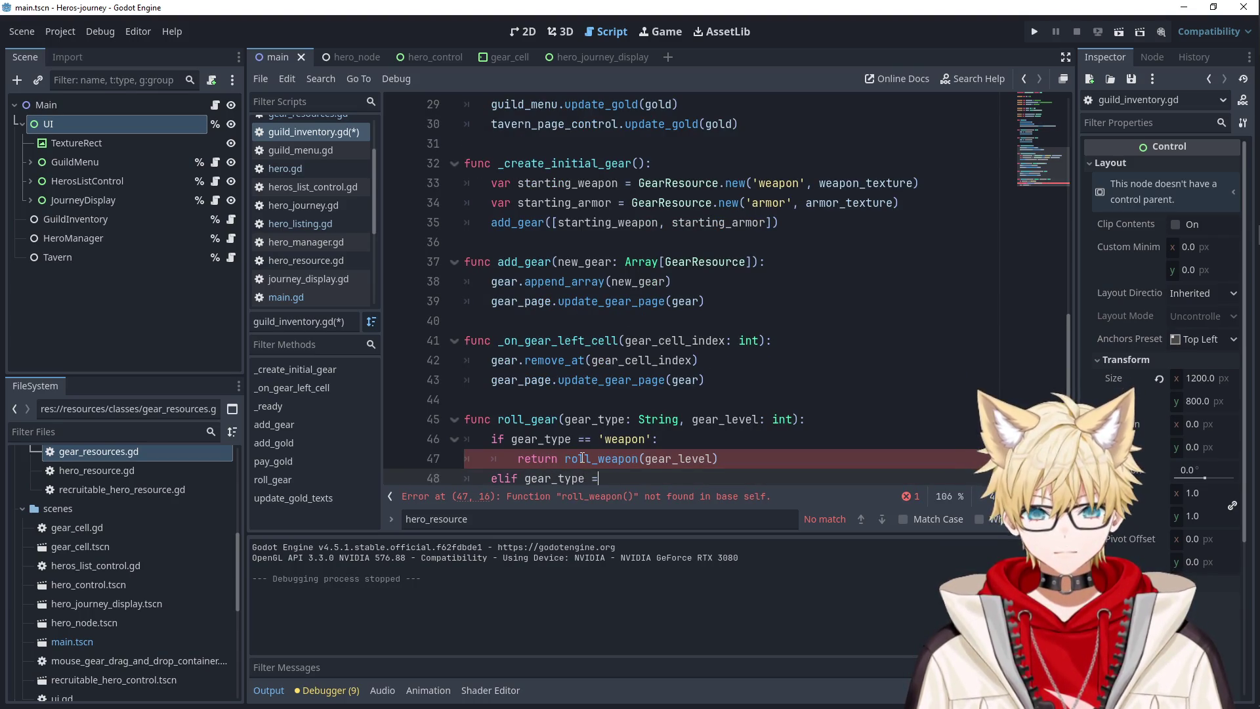
type("armor':")
key("Return")
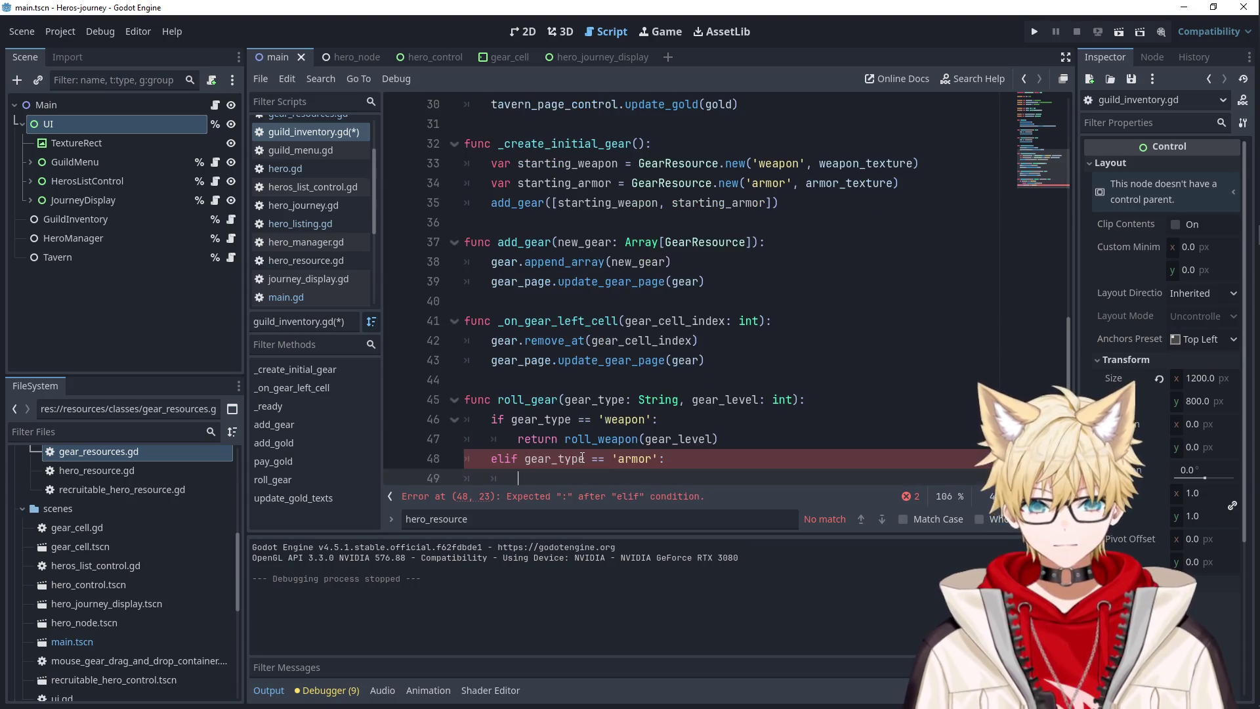
type("eturn rolle_")
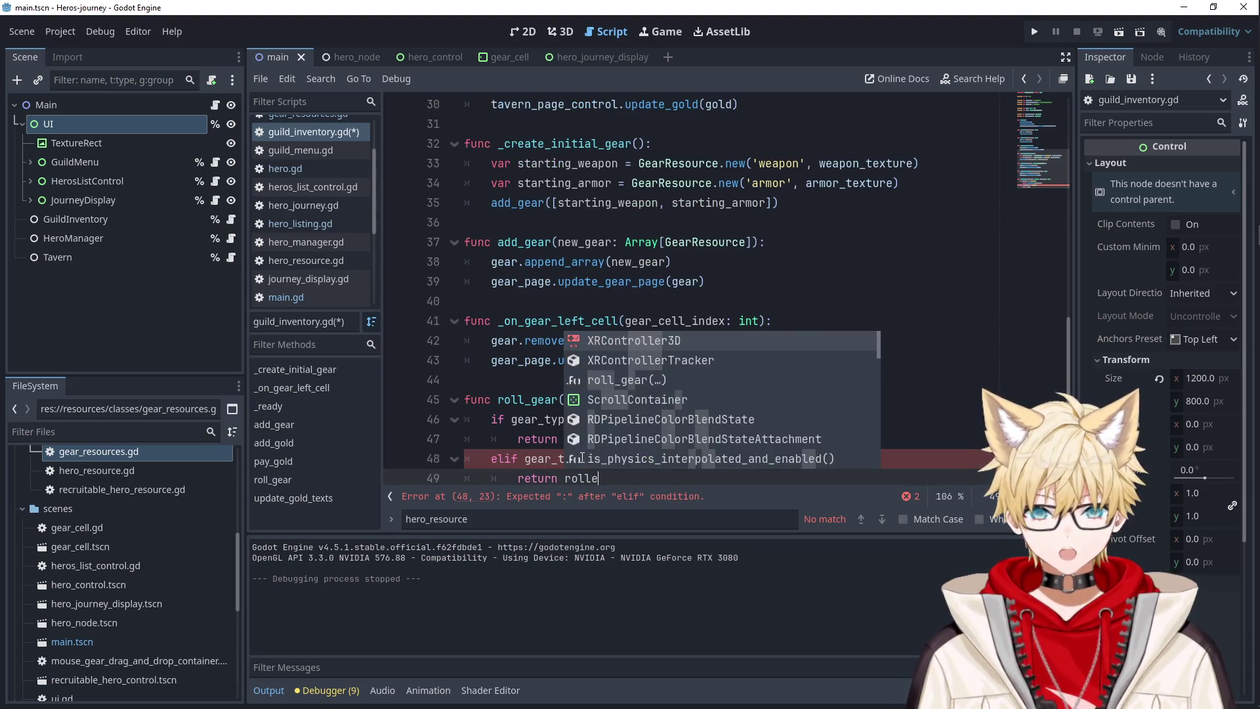
type("armor(gear_level")
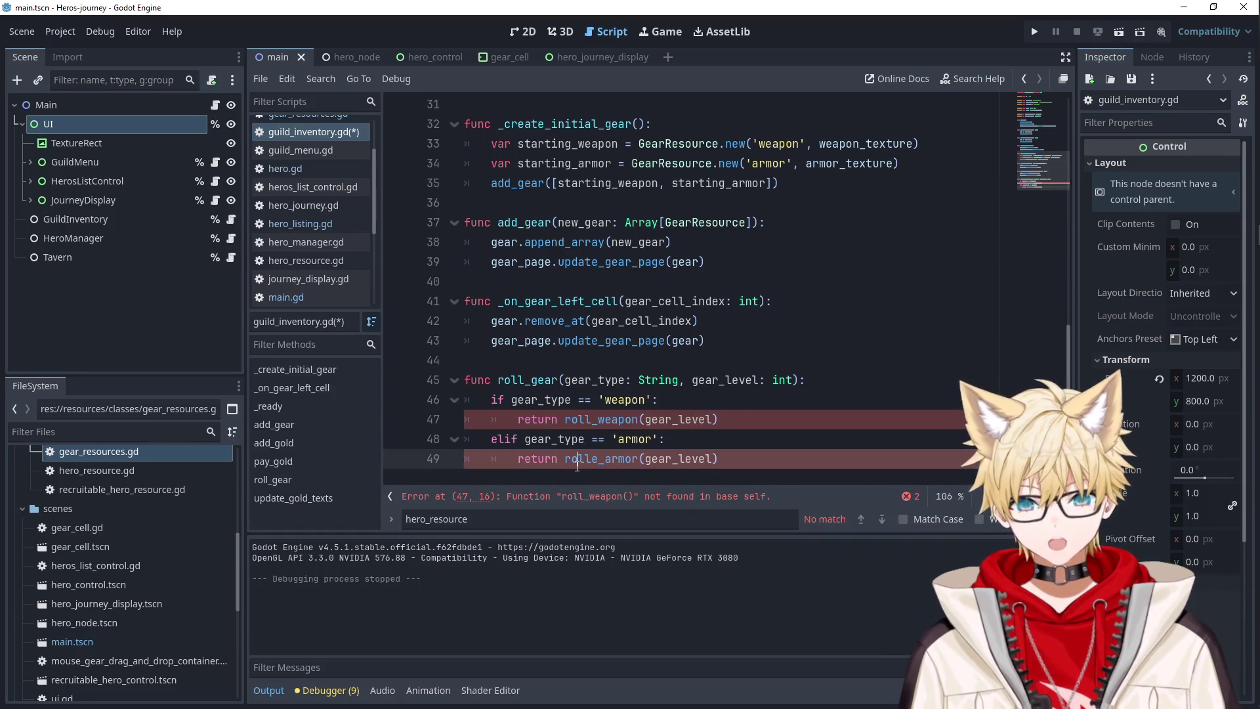
left_click(726, 462)
key("Return")
key("Return")
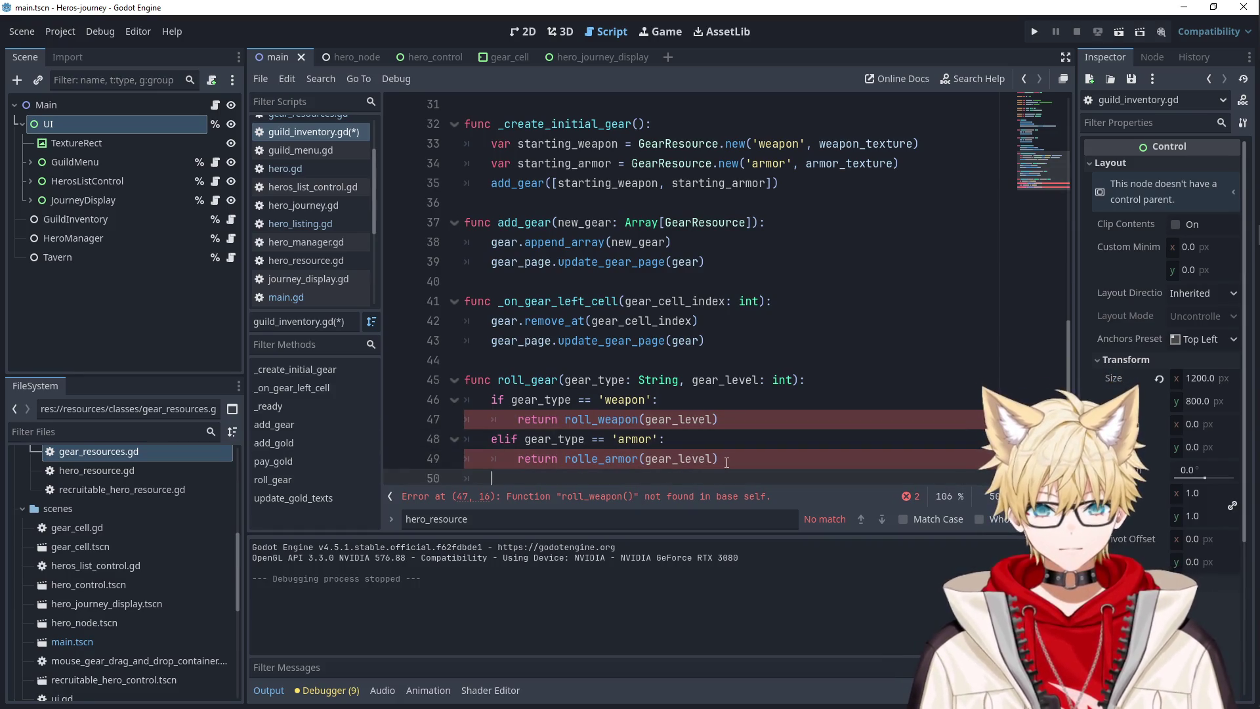
type("roll_weapon()")
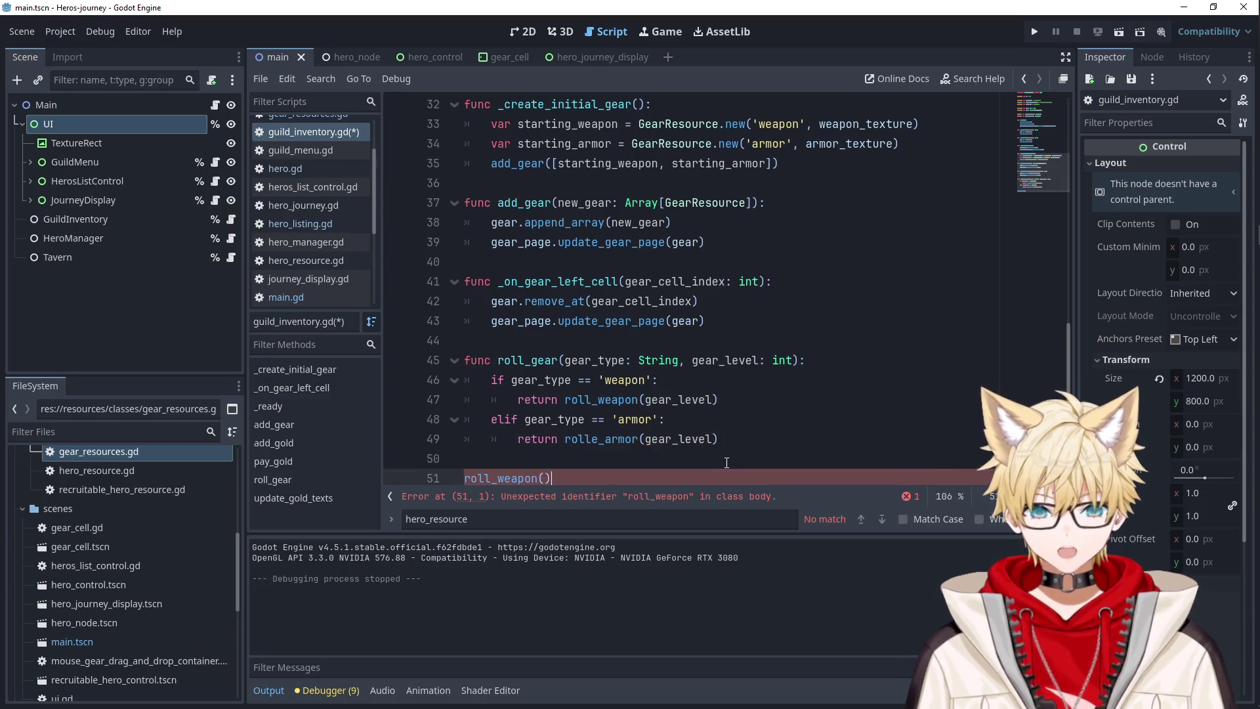
type("func")
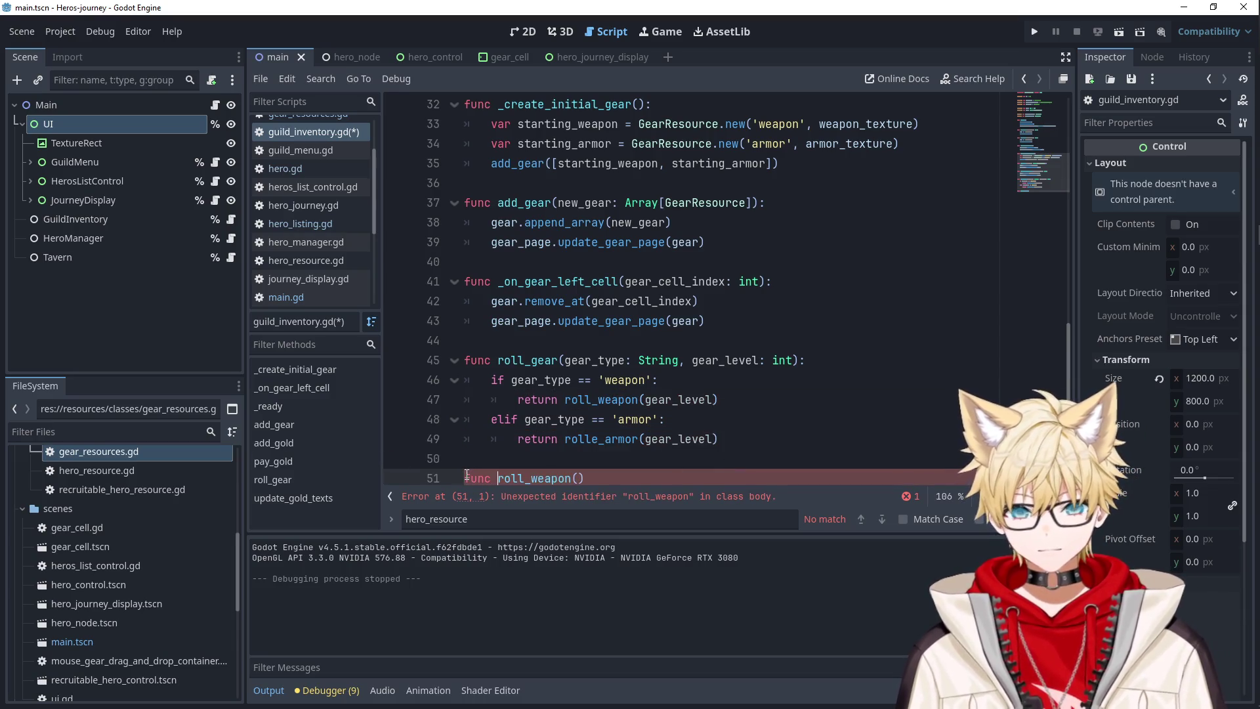
Step: Turn roll_weapon into a function stub with pass and add a func roll_armor() stub below it
left_click(607, 473)
type(":")
key("Return")
type("pass")
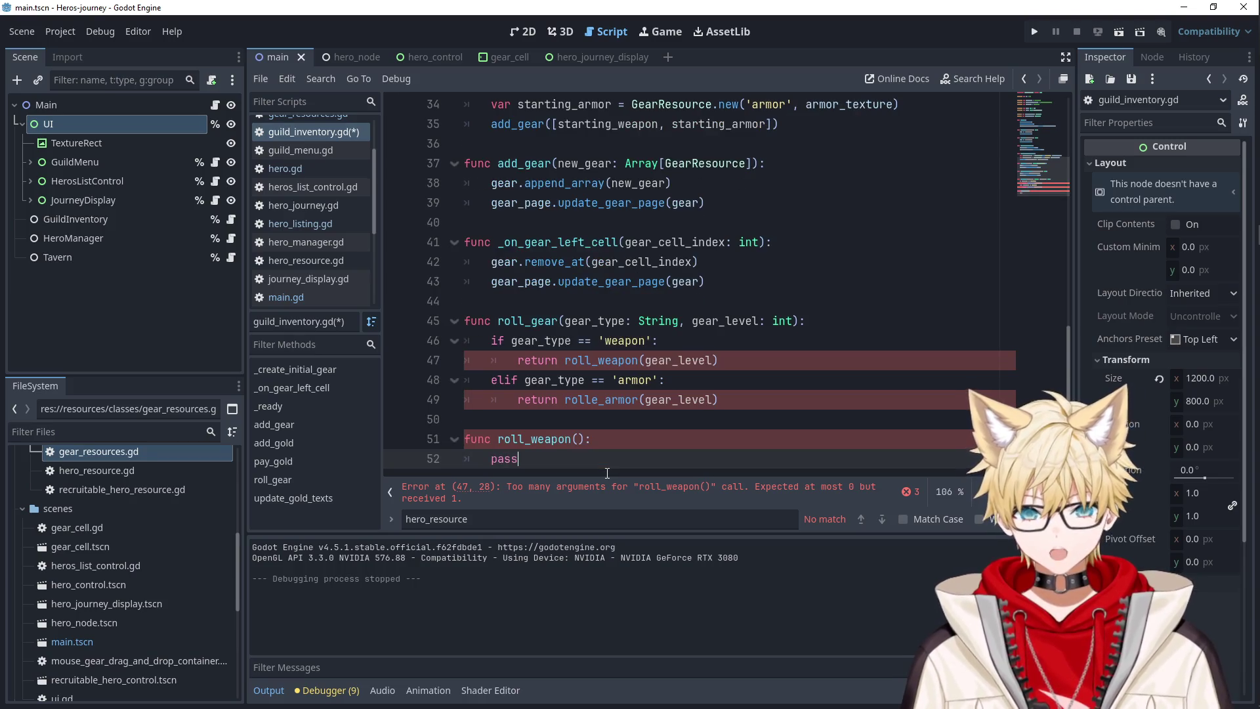
key("Return")
key("Return")
type("func roll_armor():")
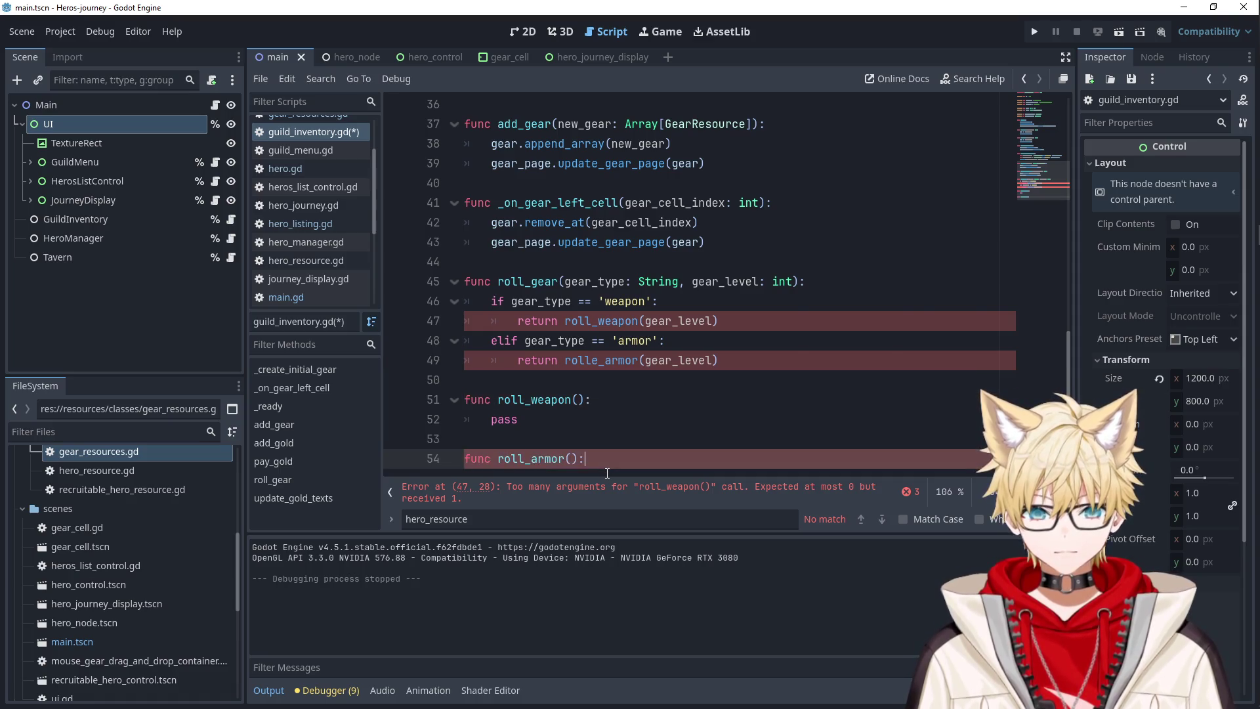
key("Return")
type("pass")
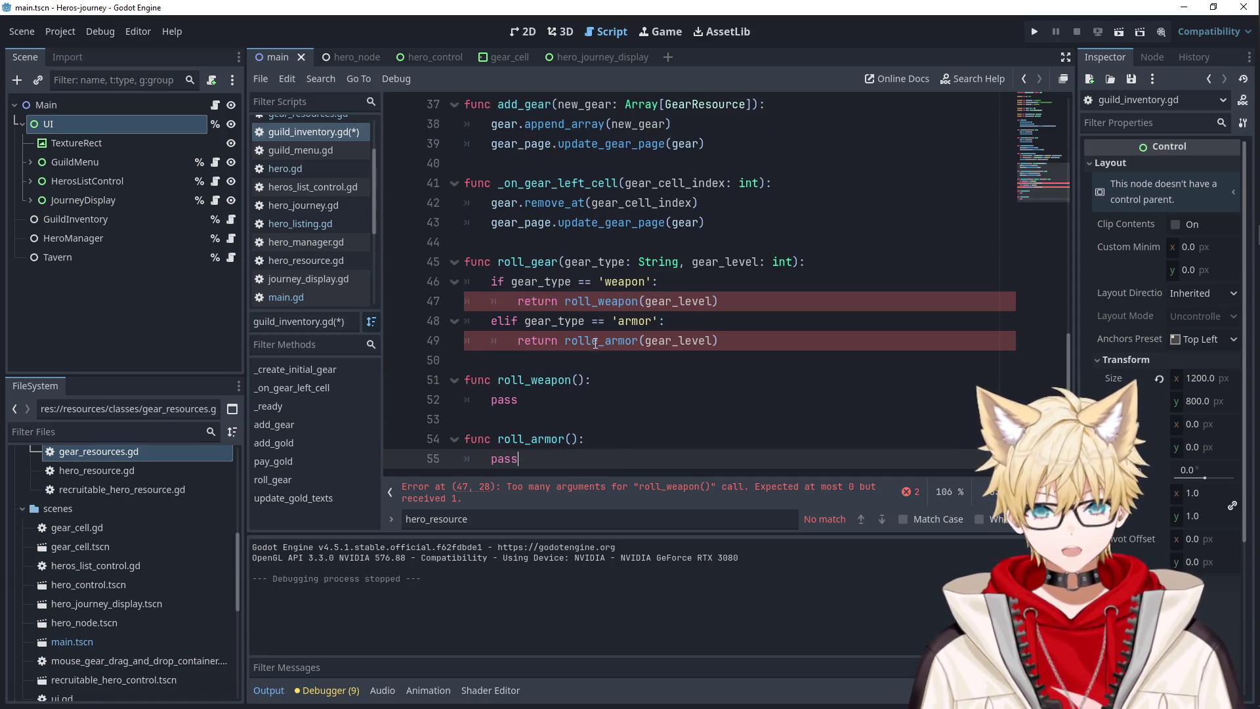
Step: Fix the rolle_armor typo and give roll_weapon a weapon_level: int and roll_armor a gear_level: int parameter
left_click(595, 343)
key("BackSpace")
left_click(577, 380)
type("weapon_level: ")
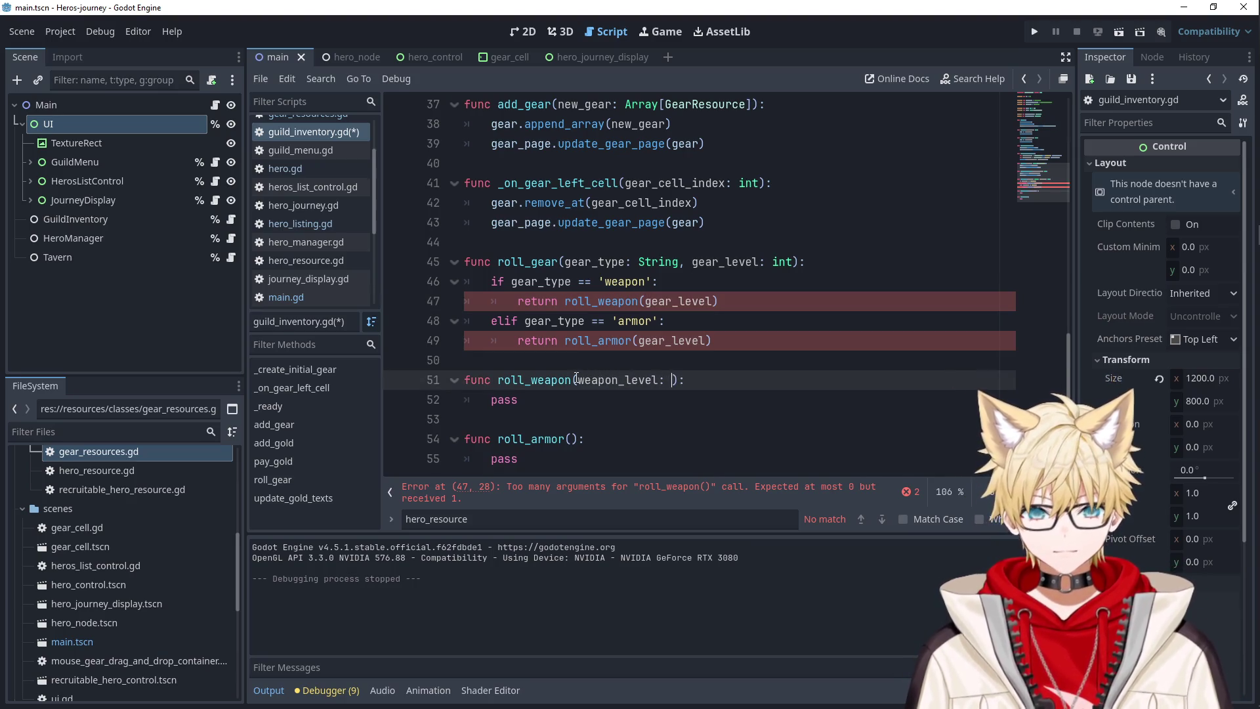
type("int")
double_click(666, 340)
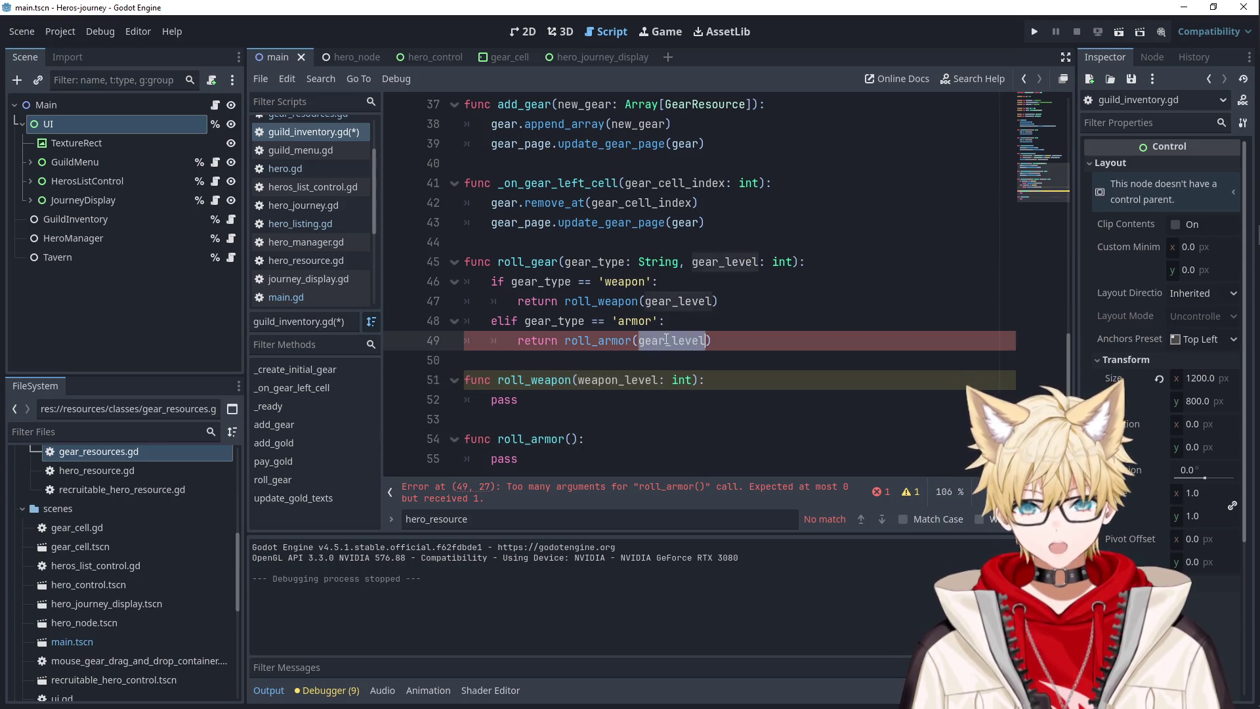
key("ctrl+c")
left_click(574, 439)
key("ctrl+v")
type(": int")
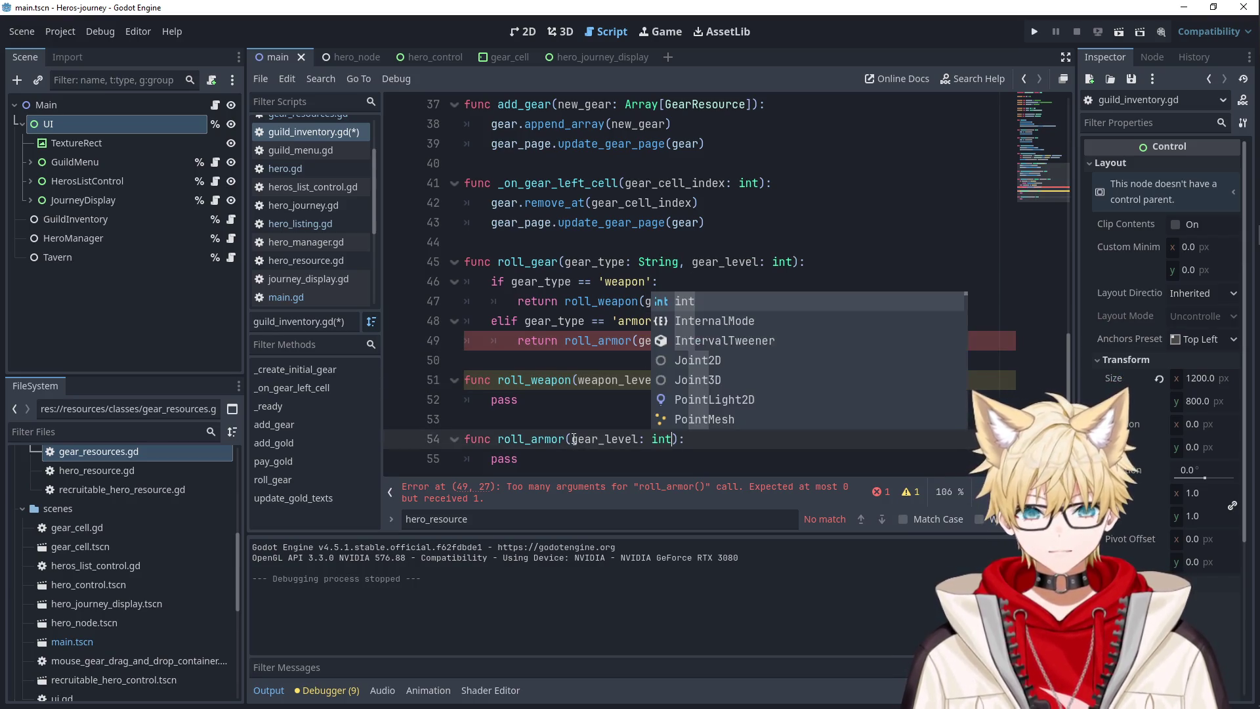
left_click(578, 418)
Step: Add a space after the armor line's comma and paste GearResource.new('weapon', weapon_texture) into roll_weapon, replacing pass
scroll(579, 418, "up", 5)
scroll(635, 346, "down", 2)
left_click(801, 223)
left_click(917, 204)
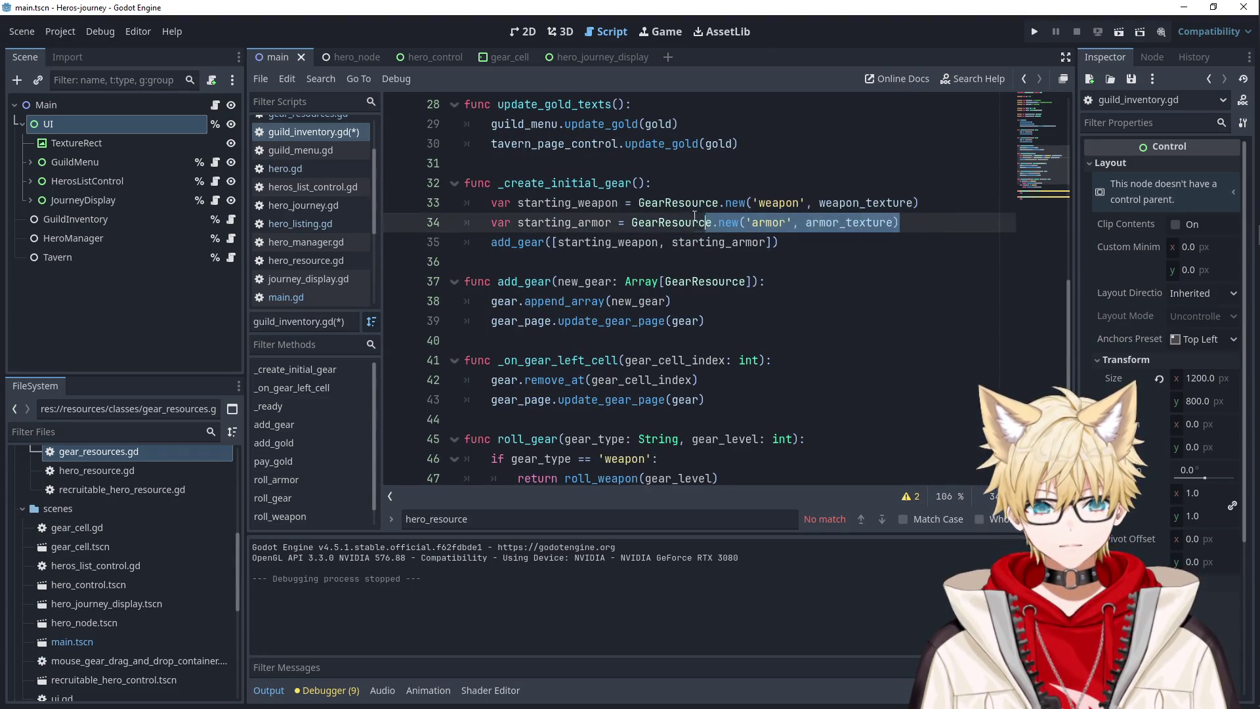
left_click_drag(951, 203, 639, 203)
key("ctrl+c")
scroll(639, 263, "down", 3)
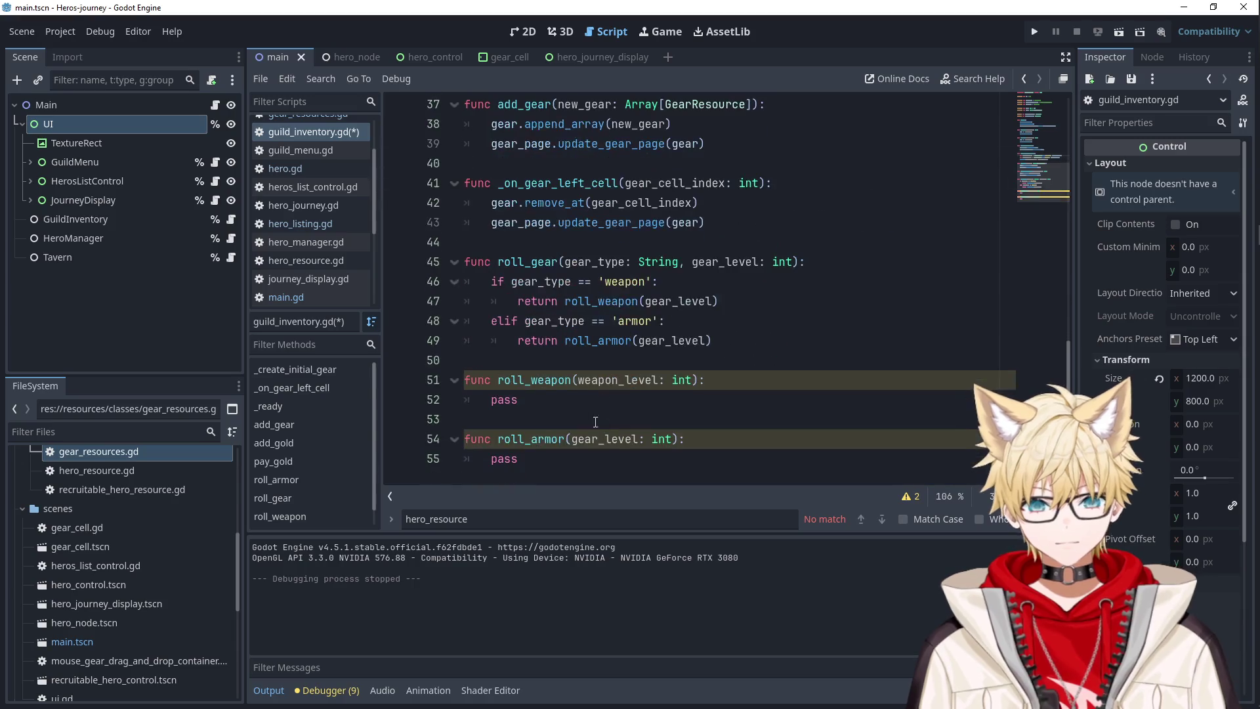
double_click(504, 400)
key("ctrl+v")
Step: Add a for level in range(weapon_level): loop in roll_weapon below the GearResource line
key("Return")
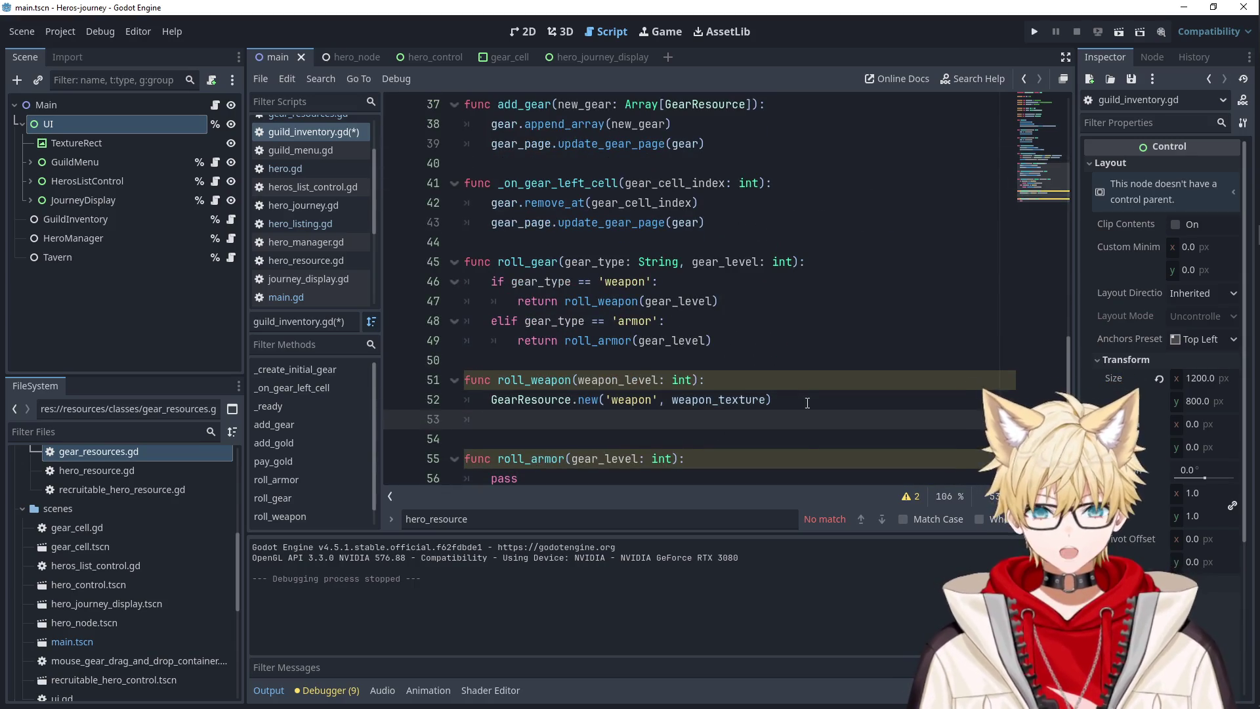
type("for level in range(wea")
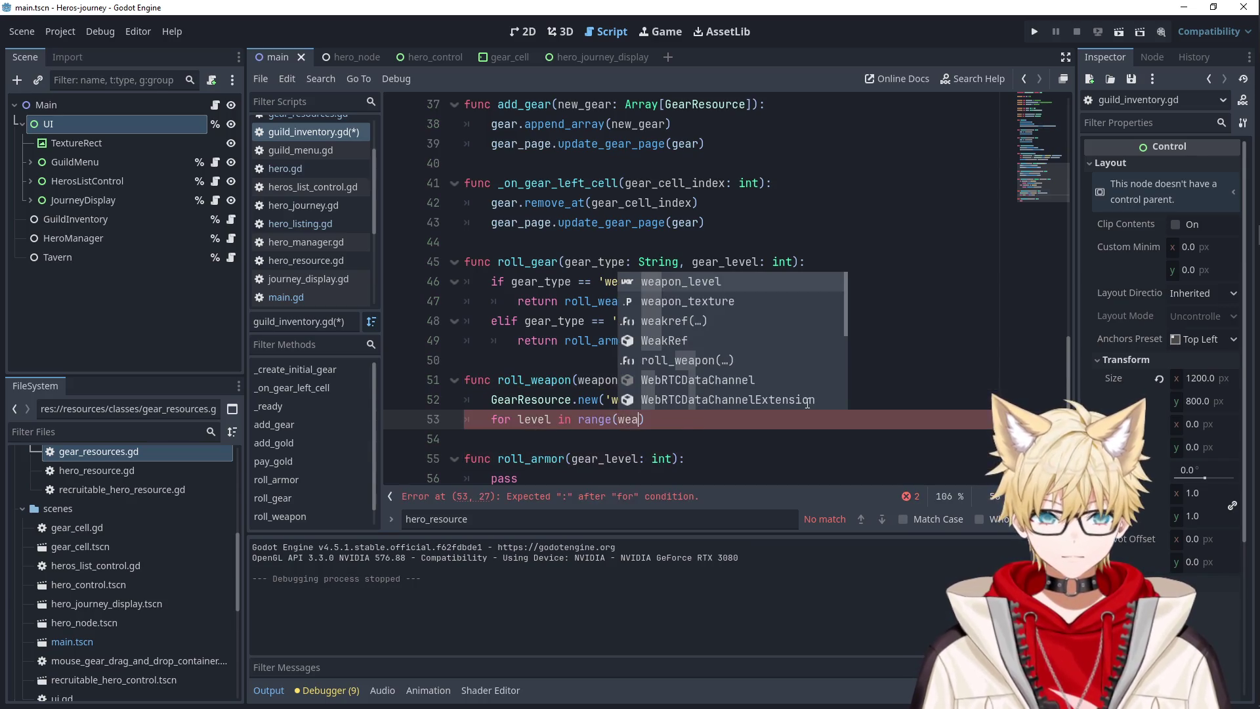
key("Return")
type(":")
key("Return")
scroll(807, 402, "down", 1)
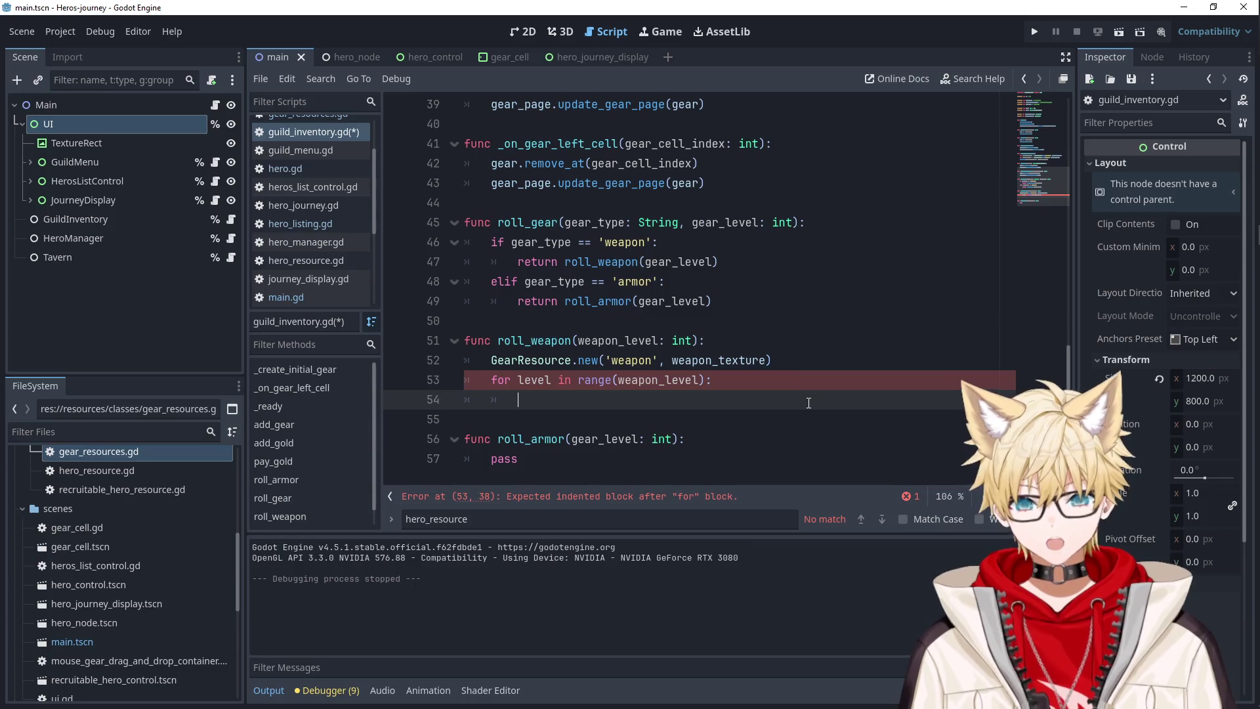
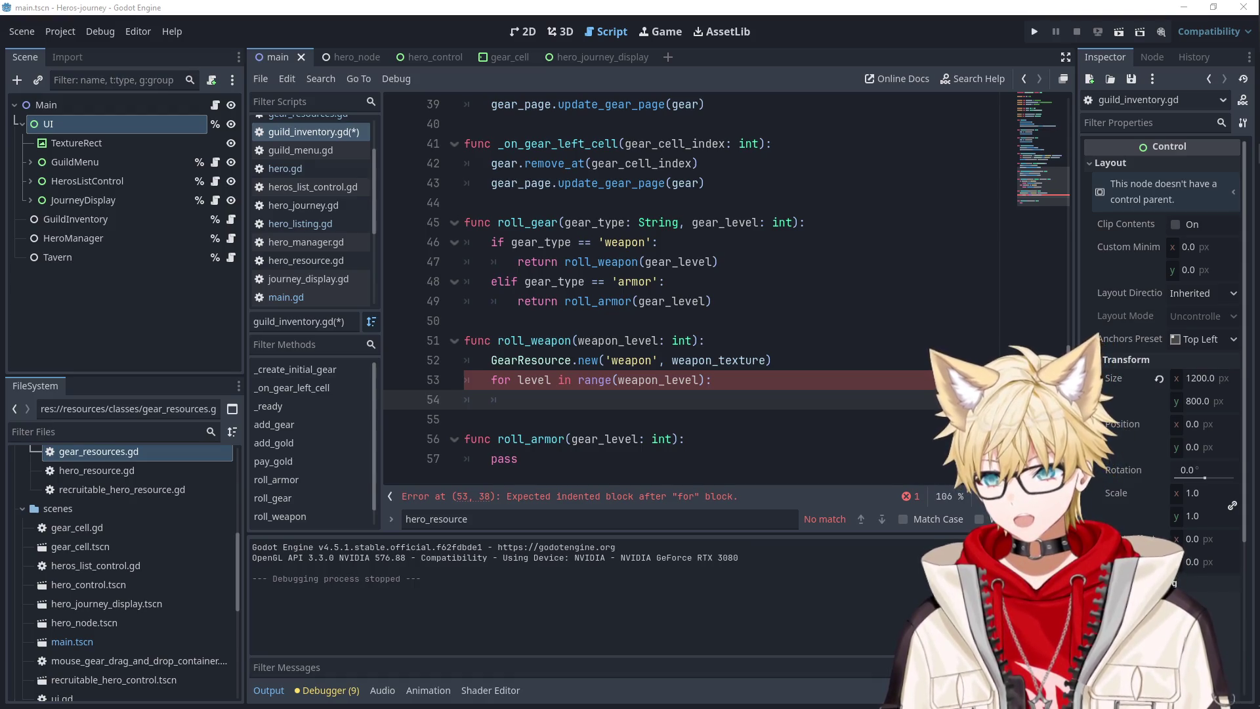
Step: Delete the unfinished for loop and store the new GearResource as var new_weapon
left_click(599, 397)
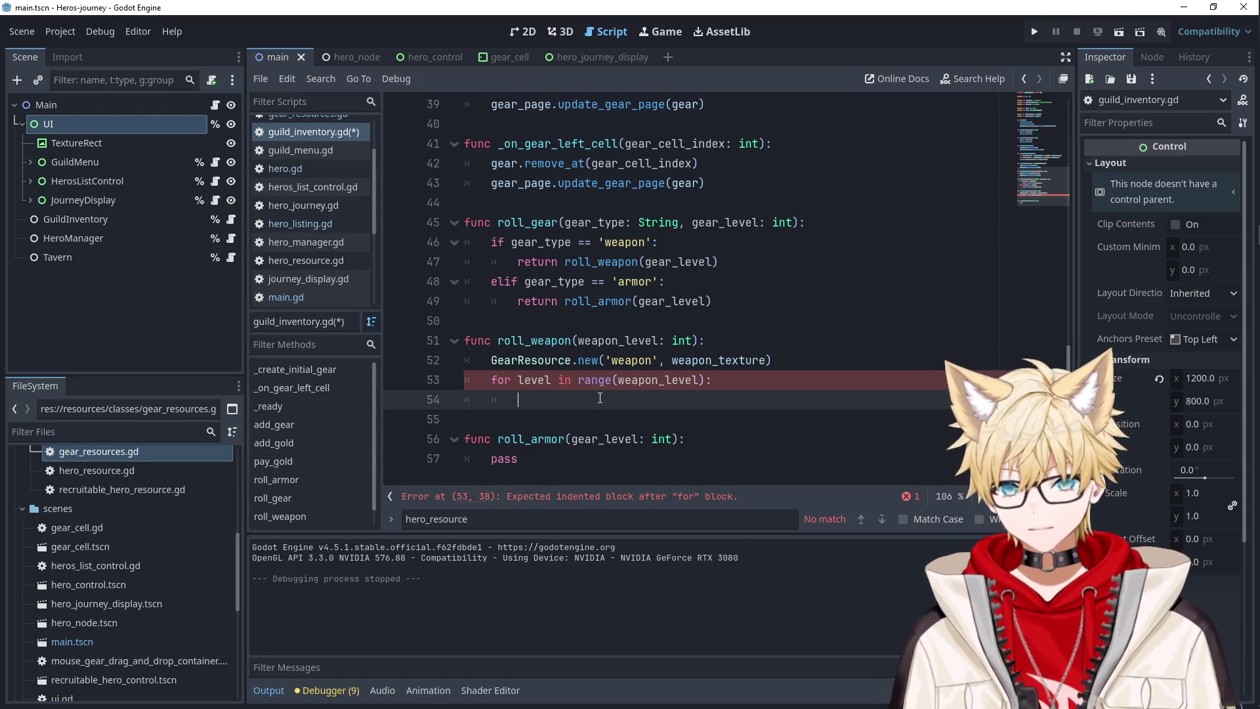
left_click(427, 380)
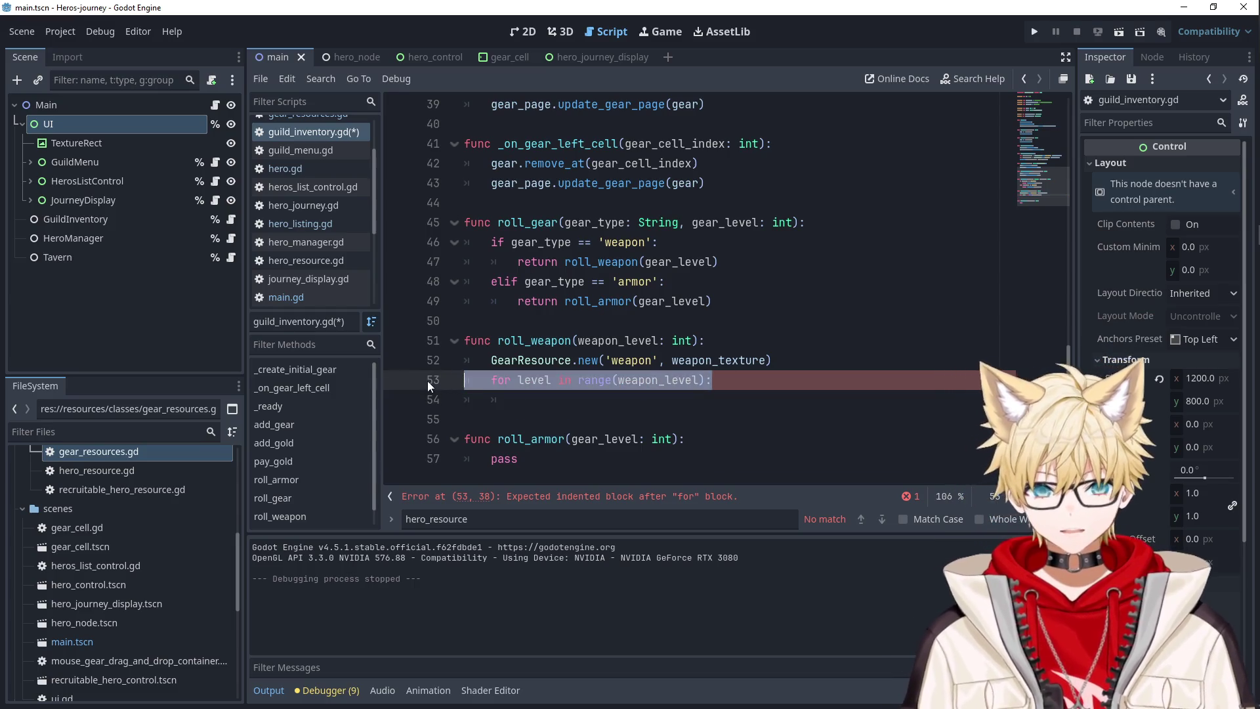
key("BackSpace")
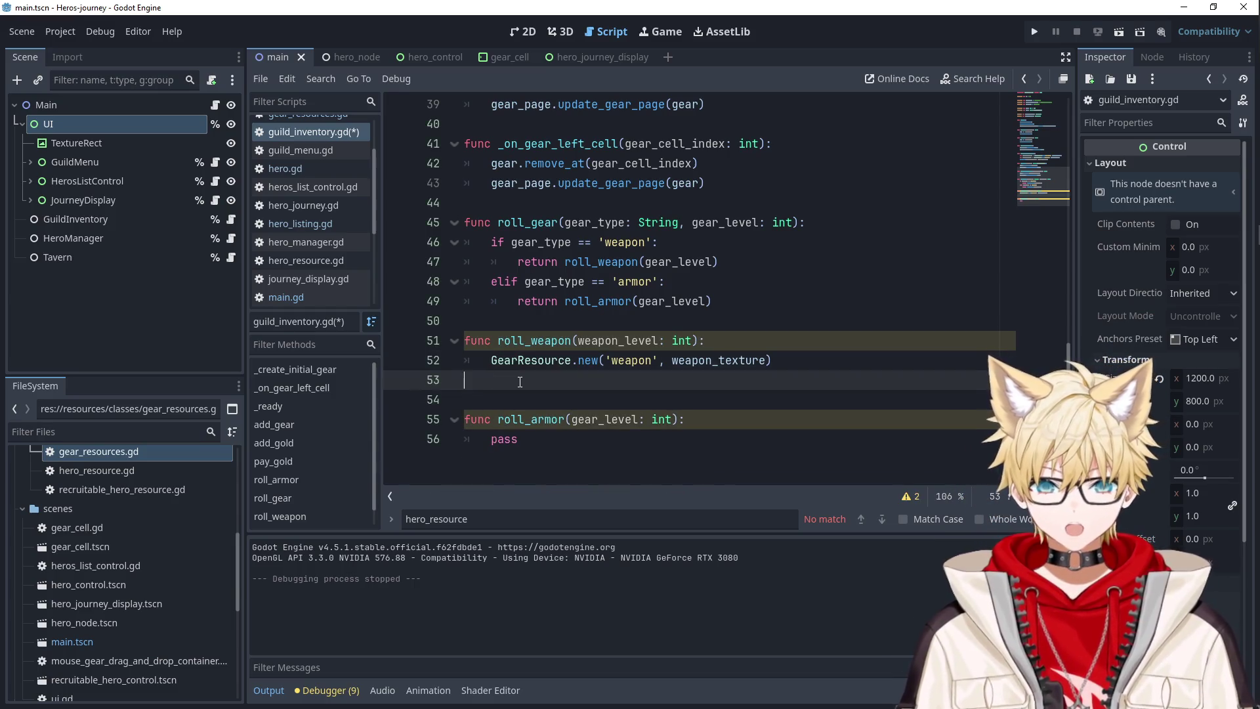
left_click(492, 362)
type("var new_weapon ")
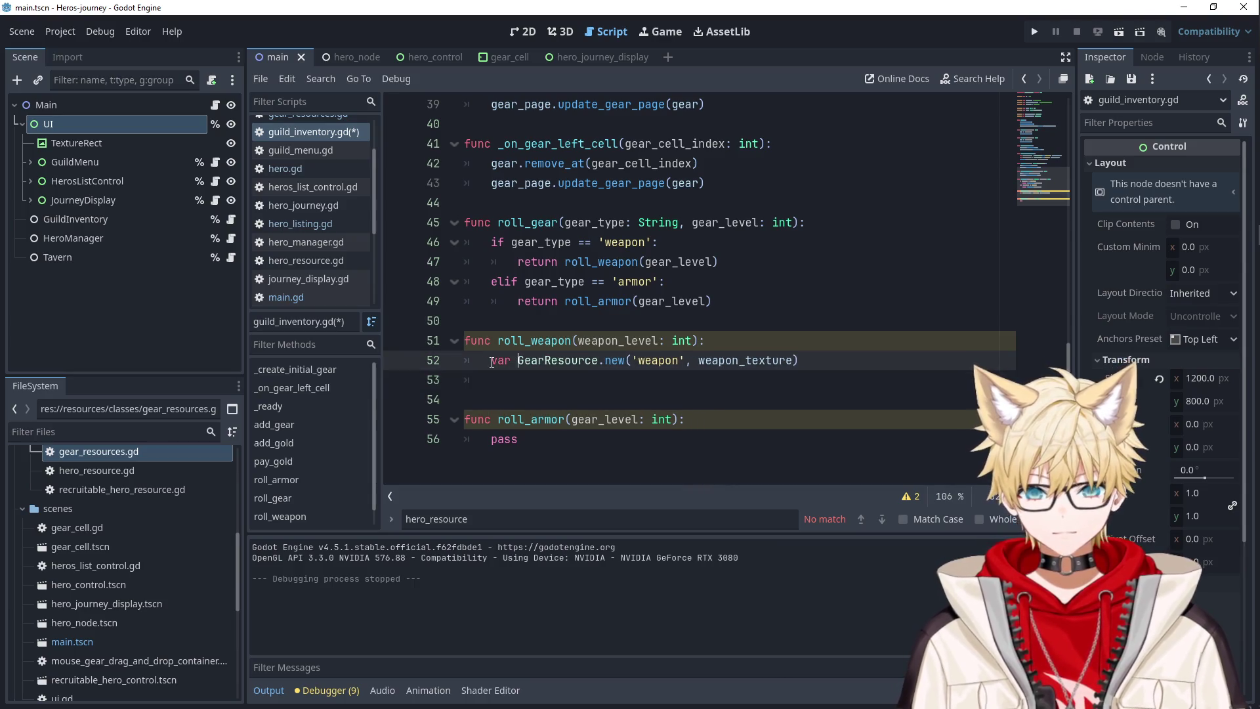
type("=")
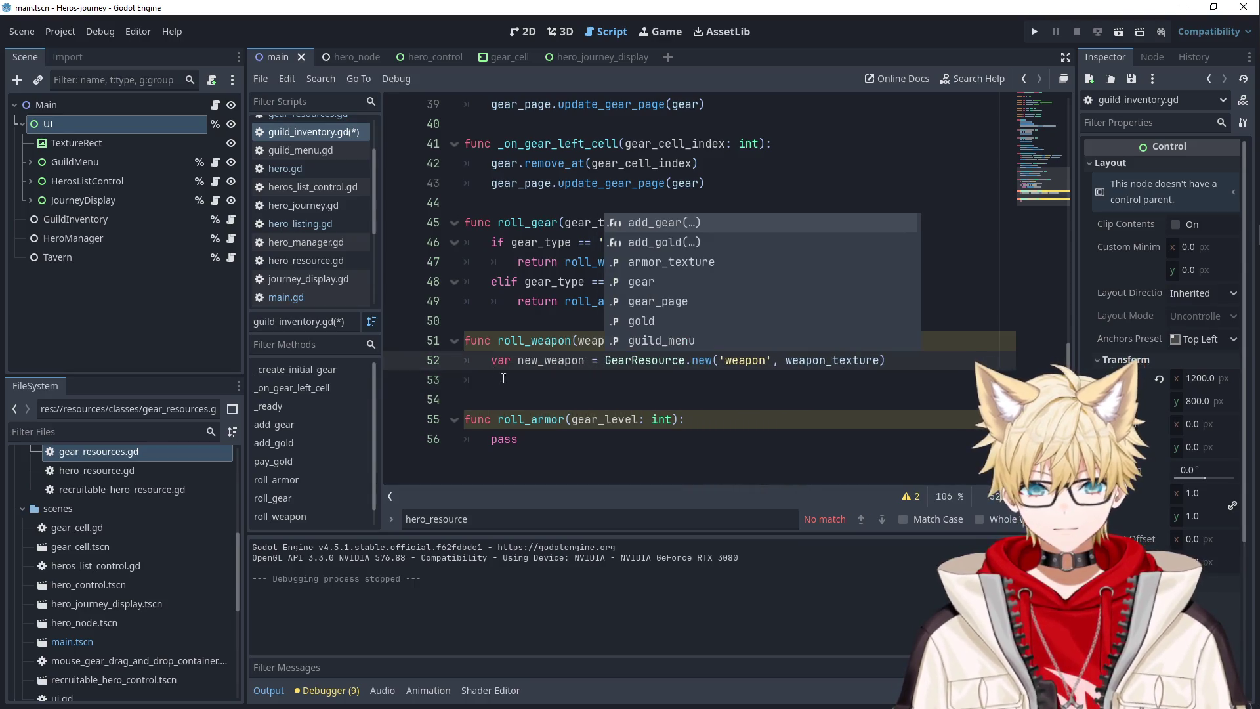
Step: Set new_weapon.bonus_attack to randi_range(1 * weapon_level, 3 * weapon_level)
left_click(513, 385)
type("new")
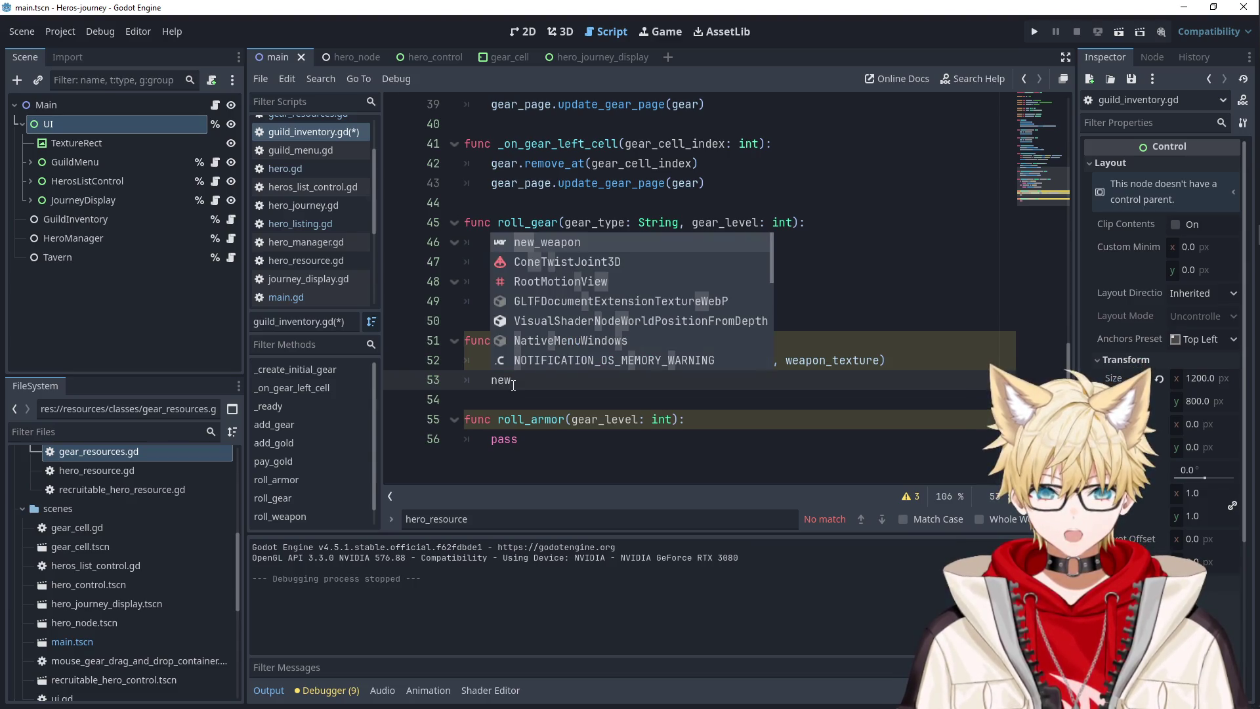
key("Return")
type(".bo")
key("Return")
type("=")
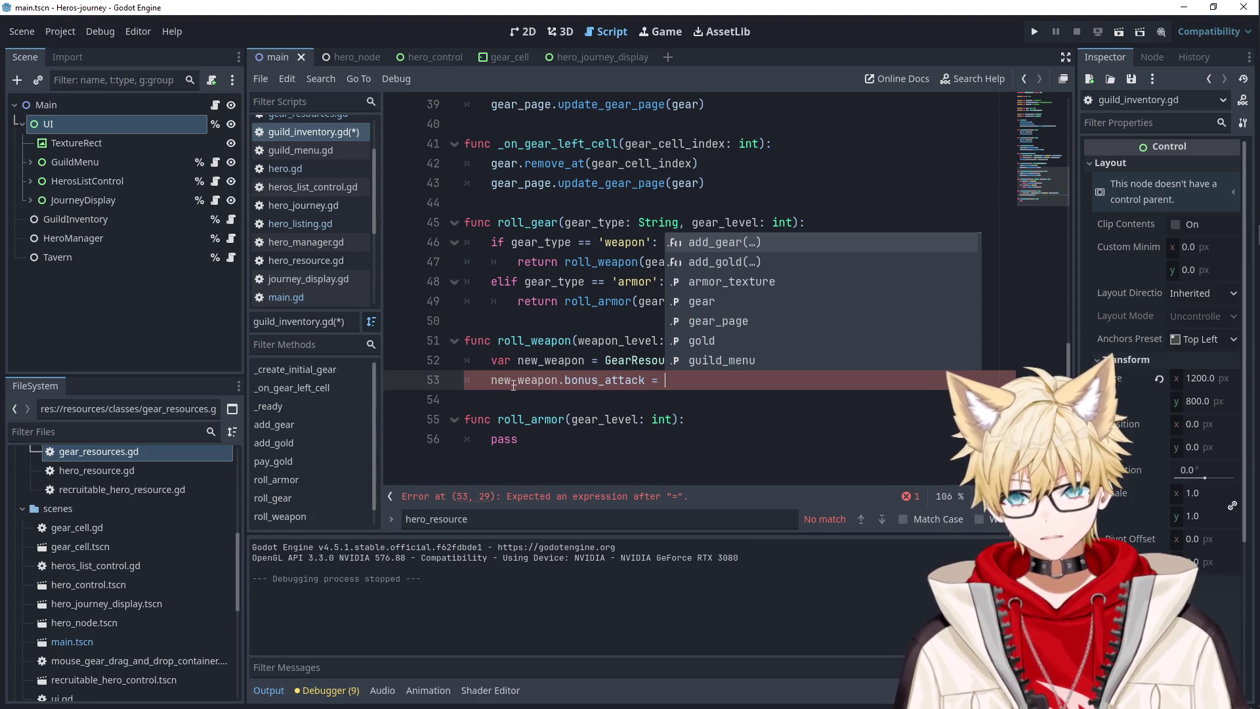
key("Escape")
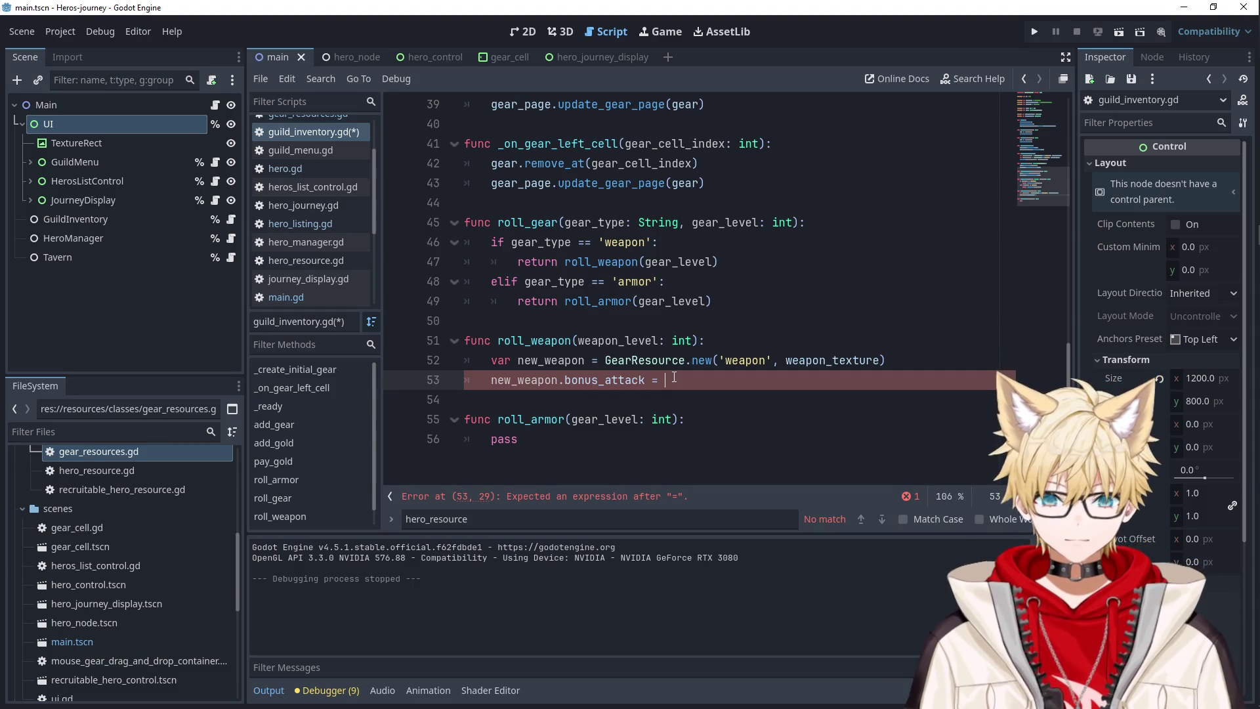
type("randi")
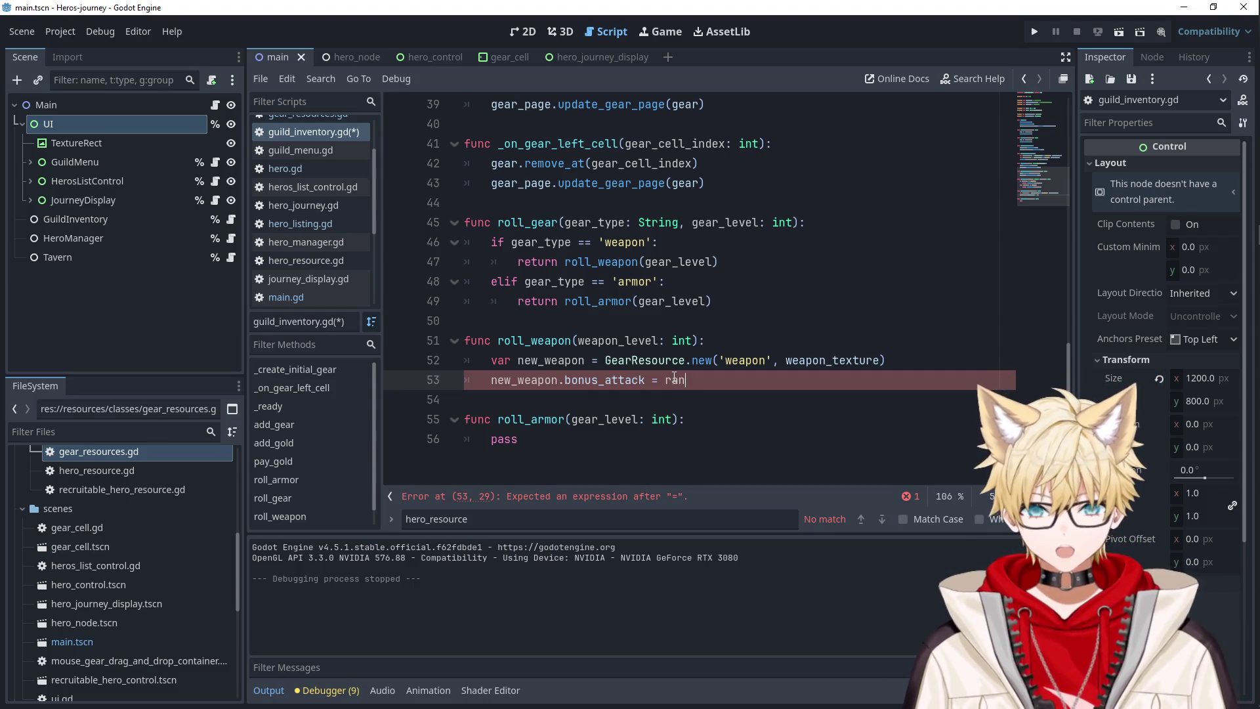
key("Return")
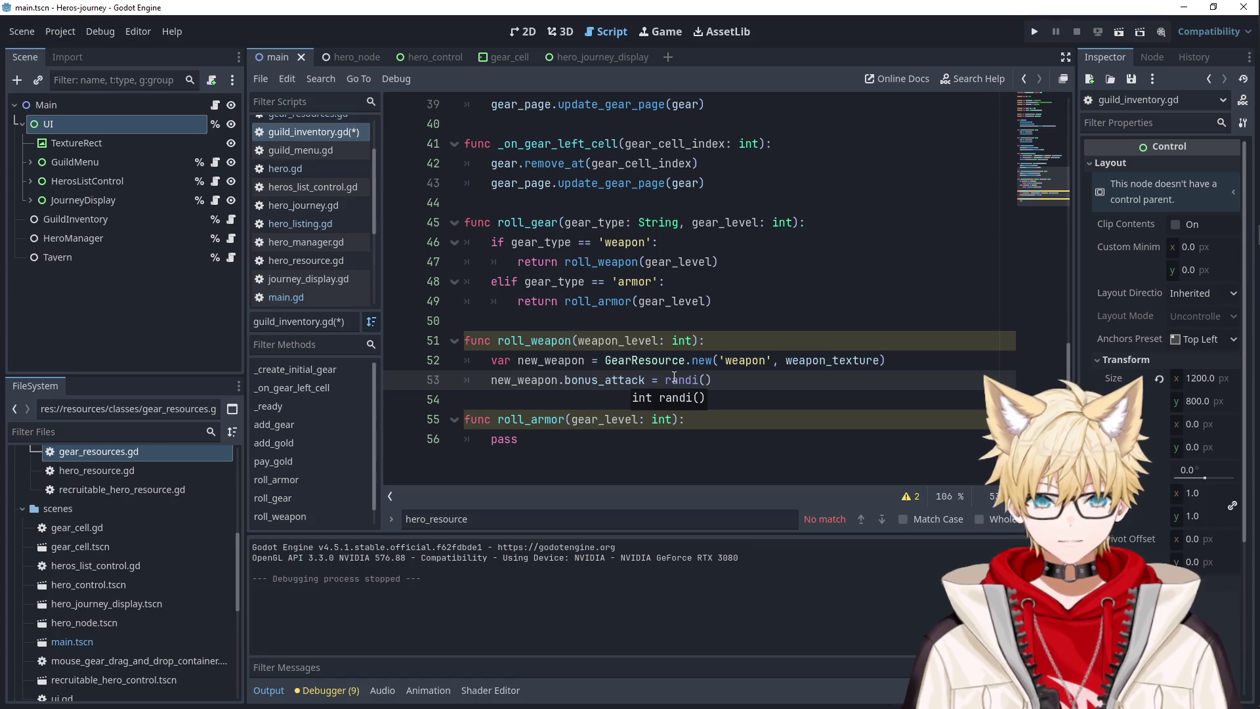
type("1 * weapon")
key("Return")
type(", ")
type("3")
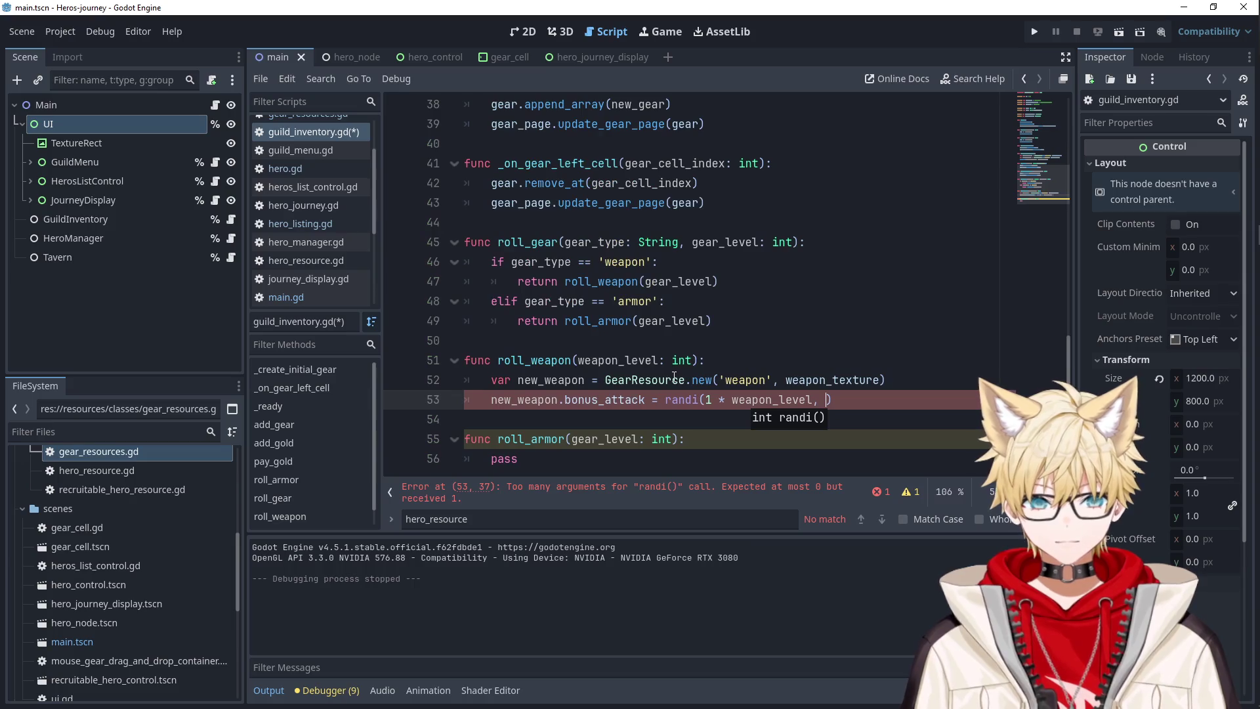
type(" * weapon")
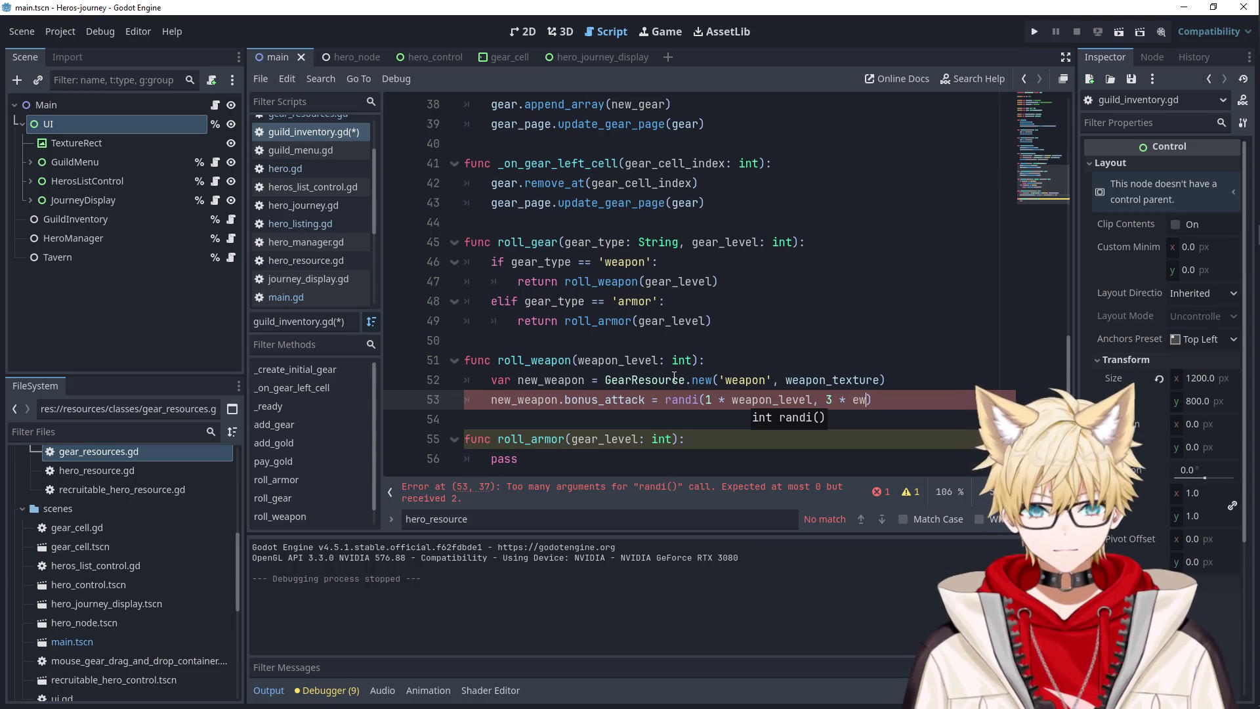
key("Return")
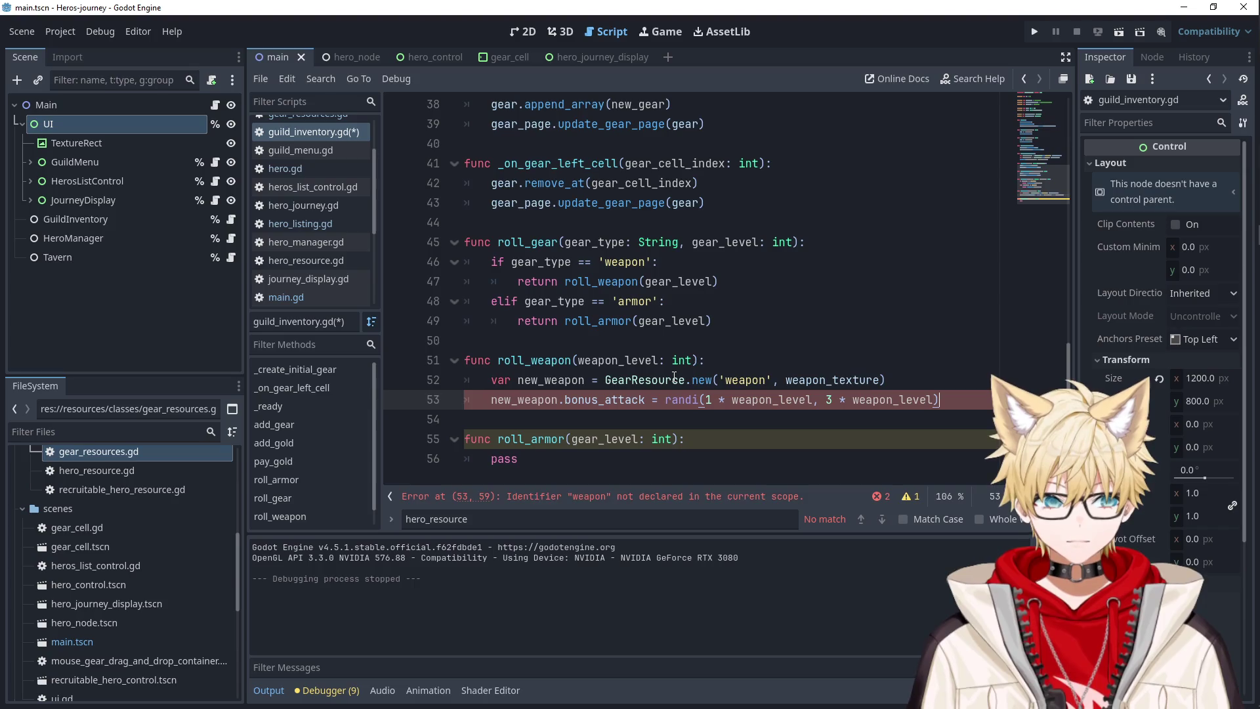
key("End")
Step: Add new_weapon.bonus_speed = randi_range(0 * weapon_level, 2 * weapon_level) on the next line
key("Return")
type("new_weapon.bno")
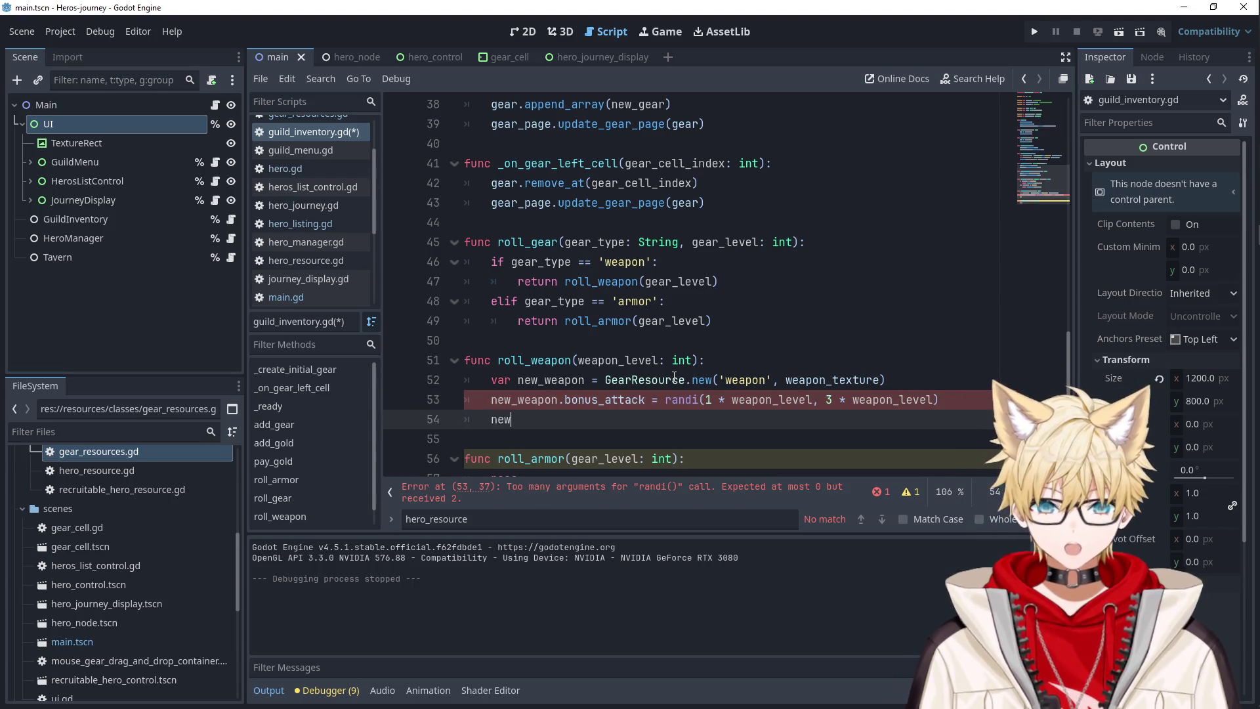
key("BackSpace")
key("BackSpace")
type("onus_speed = randi_")
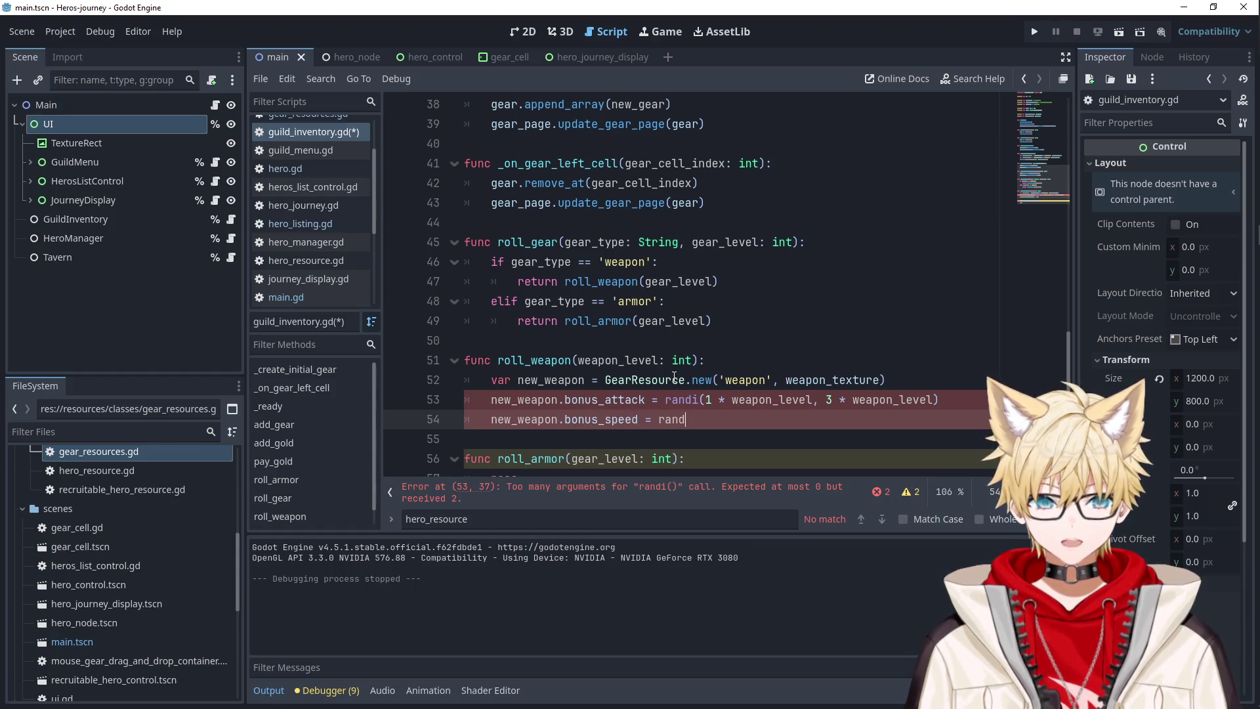
type("range")
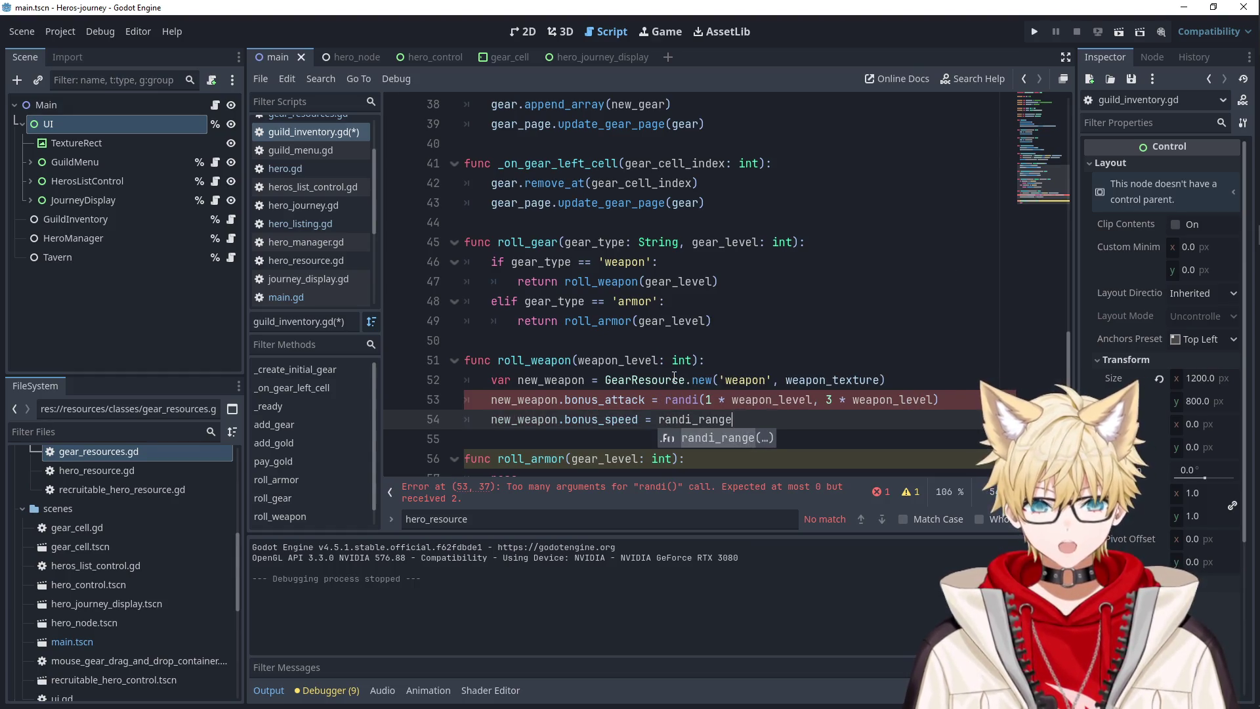
left_click(697, 396)
type("_range")
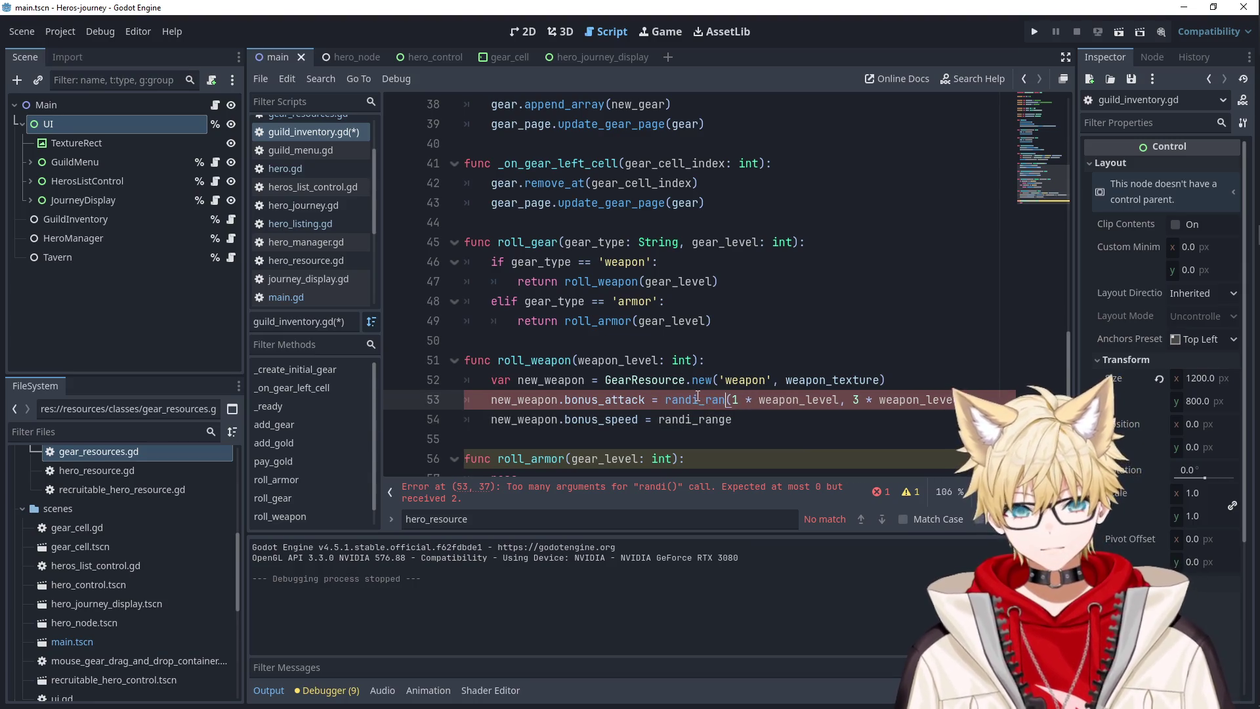
left_click(907, 430)
type("(")
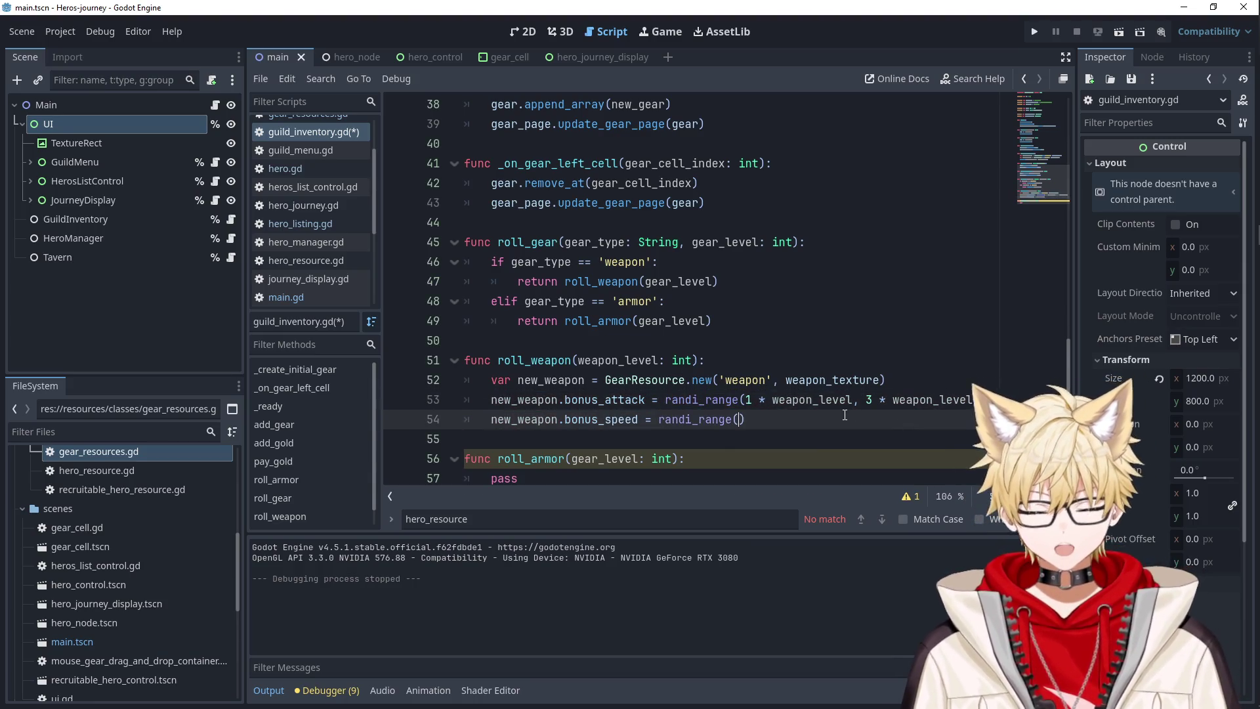
type("0 * wea")
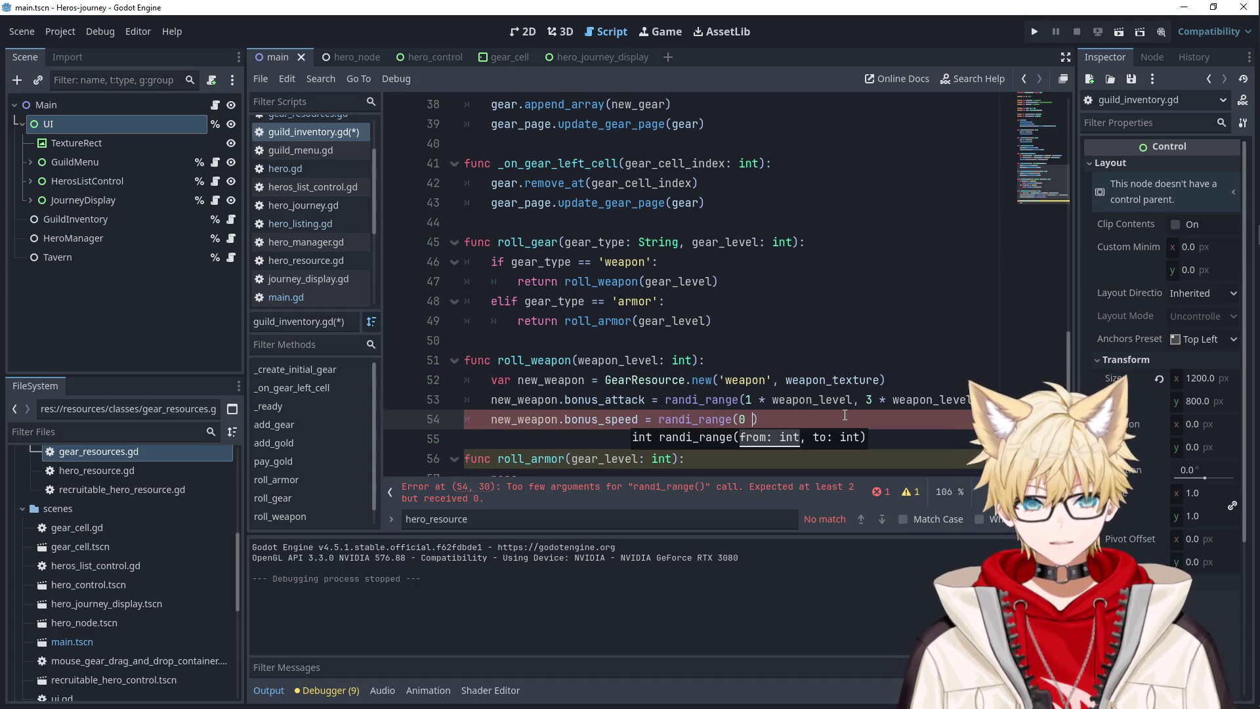
type("pon_level, 2")
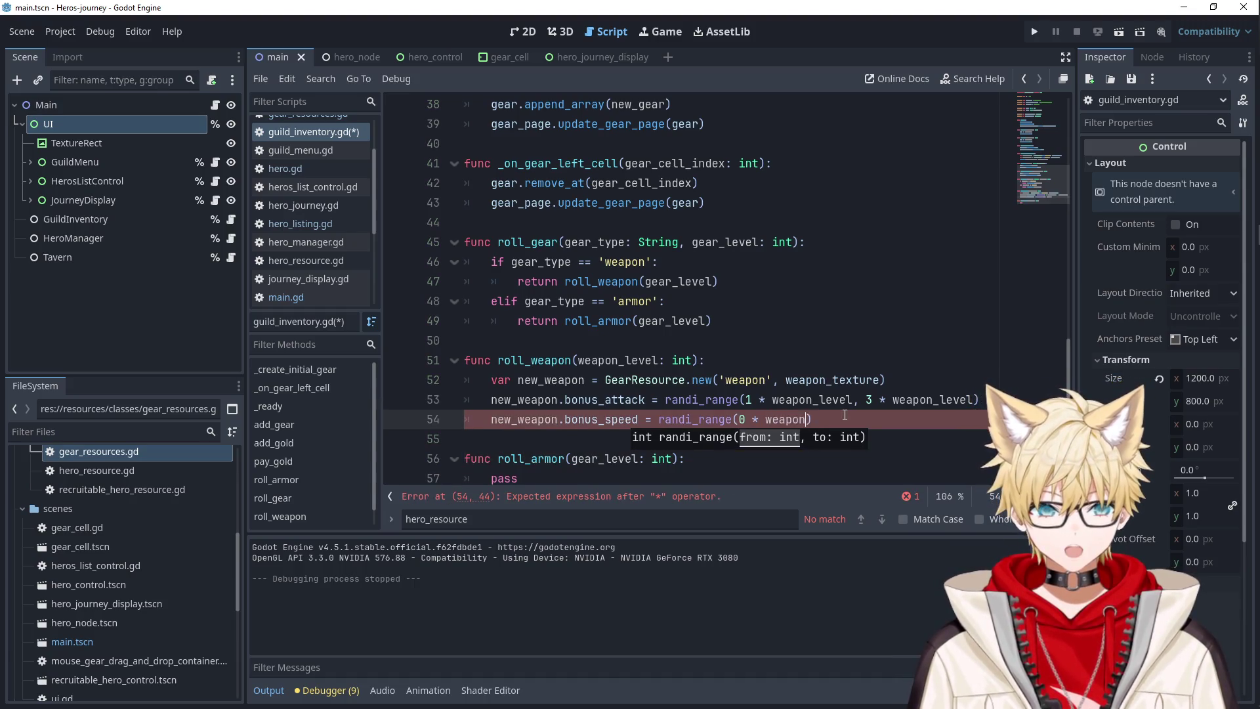
type(" * weapon")
key("Return")
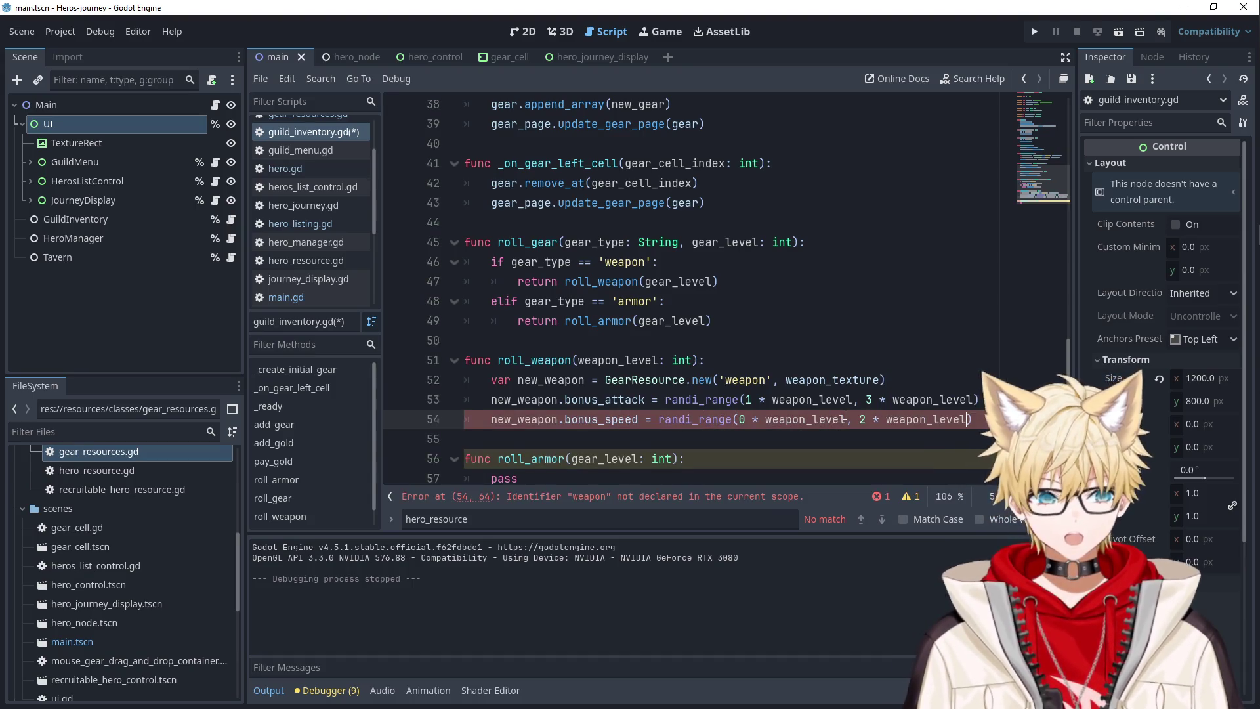
scroll(812, 415, "down", 1)
left_click(574, 464)
Step: Paste the weapon bonus lines into roll_armor in place of pass, naming it new_armor
left_click_drag(978, 400, 372, 393)
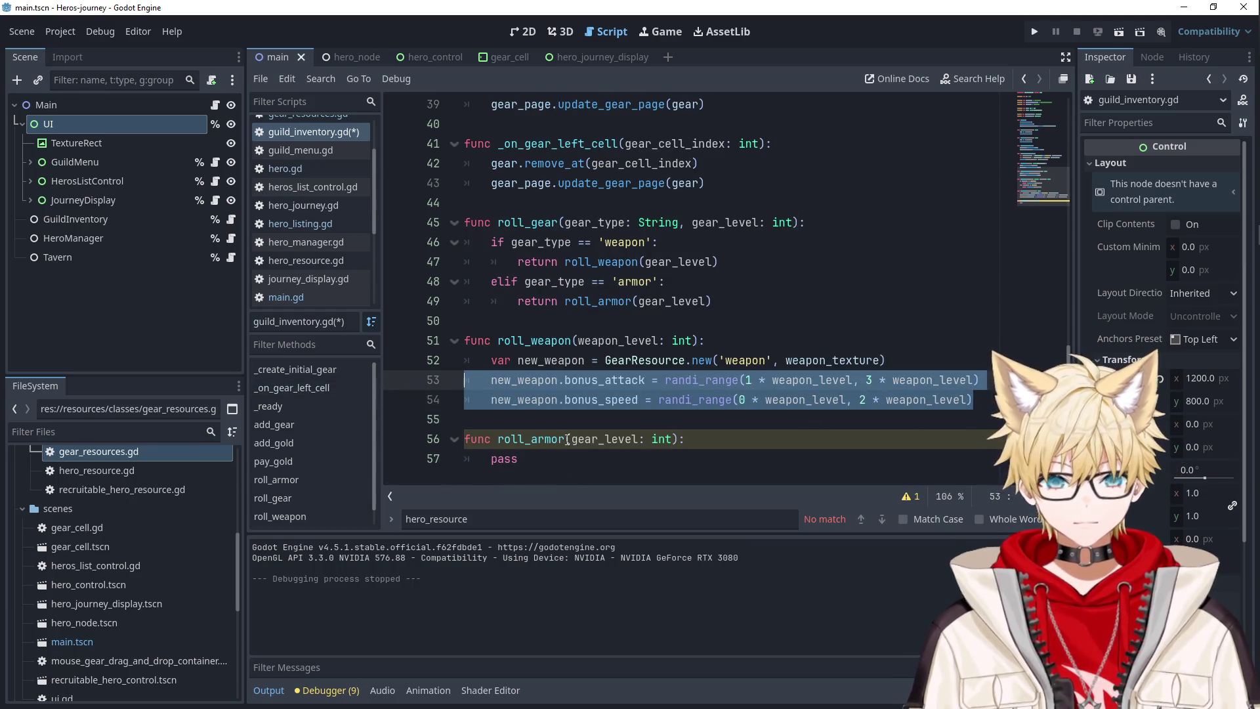
double_click(556, 456)
type("var new_weapon = GearResource.new('weapon', weapon_texture) \tnew_weapon.bonus_attack = randi_range(1 * weapon_level, 3 * weapon_level) \tnew_weapon.bonus_speed = randi_range(0 * weapon_level, 2 * weapon_level)")
double_click(563, 423)
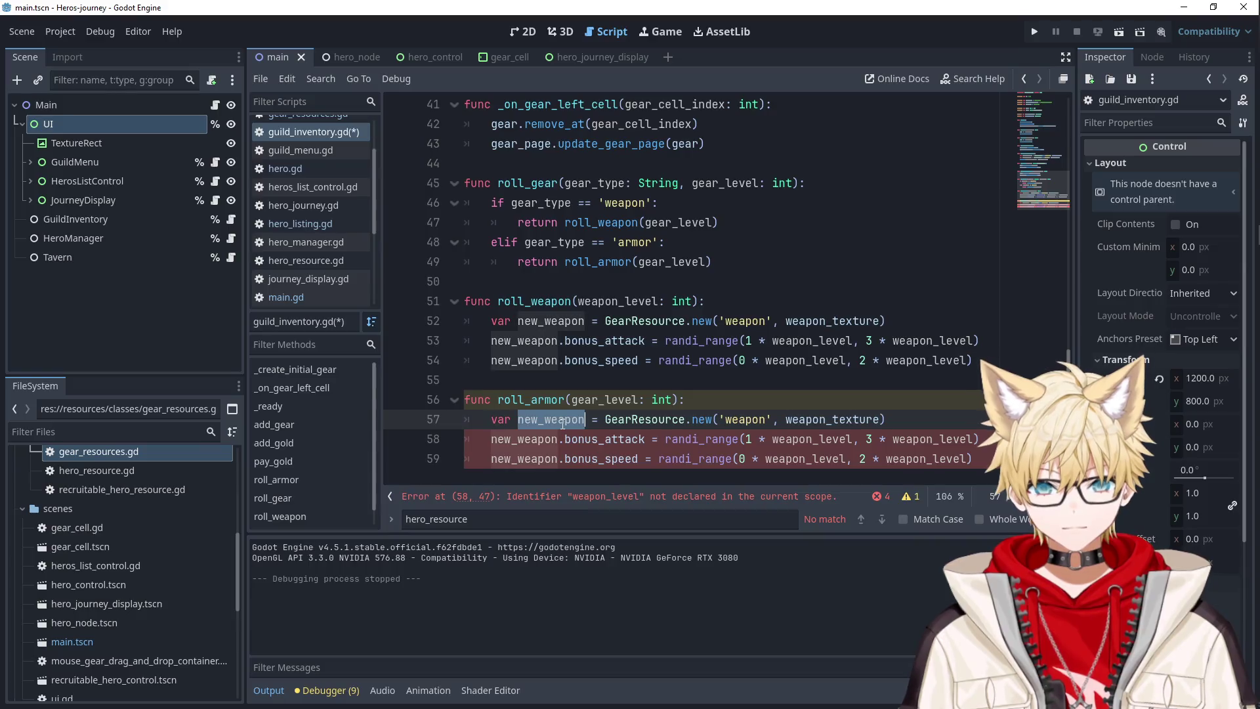
type("new_armor")
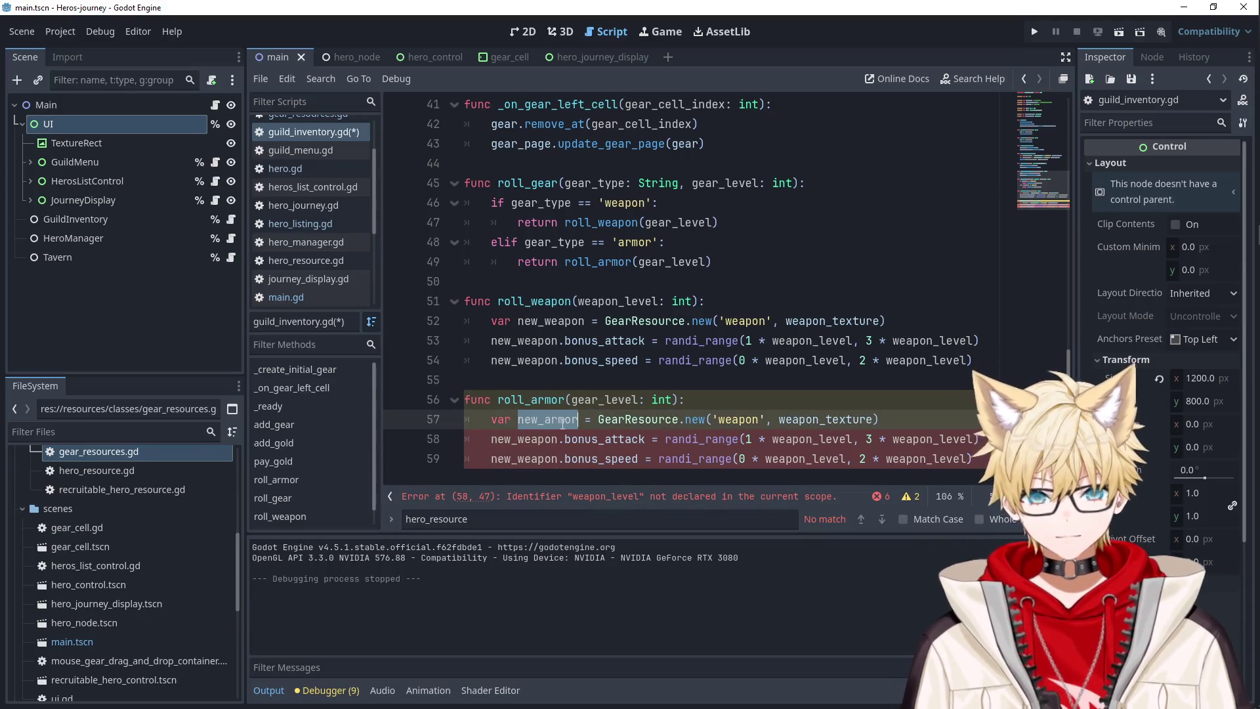
Step: Rename new_weapon to new_armor and switch the creation line to the armor type and armor_texture
left_click(540, 439)
double_click(539, 440)
key("ctrl+d")
type("new_armor")
double_click(738, 419)
type("armor")
double_click(797, 419)
type("ar")
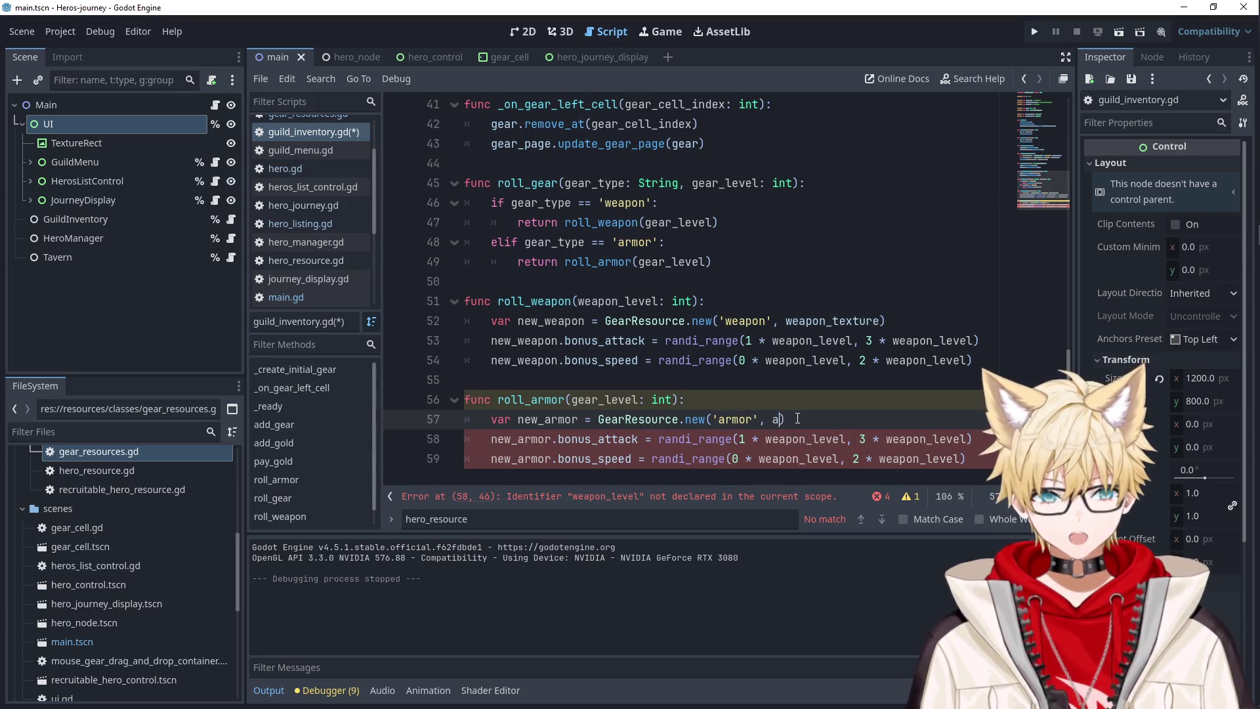
type("mor")
key("Return")
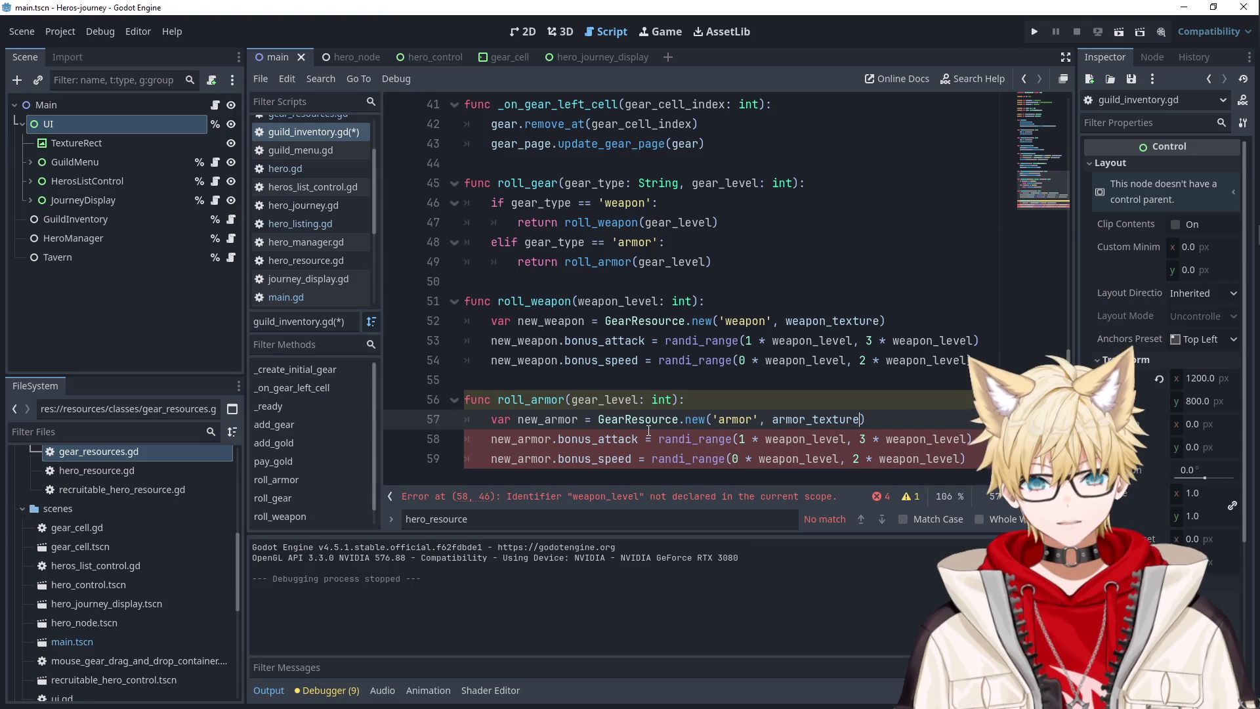
Step: Change the armor's first bonus property from bonus_attack to bonus_defense
double_click(603, 438)
type("bonus_hp")
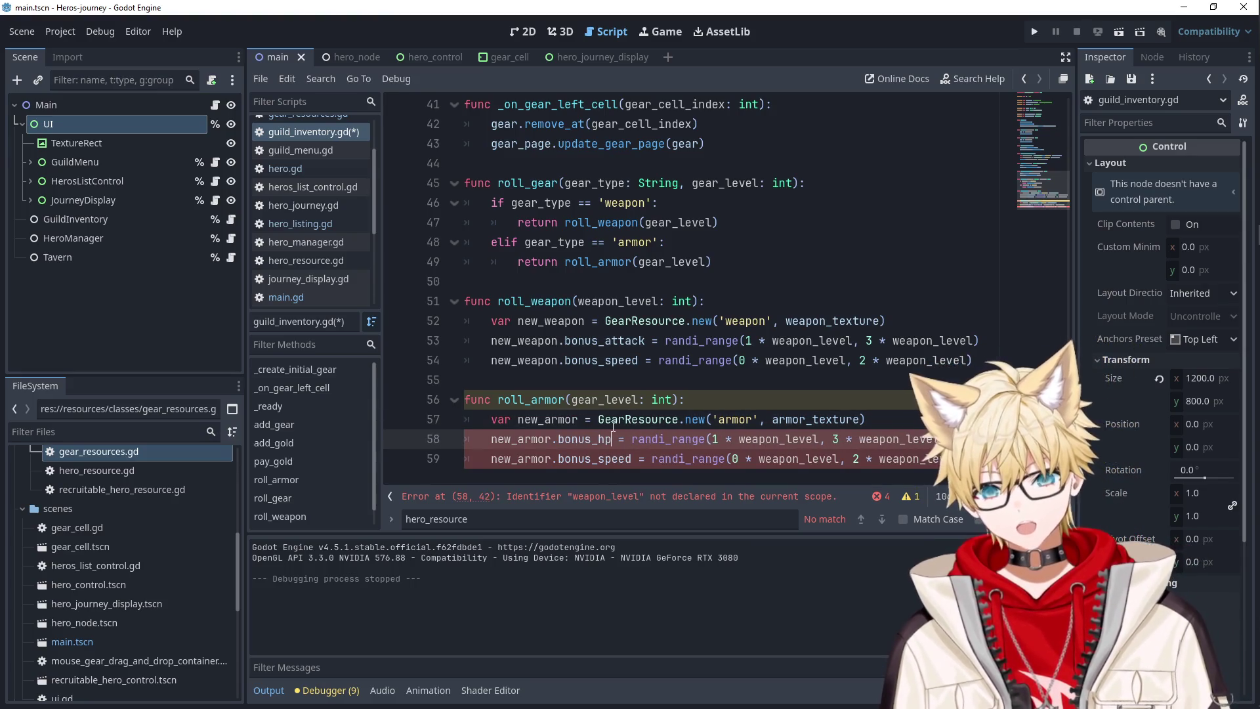
double_click(588, 440)
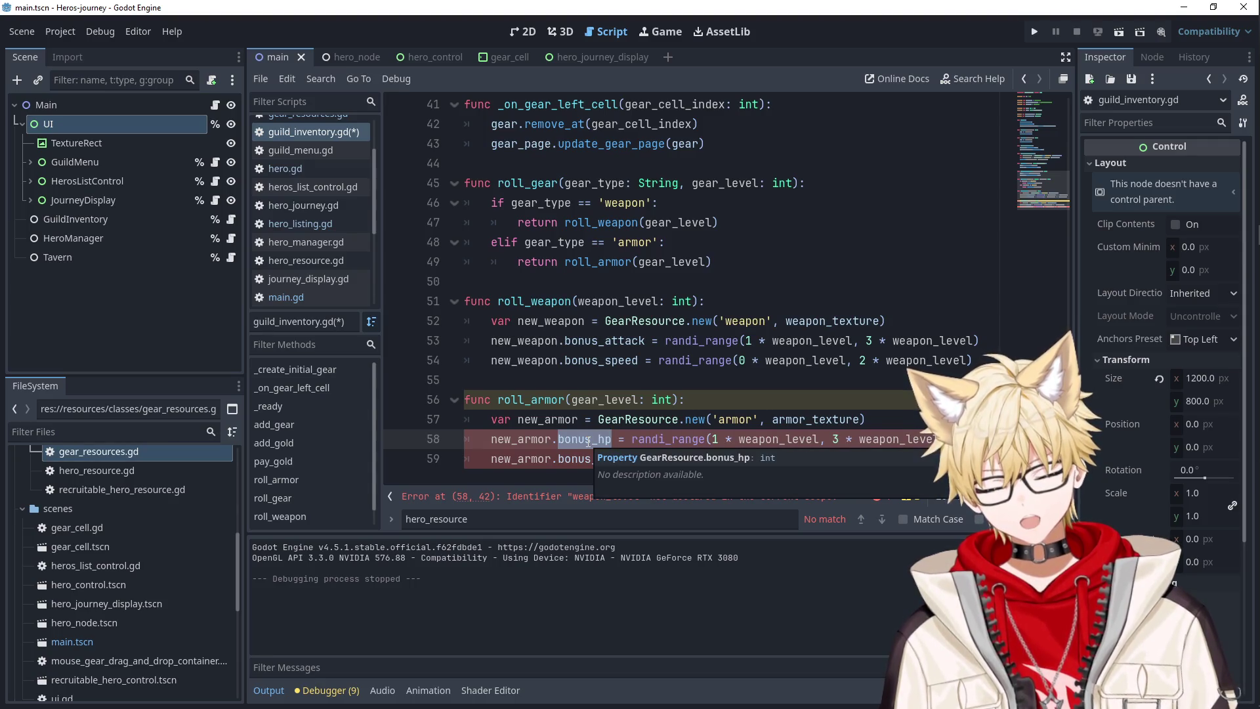
type("bon")
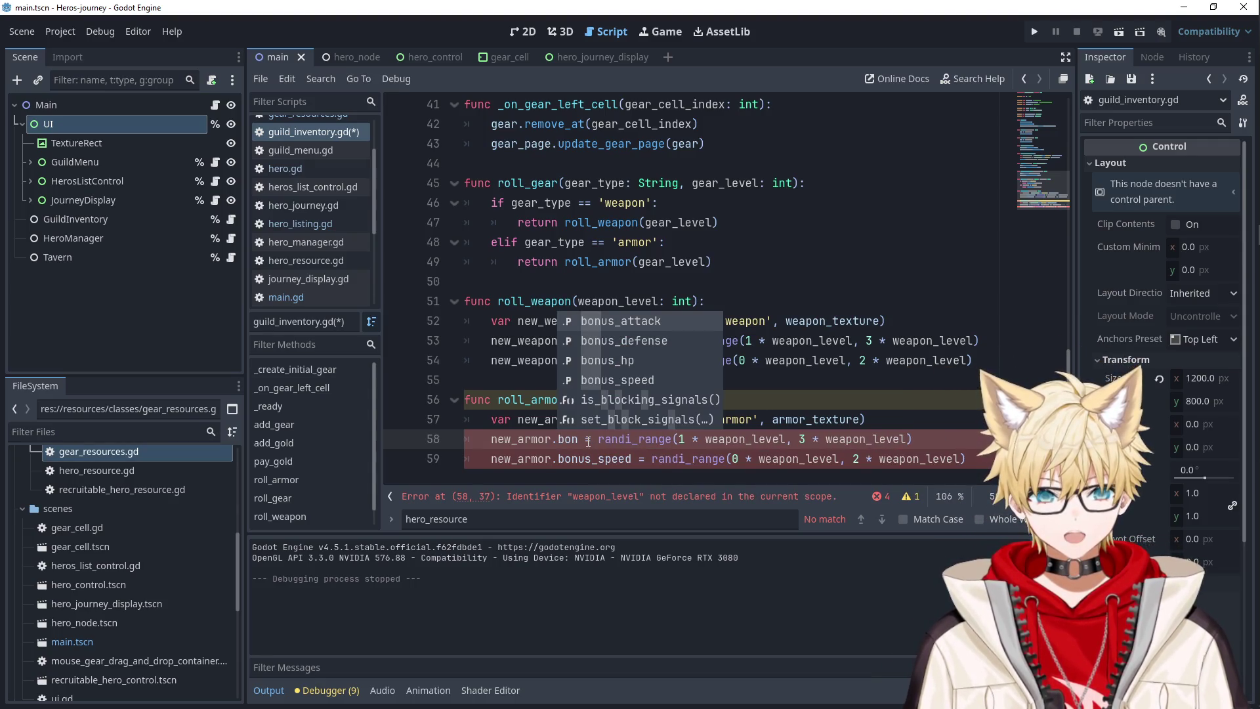
key("Down")
key("Return")
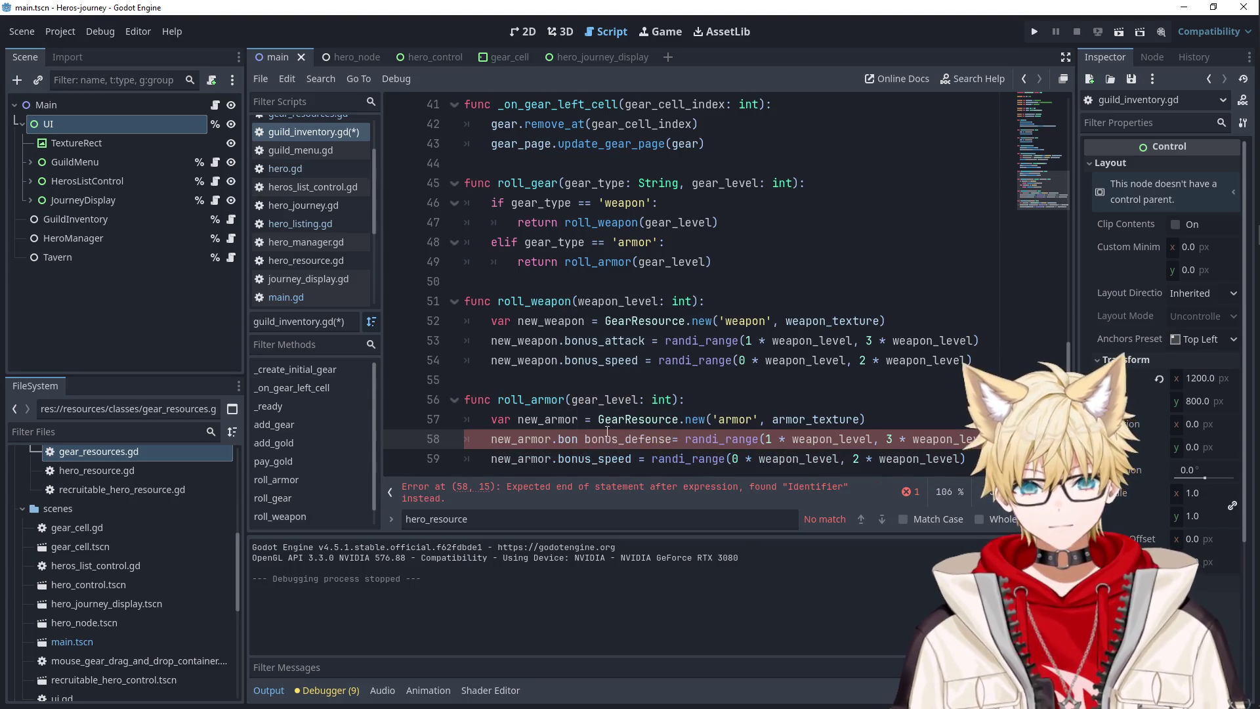
left_click(584, 441)
key("BackSpace")
key("BackSpace")
key("BackSpace")
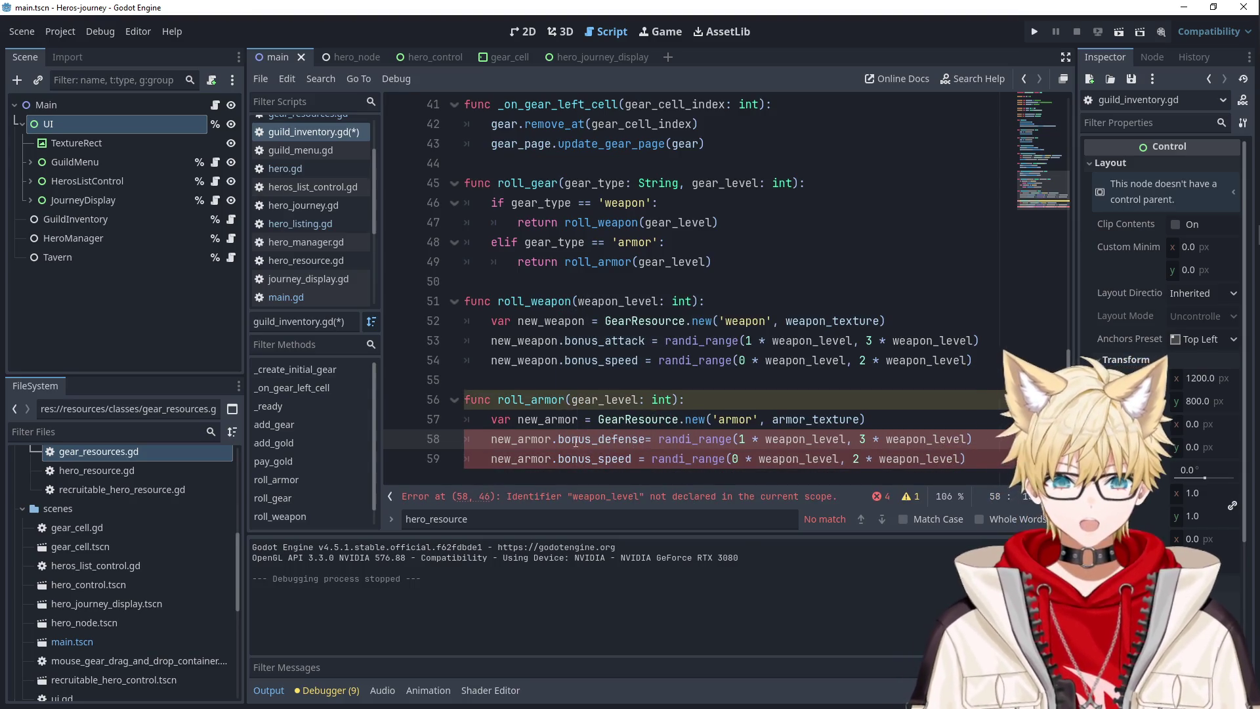
left_click(650, 438)
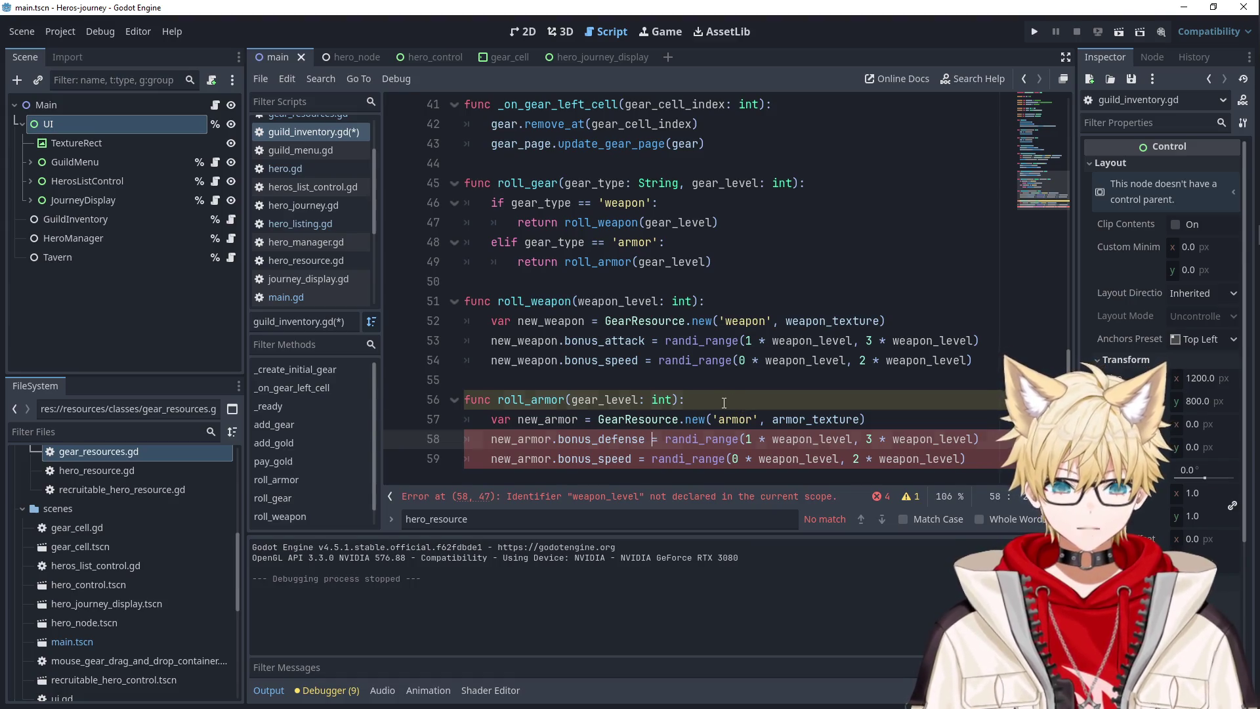
Step: Rename roll_armor's gear_level parameter to armor_level and use it in the defense roll
left_click(724, 402)
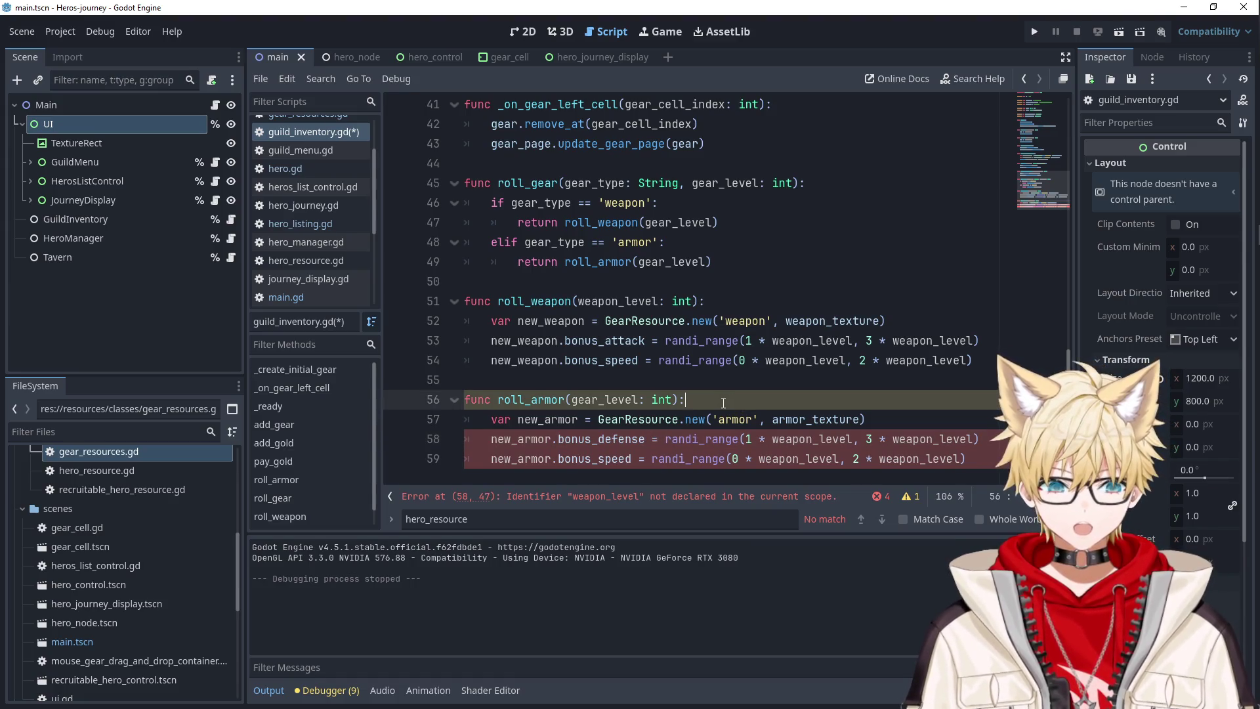
double_click(612, 399)
type("armor_level")
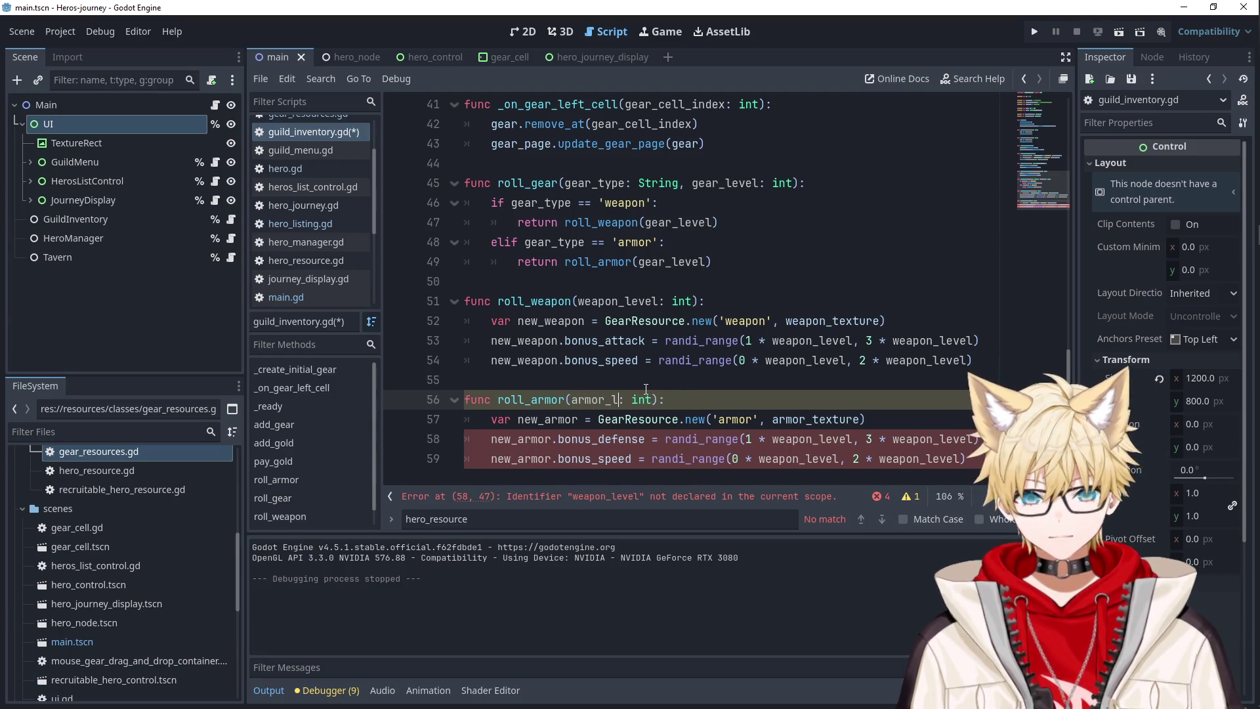
double_click(640, 398)
key("ctrl+c")
double_click(806, 438)
key("ctrl+v")
double_click(932, 439)
key("ctrl+v")
Step: Turn the armor's bonus_speed line into bonus_max_hp scaled by armor_level
double_click(605, 459)
type("bonus_")
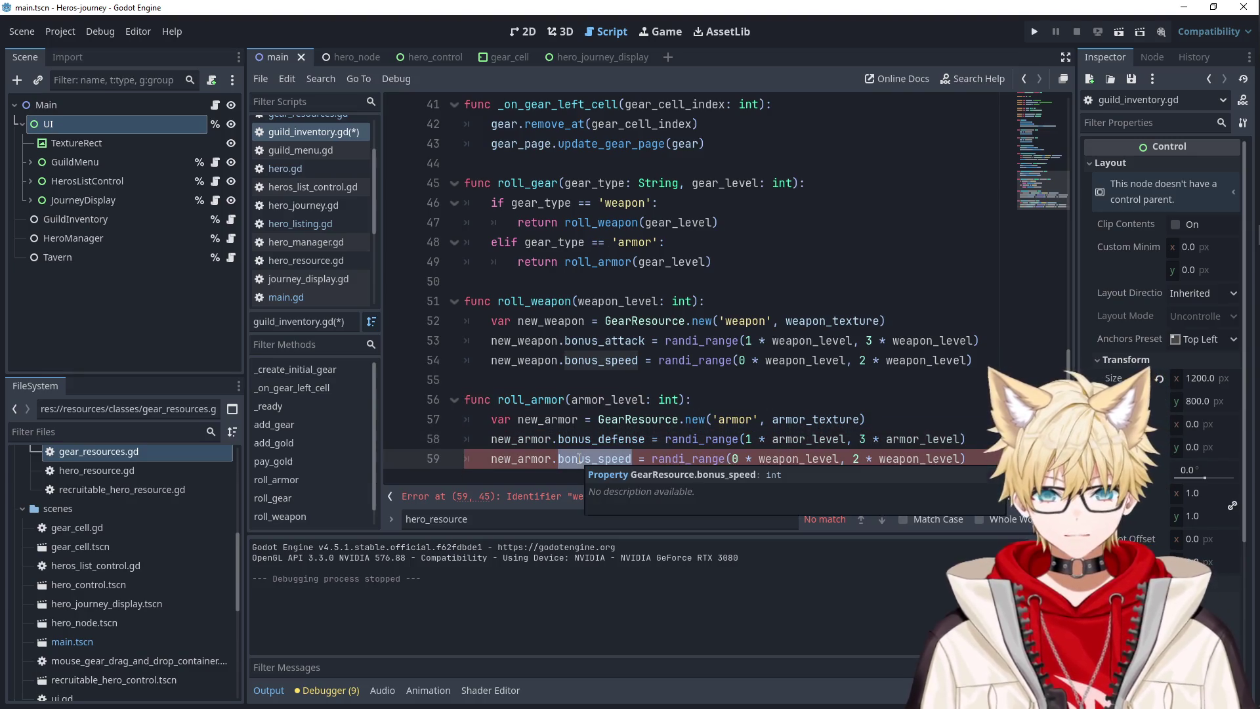
type("max")
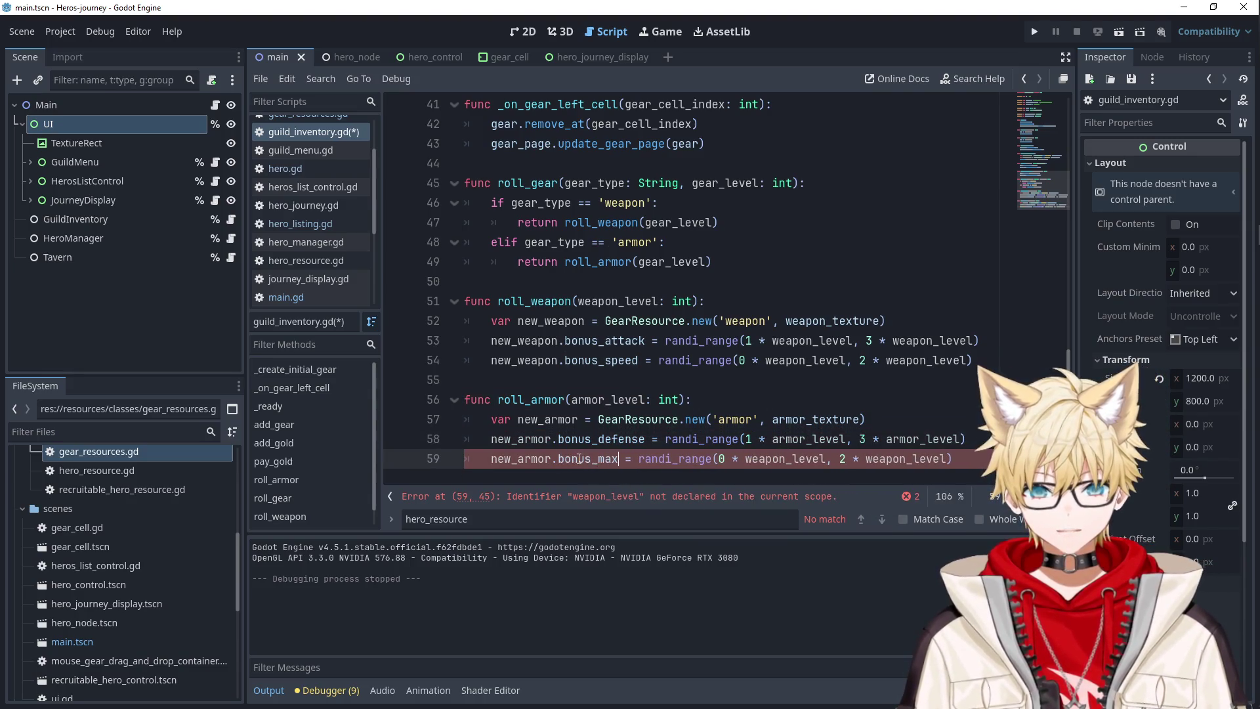
type("_hp")
double_click(579, 459)
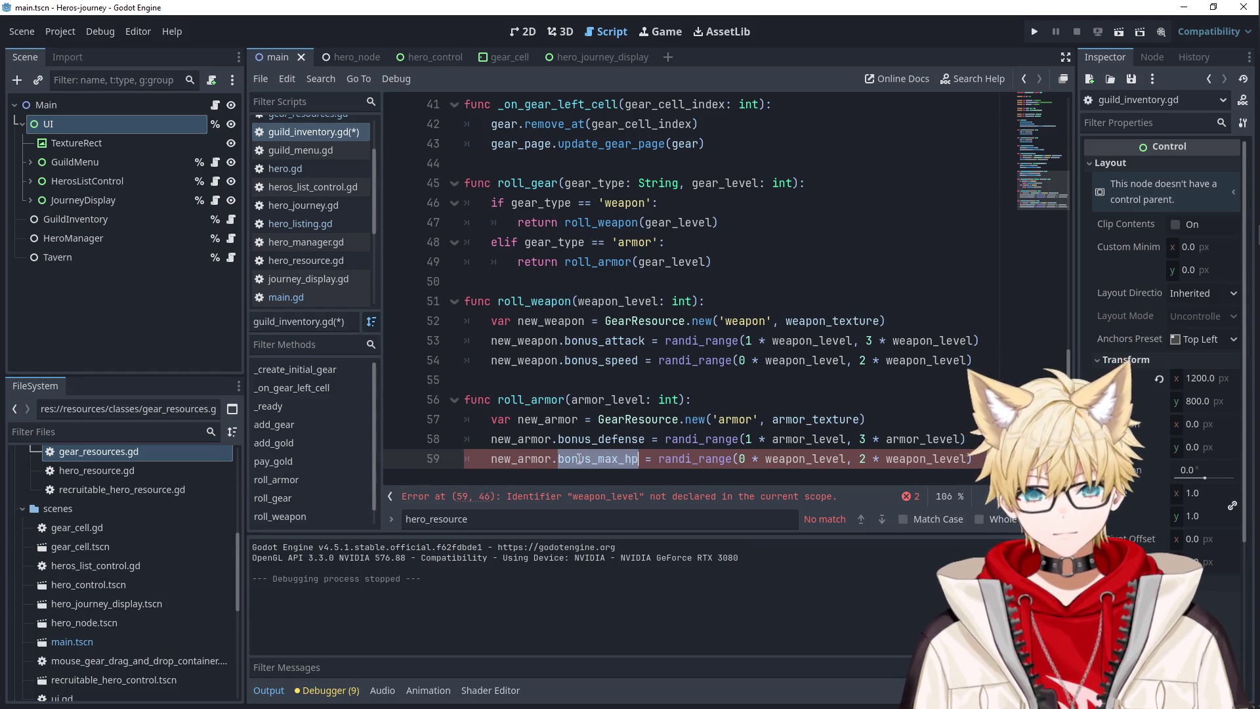
left_click(614, 398)
double_click(613, 399)
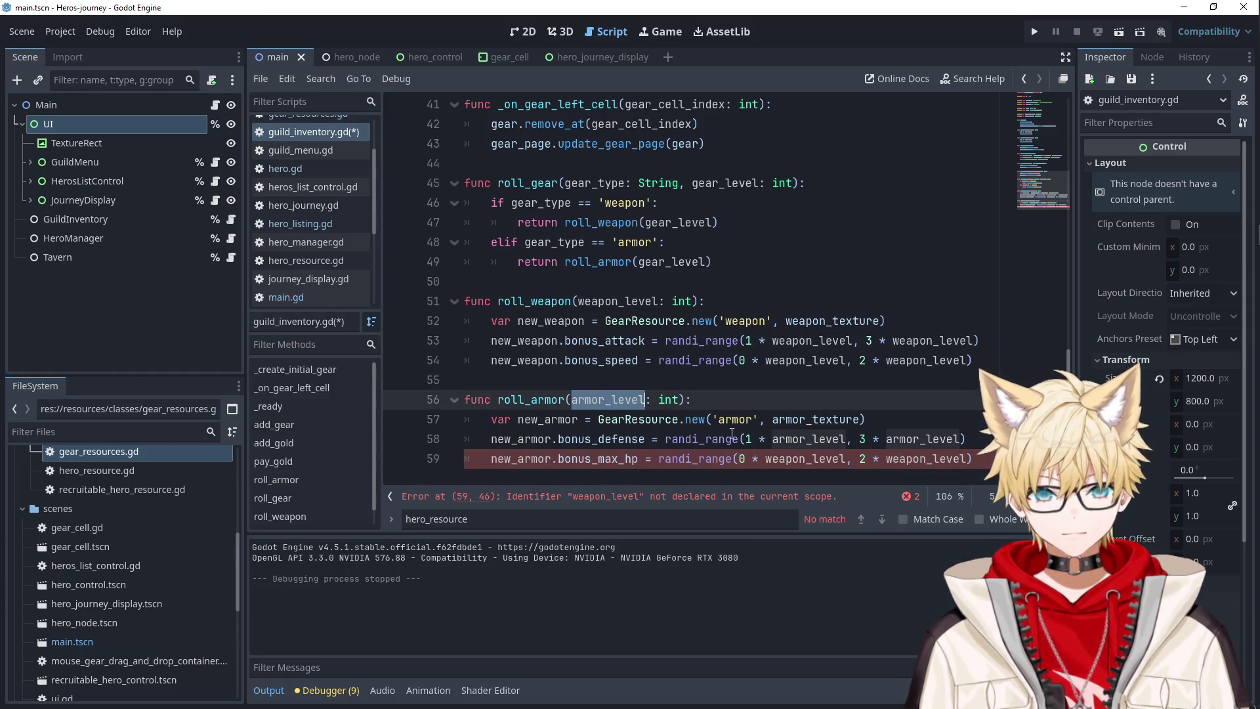
double_click(821, 459)
key("ctrl+d")
key("ctrl+v")
key("Up")
key("Up")
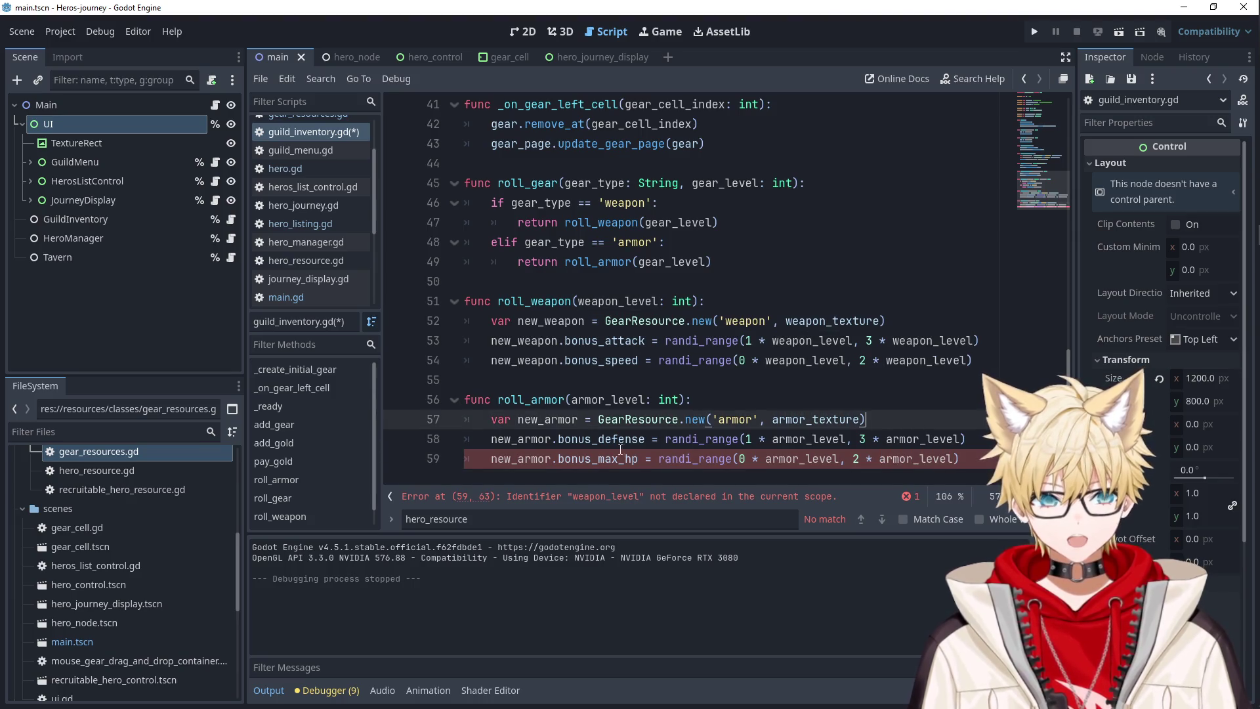
Step: Rename the bonus_hp field to bonus_max_hp in gear_resources.gd, then return to guild_inventory.gd
left_click(634, 419, "ctrl")
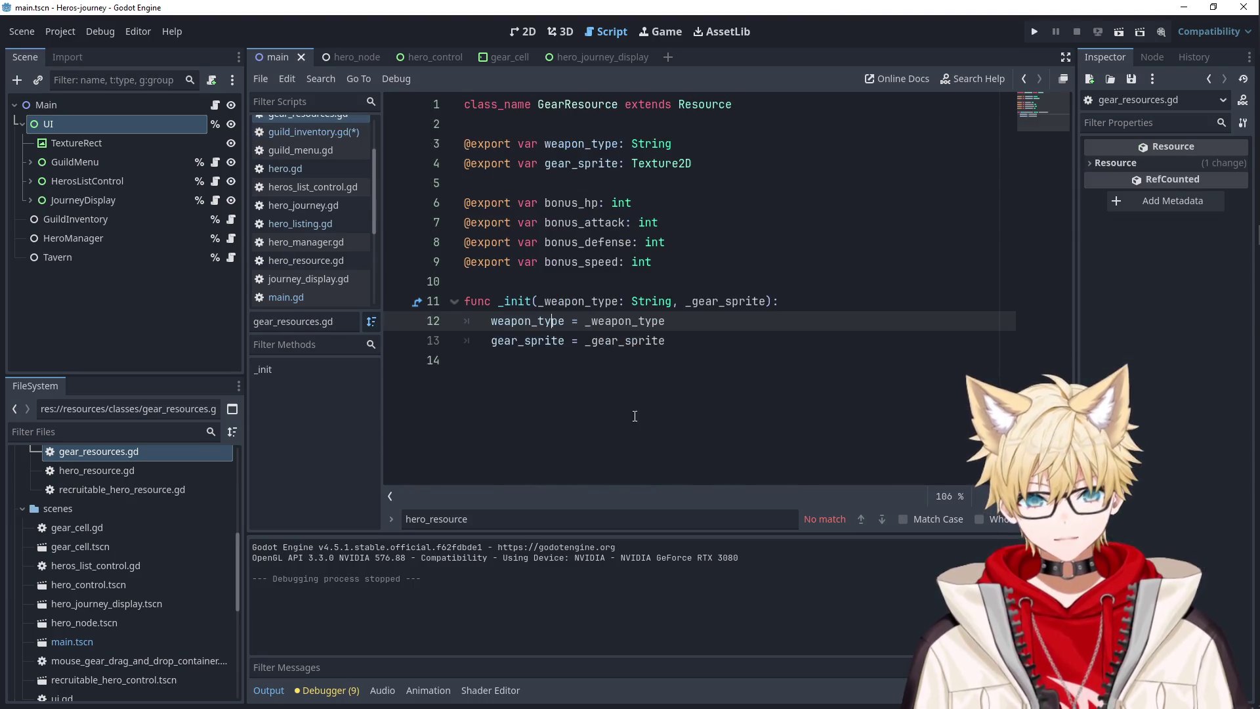
left_click(574, 204)
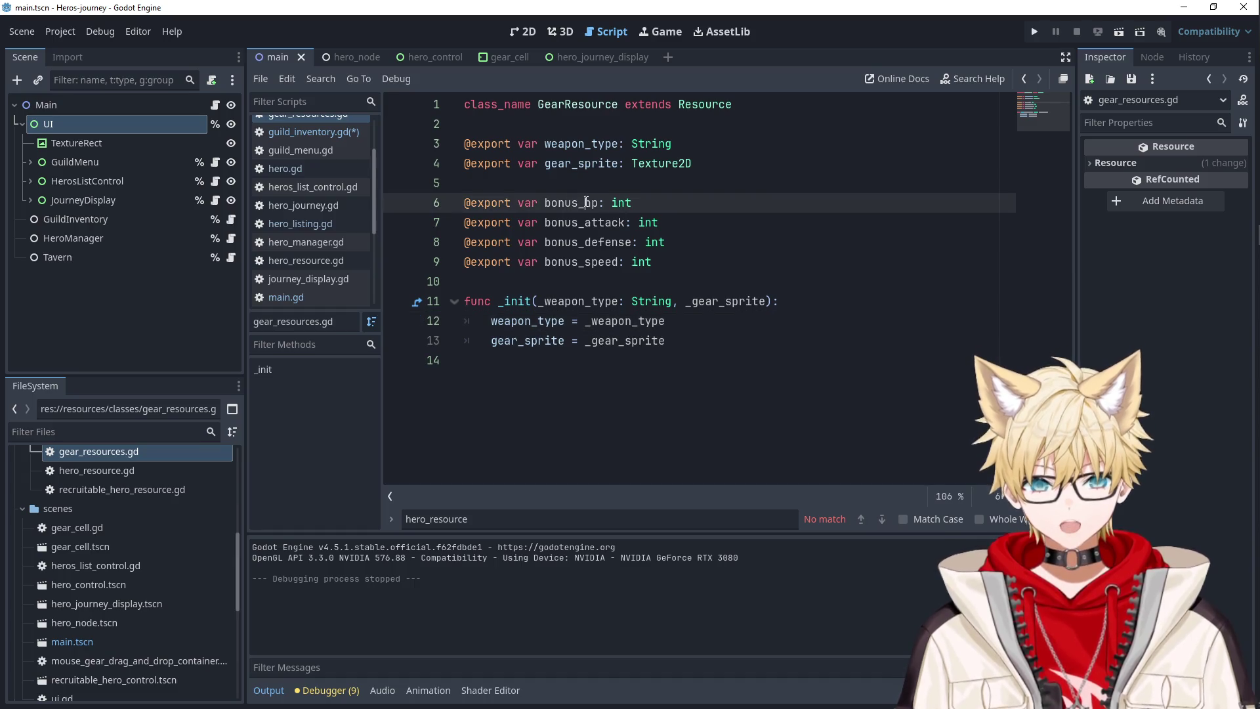
type("max_")
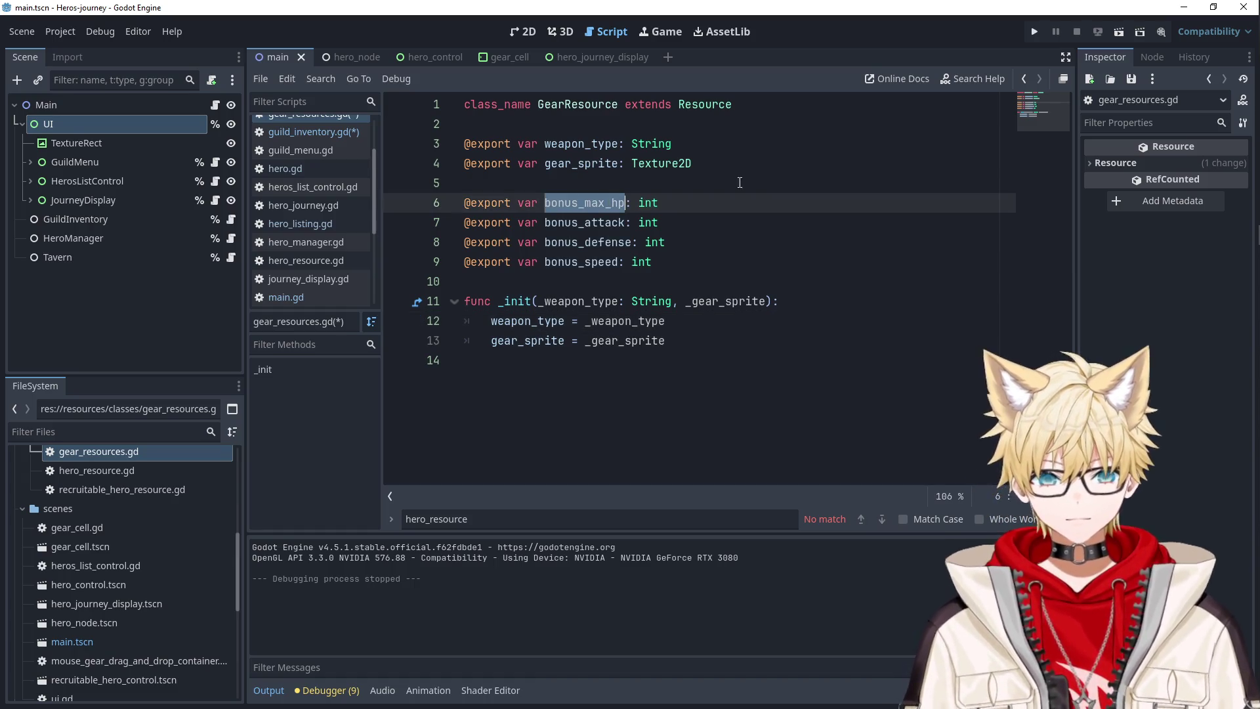
left_click(1022, 79)
left_click(707, 360)
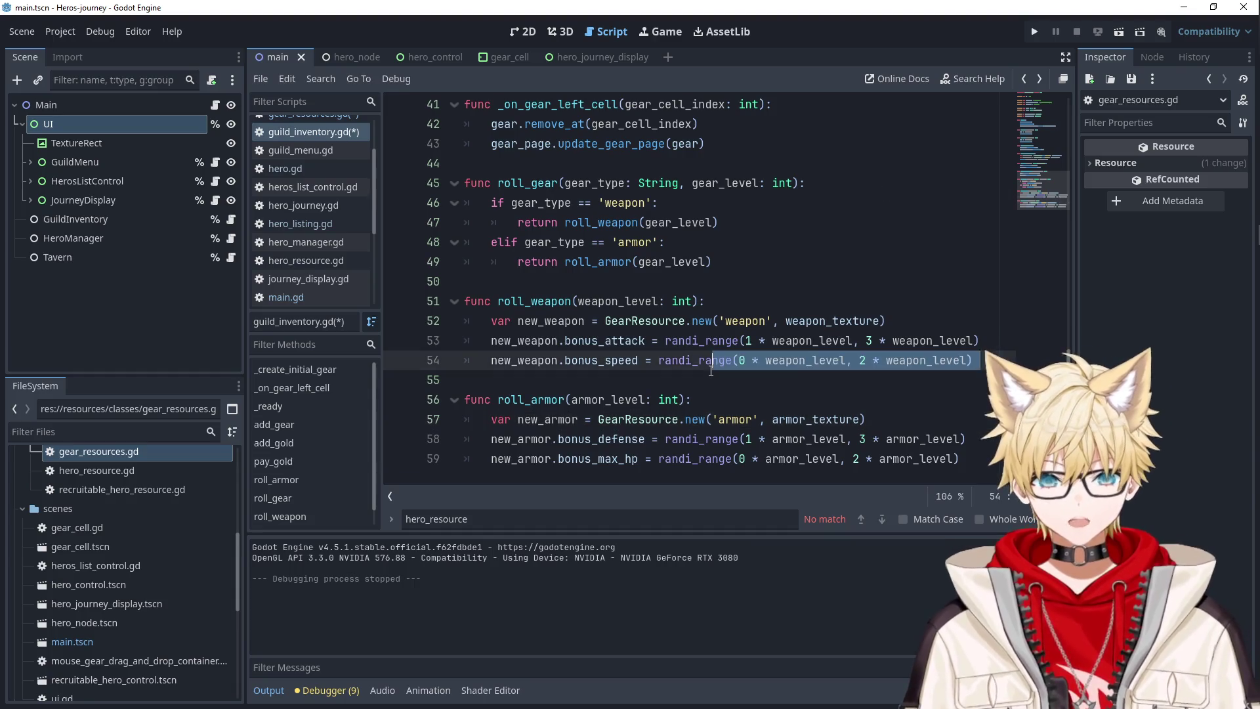
Step: Scroll up to _create_initial_gear and select the starting_weapon and starting_armor declarations
double_click(537, 302)
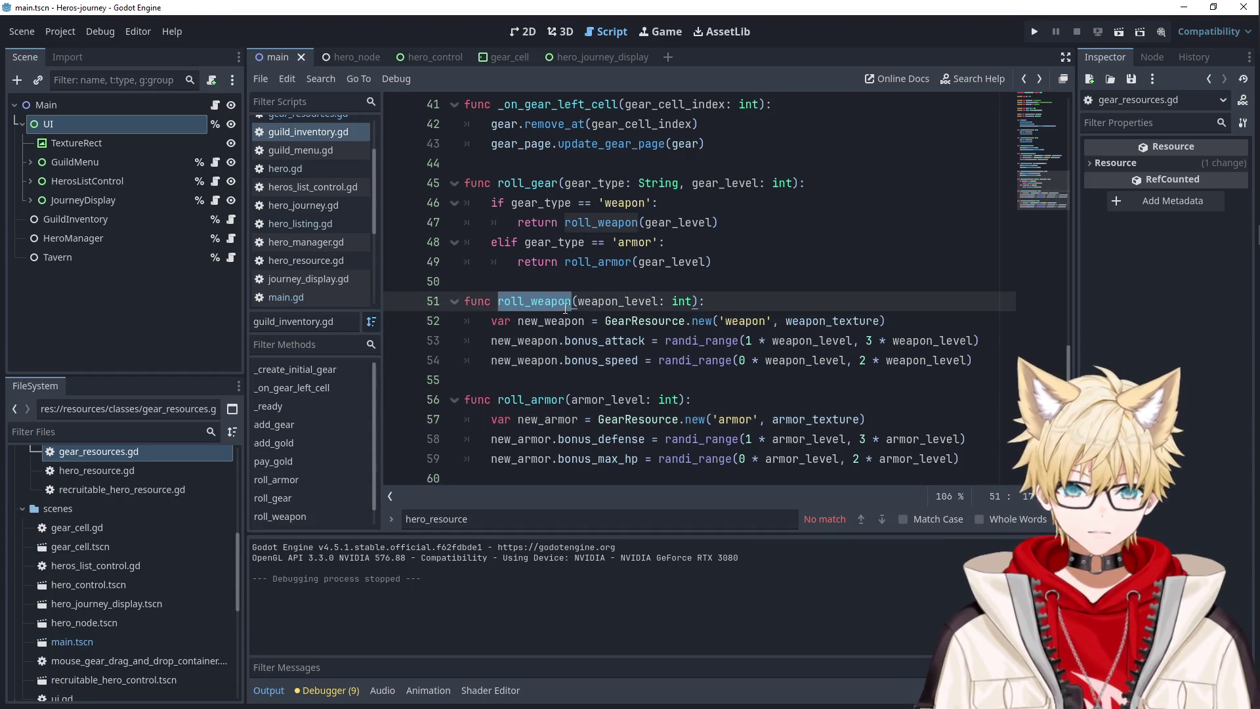
scroll(540, 397, "down", 1)
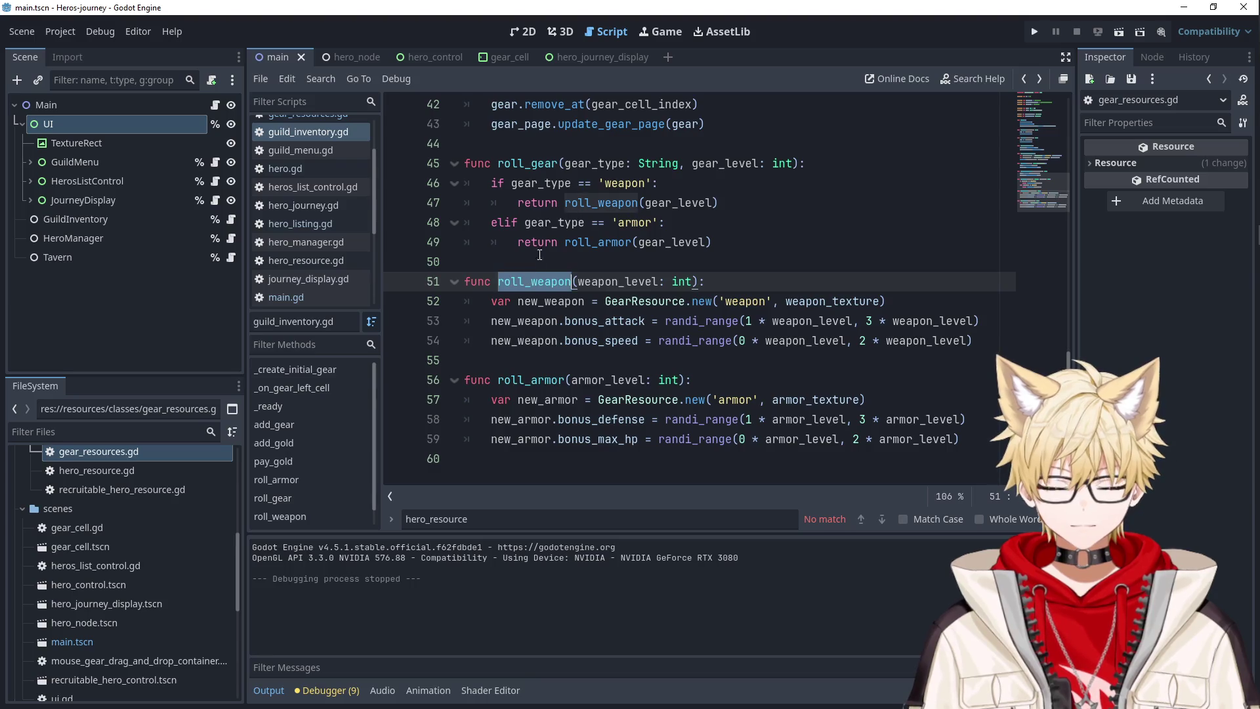
scroll(544, 342, "up", 5)
scroll(605, 328, "down", 5)
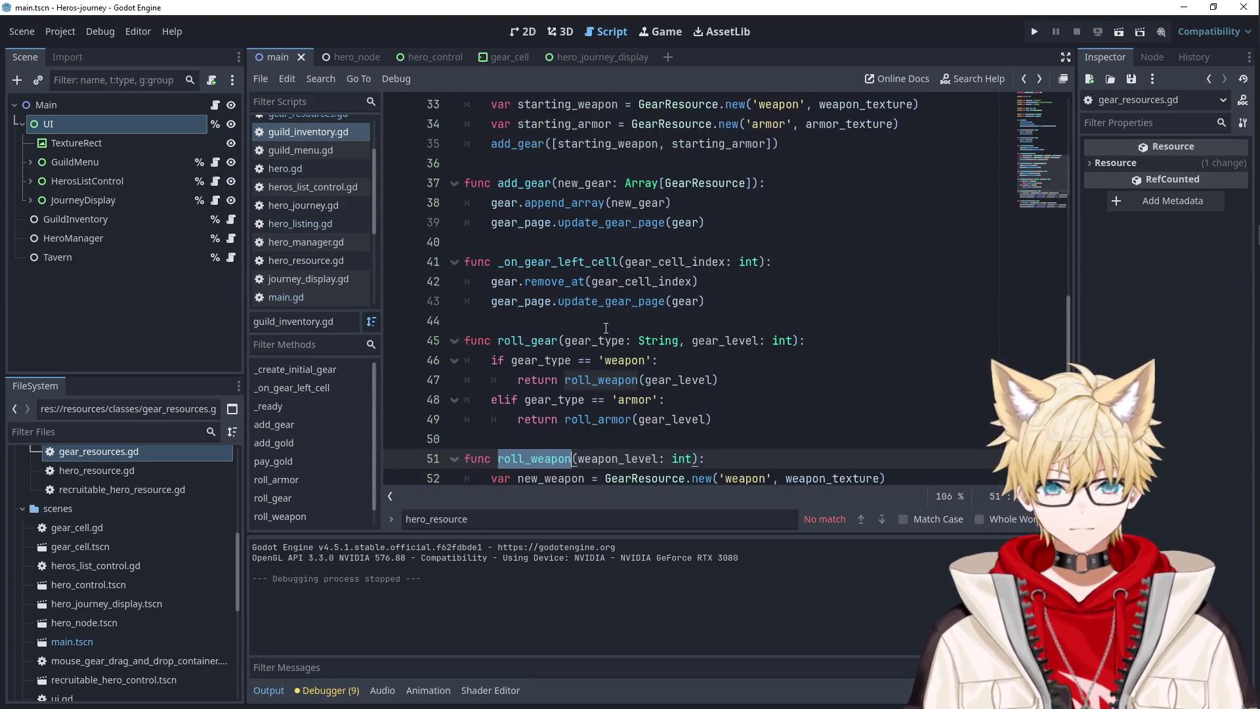
scroll(606, 328, "up", 1)
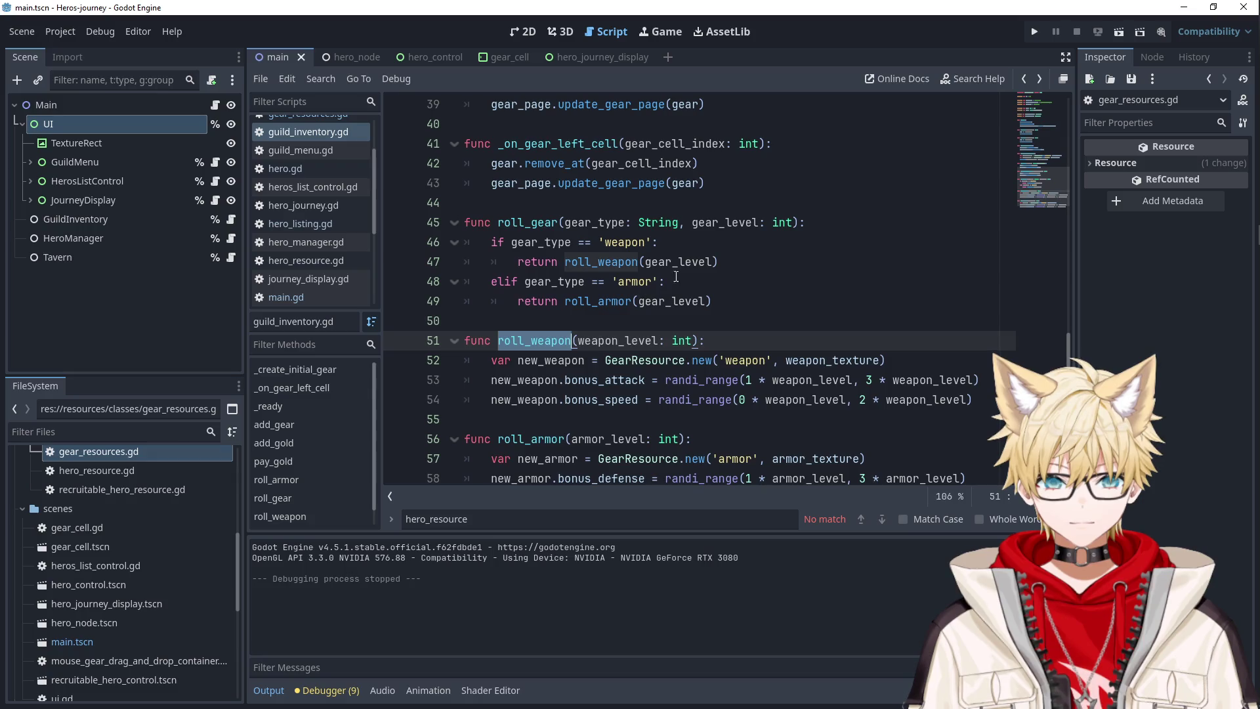
scroll(568, 227, "up", 5)
double_click(782, 282)
double_click(849, 281)
mouse_move(924, 301)
left_mouse_down()
mouse_move(503, 281)
mouse_move(794, 290)
mouse_move(653, 262)
left_mouse_up()
Step: Delete the starting gear declarations and split the add_gear list across lines
key("BackSpace")
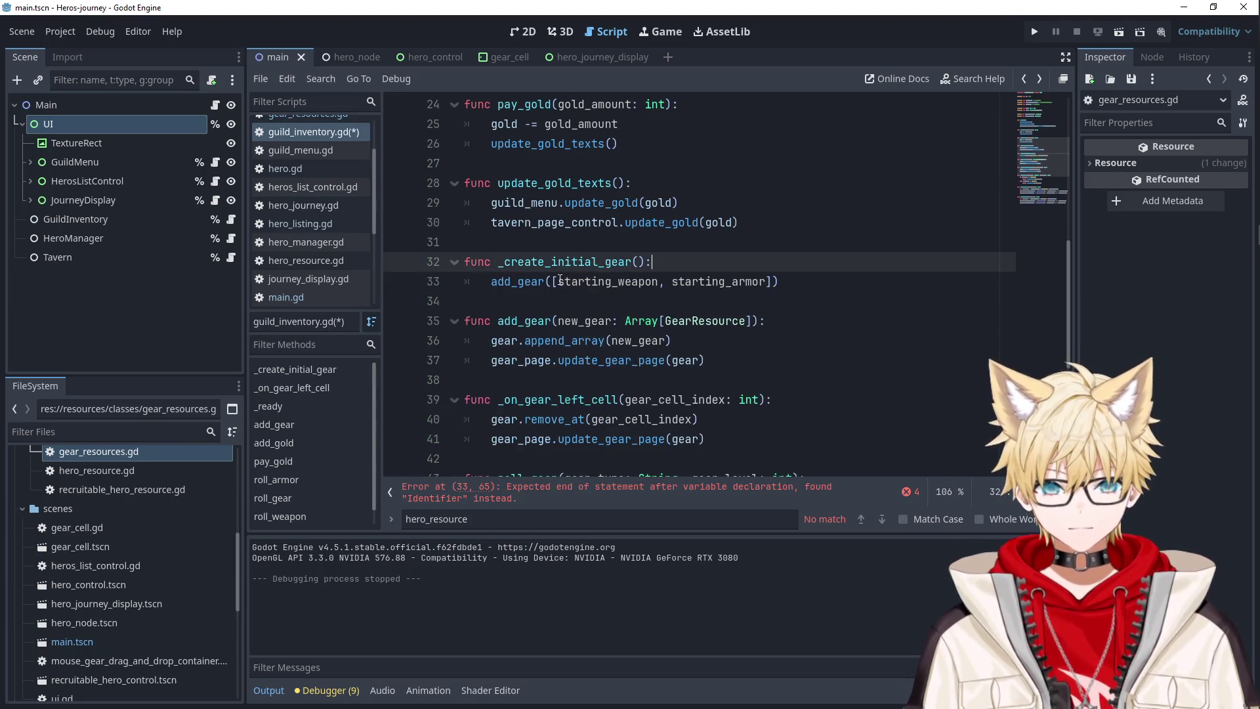
left_click(558, 281)
key("BackSpace")
type("[")
key("Return")
left_click(653, 301)
key("Return")
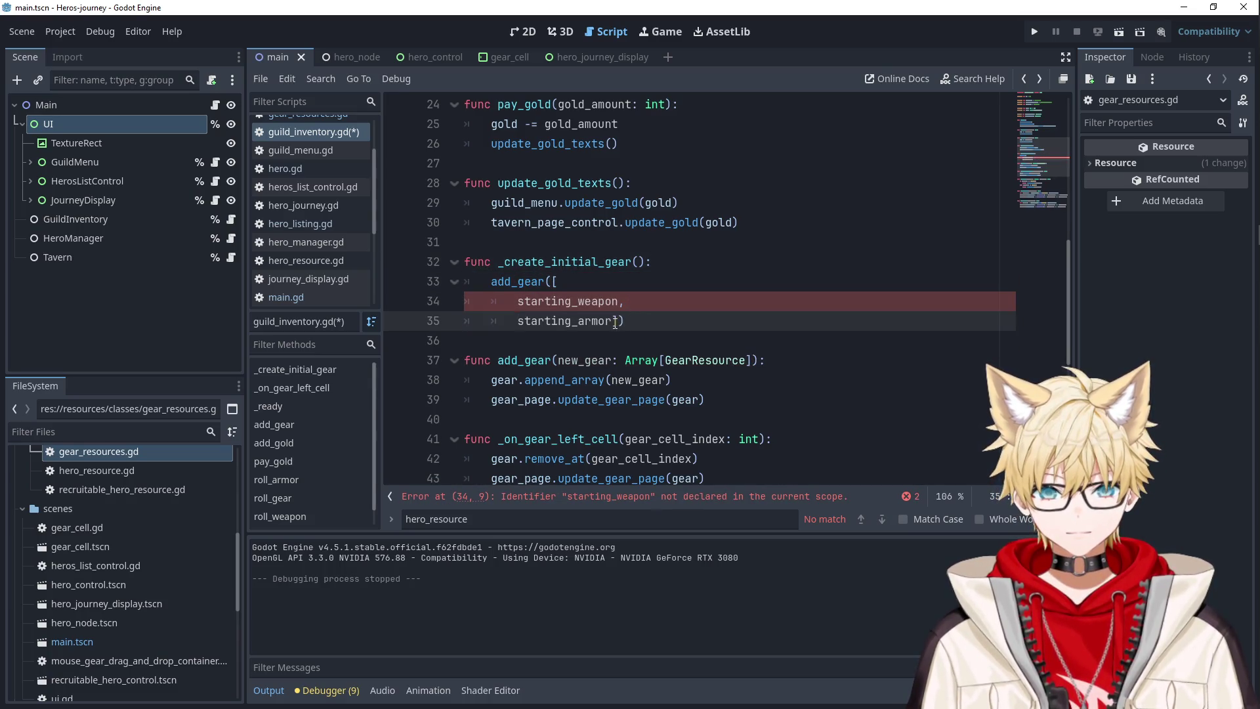
key("Return")
key("BackSpace")
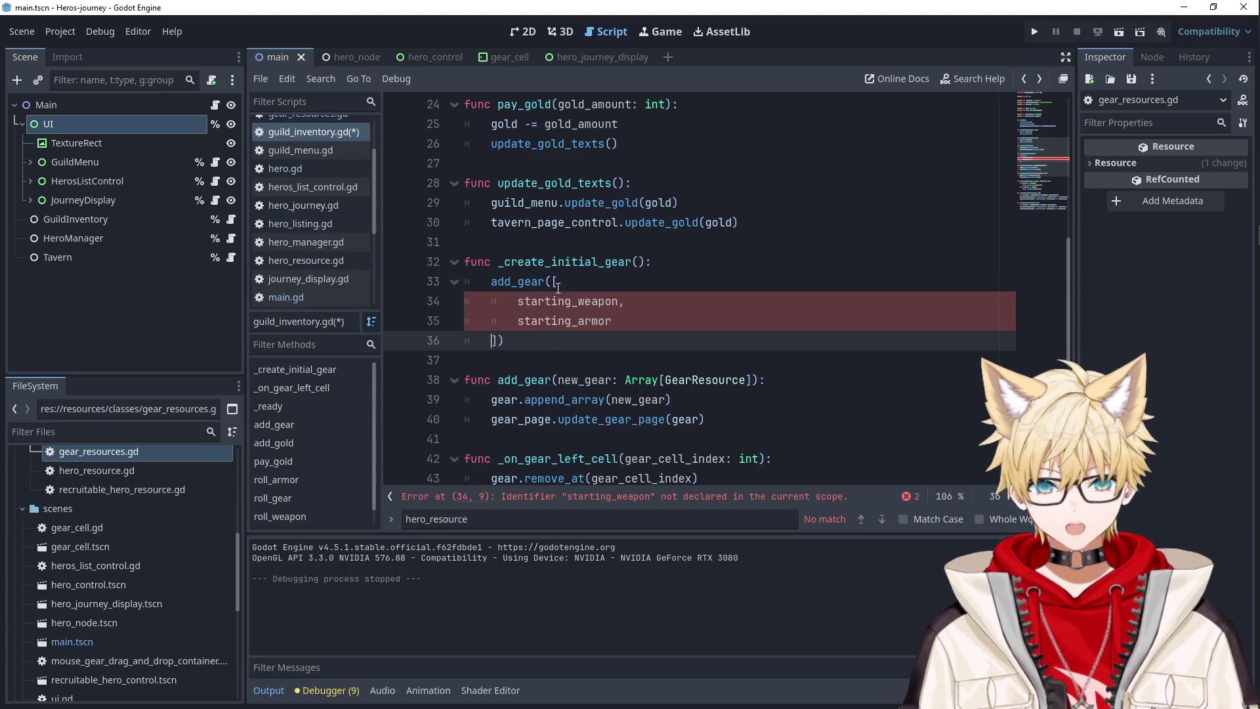
Step: Put add_gear's opening bracket and closing parenthesis on their own lines
left_click(551, 283)
key("BackSpace")
type("(")
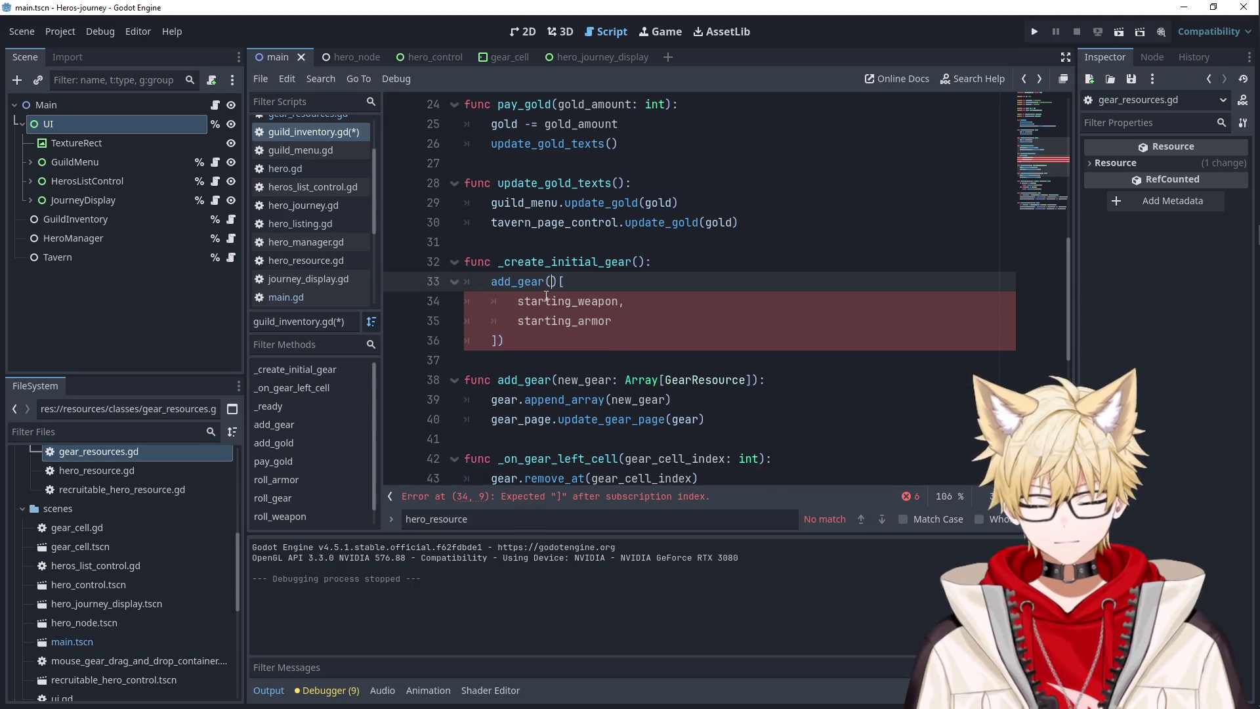
key("Delete")
key("Return")
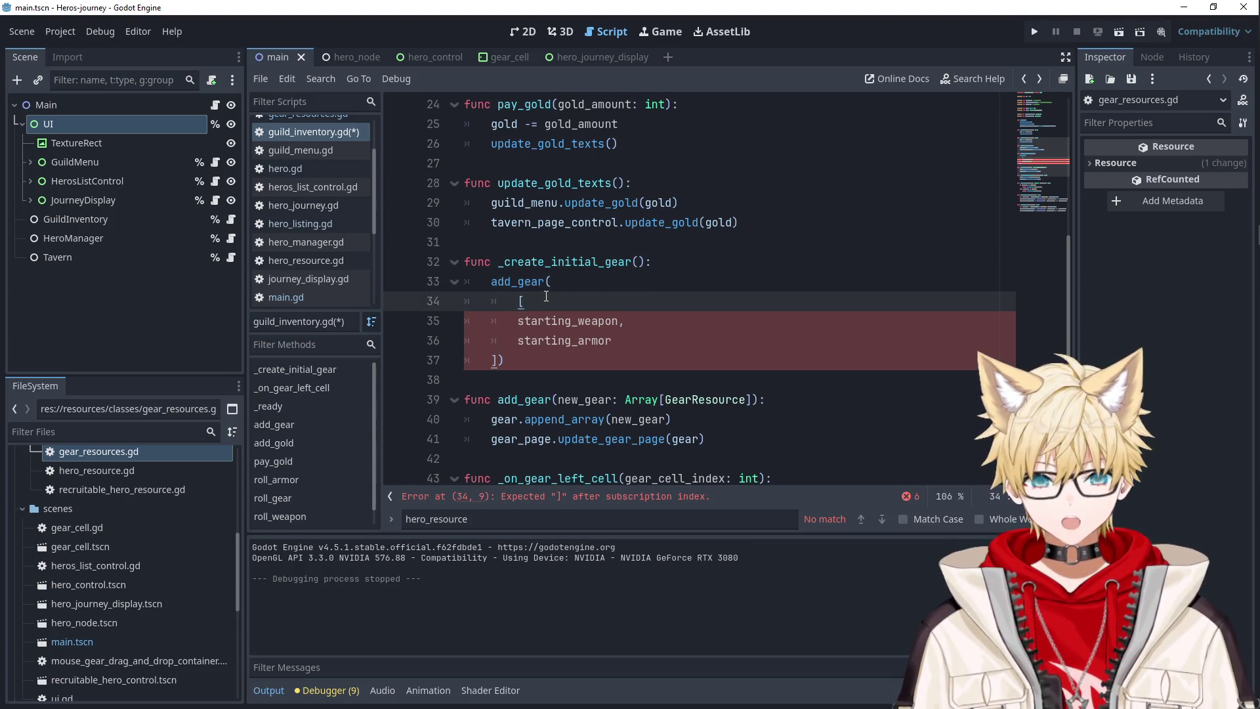
left_click(495, 360)
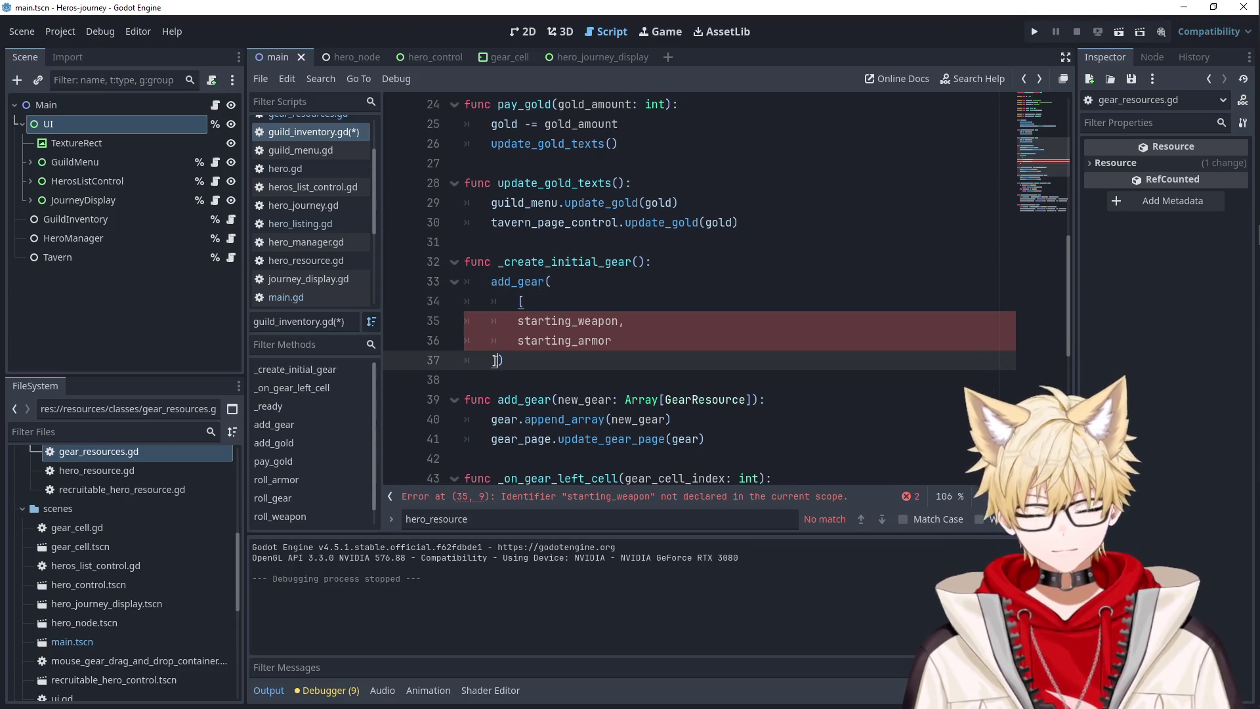
key("Return")
Step: Indent the bracketed list, remove the old starting entries, and leave an empty entry line
left_click_drag(497, 360, 374, 305)
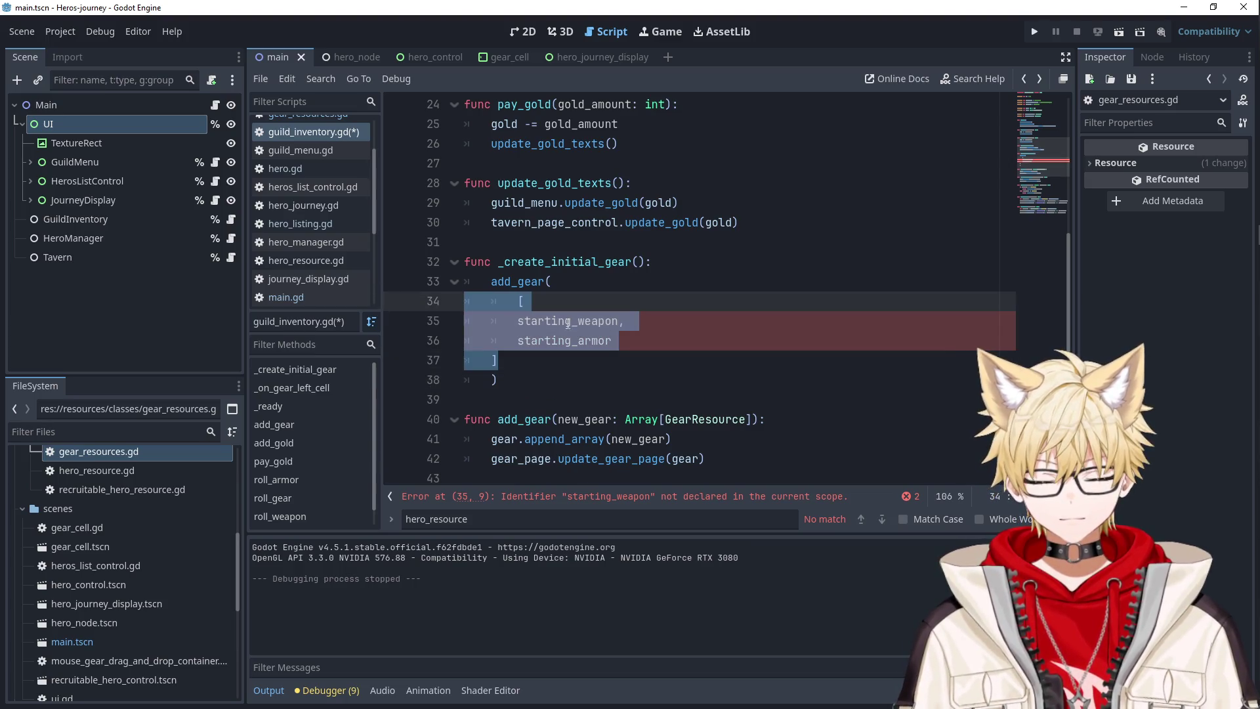
key("Down")
key("End")
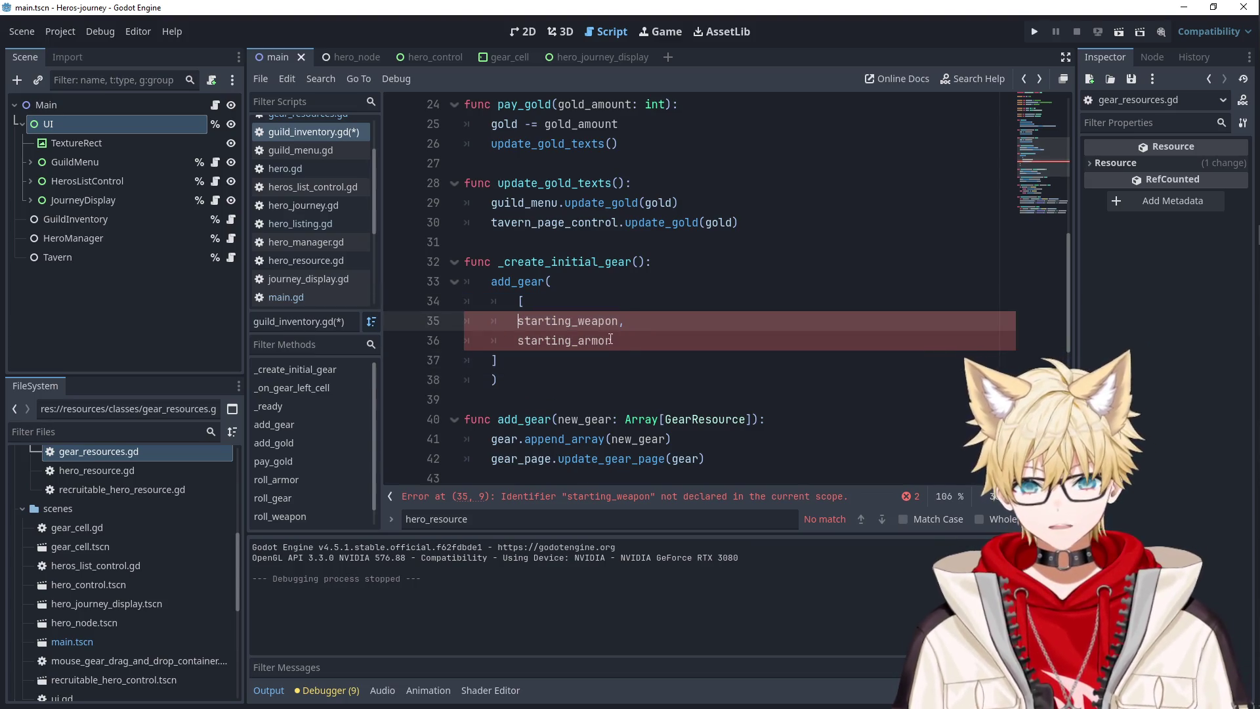
key("BackSpace")
key("BackSpace")
key("BackSpace")
key("BackSpace")
key("Down")
key("Home")
key("Tab")
key("Up")
key("End")
key("Return")
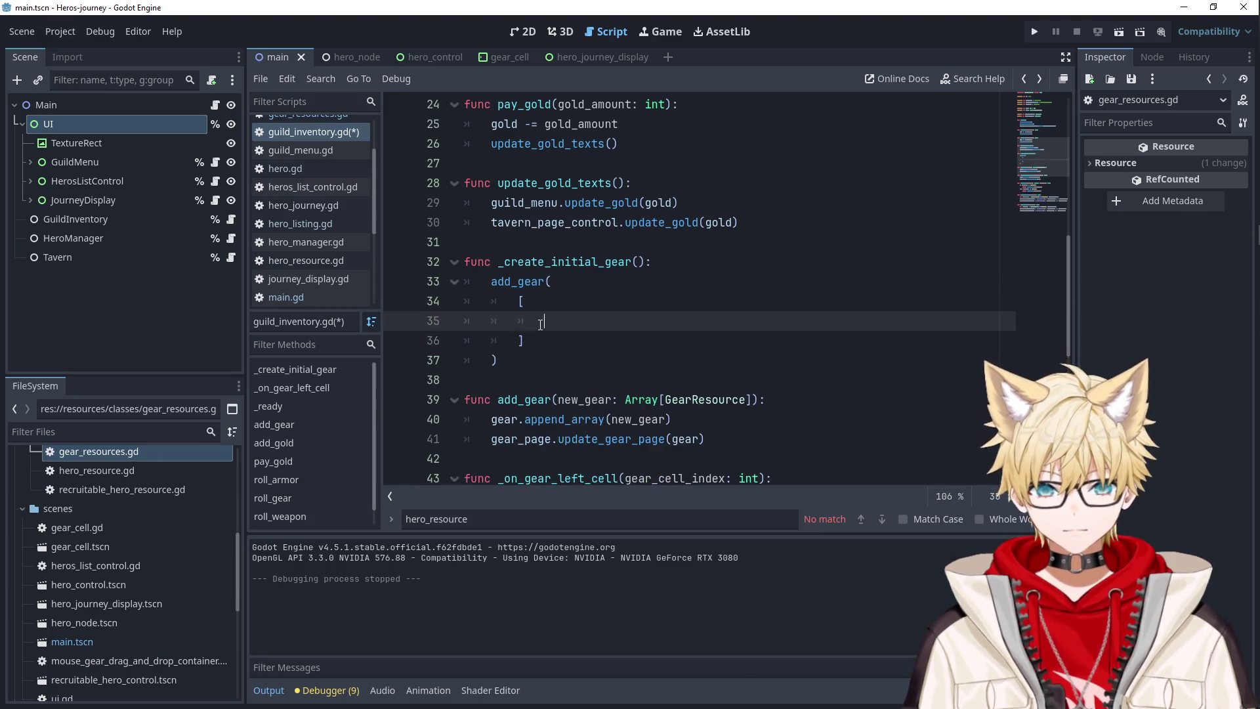
Step: Begin a roll_weapon entry and delete the roll_gear function
type("roll_wea")
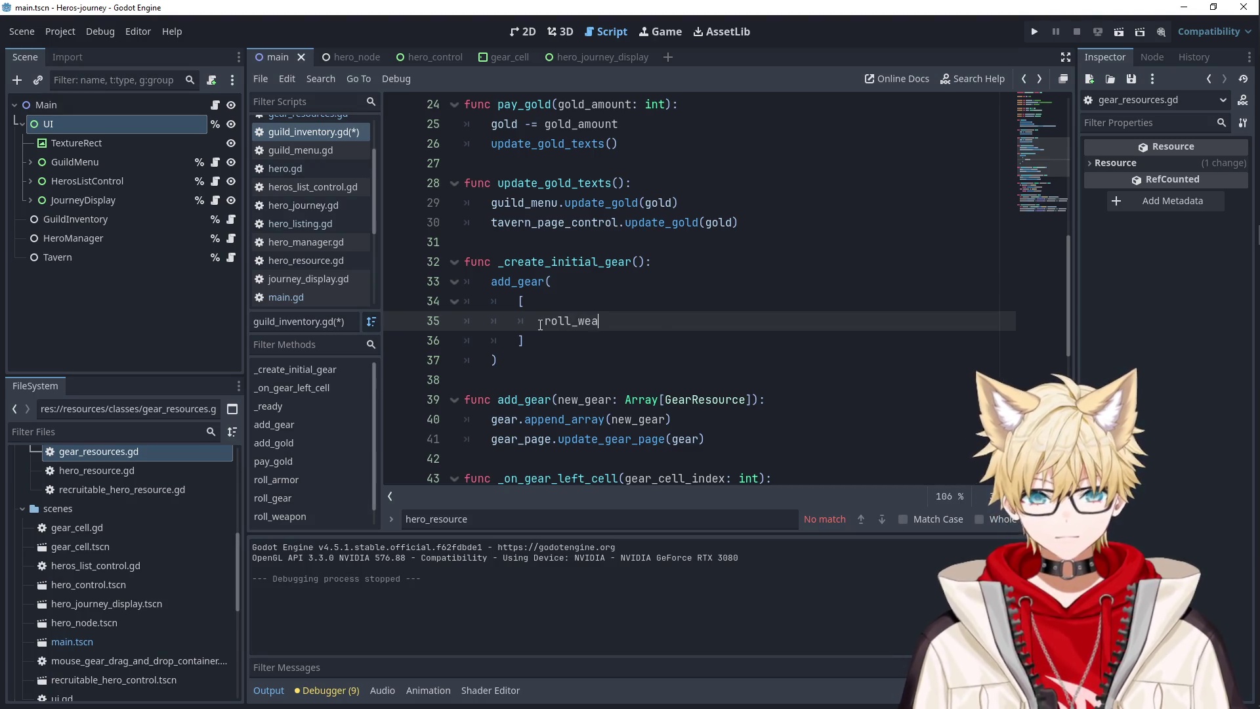
type("pon('")
type("wea")
key("BackSpace")
key("BackSpace")
key("BackSpace")
key("BackSpace")
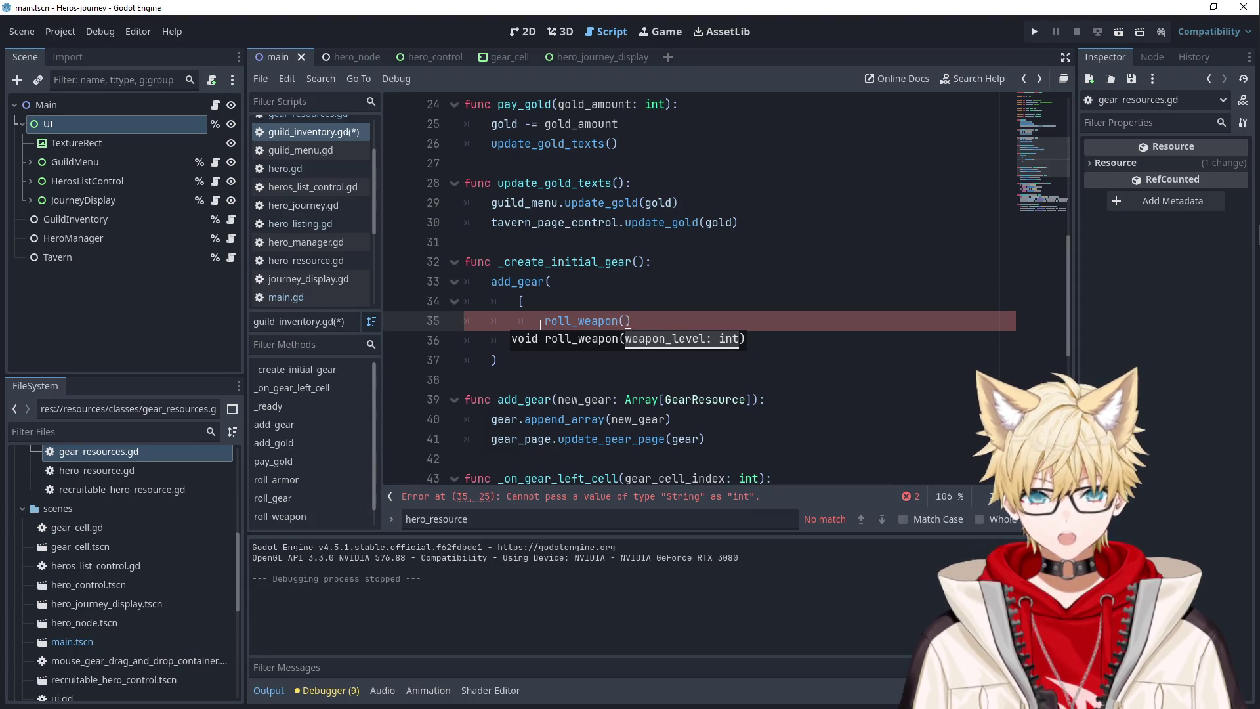
scroll(578, 338, "down", 5)
left_click_drag(722, 242, 391, 168)
key("BackSpace")
key("BackSpace")
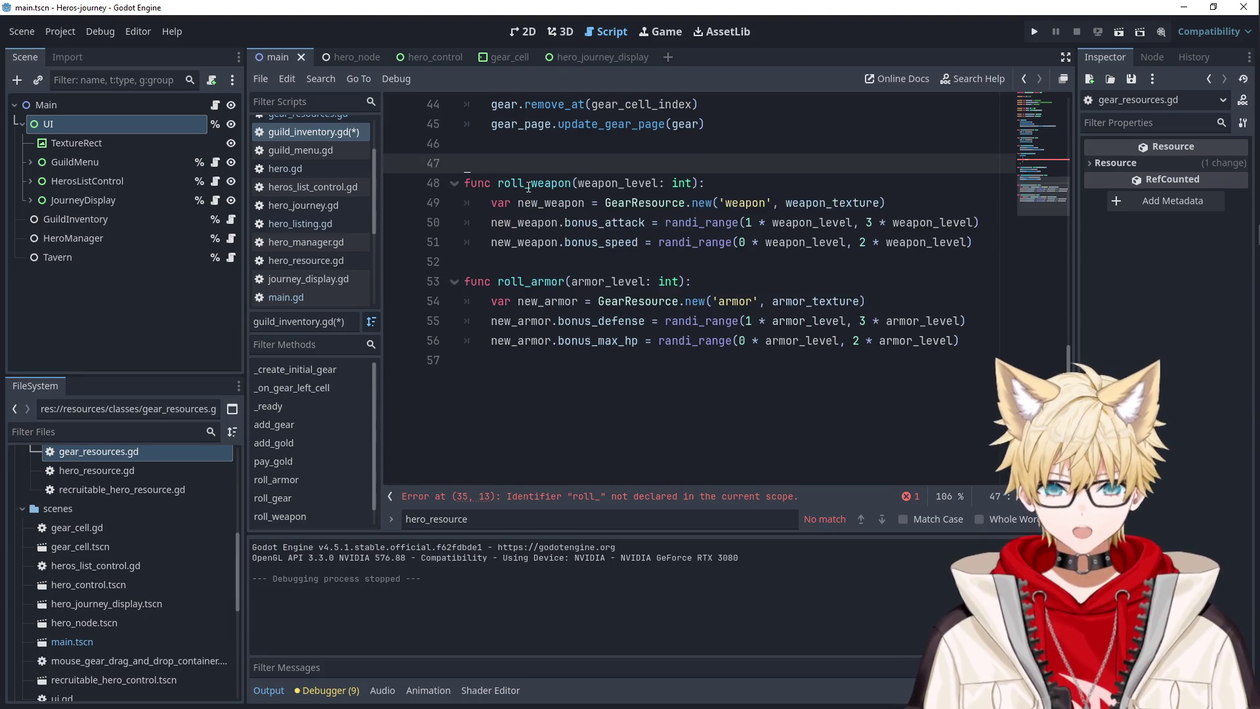
scroll(556, 253, "up", 5)
Step: Fill the gear list with roll_weapon(1) and roll_armor(1), then save guild_inventory.gd
left_click(579, 282)
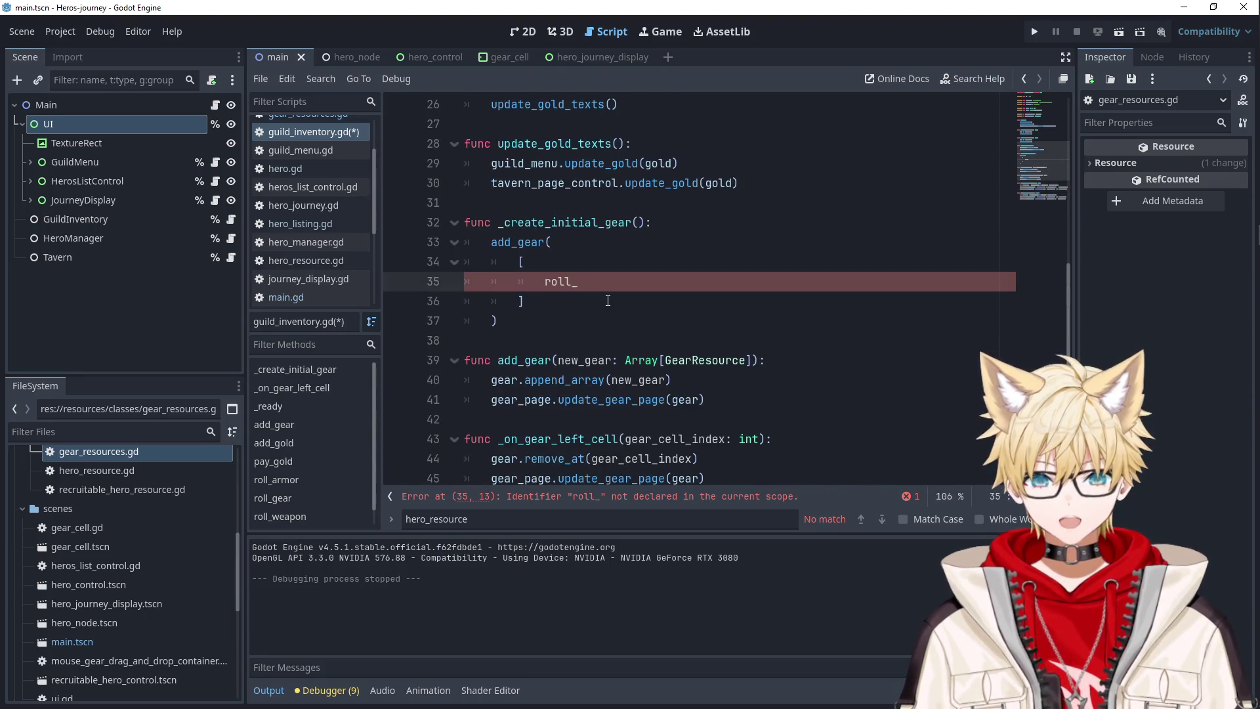
type("armor(")
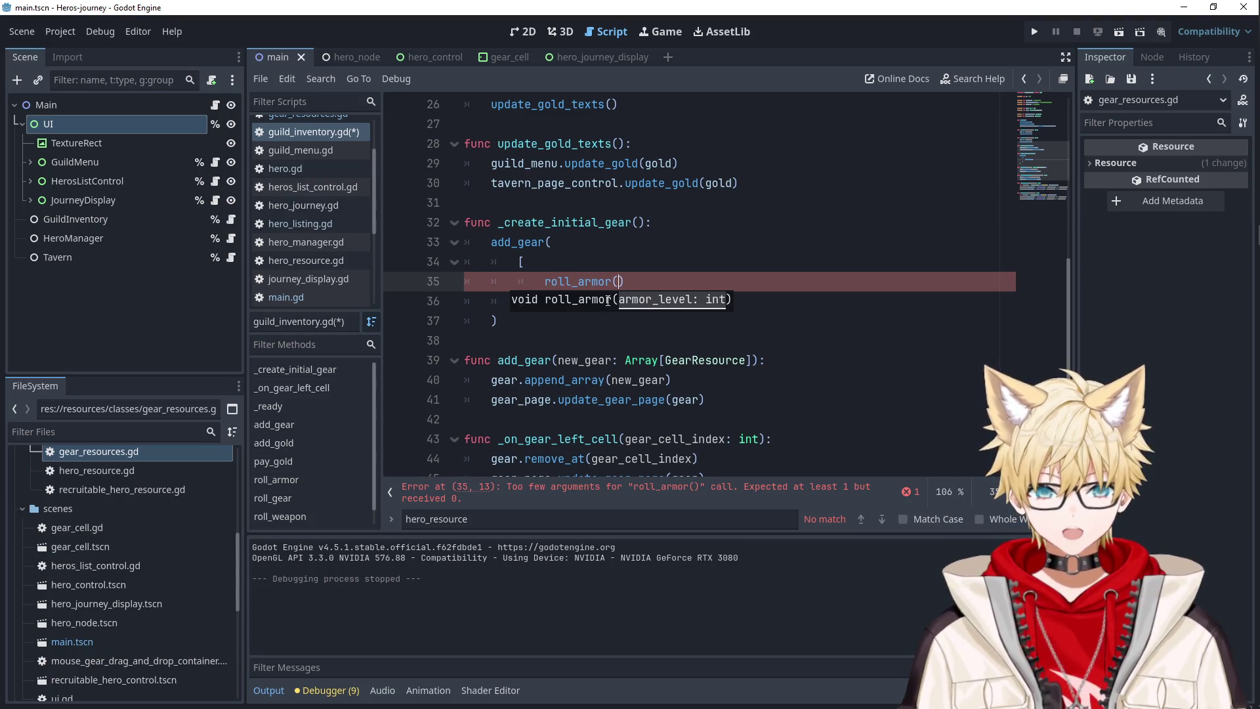
type("1")
key("ctrl+shift+Return")
type("ro")
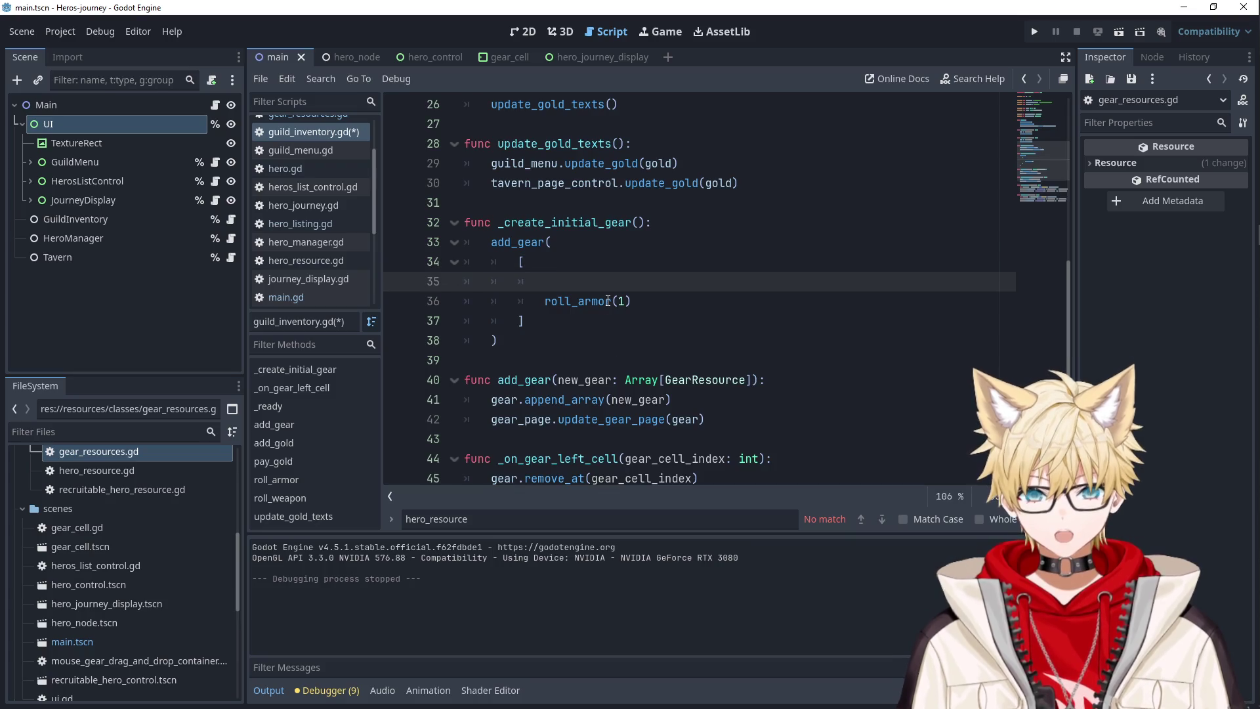
type("ll_weapon(1),")
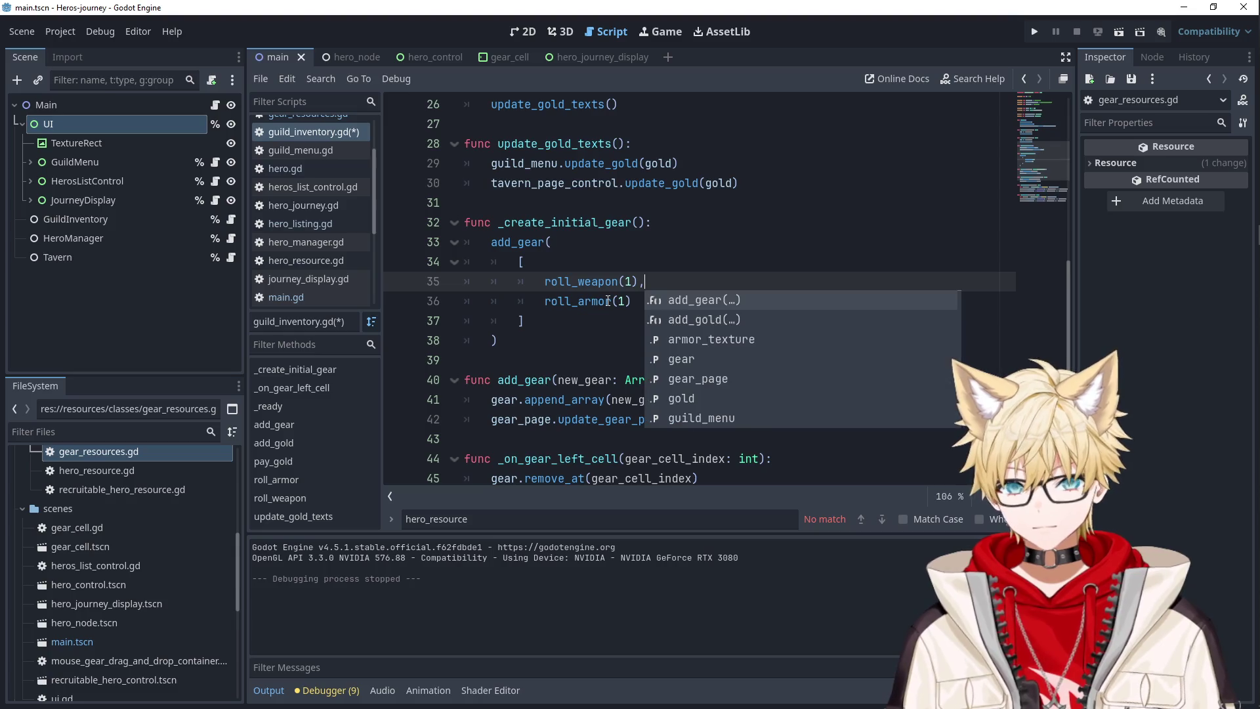
left_click(666, 242)
key("ctrl+s")
left_click(670, 263)
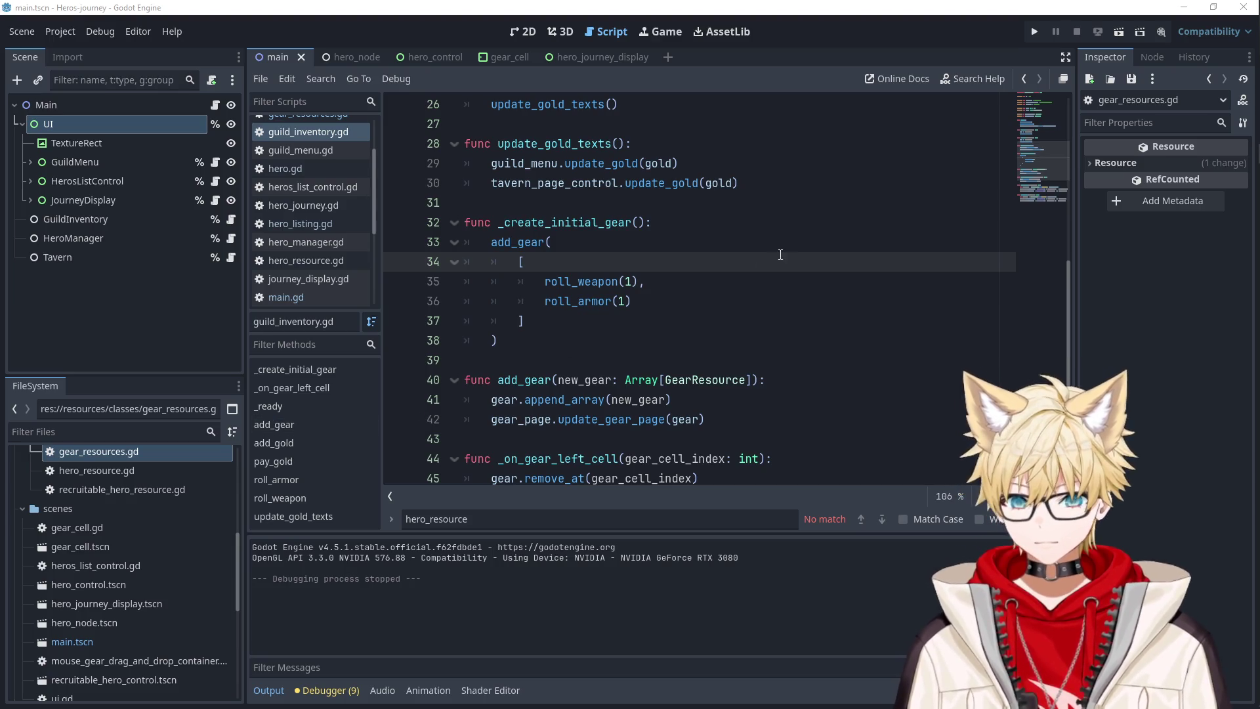
Step: Run the game, inspect the failing texture line 23, and review roll_armor in guild_inventory.gd
key("F5")
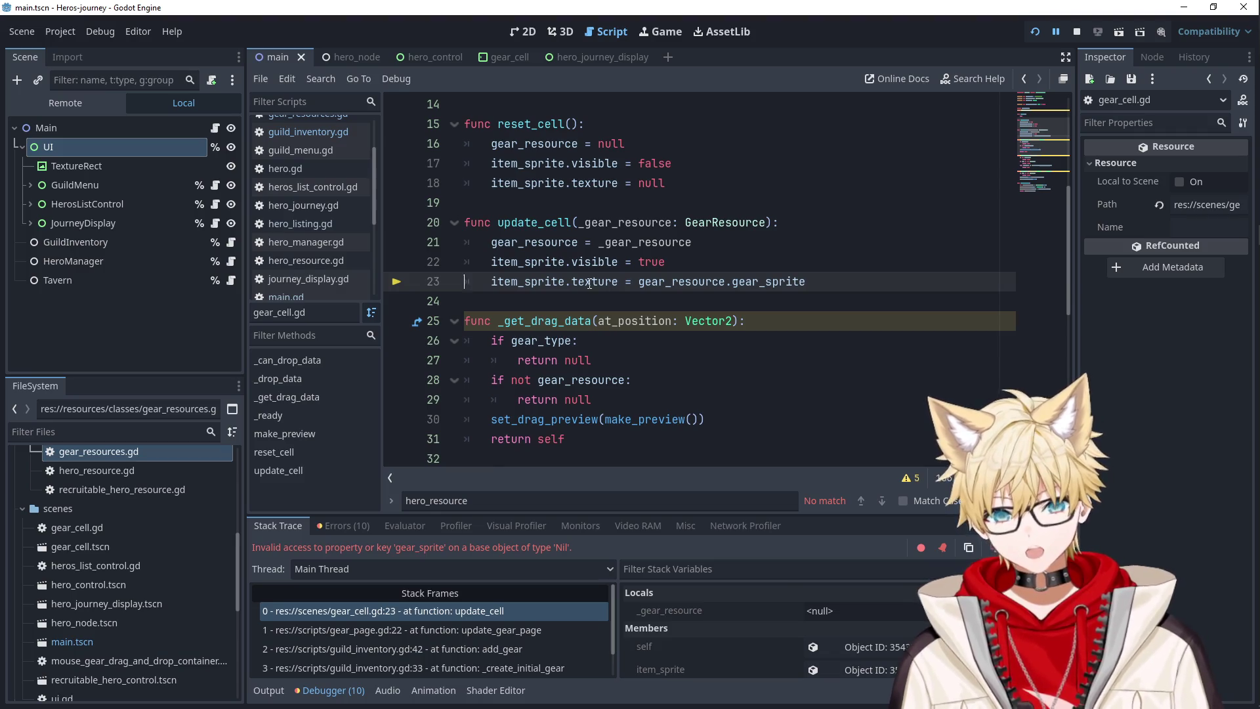
mouse_move(526, 283)
double_click(647, 242)
double_click(594, 281)
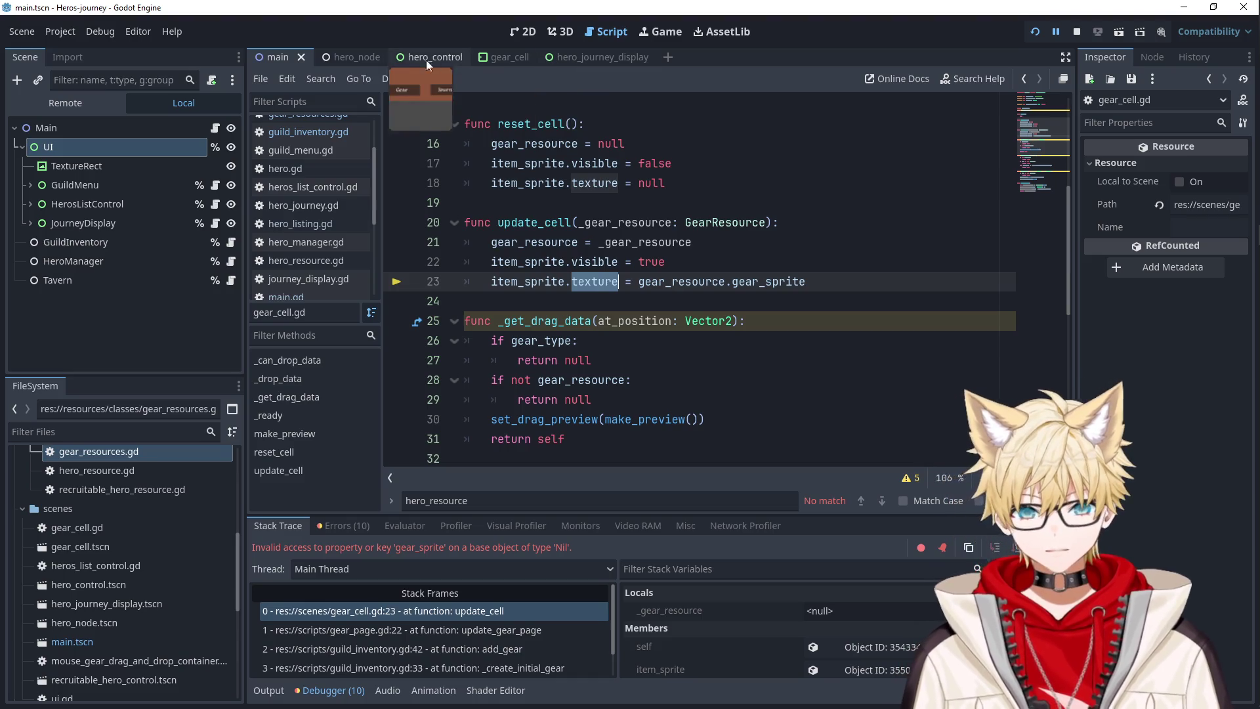
left_click(232, 244)
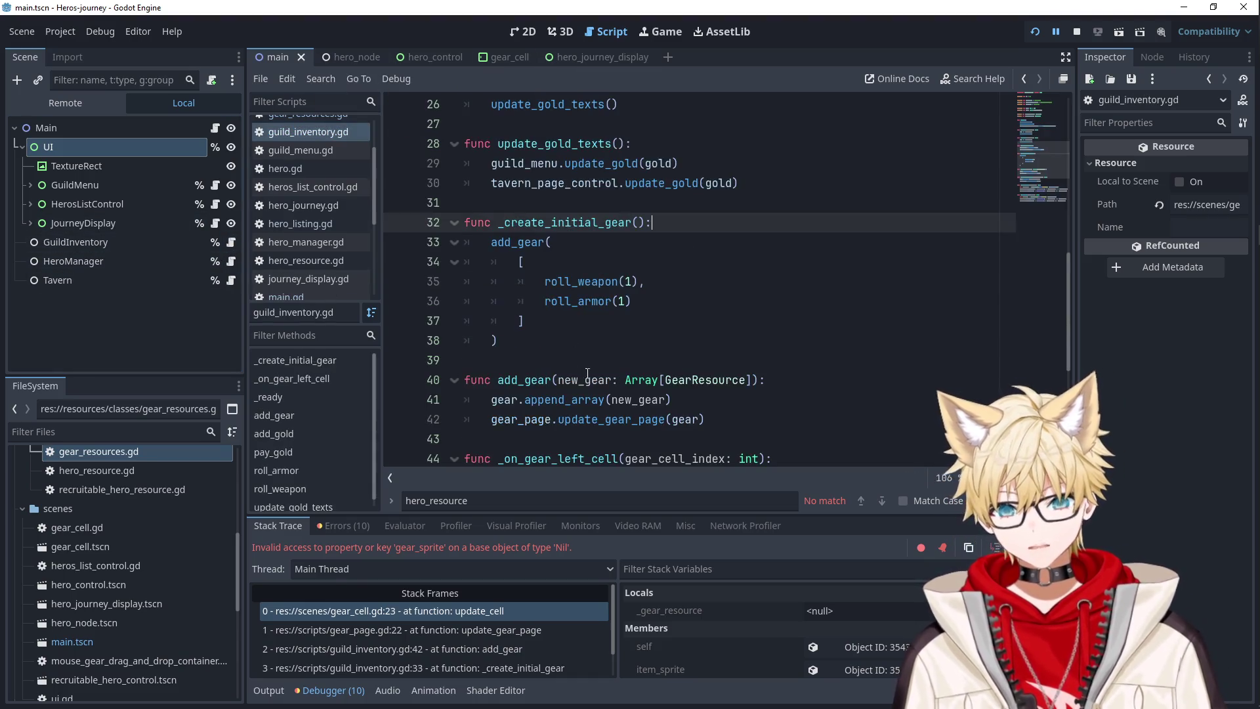
scroll(602, 380, "down", 5)
double_click(820, 380)
double_click(638, 380)
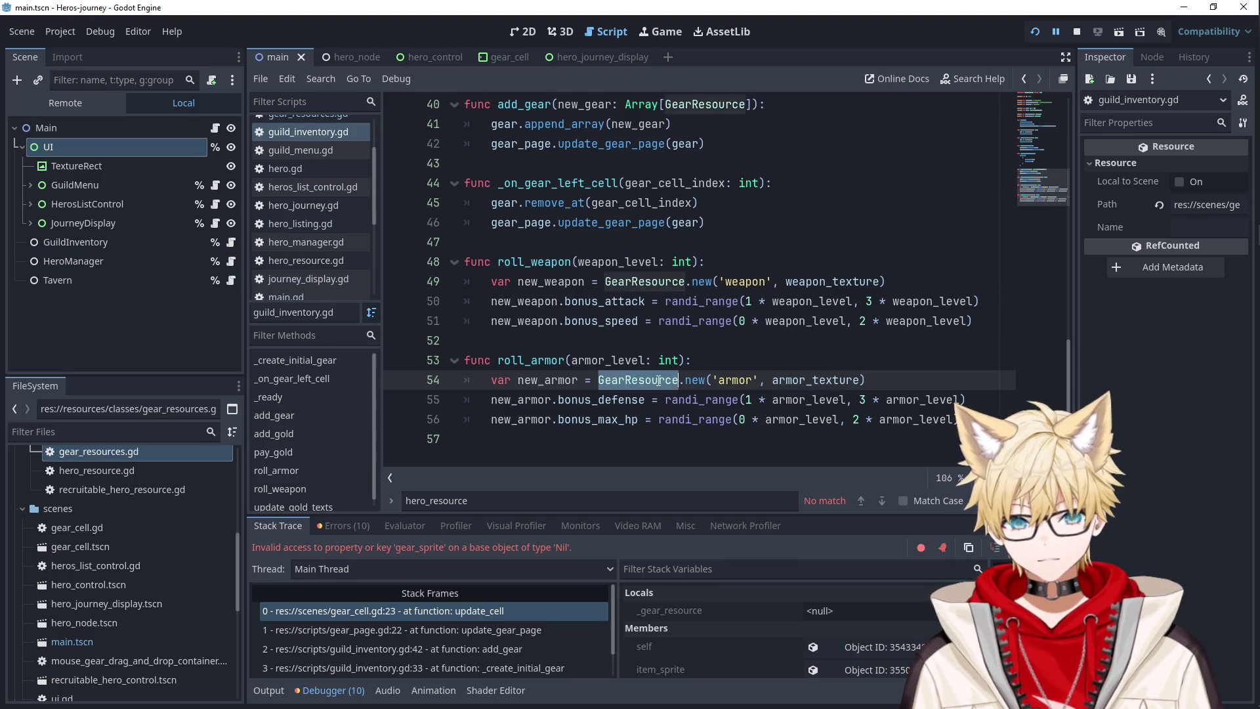
double_click(735, 380)
Step: Add return new_weapon to roll_weapon and return new_armor to roll_armor
left_click(987, 321)
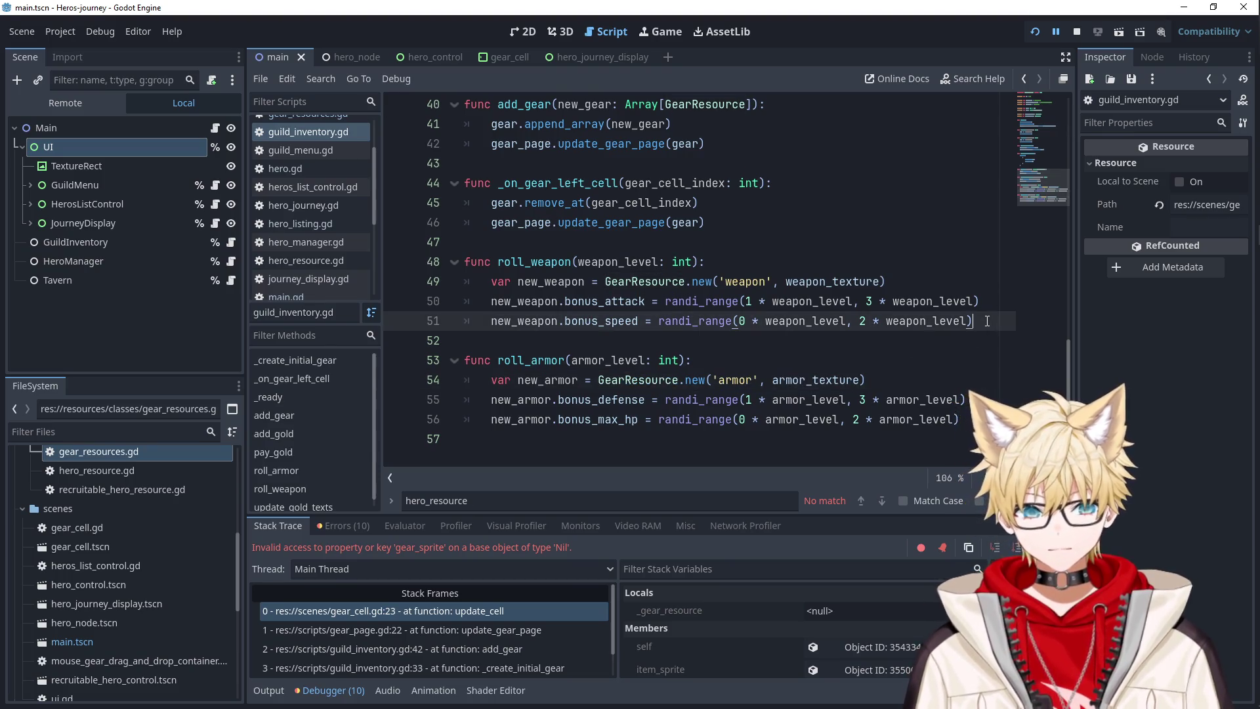
key("Return")
type("return new")
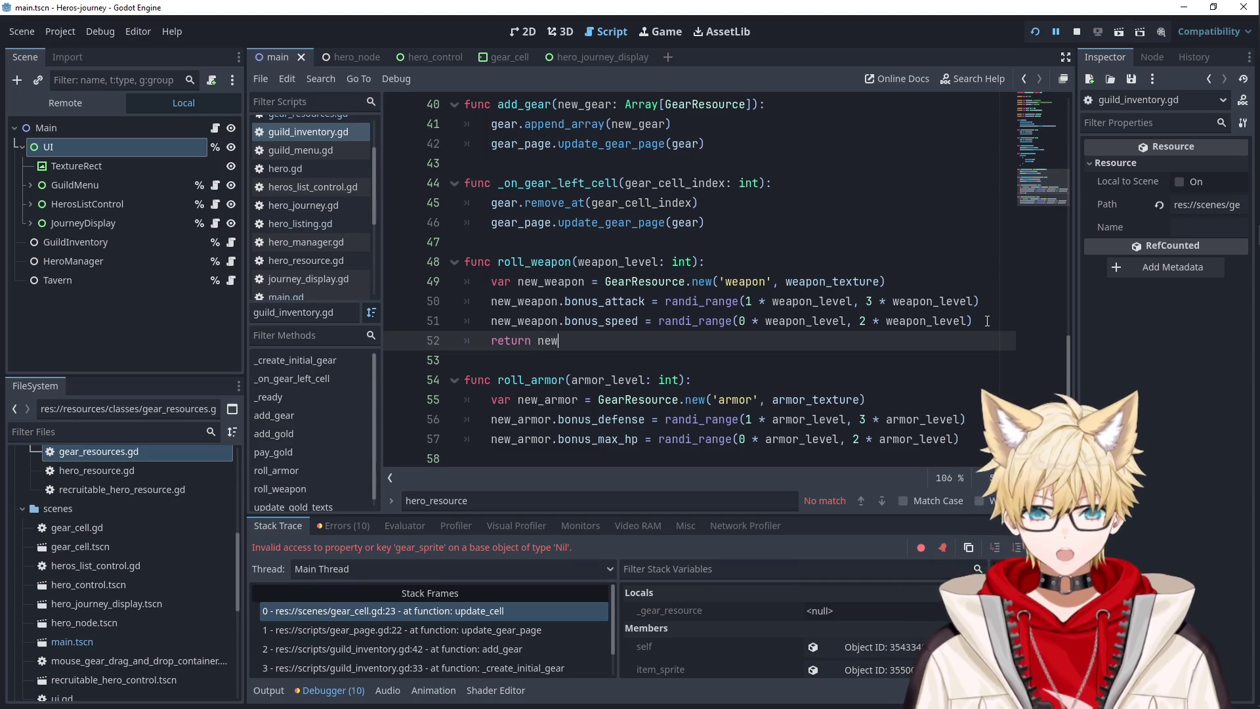
key("Return")
left_click(973, 449)
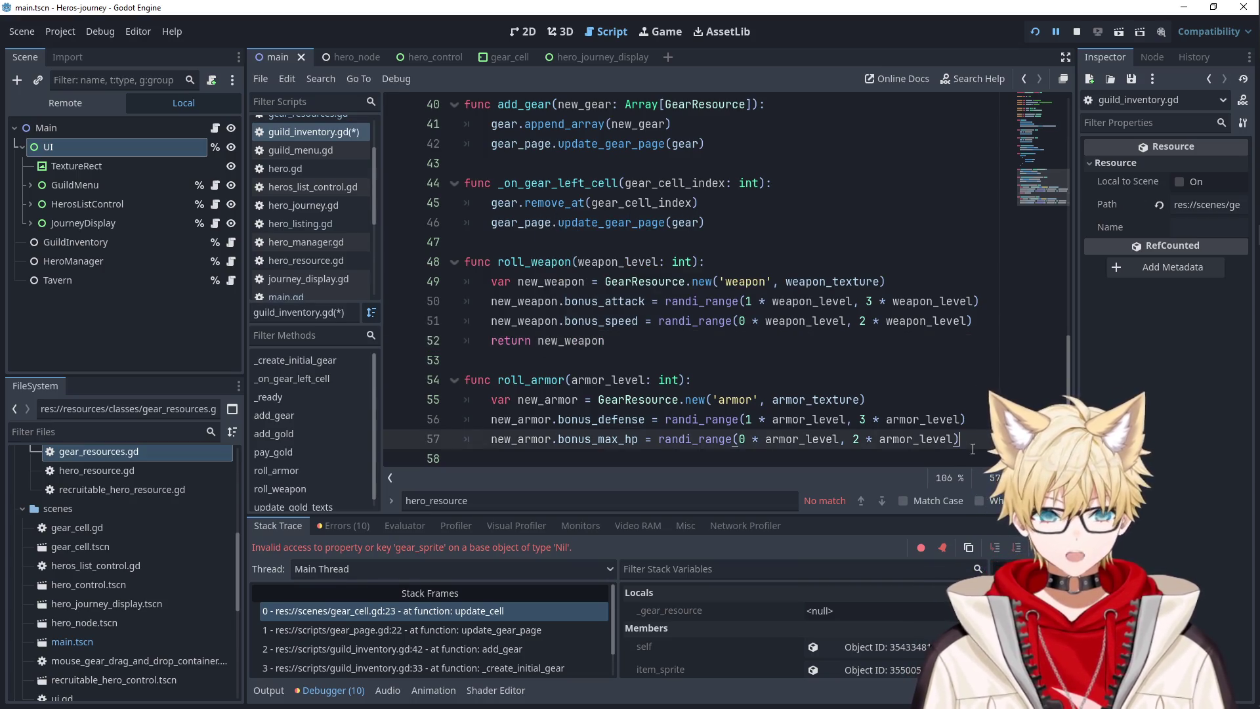
key("Return")
type("return new")
key("Return")
Step: Relaunch the game, look at the starting gear, and recruit the first tavern hero
left_click(1035, 33)
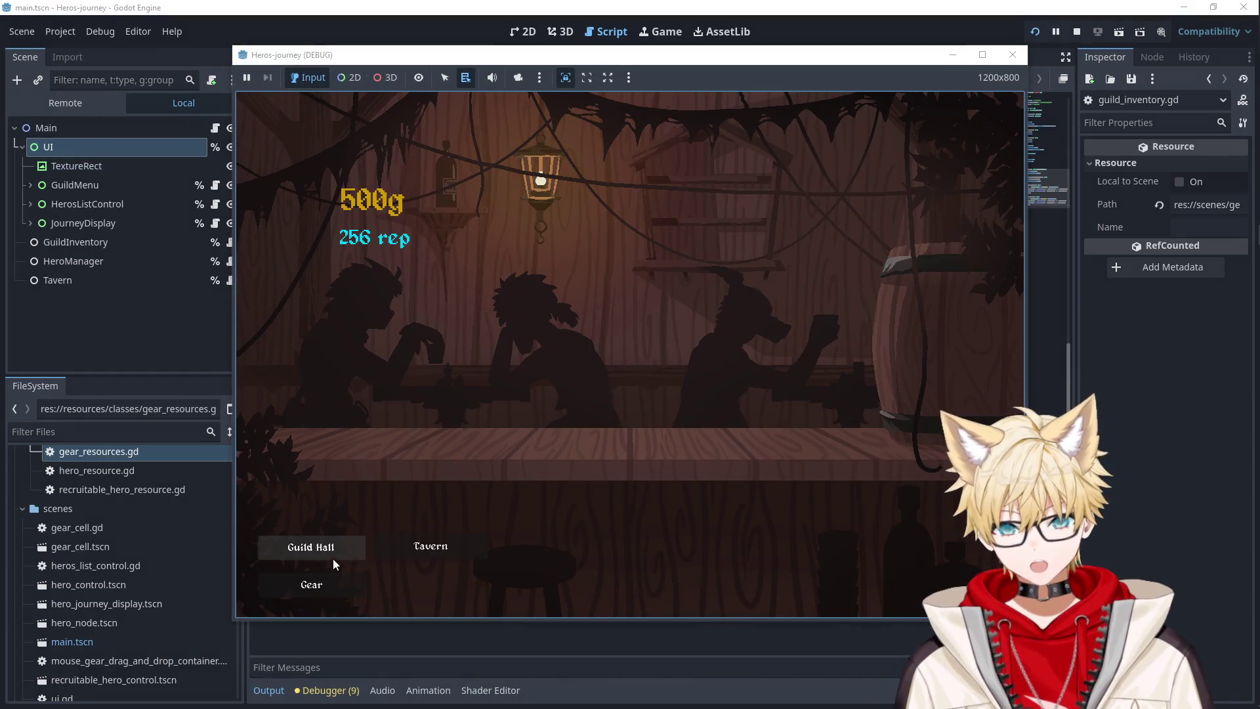
left_click(329, 579)
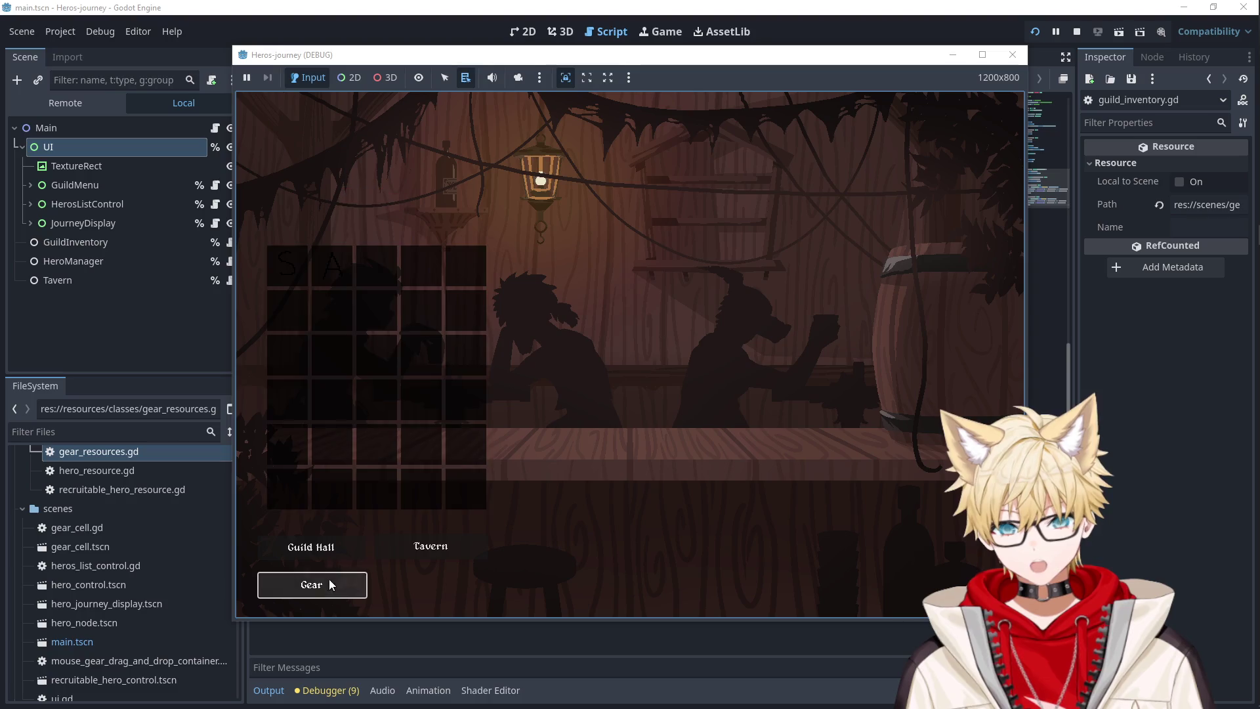
left_click(401, 546)
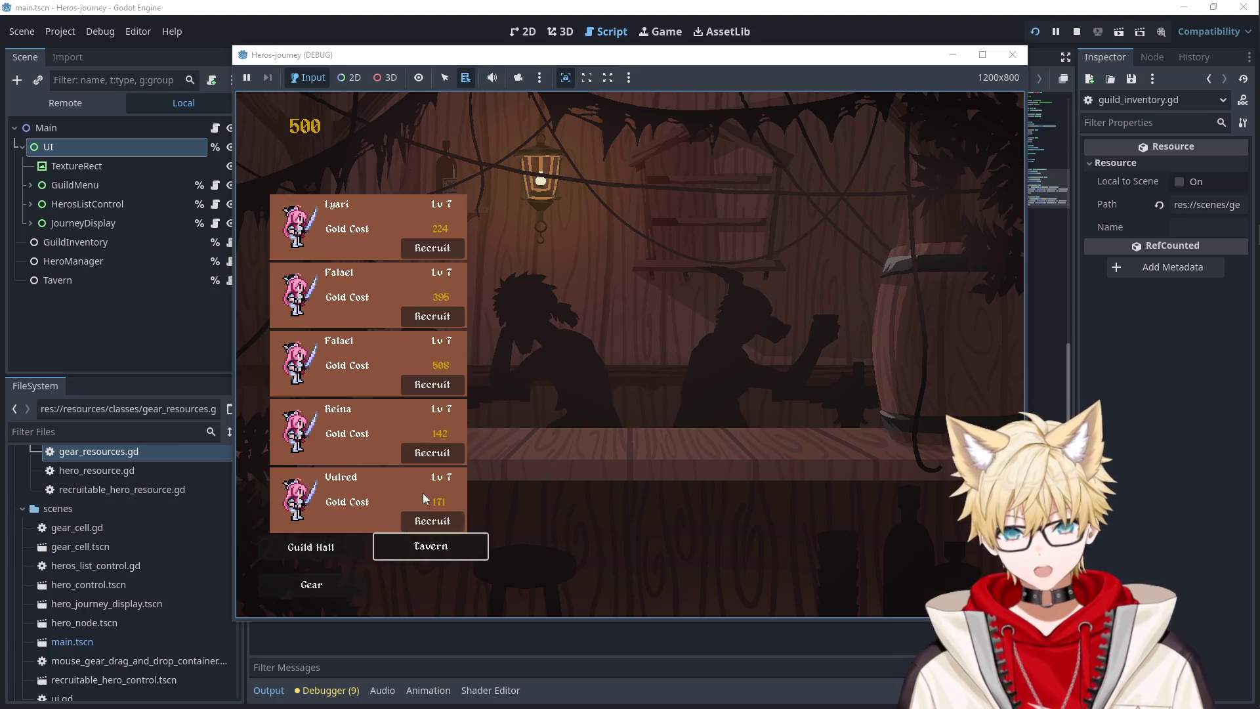
left_click(430, 247)
Step: Check the recruited hero's stats and its armor and weapon slots, then close the game
left_click(553, 171)
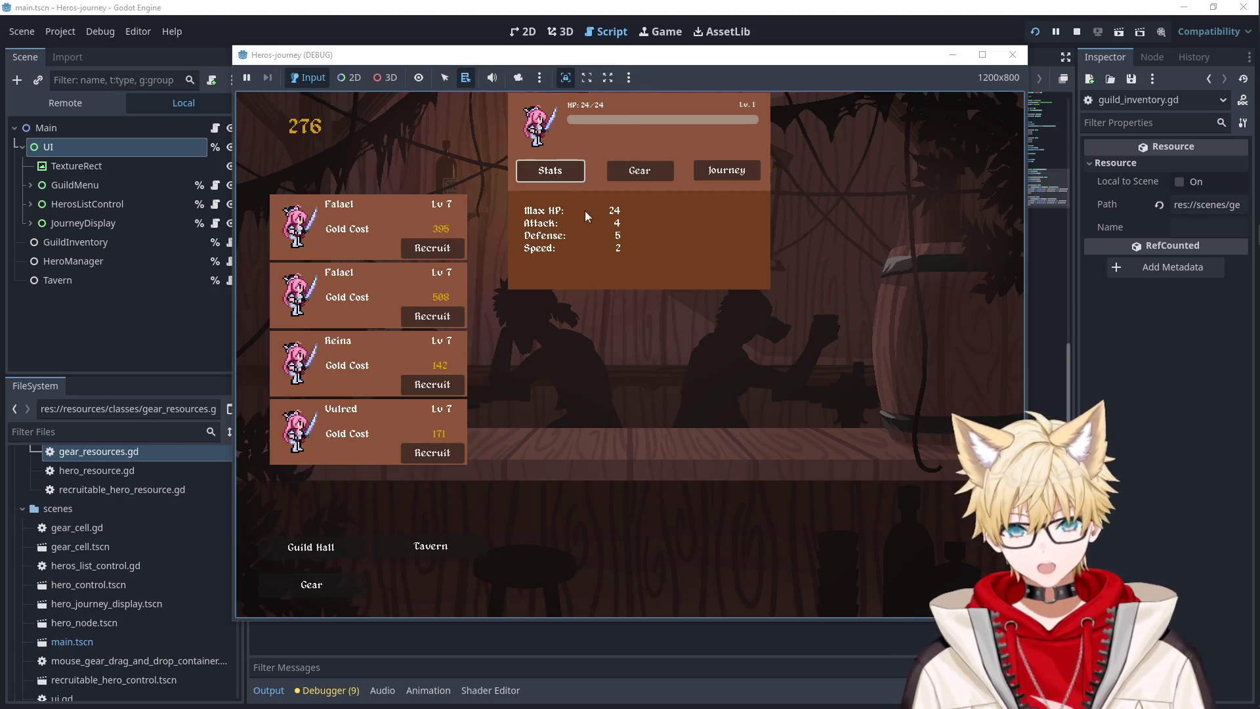
left_click(330, 583)
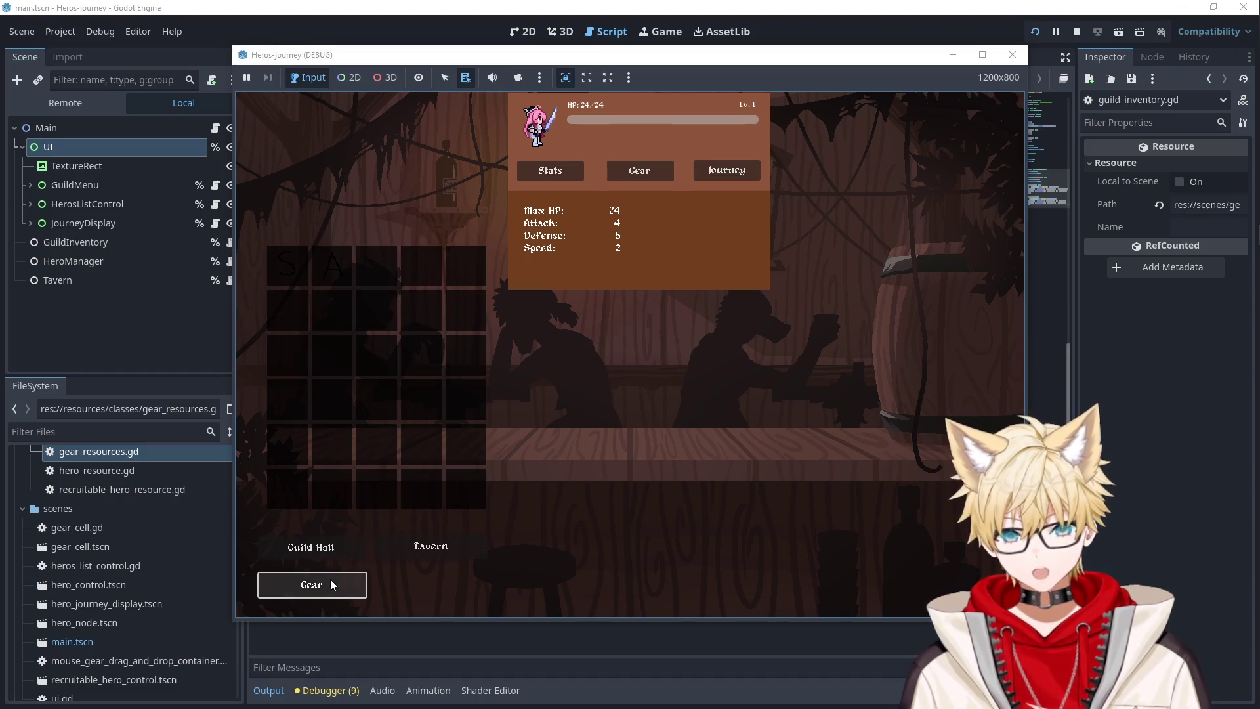
left_click(628, 177)
left_click(550, 170)
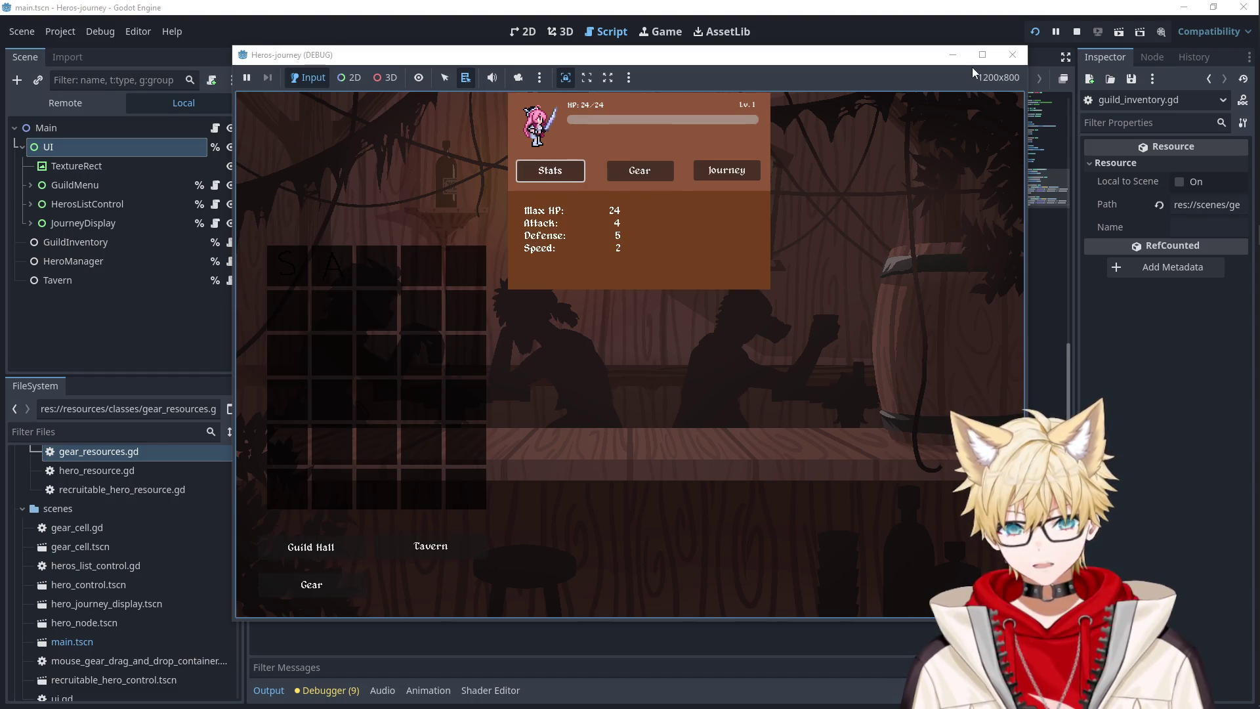
left_click(1013, 55)
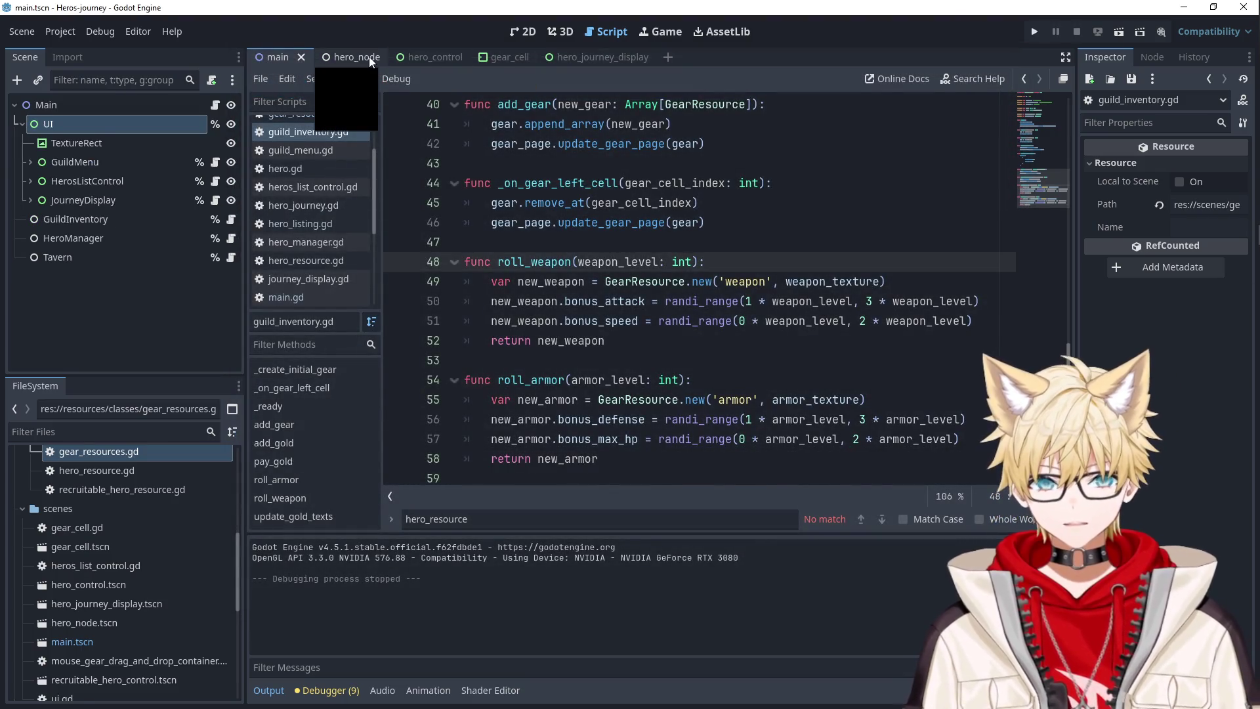
Step: In hero.gd's _on_weapon_equiped, replace pass with hero_resource.attak += weapon_resource.bonus_attack
left_click(369, 57)
scroll(625, 396, "down", 20)
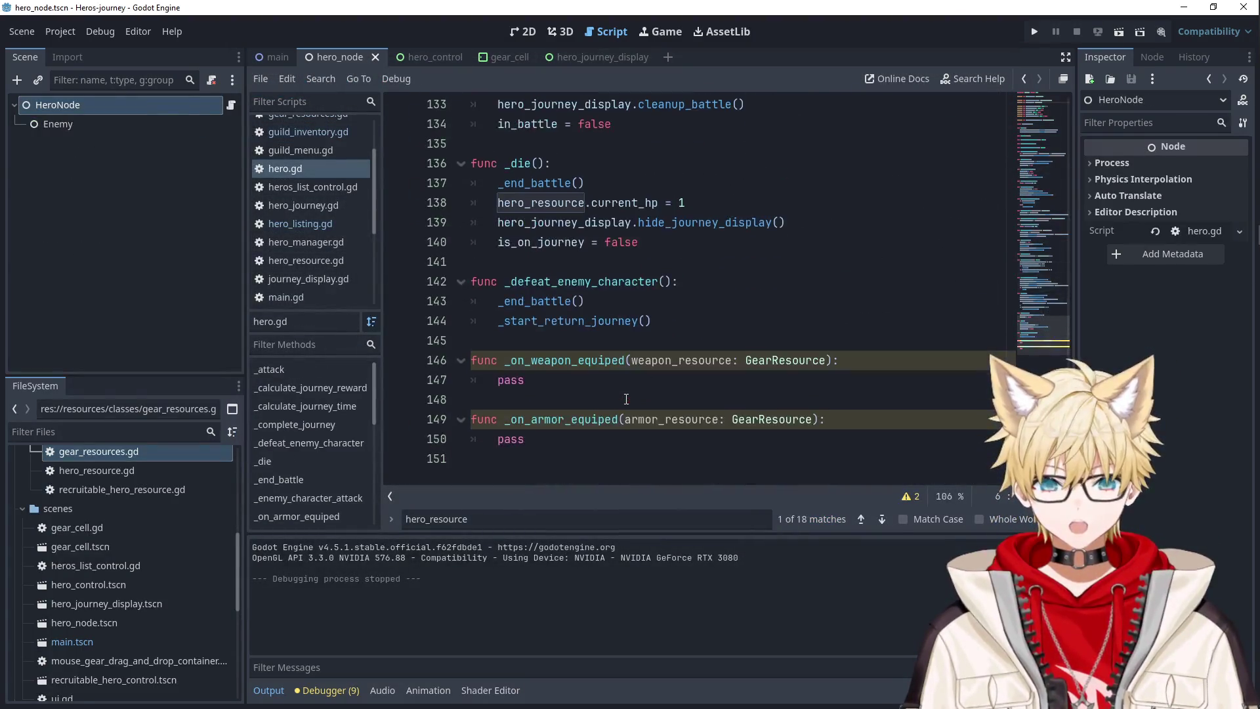
left_click_drag(544, 389, 498, 384)
scroll(558, 370, "up", 2)
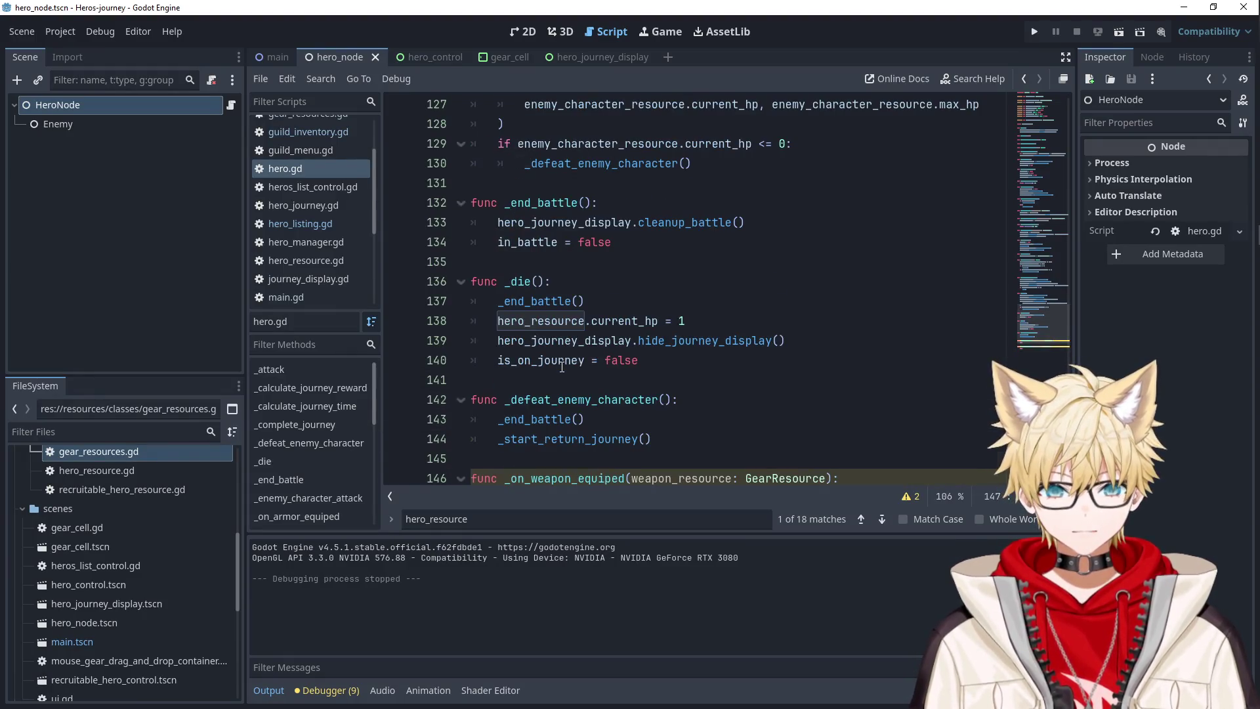
scroll(562, 367, "down", 2)
type("hero")
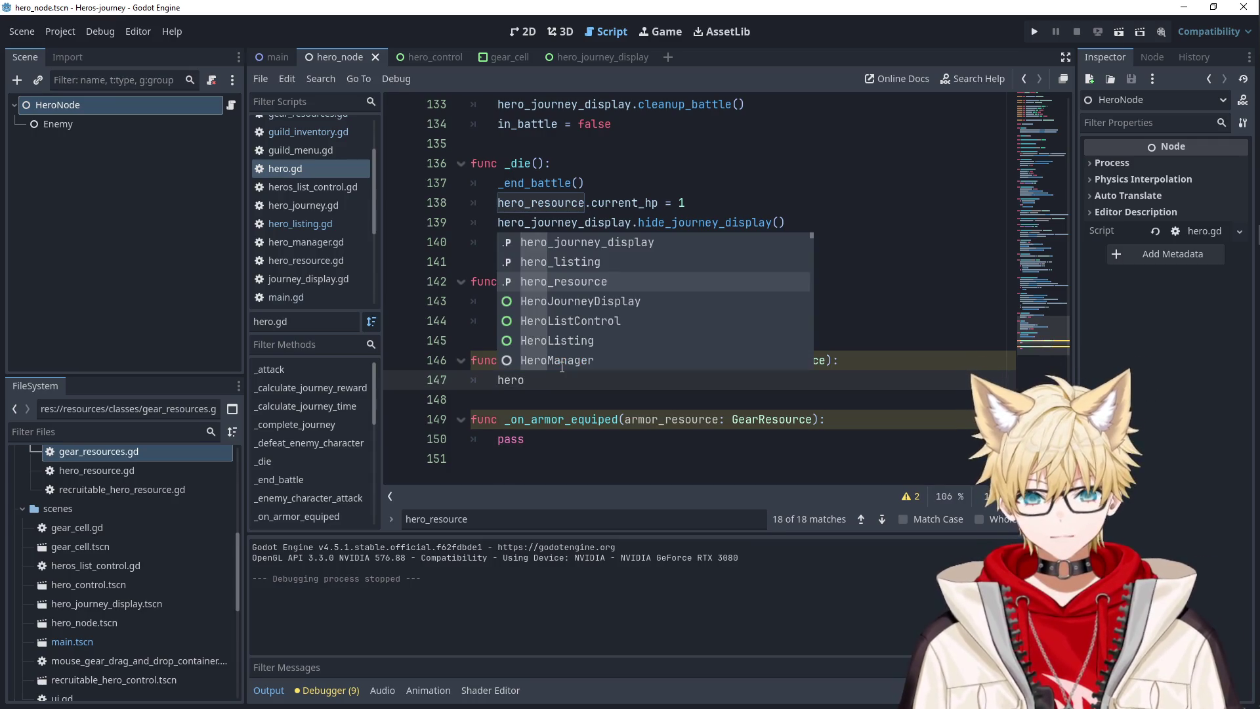
key("Down")
key("Down")
key("Return")
type("attak += wea")
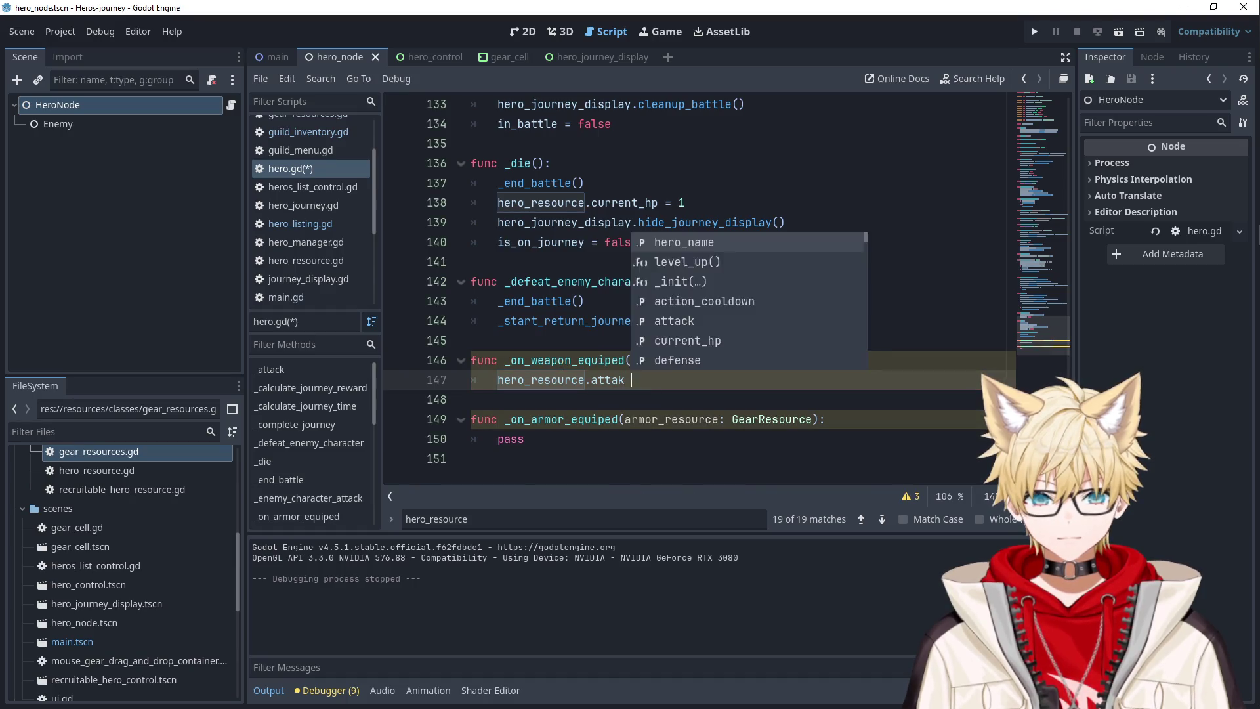
key("Return")
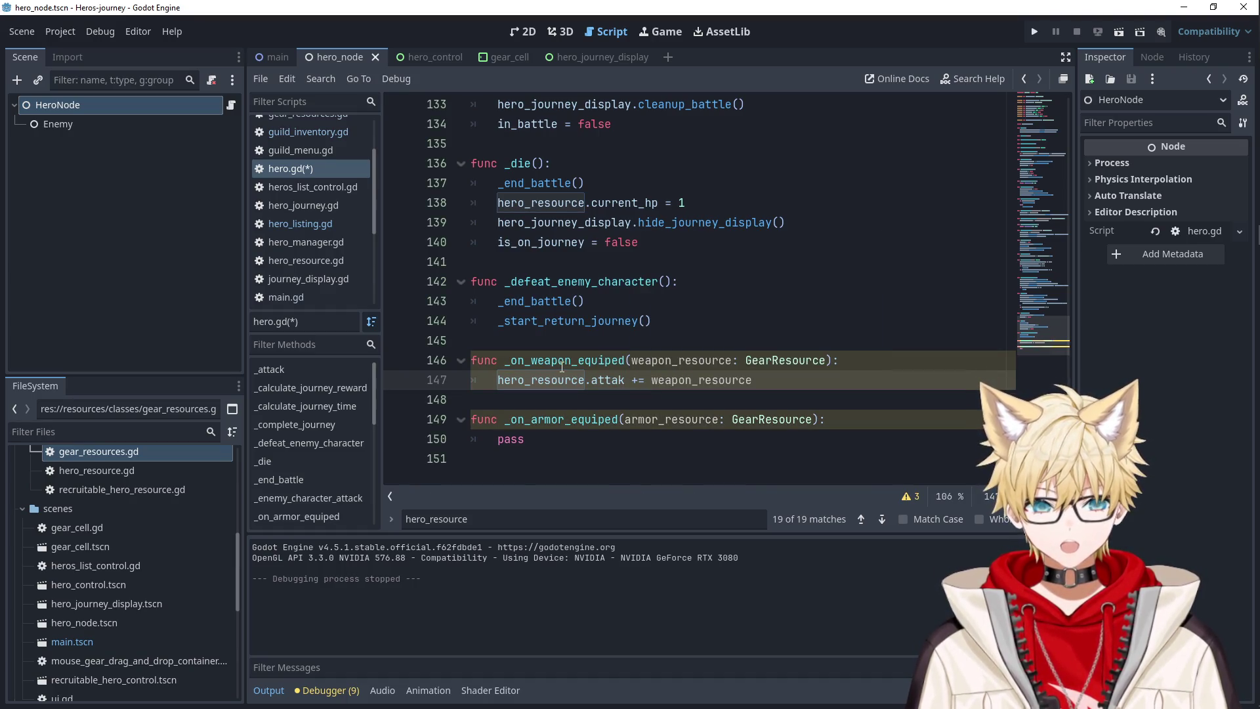
key("Return")
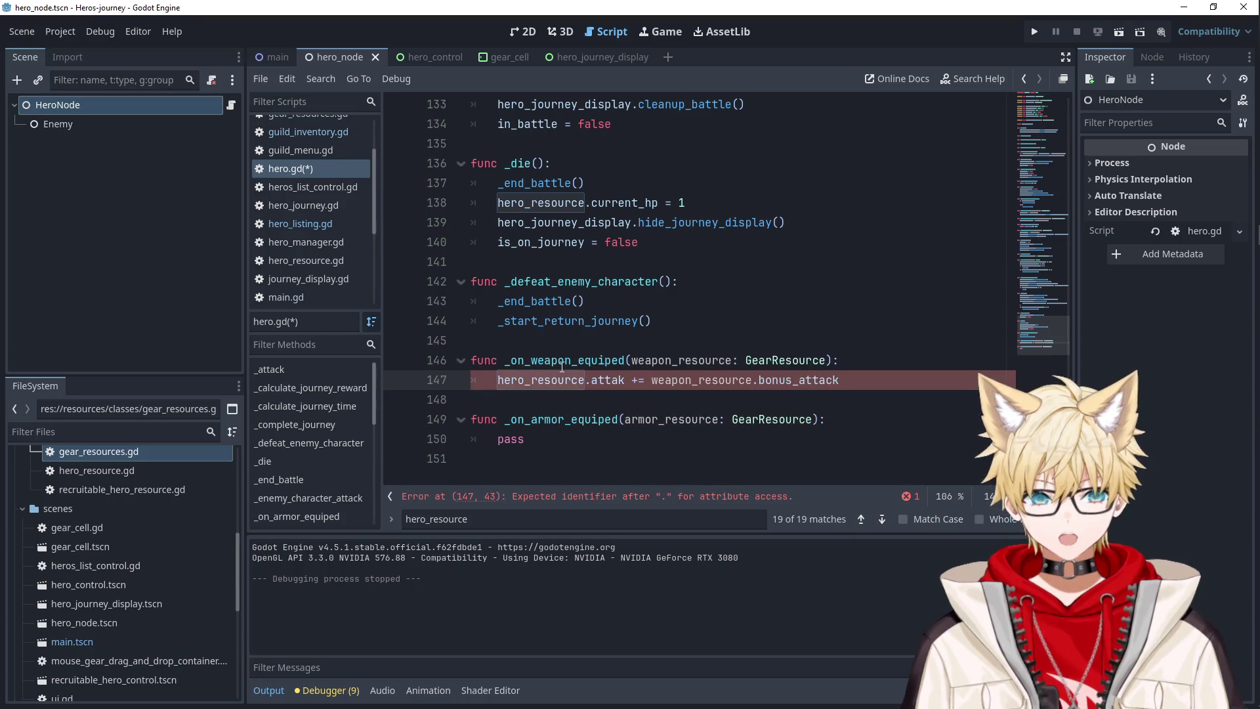
Step: Add a line hero_resource.speed += weapon_resource.bonus_speed to the weapon handler
key("Return")
type("hero_resource.")
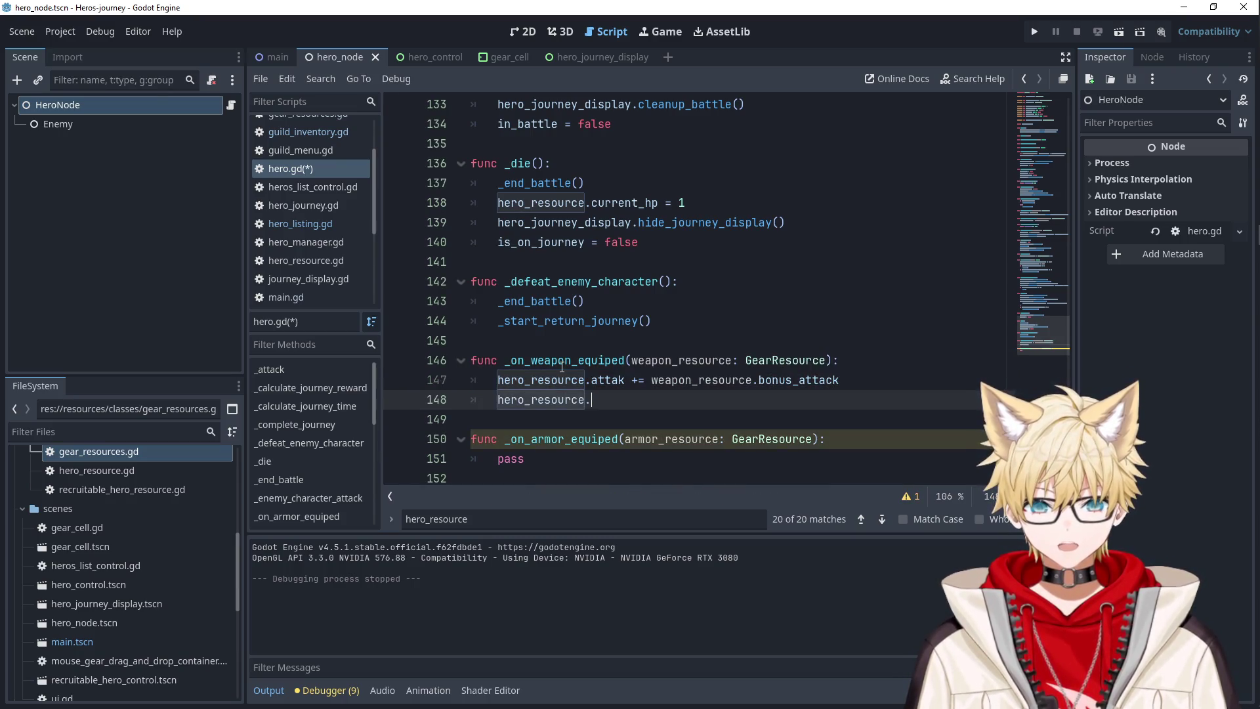
type("speed")
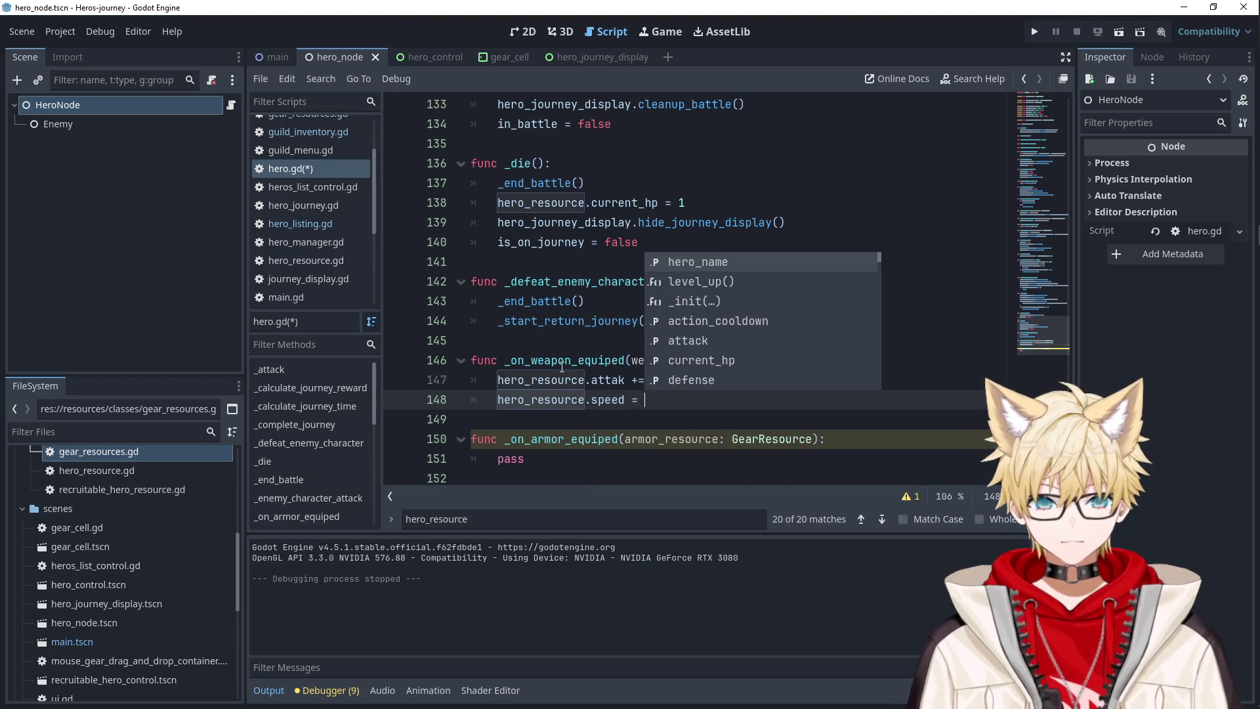
type(" += weapon_resource,")
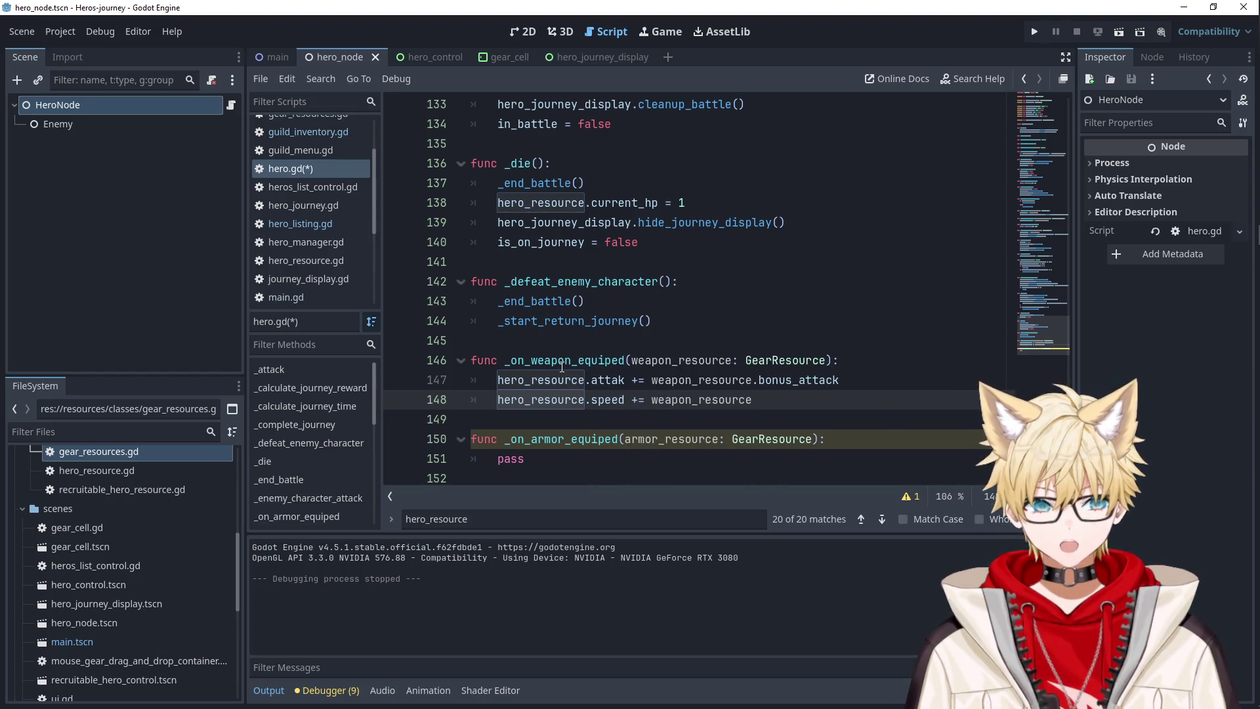
key("BackSpace")
type(".bo")
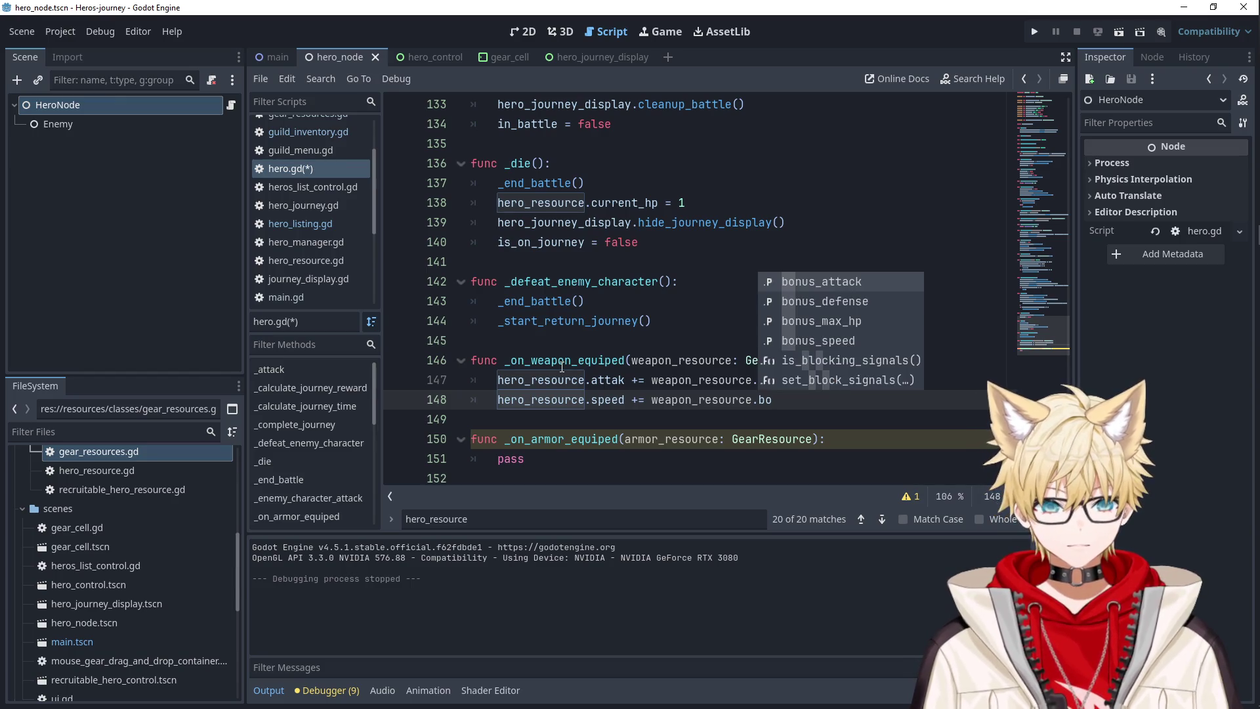
key("Return")
key("Return")
Step: Add hero_listing.update_stats(hero_resource) to the weapon handler, reusing the existing call
type("update")
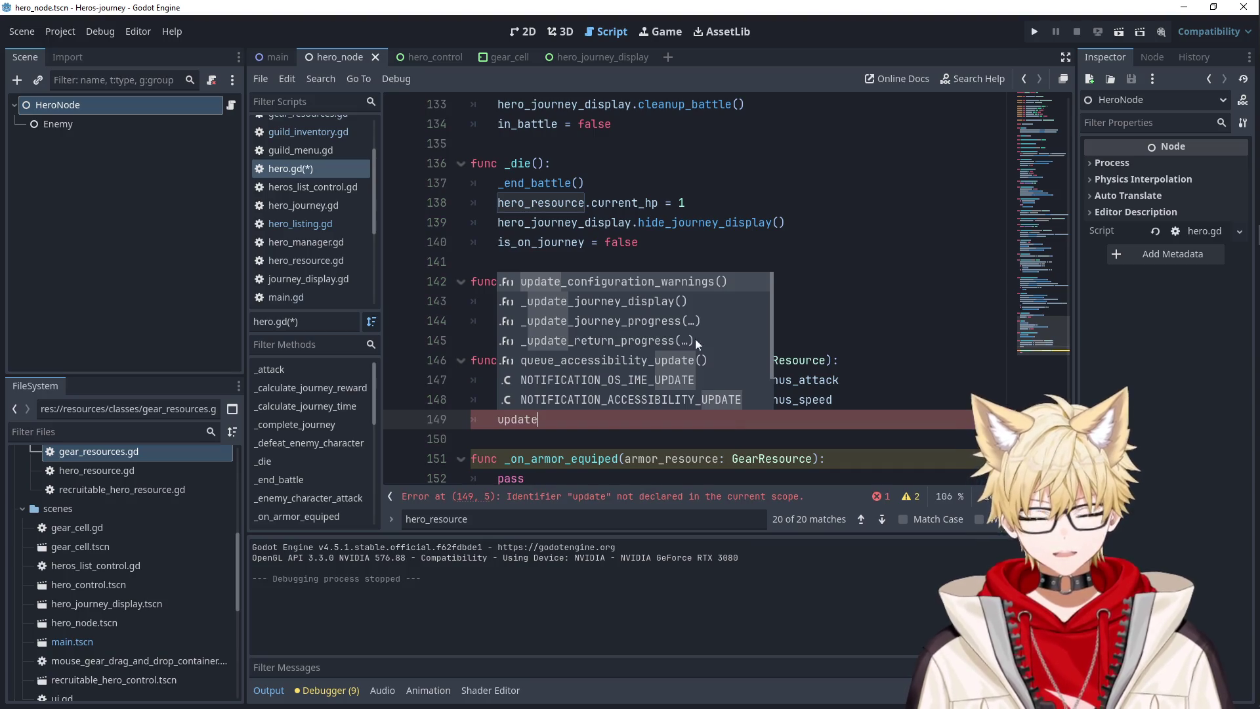
left_click(678, 203)
scroll(678, 217, "up", 4)
scroll(678, 225, "up", 6)
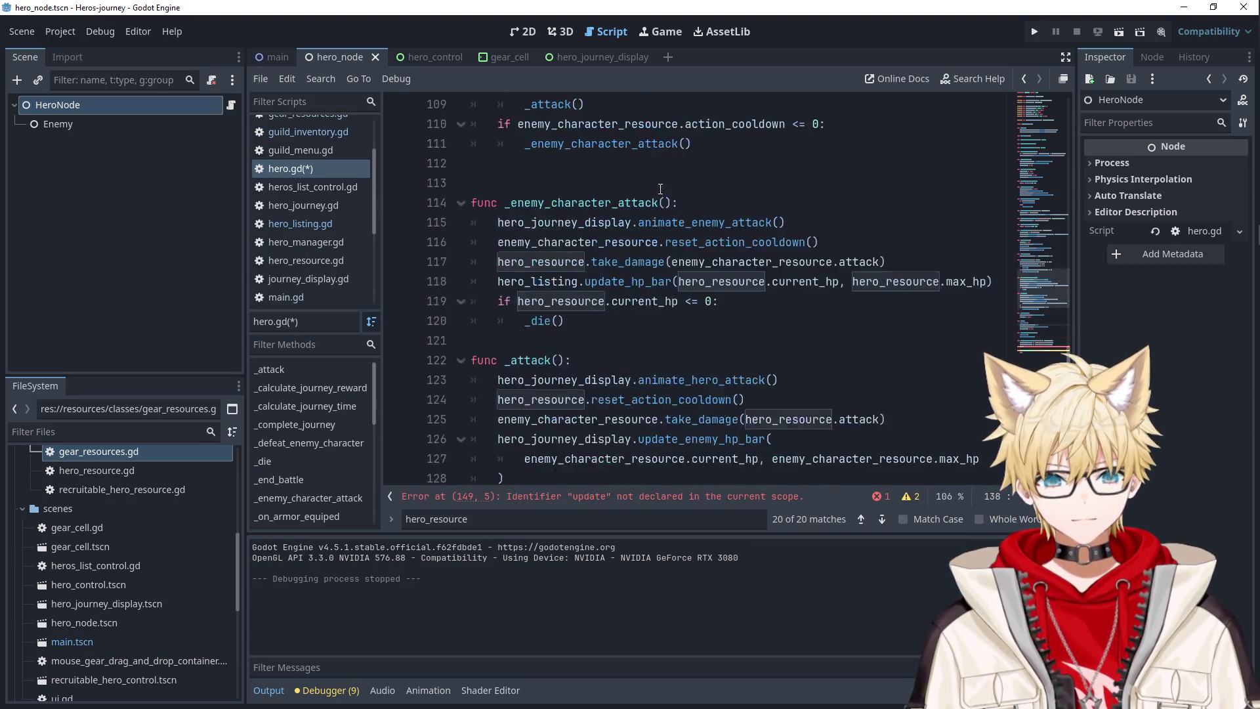
scroll(653, 209, "up", 6)
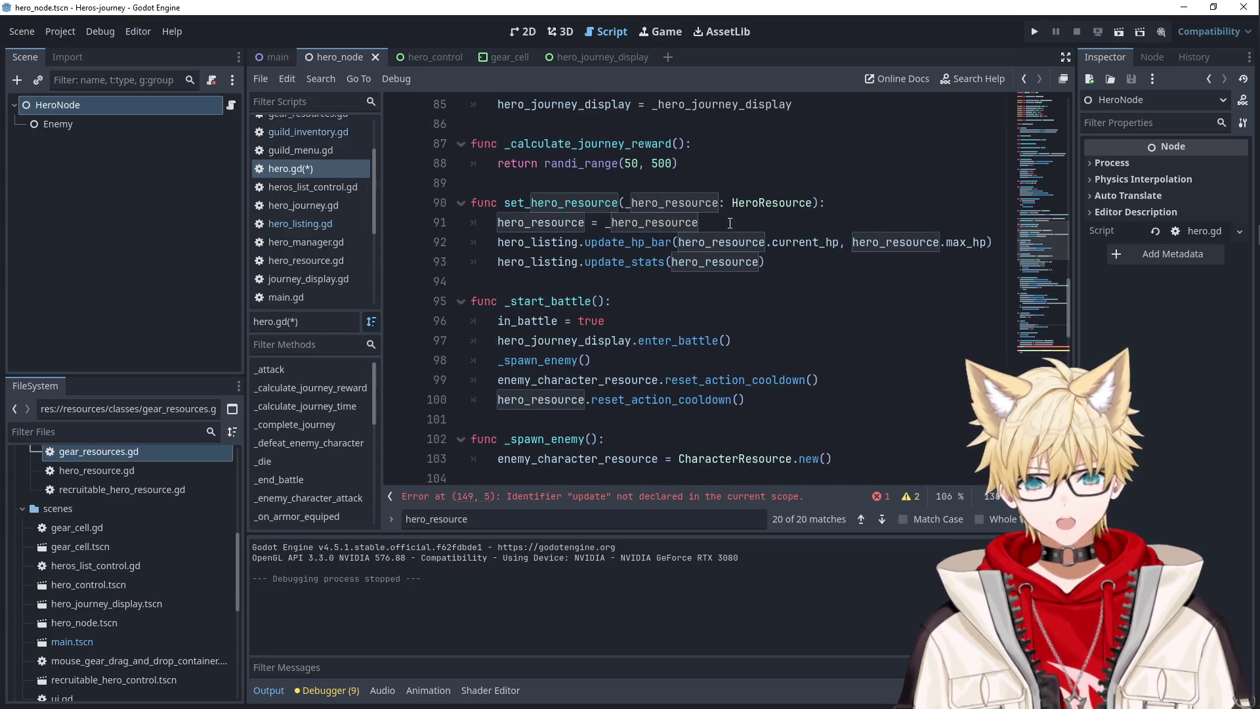
triple_click(728, 261)
key("ctrl+c")
scroll(661, 402, "down", 17)
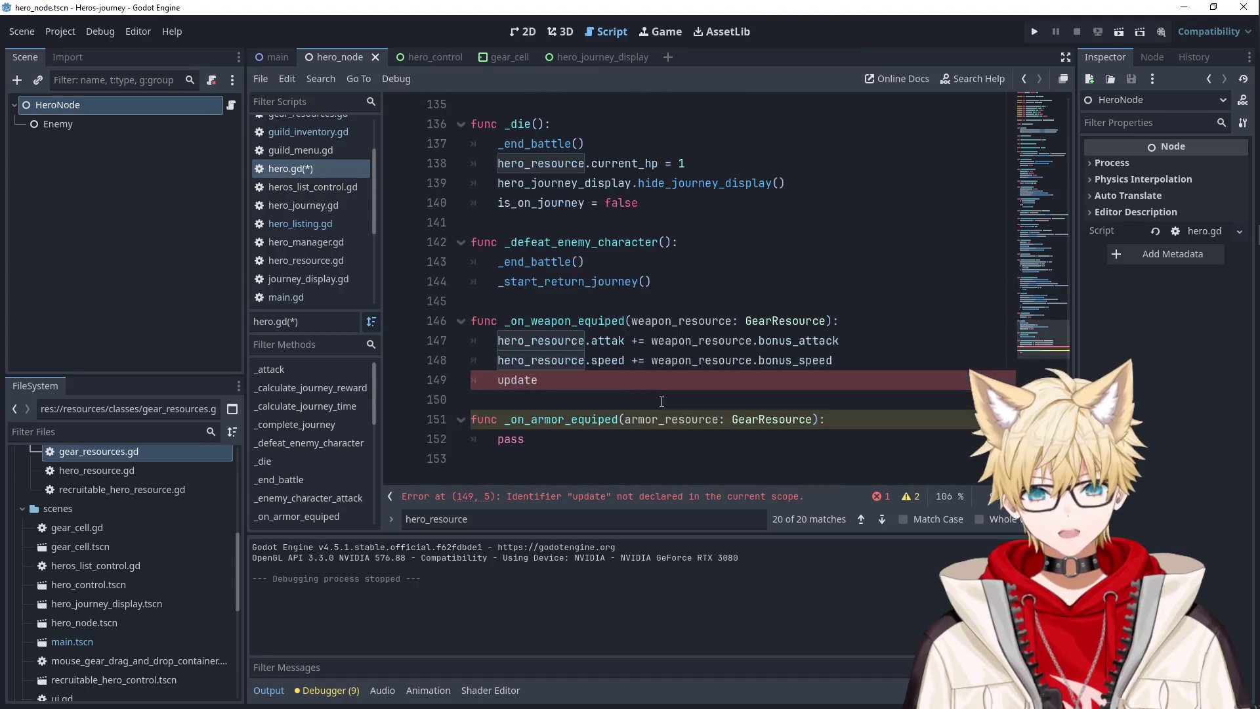
double_click(519, 380)
key("ctrl+v")
Step: Copy the two bonus lines into _on_armor_equiped in place of pass and fix indentation
left_click_drag(525, 439, 503, 439)
left_click_drag(833, 360, 460, 341)
key("ctrl+c")
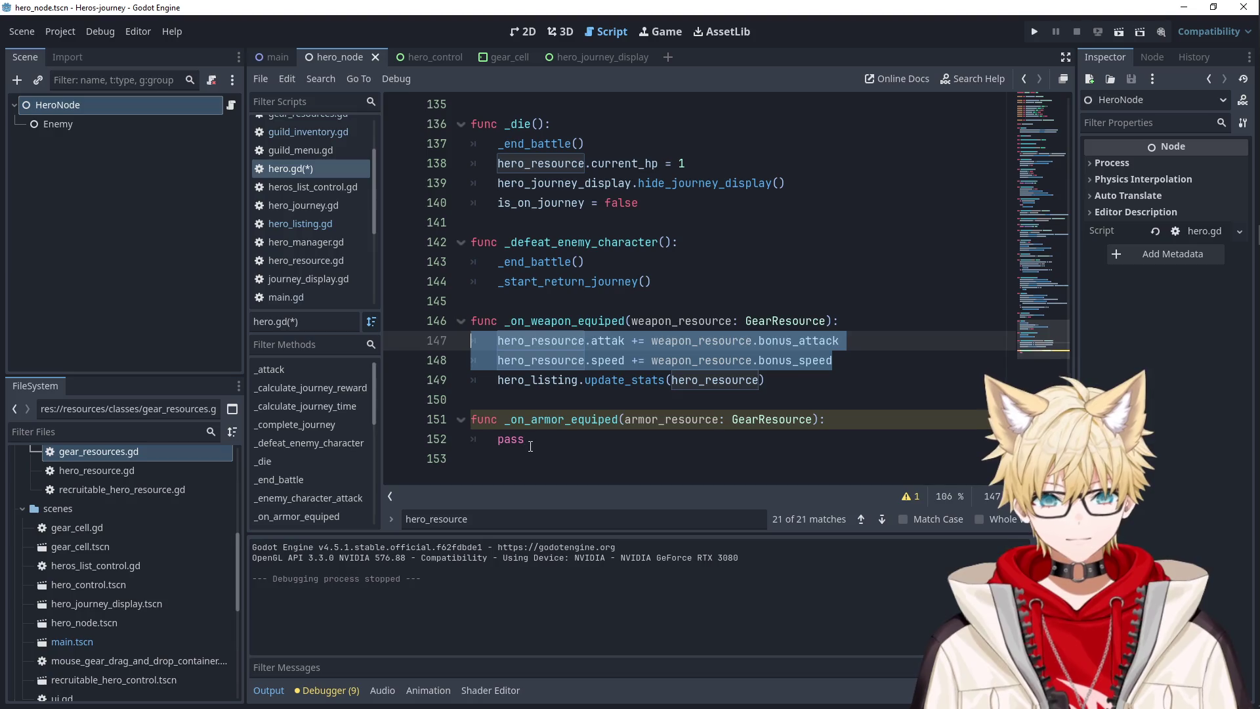
double_click(511, 439)
key("ctrl+v")
left_click(520, 418)
key("BackSpace")
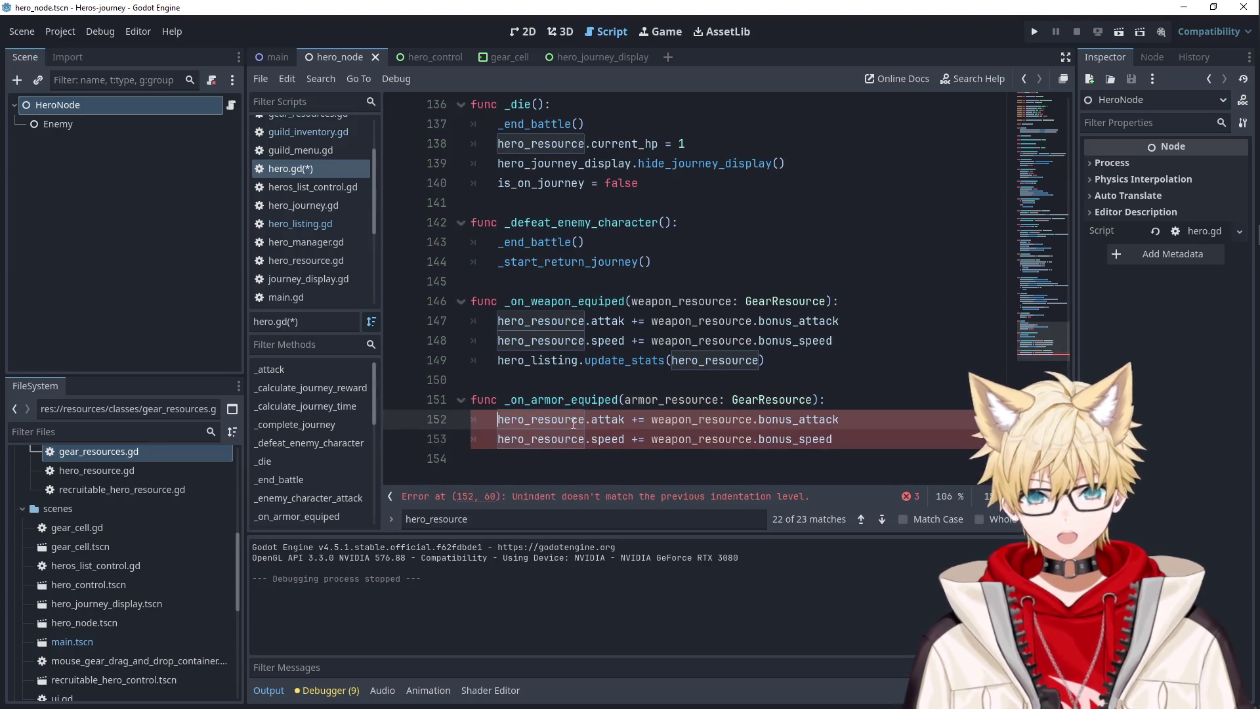
Step: Change armor line 152 to add bonus_max_hp to hero_resource.max_hp
double_click(800, 420)
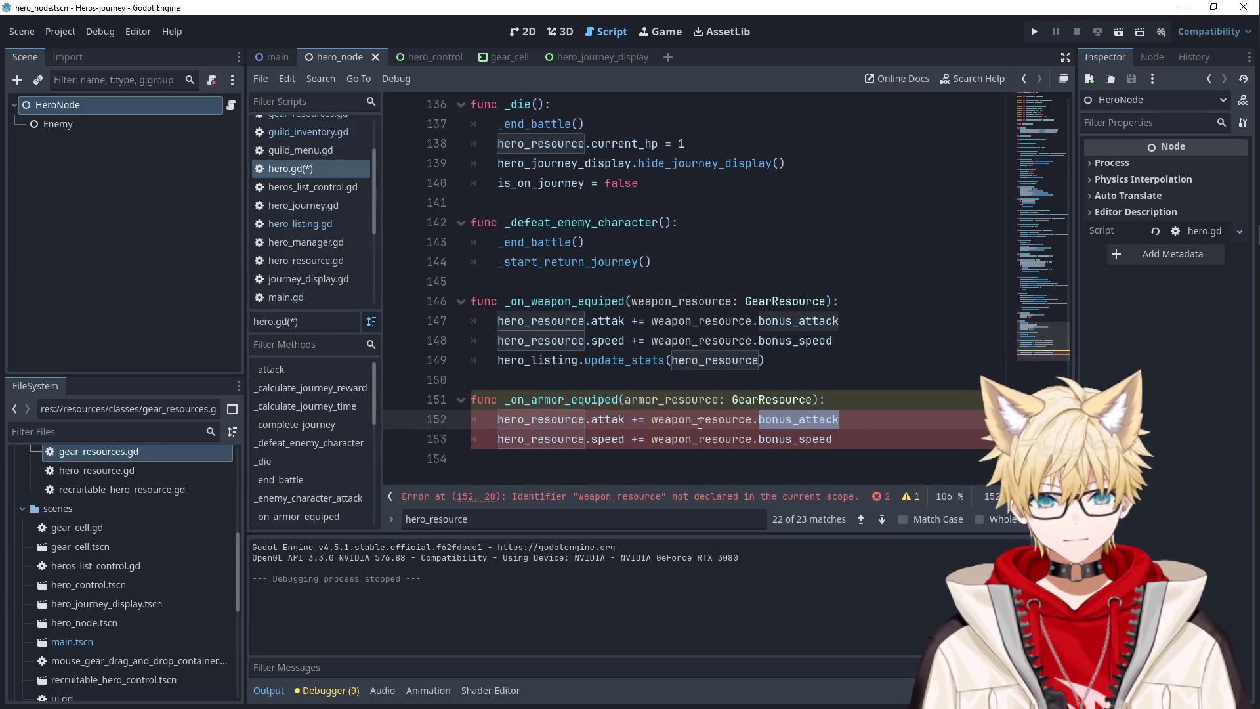
double_click(608, 419)
type("max_hp")
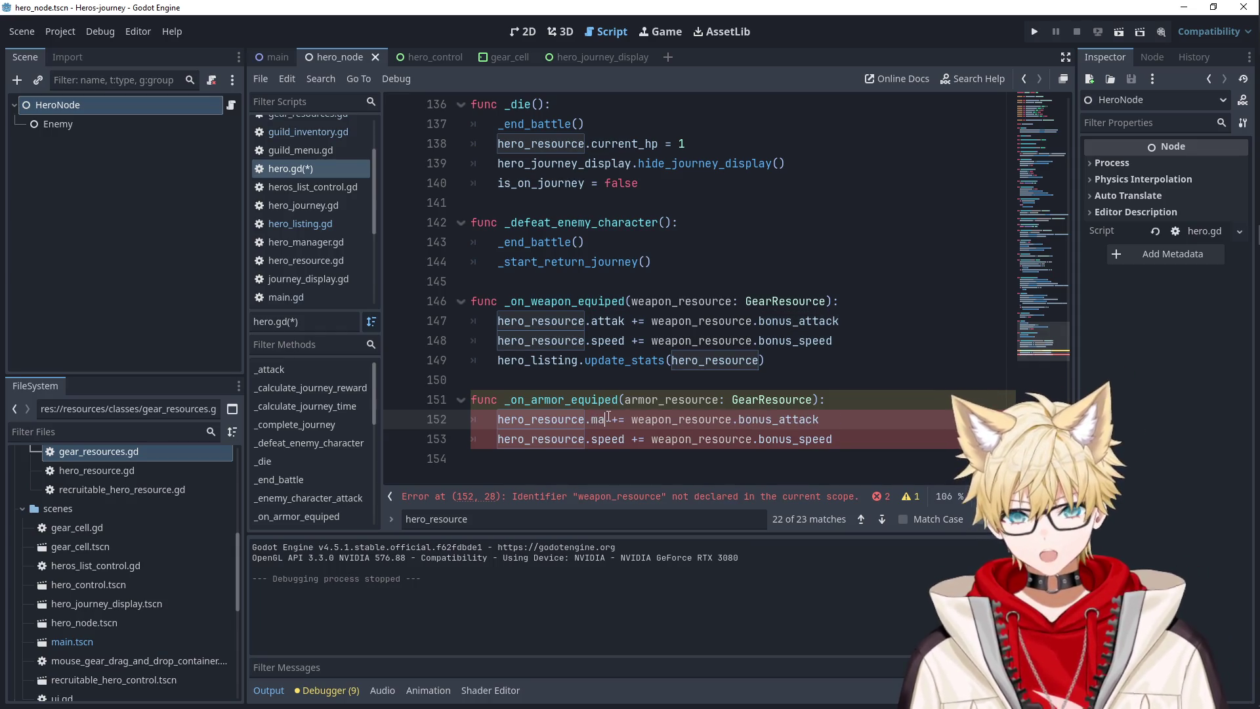
double_click(783, 420)
type("bonus")
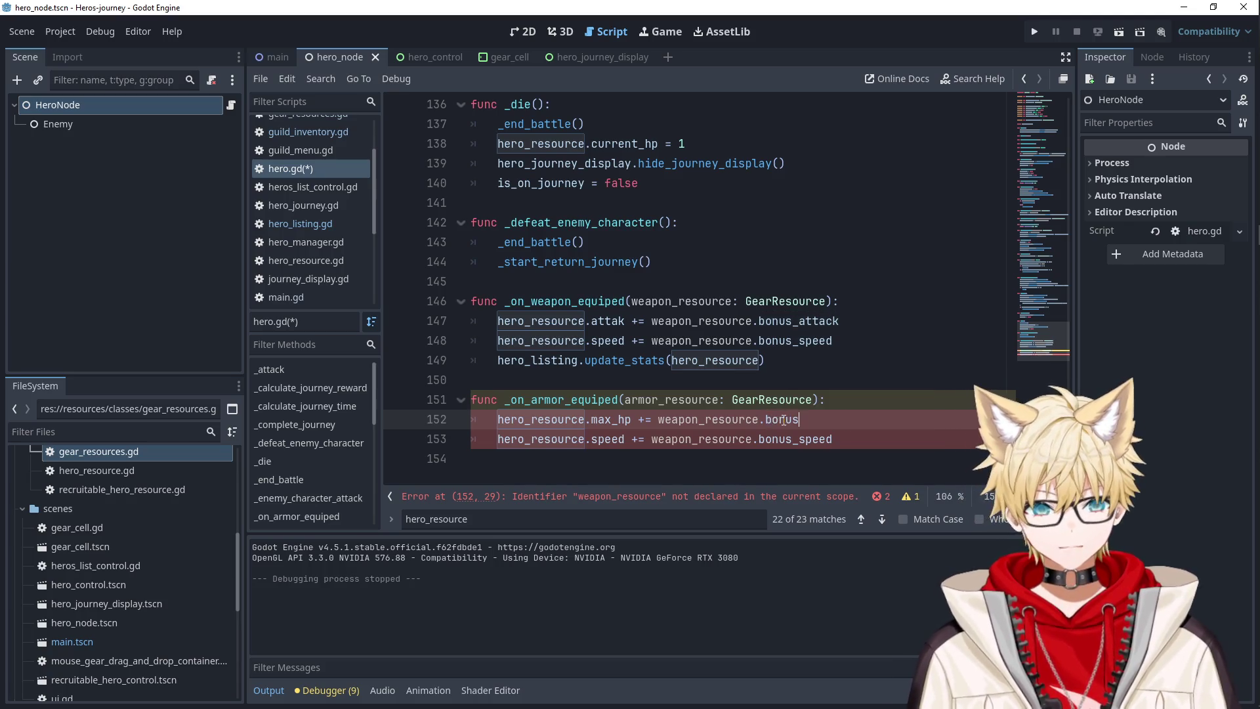
key("BackSpace")
key("BackSpace")
key("BackSpace")
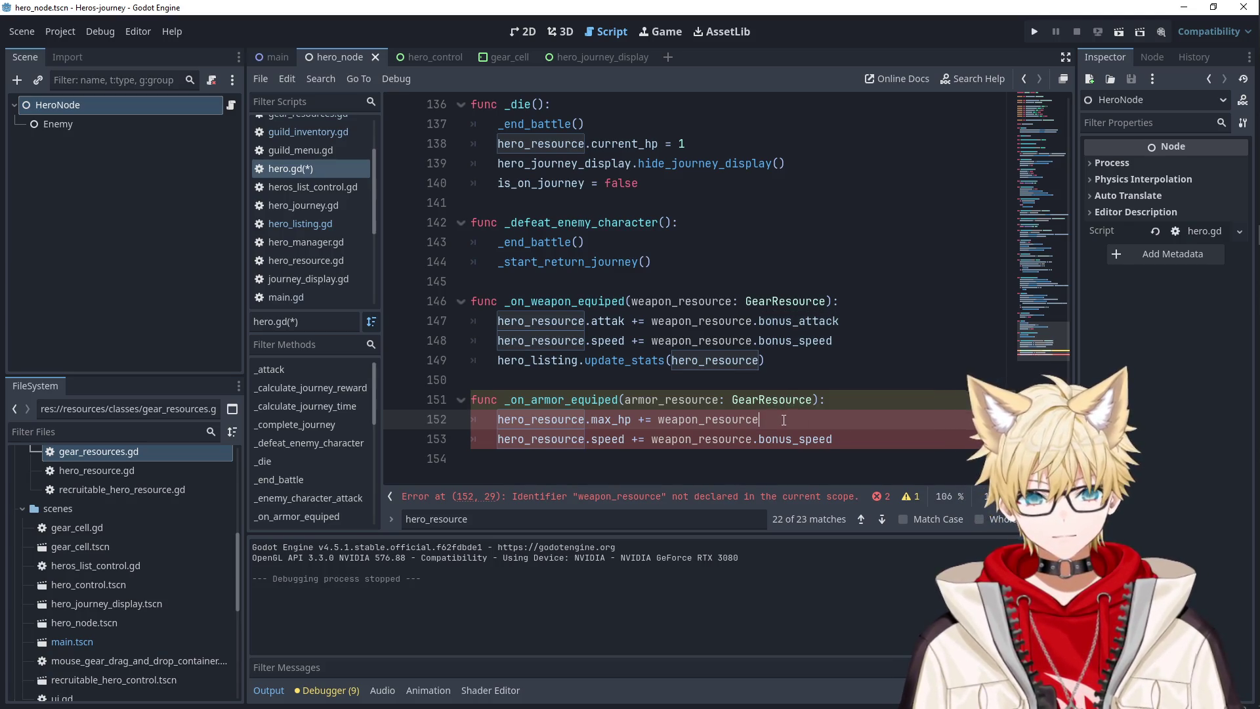
type("bonus_")
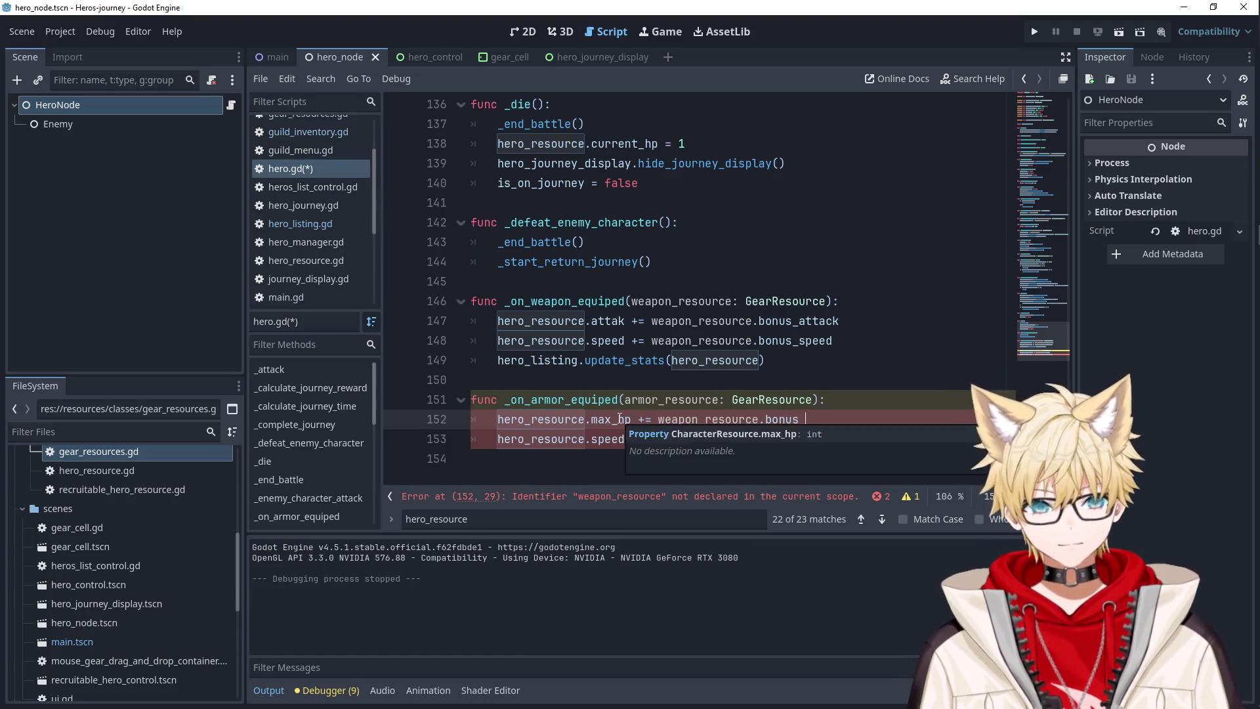
type("max_hp")
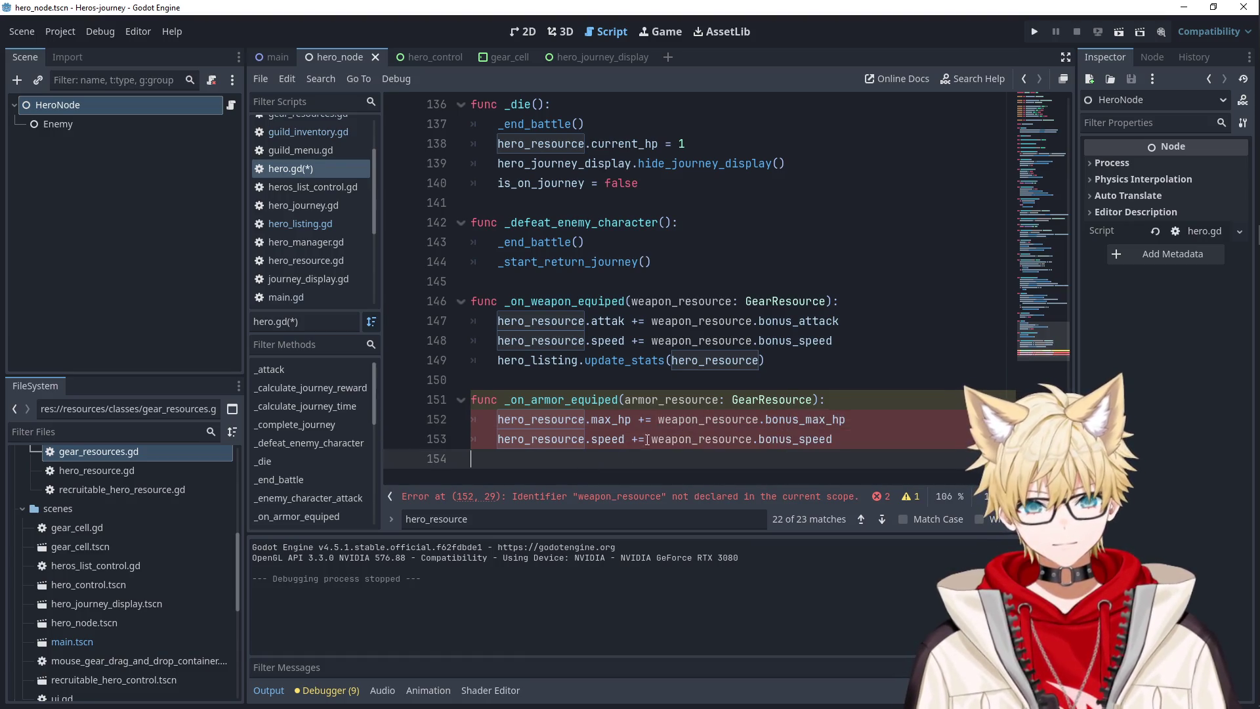
Step: Replace weapon_resource with armor_resource on both armor-handler lines
double_click(673, 400)
key("ctrl+c")
double_click(540, 419)
key("ctrl+v")
double_click(544, 438)
key("ctrl+v")
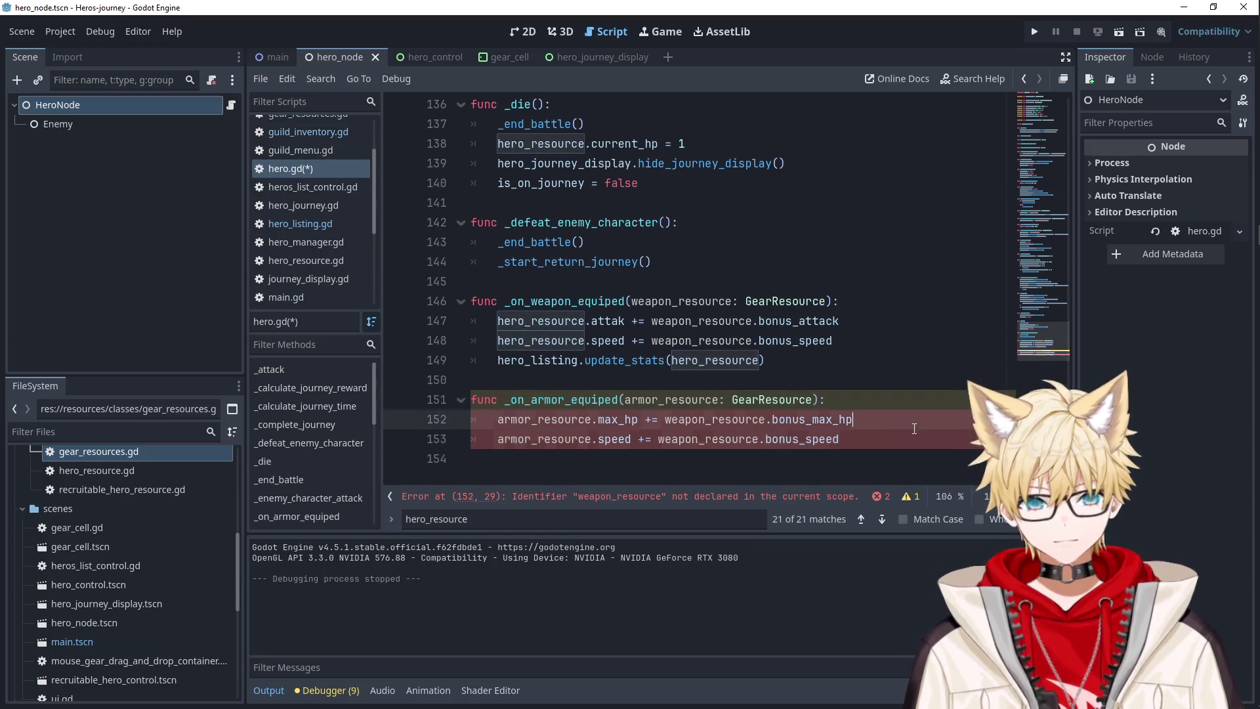
key("ctrl+z")
key("ctrl+z")
double_click(696, 419)
key("ctrl+d")
key("ctrl+v")
left_click(890, 438)
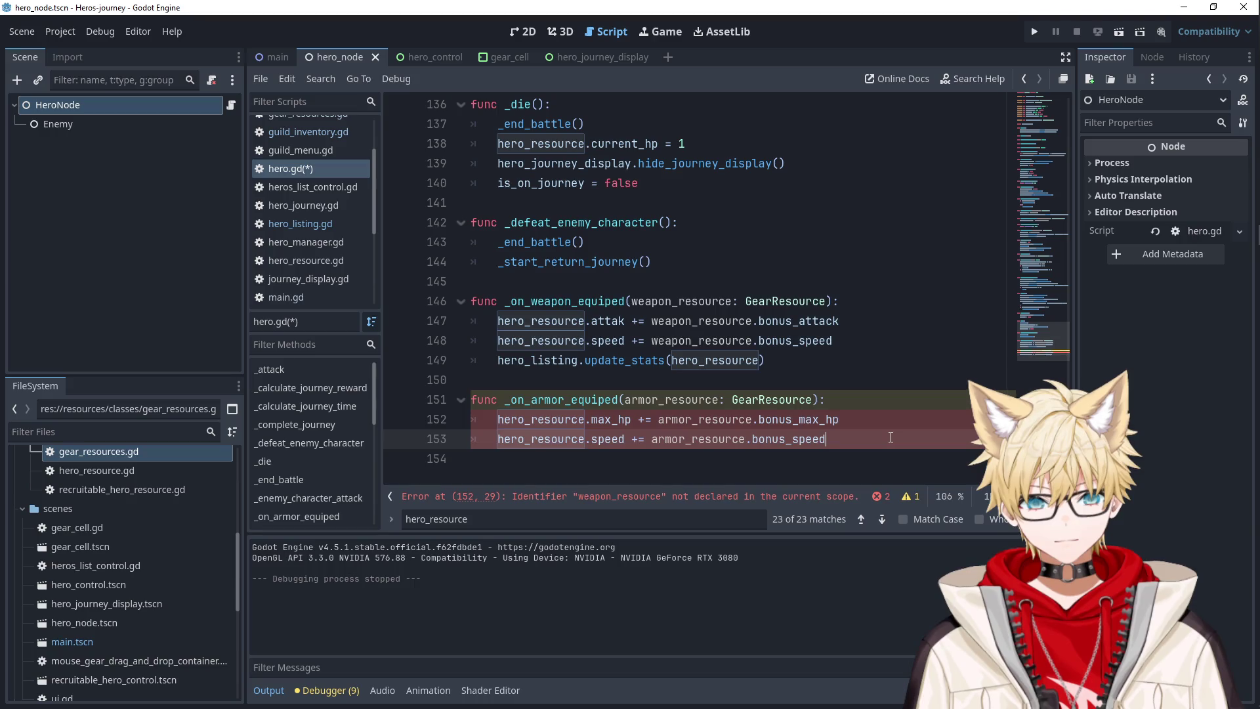
Step: Change line 153 to hero_resource.defense += armor_resource.defense, then select the update_stats line
double_click(811, 438)
double_click(607, 438)
type("defense")
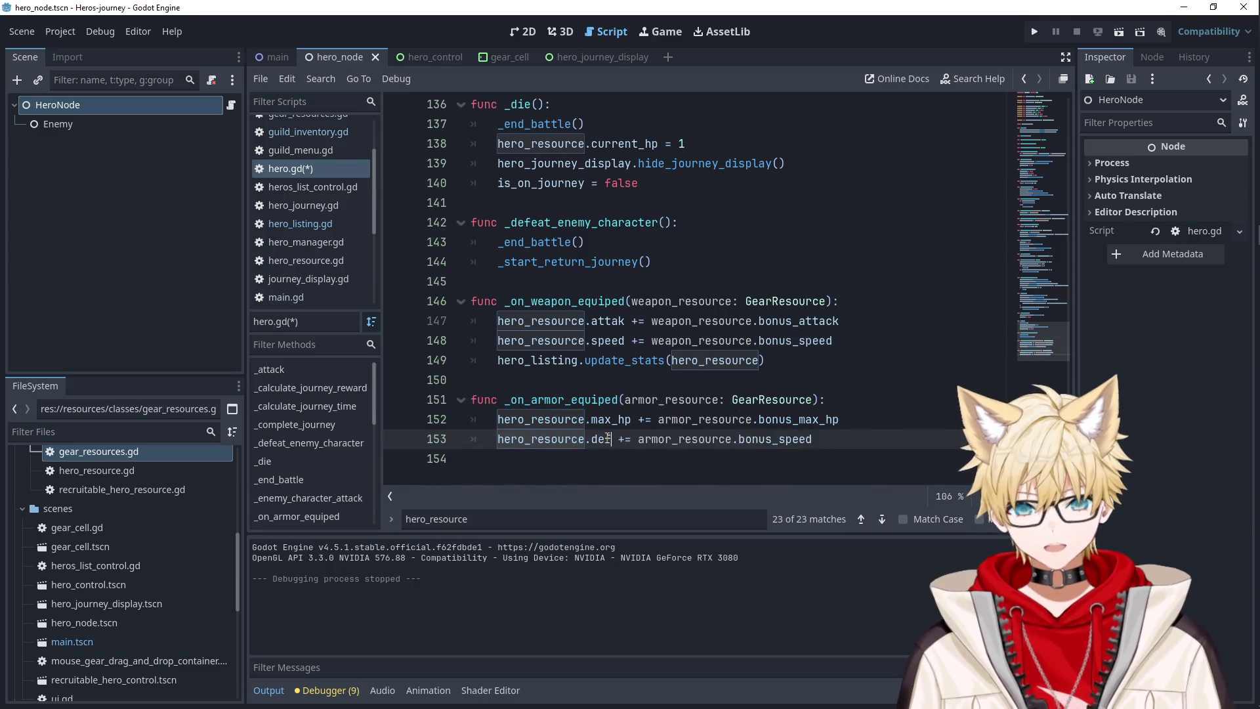
double_click(811, 440)
type("defense")
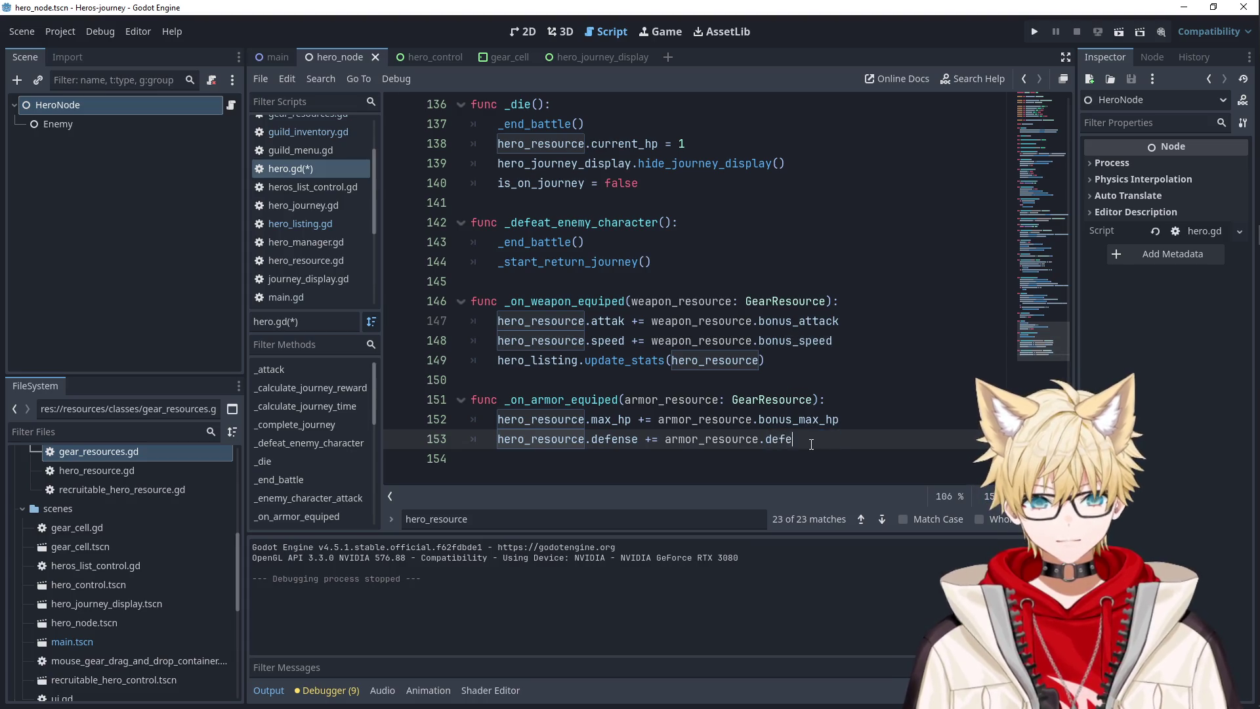
left_click(781, 381)
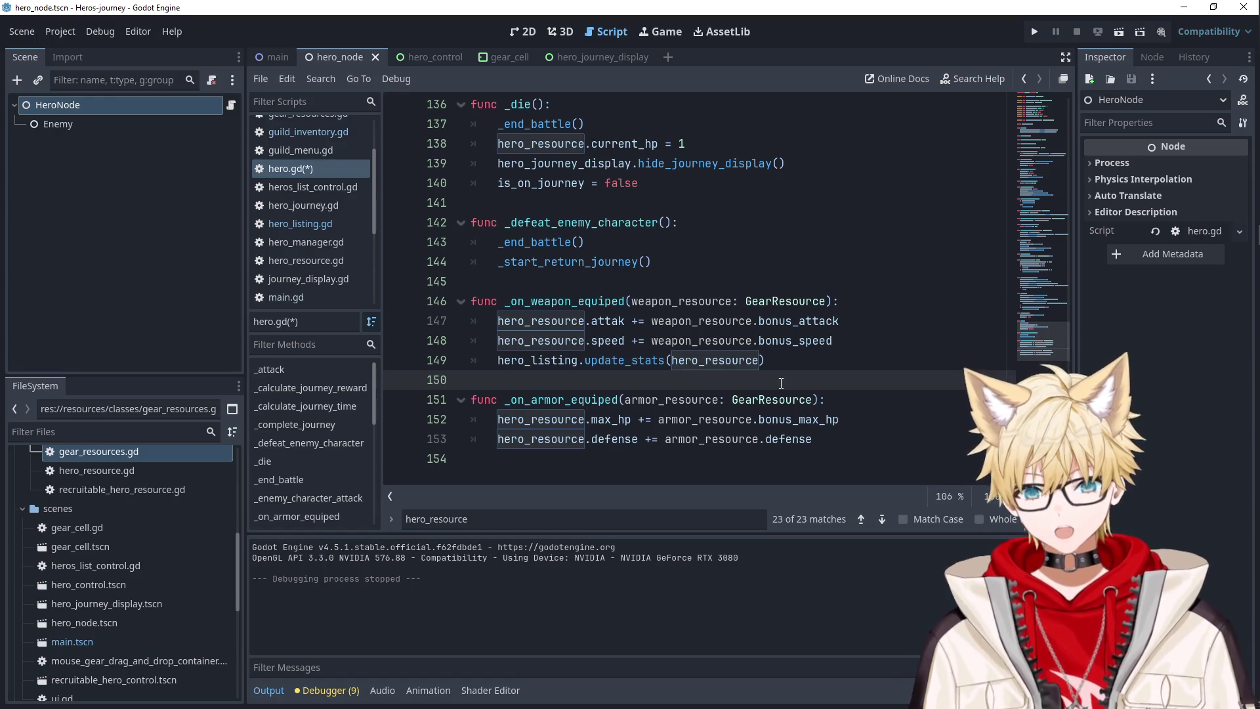
left_click(833, 437)
key("Up")
key("Up")
key("Up")
key("shift+Home")
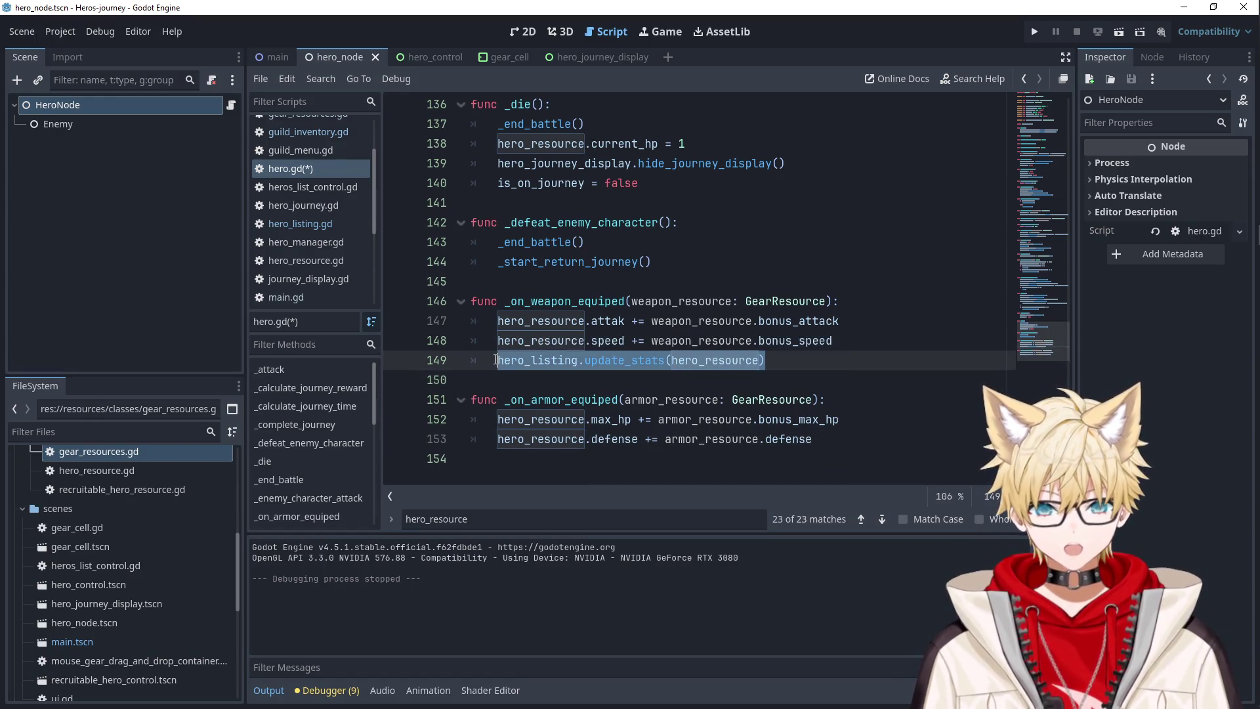
Step: Paste hero_listing.update_stats(hero_resource) into the armor handler after the defense line
key("ctrl+c")
left_click(806, 435)
key("Return")
key("ctrl+v")
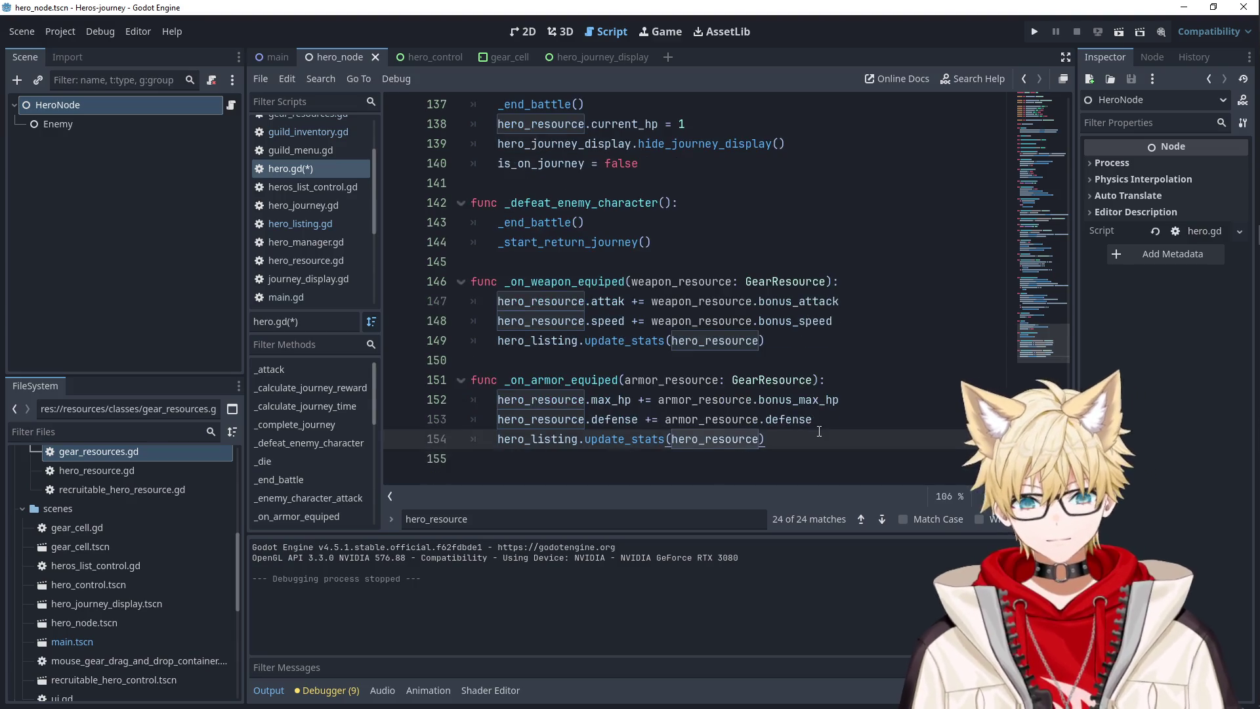
key("Return")
Step: Add hero_listing.update_hp_bar(hero_resource.current_hp, hero_resource.current_hp) to the armor handler
type("hero_list")
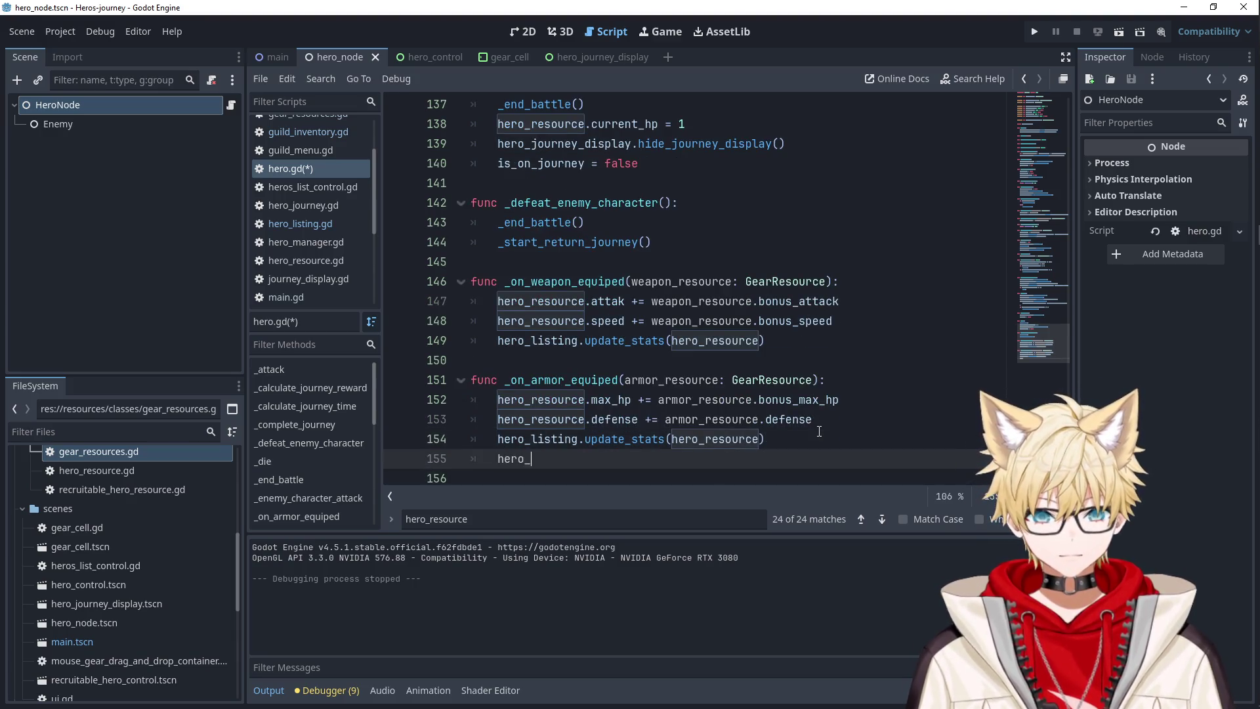
key("Return")
type(".update")
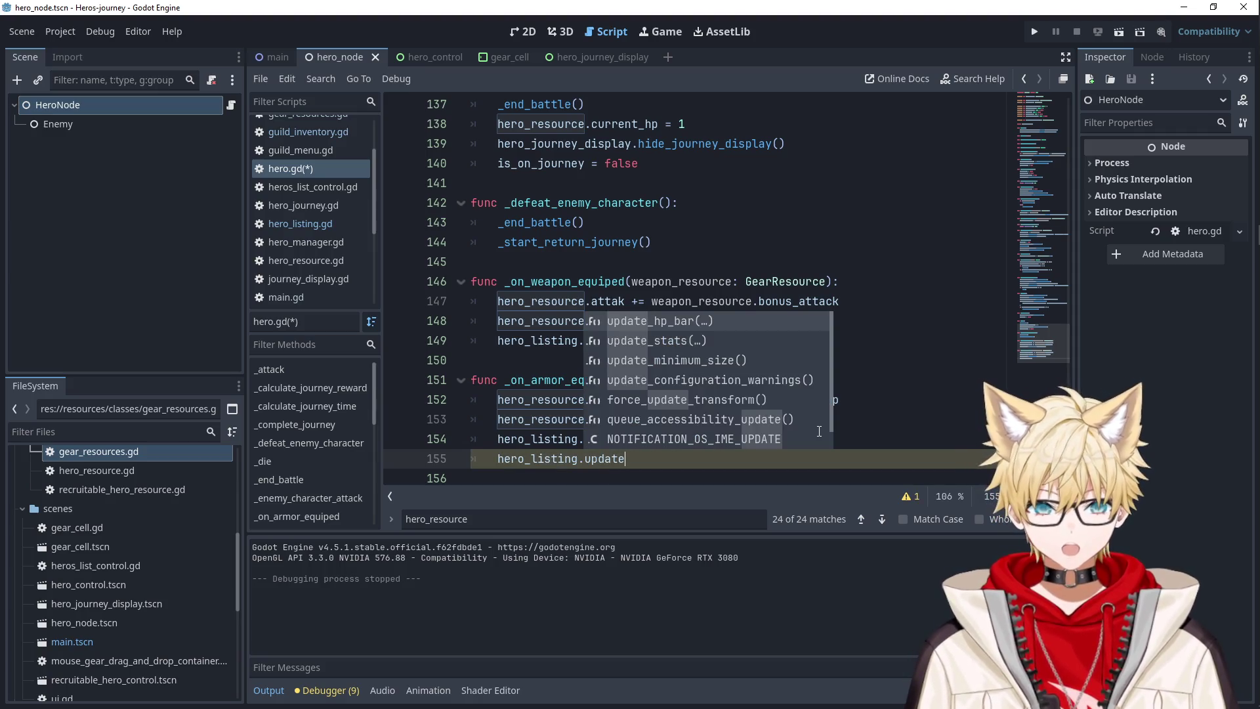
type("_m")
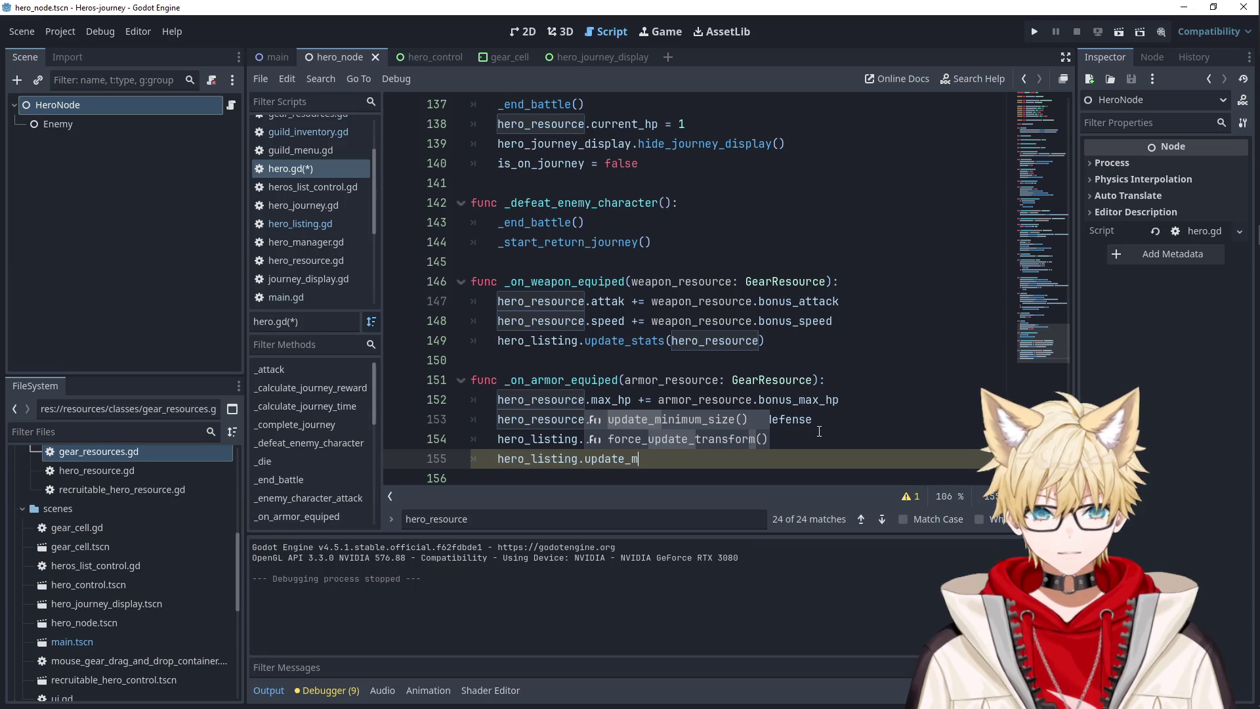
key("BackSpace")
key("BackSpace")
key("Return")
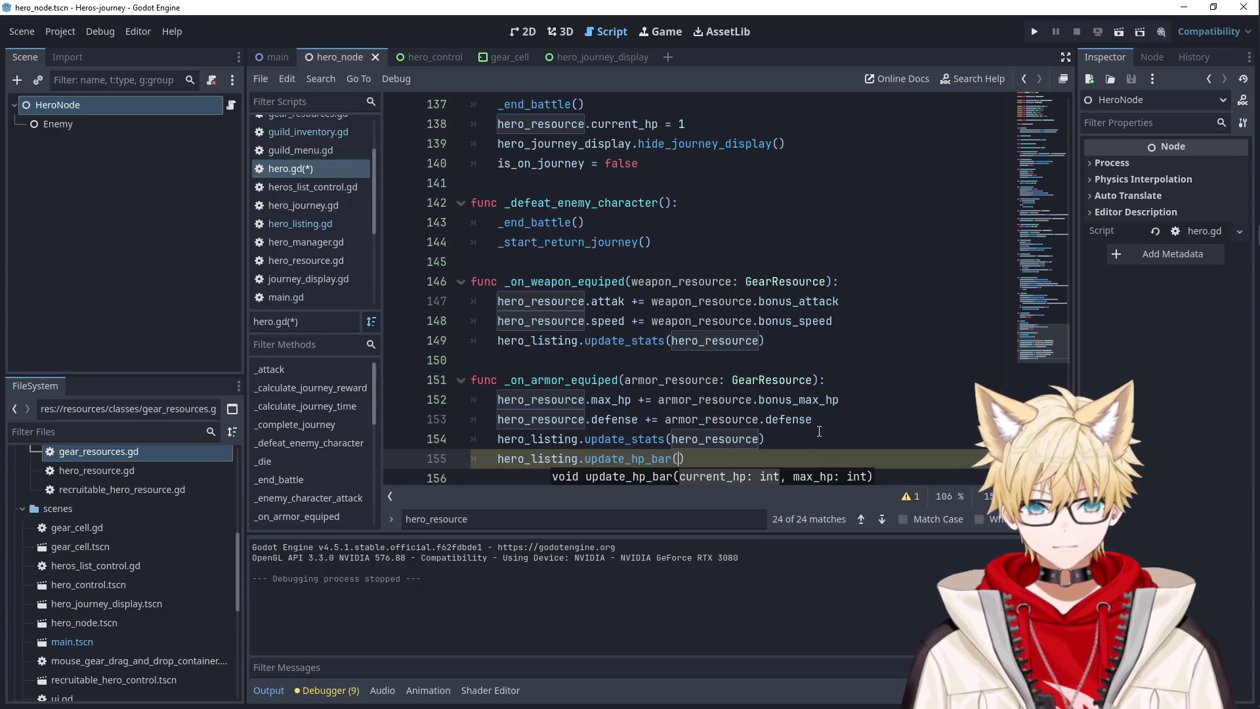
type("hero_resource.")
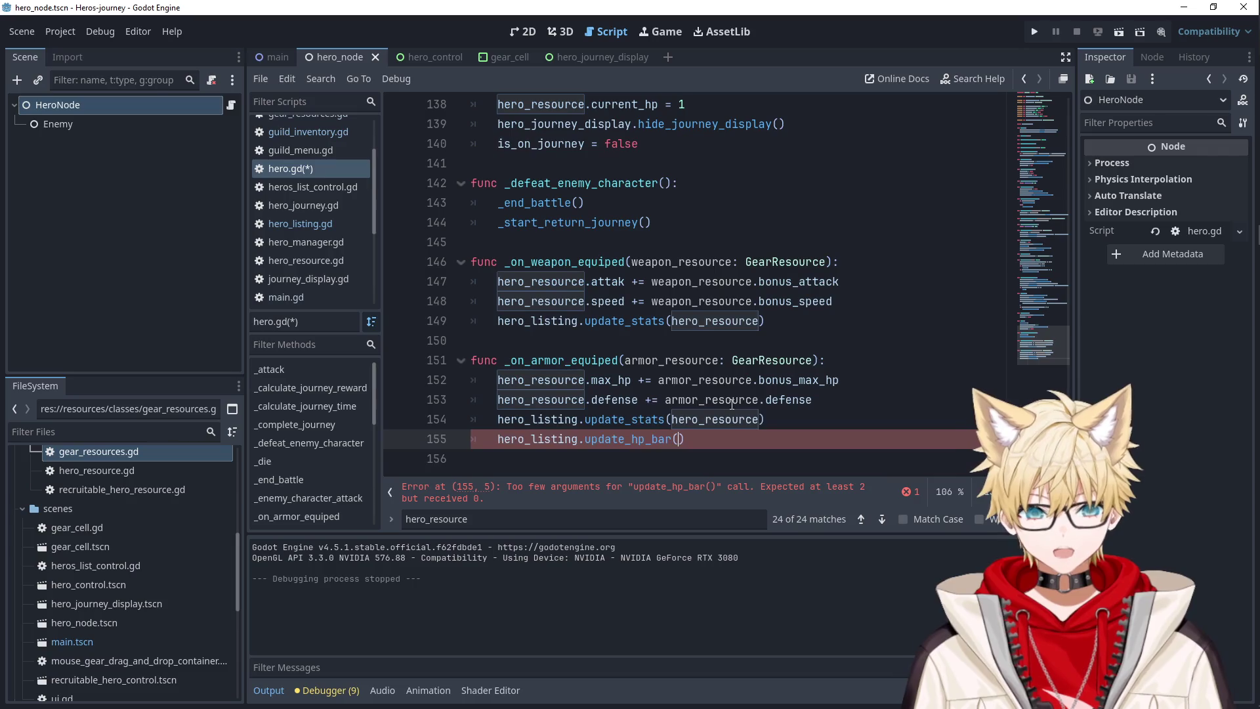
type("curre")
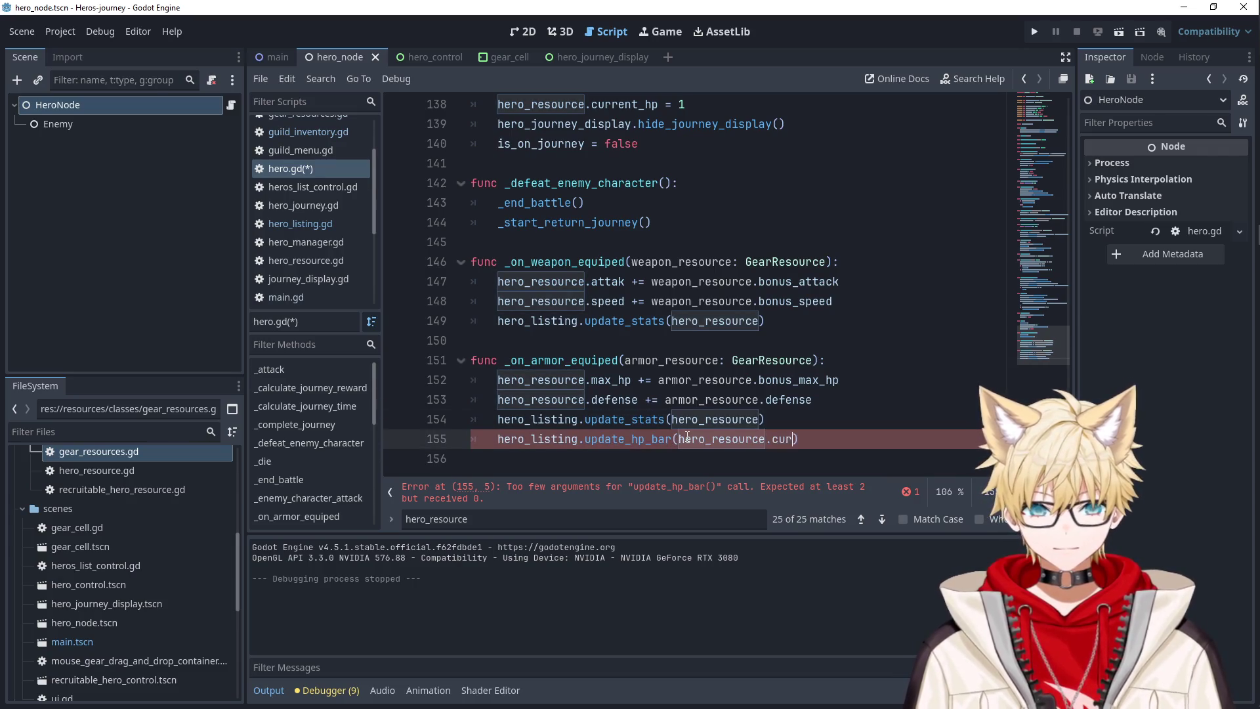
key("Return")
type(", hoer")
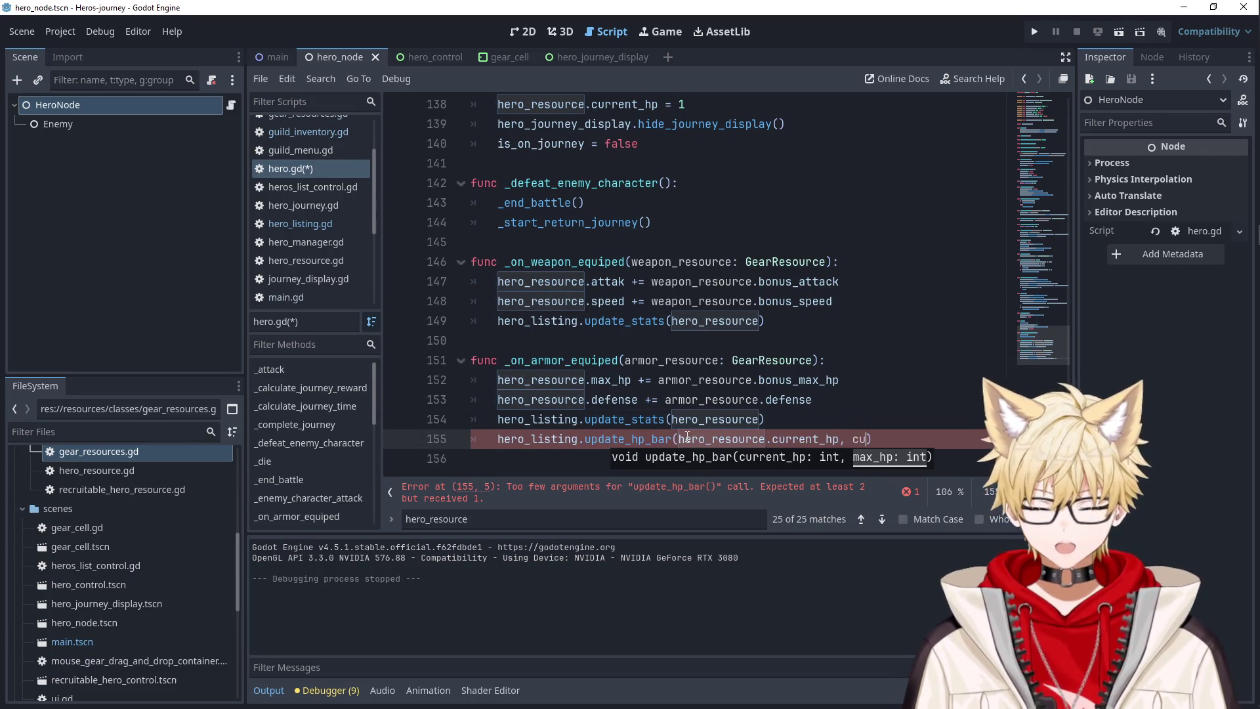
key("BackSpace")
key("BackSpace")
key("BackSpace")
type("ero")
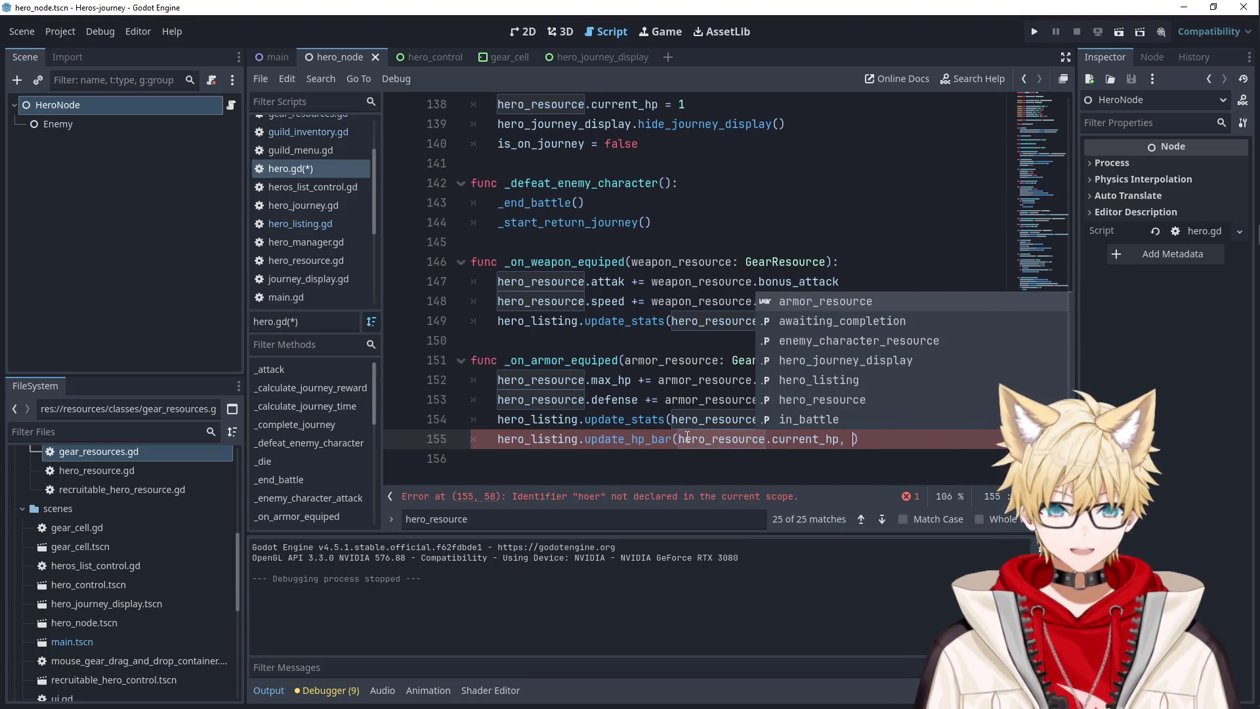
key("Down")
key("Down")
key("Return")
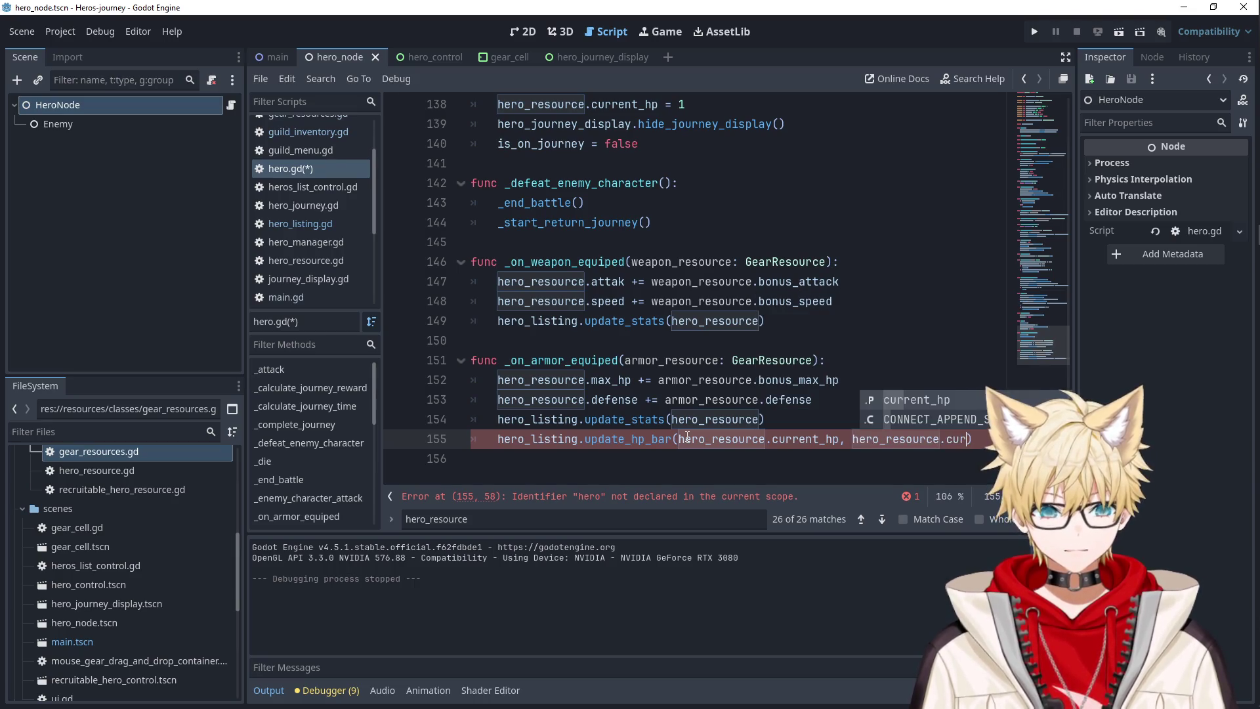
key("Return")
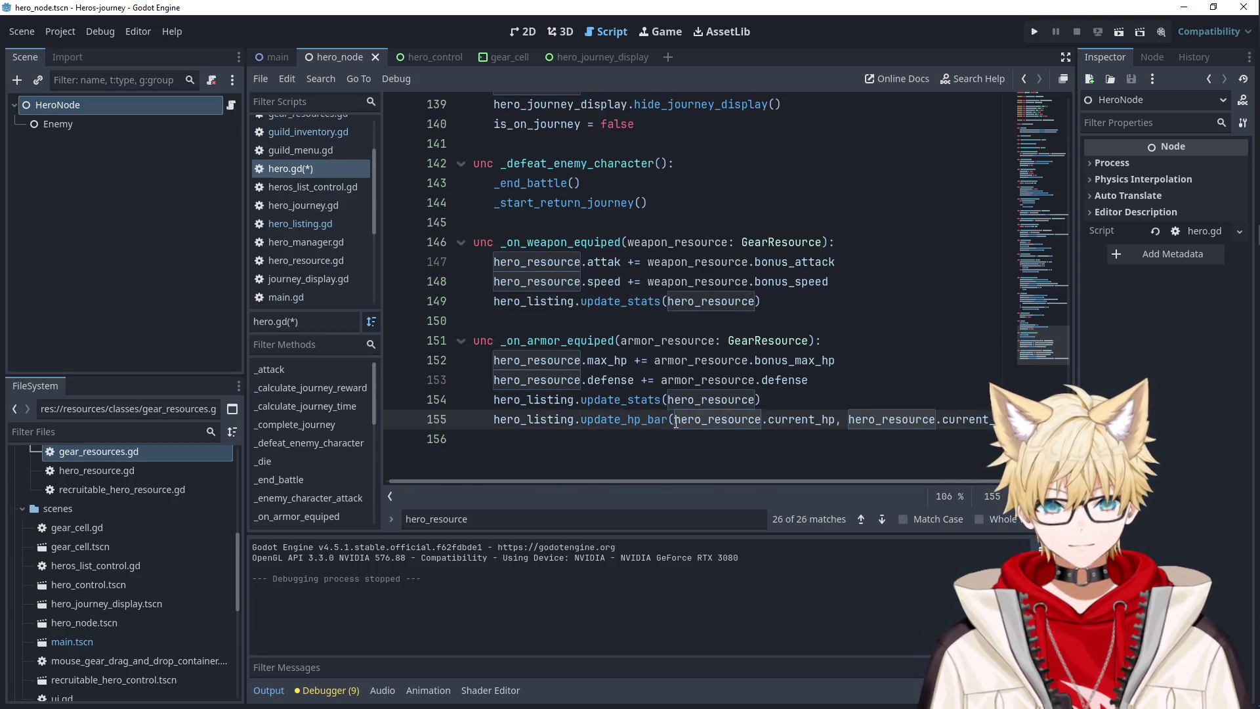
Step: Split the update_hp_bar arguments onto separate lines, save hero.gd, and run the game
left_click(674, 420)
key("Return")
left_click(700, 440)
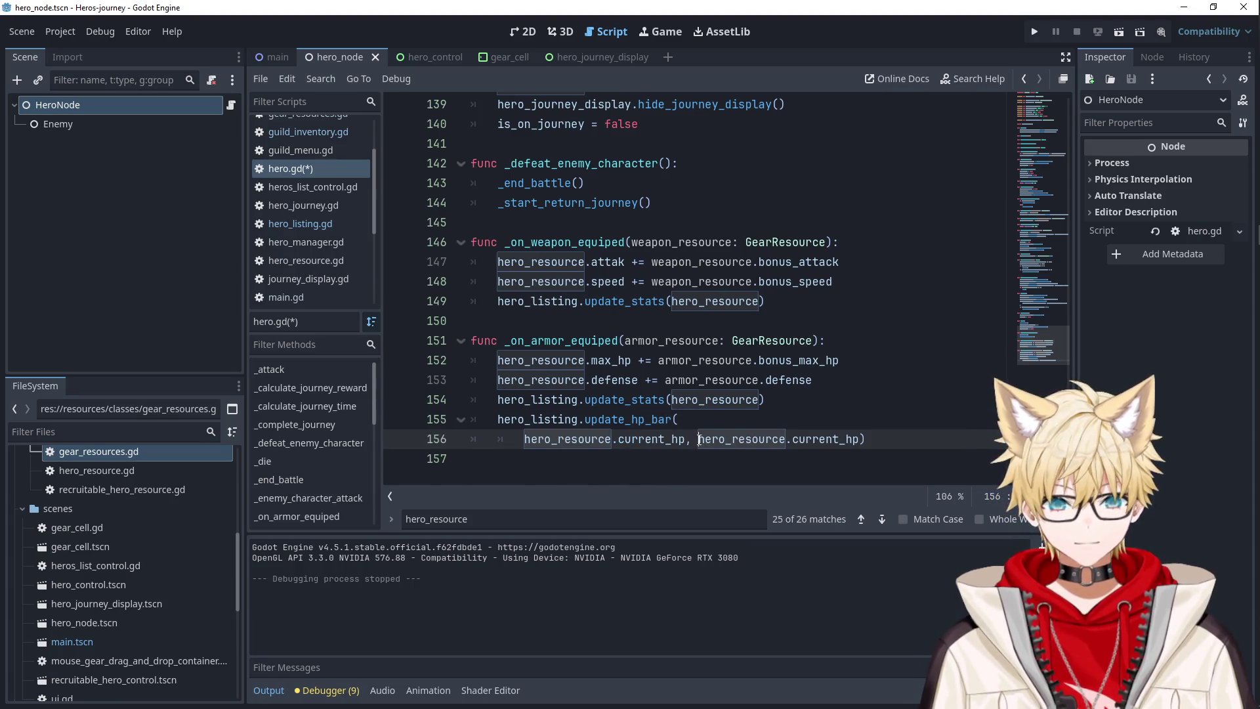
key("Return")
left_click(687, 477)
key("Return")
key("BackSpace")
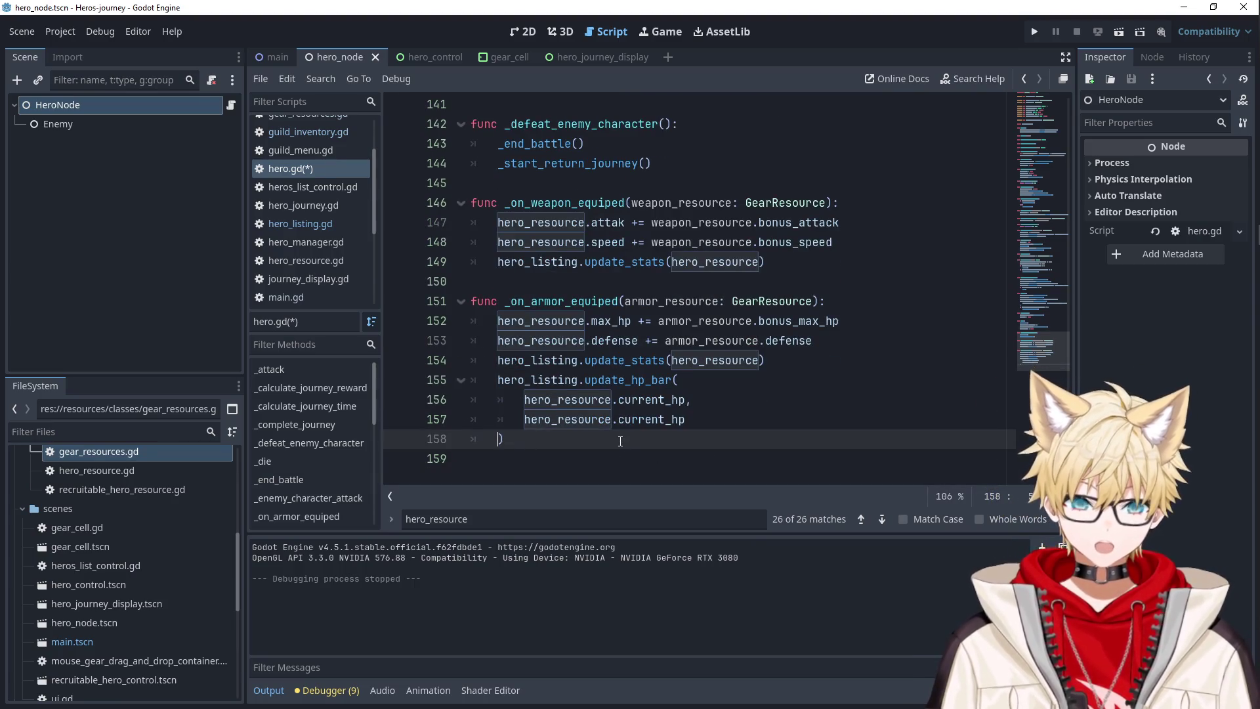
key("ctrl+s")
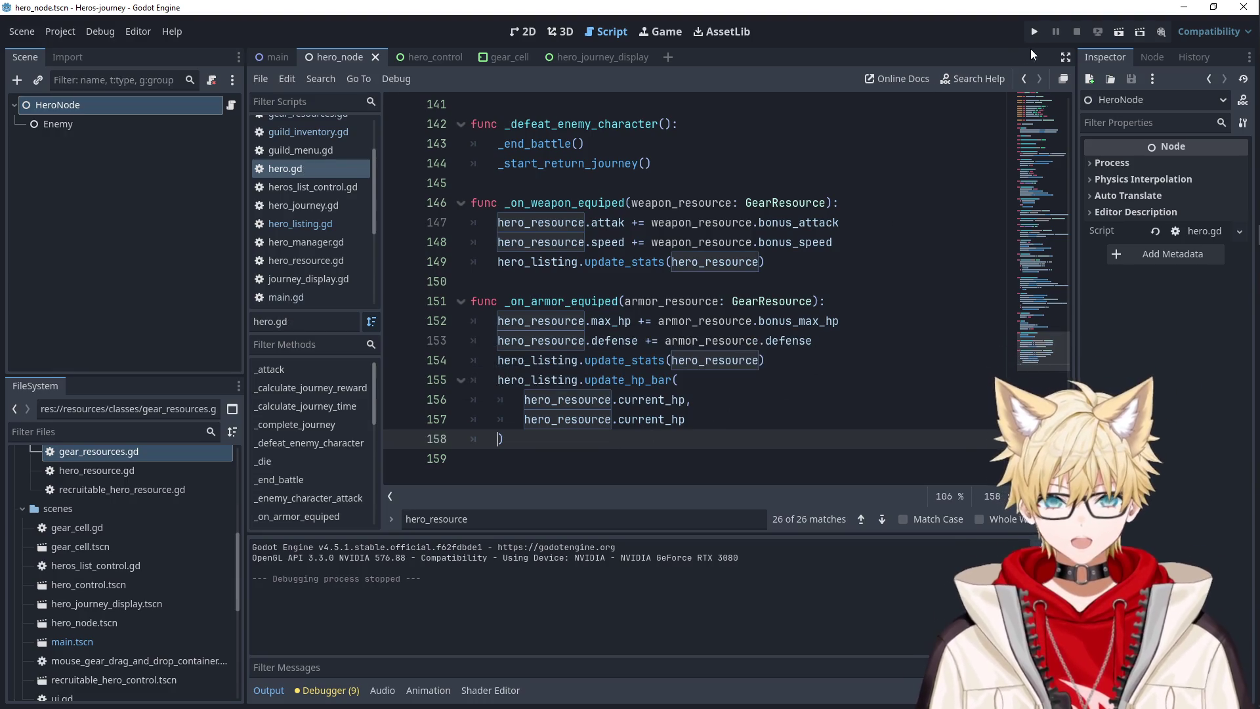
left_click(1036, 34)
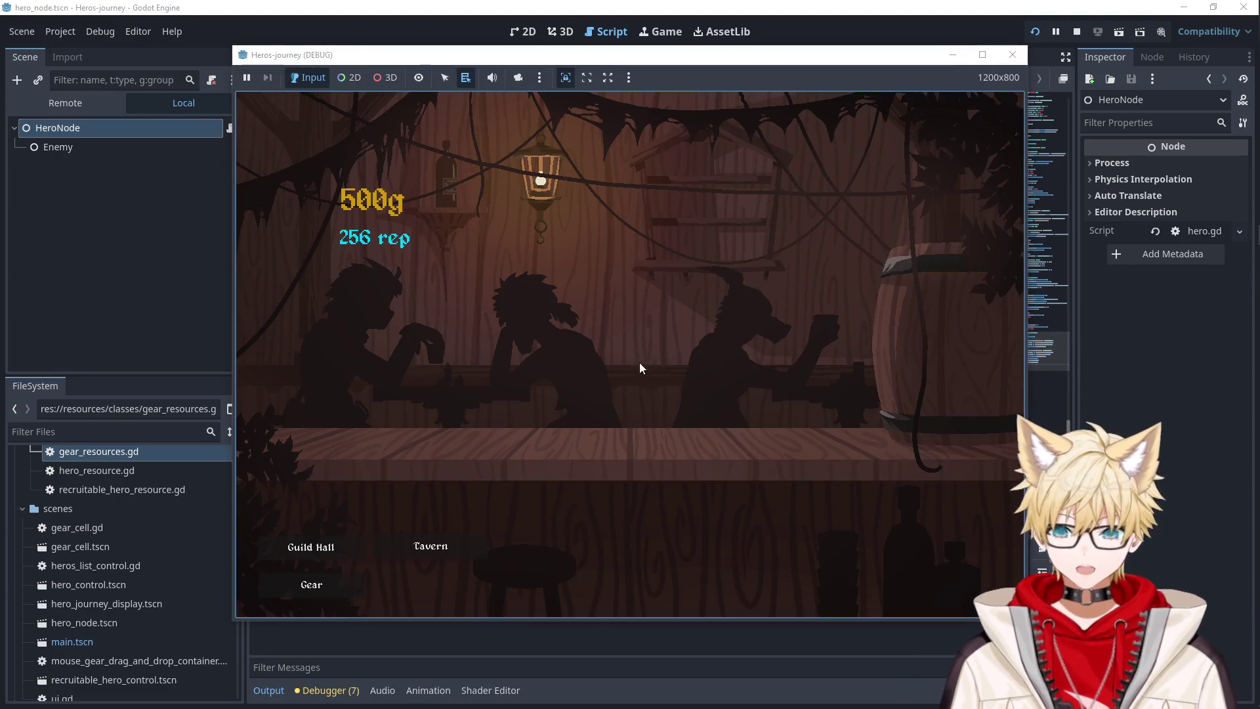
Step: Recruit the 381-gold tavern hero, view its stats and gear, and equip the S item as weapon
left_click(441, 549)
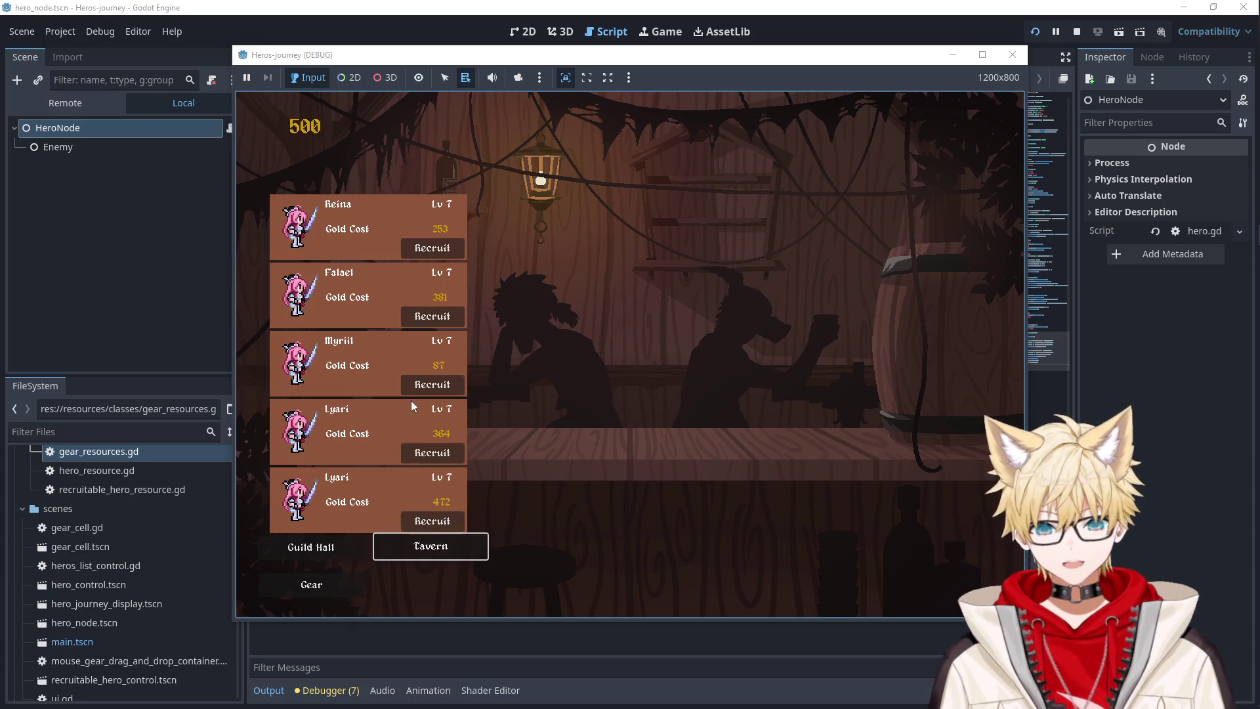
left_click(431, 318)
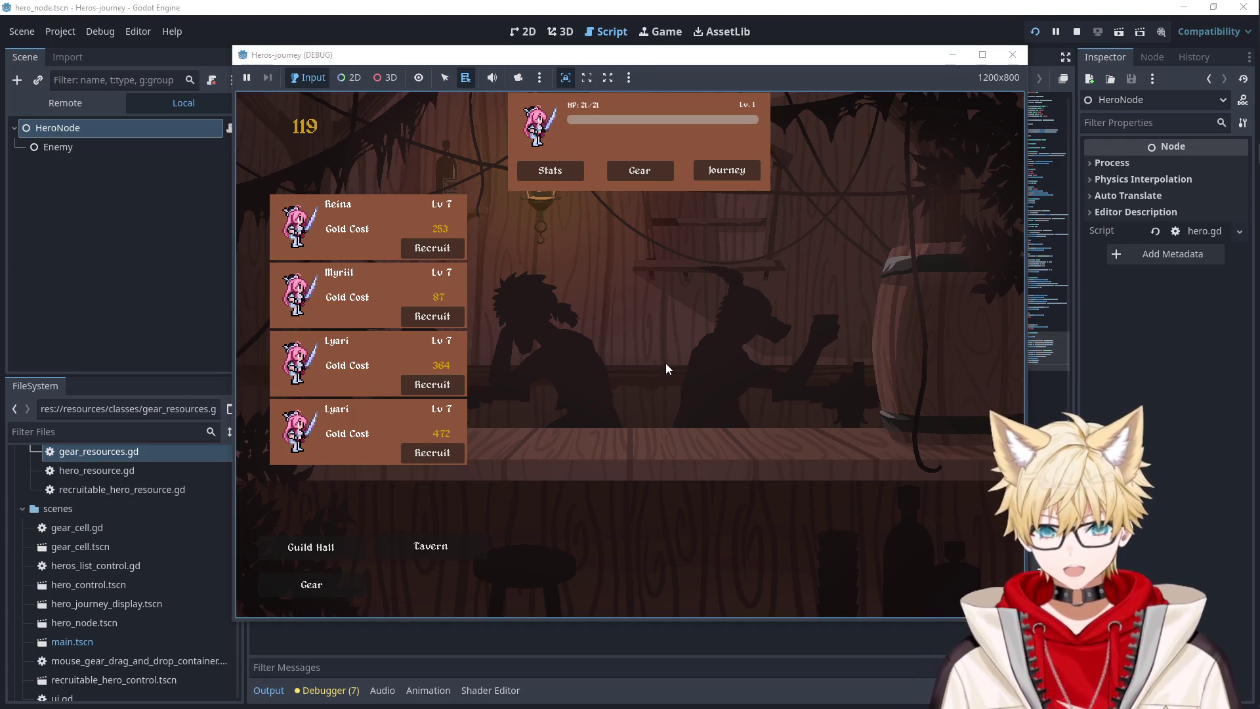
left_click(576, 171)
left_click(336, 588)
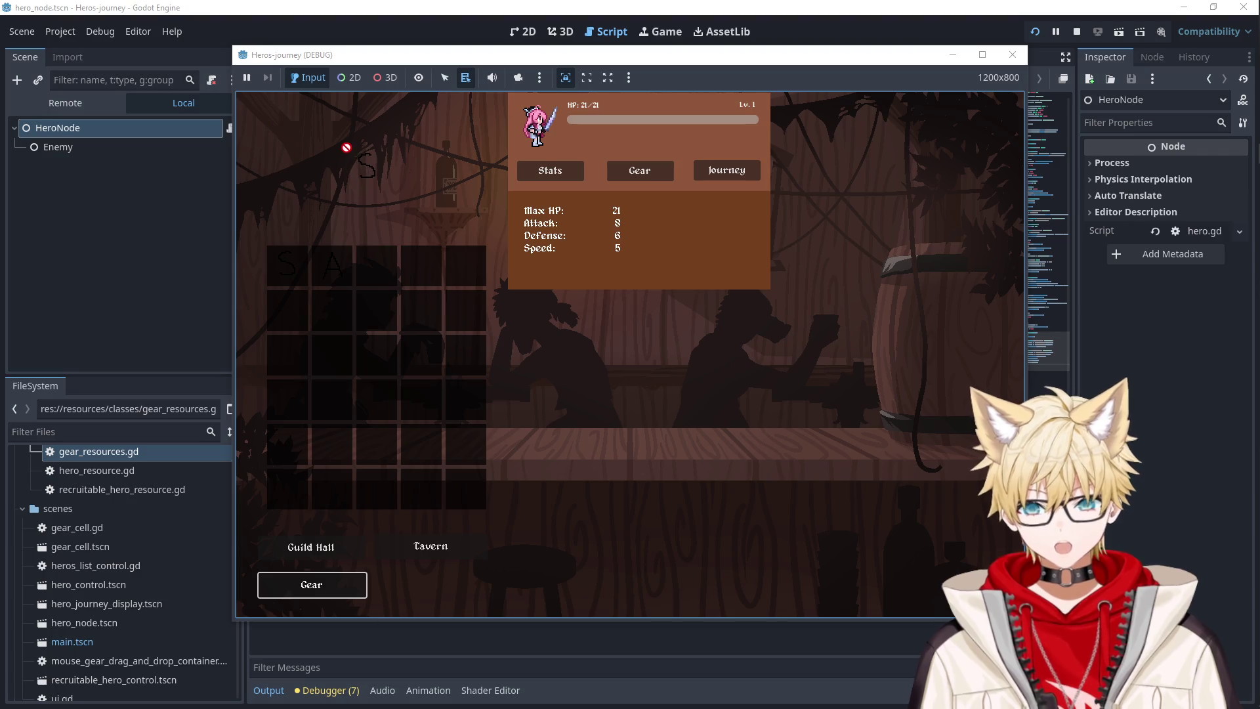
left_click(634, 172)
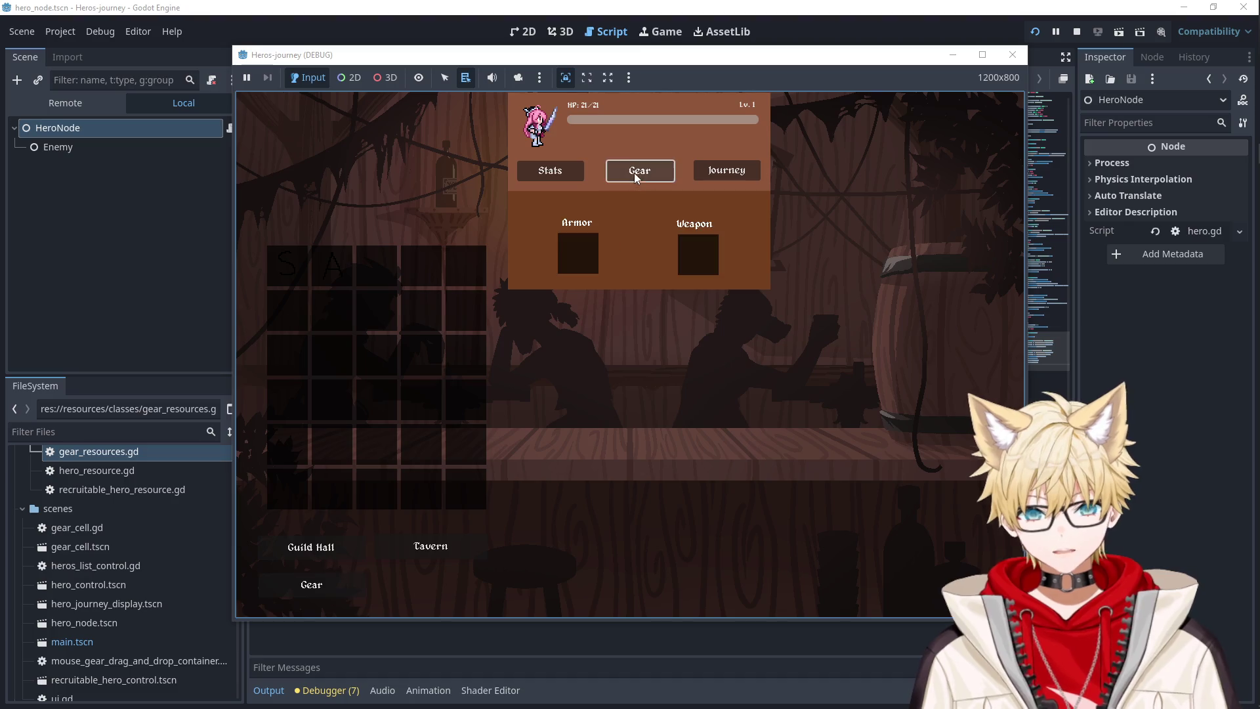
mouse_move(298, 267)
left_mouse_down()
mouse_move(418, 181)
mouse_move(698, 256)
left_mouse_up()
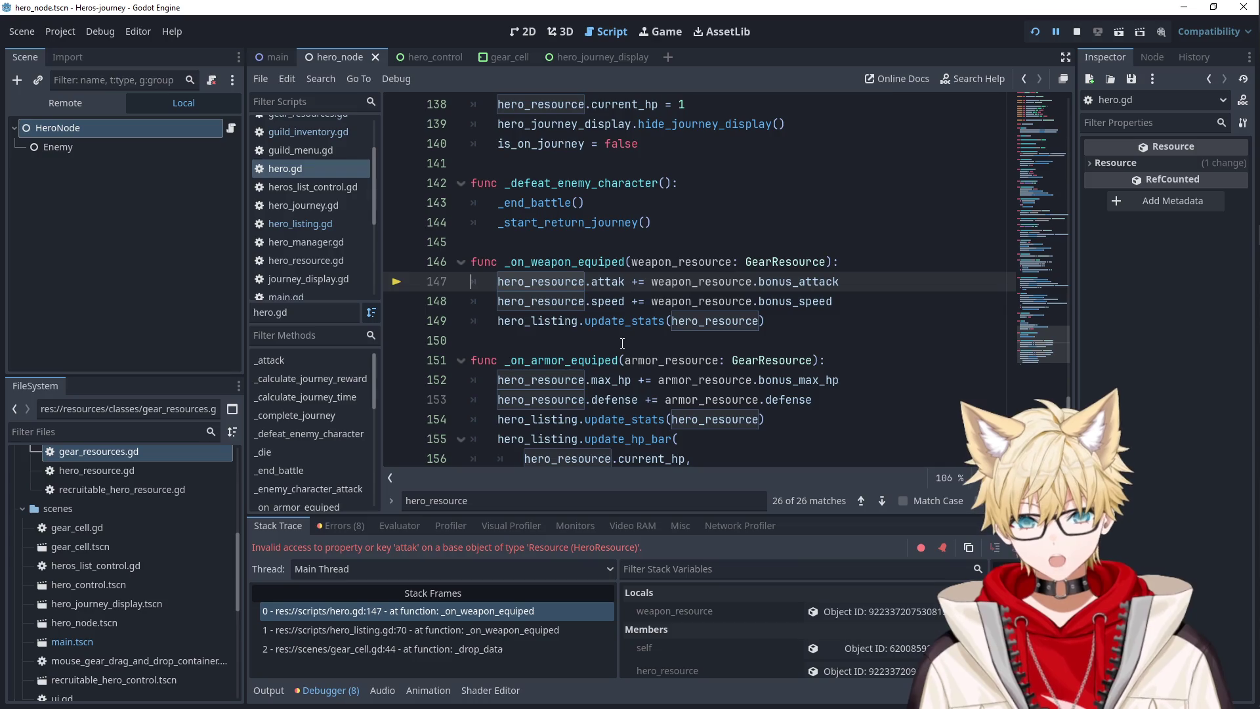
Step: Correct attak to attack in the weapon handler and relaunch the game with F5
key("Down")
key("Down")
key("Down")
left_click(621, 281)
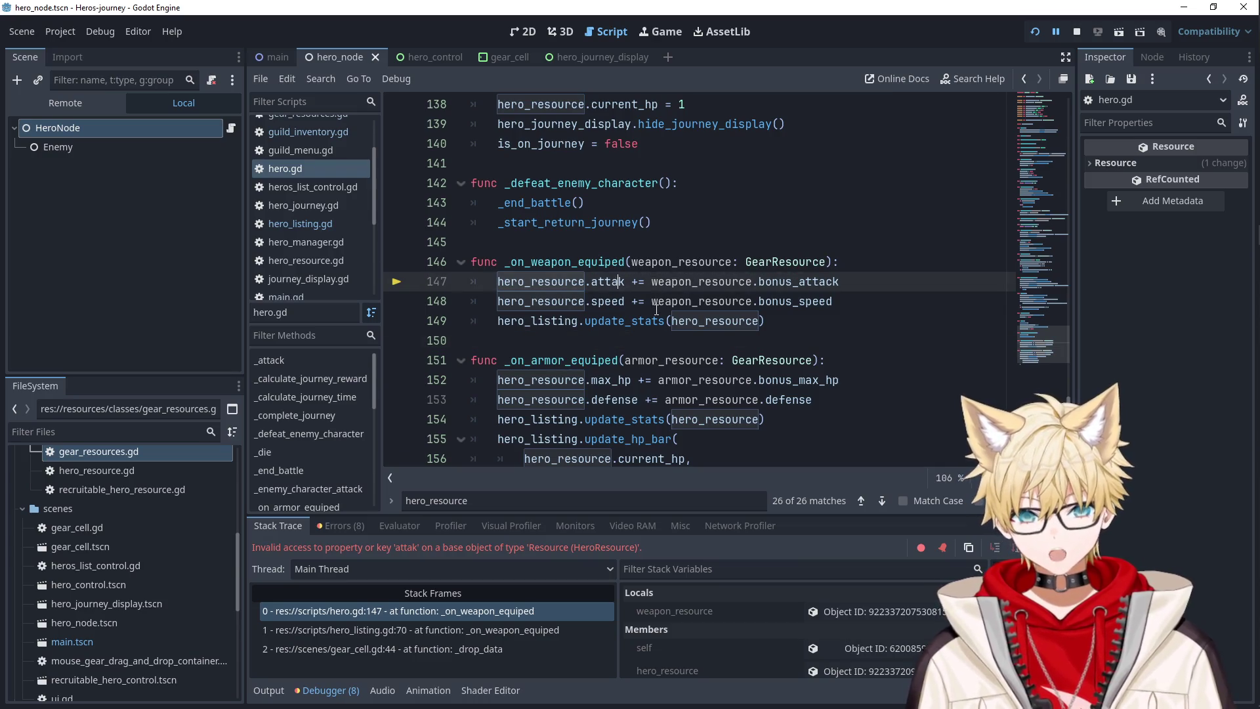
type("c")
key("F5")
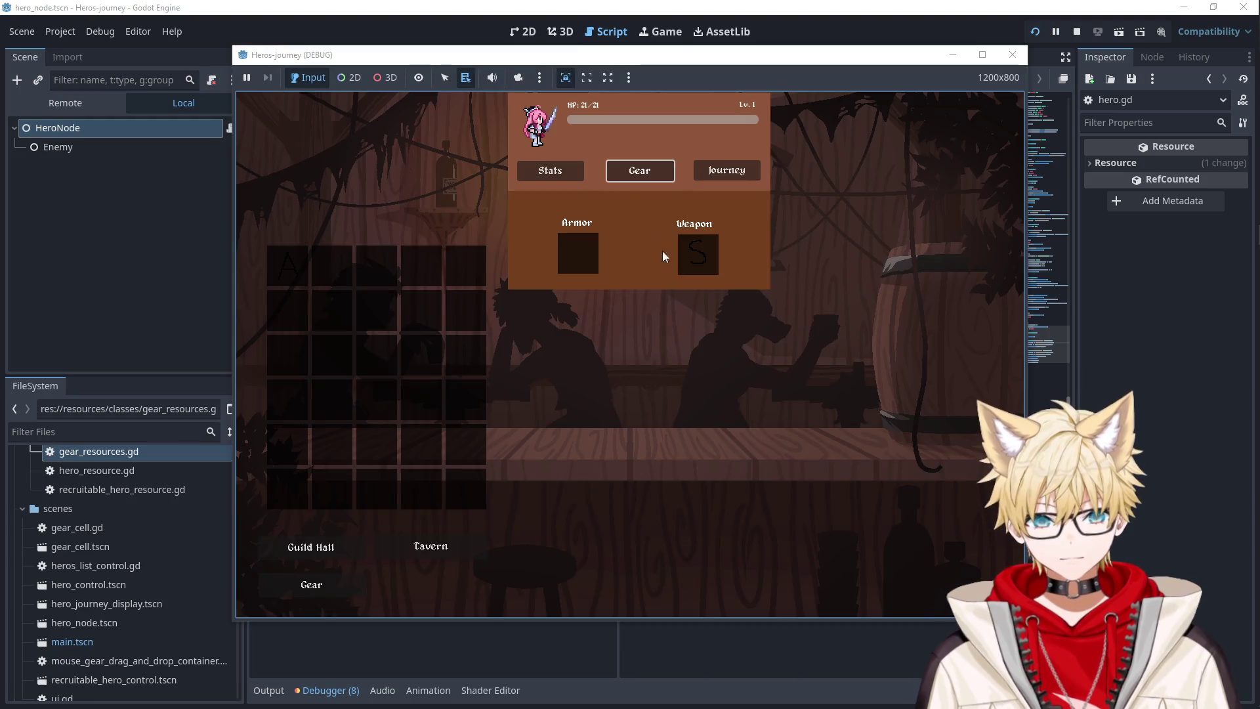
Step: Check the hero's stats and gear, then equip the armor item in the Armor slot
left_click(560, 169)
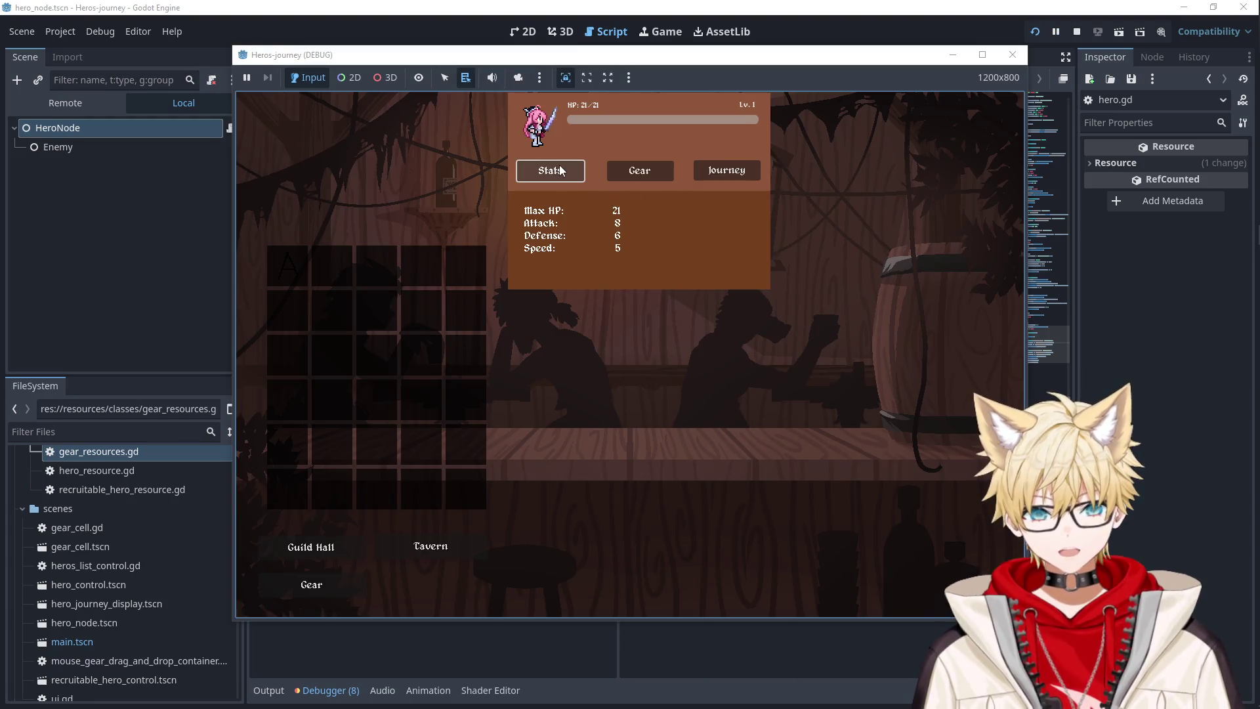
left_click(640, 171)
left_click(562, 175)
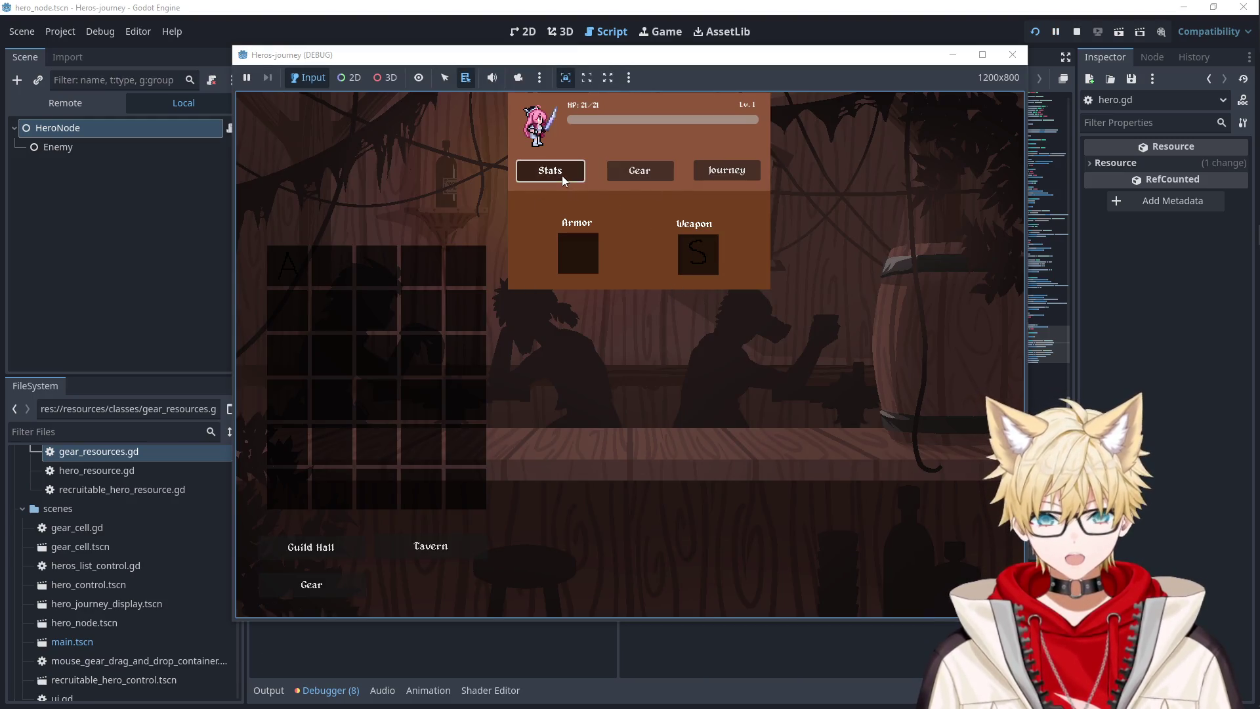
left_click(637, 175)
left_click_drag(315, 279, 585, 256)
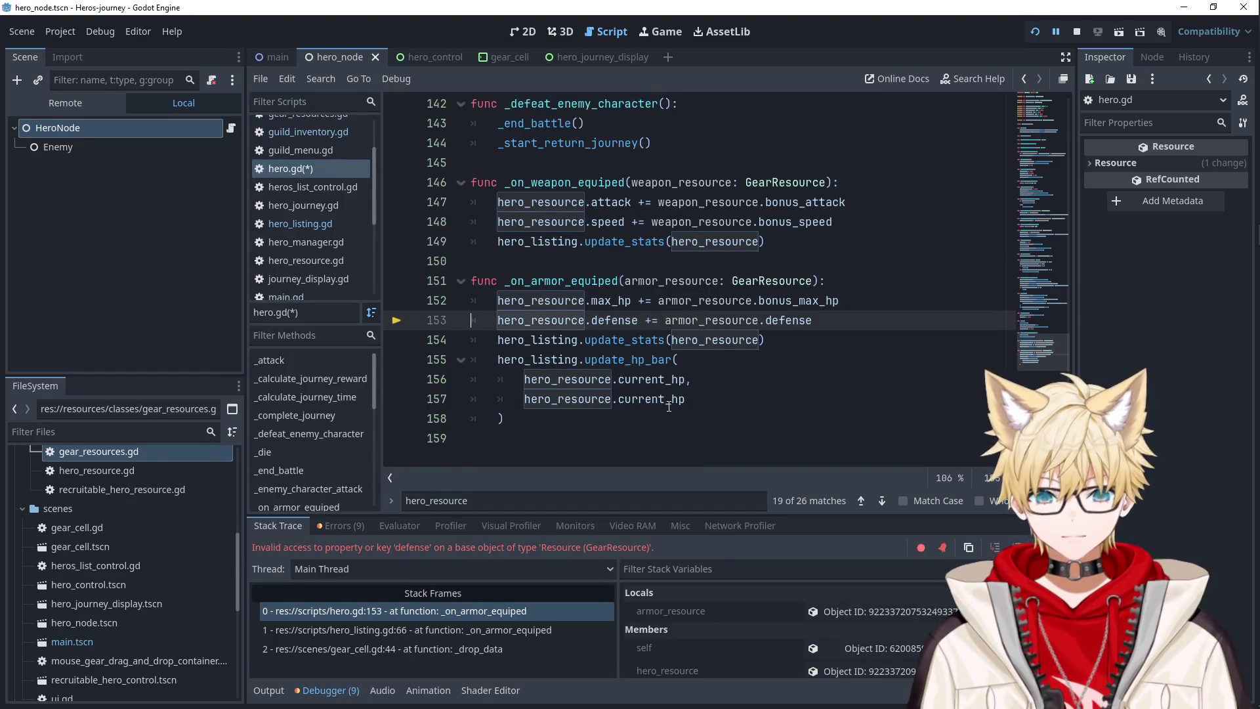
Step: Look up the defense stat in the HeroResource class definition, then return to hero.gd
double_click(615, 320)
scroll(627, 282, "up", 15)
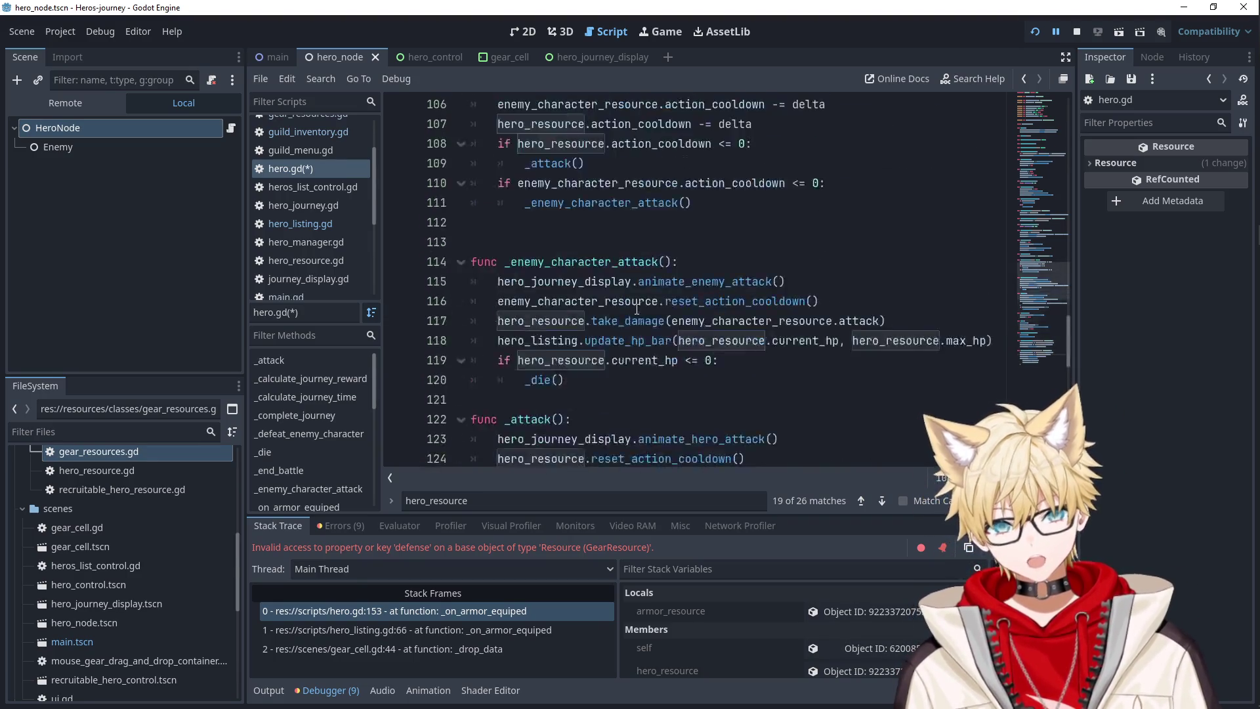
scroll(624, 273, "up", 4)
scroll(564, 322, "down", 1)
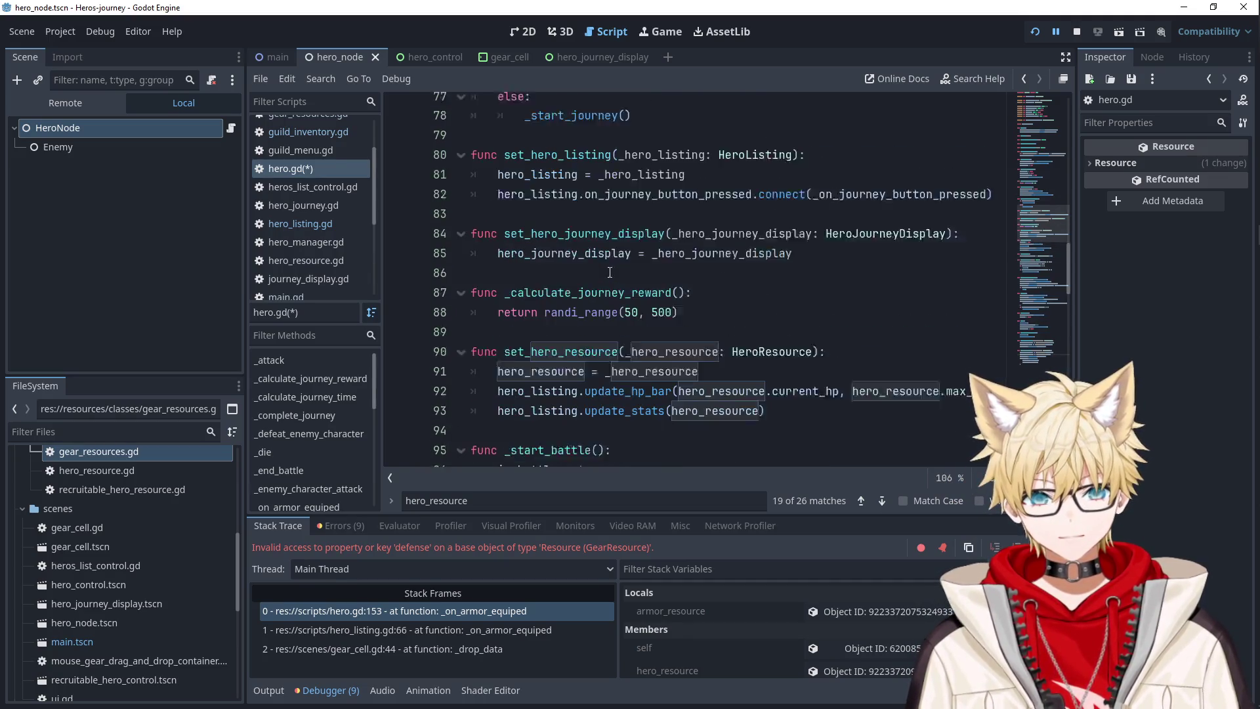
left_click(550, 341, "ctrl")
scroll(623, 347, "down", 2)
scroll(625, 349, "up", 1)
scroll(612, 165, "up", 1)
left_click(727, 143, "ctrl")
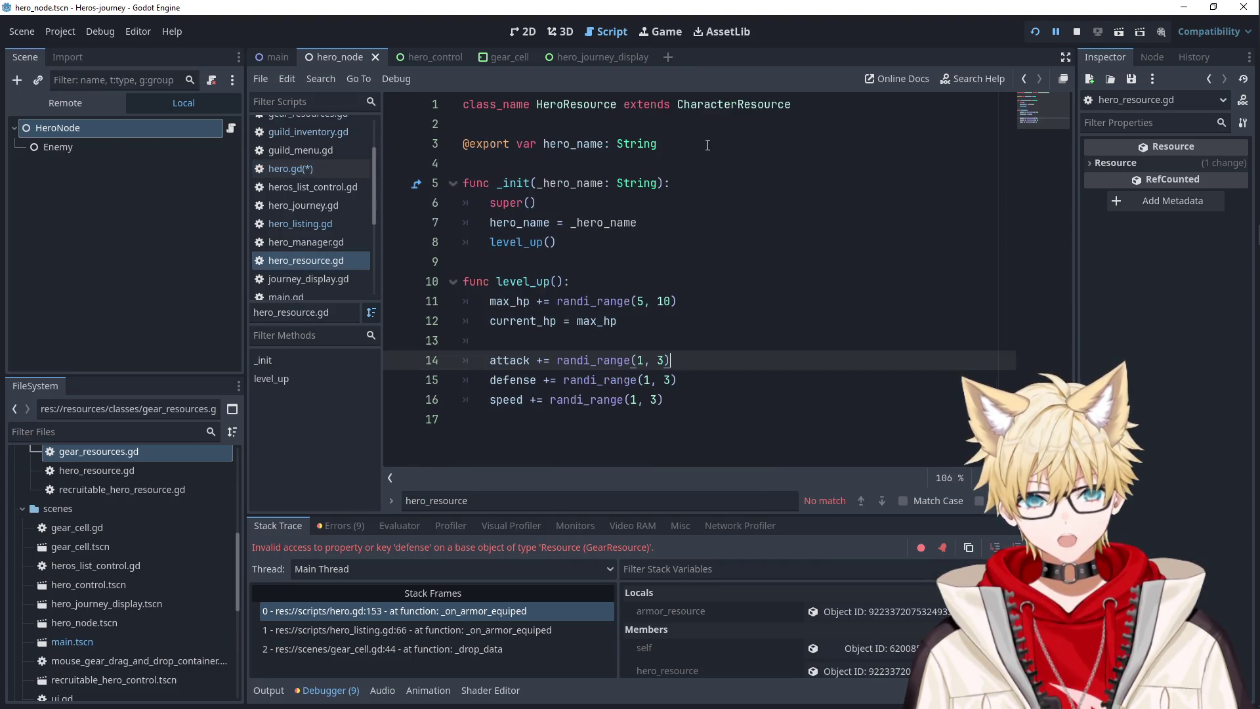
double_click(527, 380)
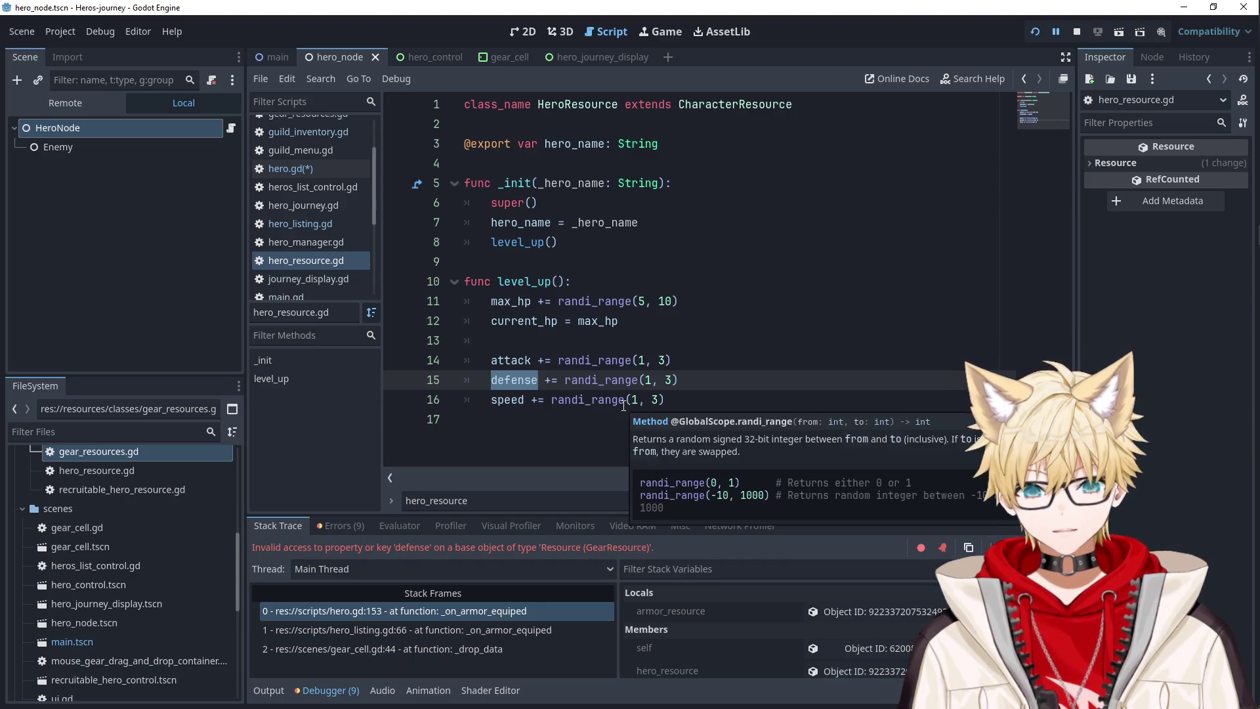
left_click(1024, 79)
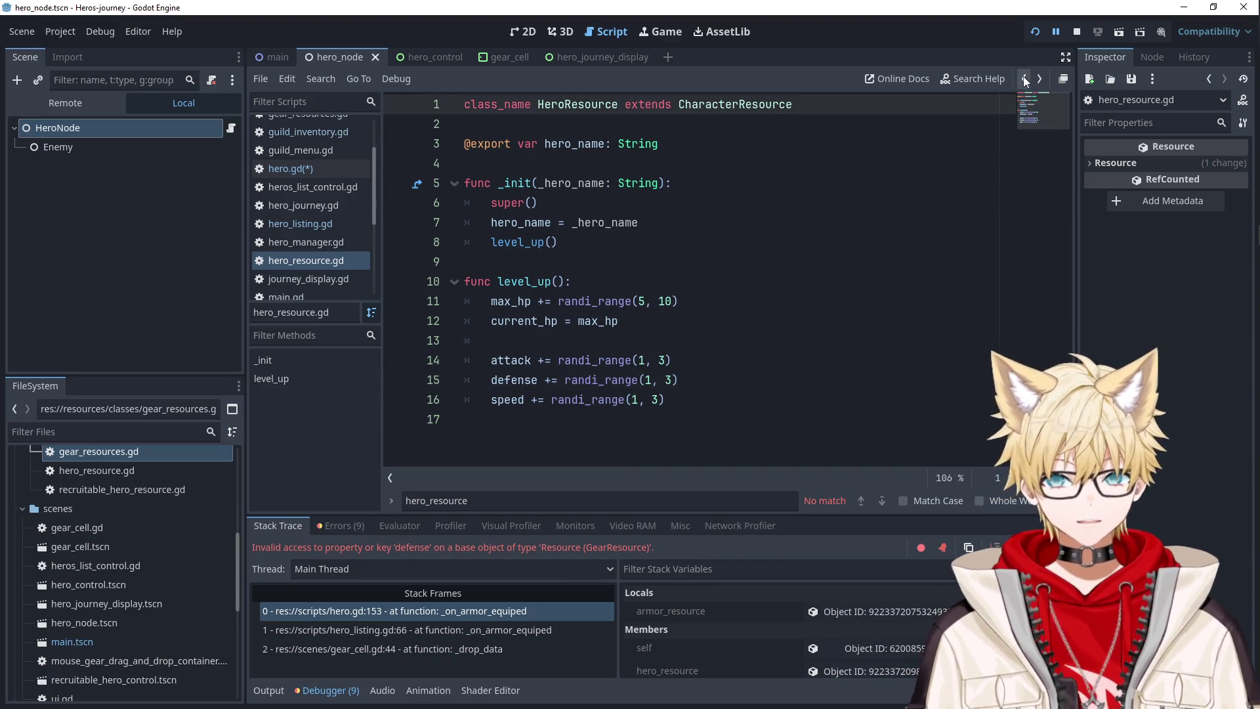
left_click(1023, 79)
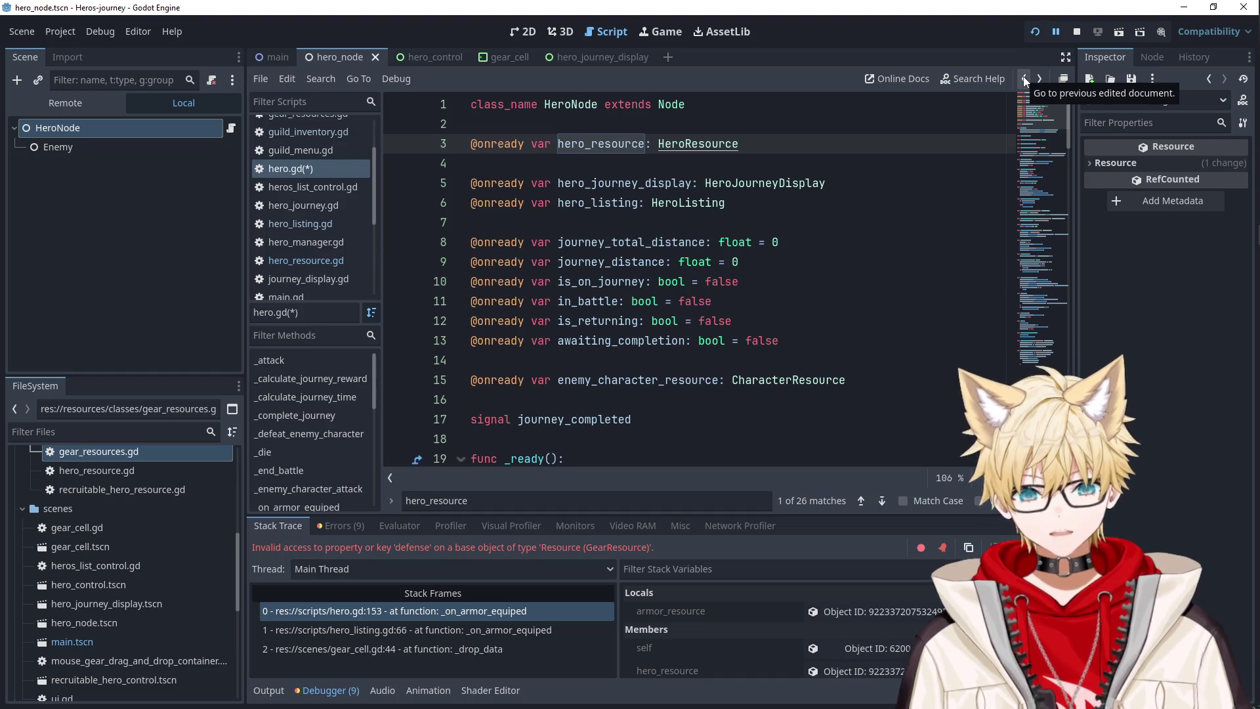
Step: Change line 153 to use armor_resource.bonus_defense, save hero.gd, and relaunch the game
scroll(756, 427, "down", 20)
scroll(756, 427, "down", 10)
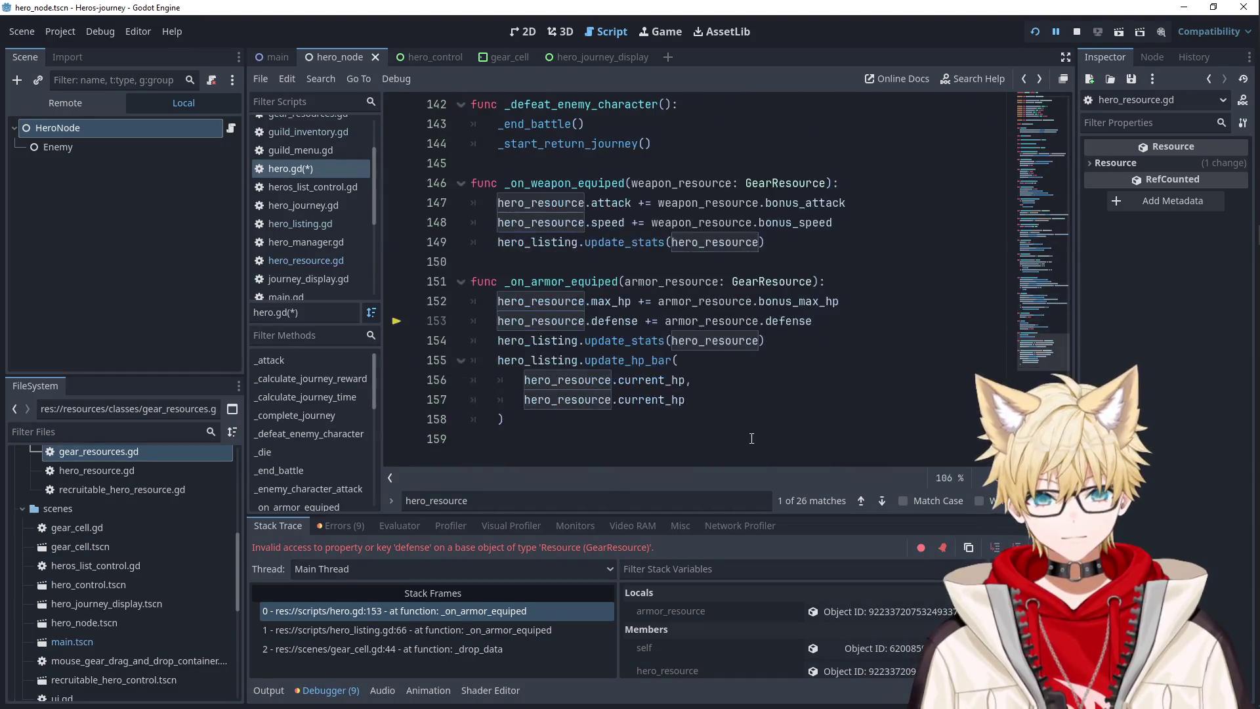
double_click(603, 322)
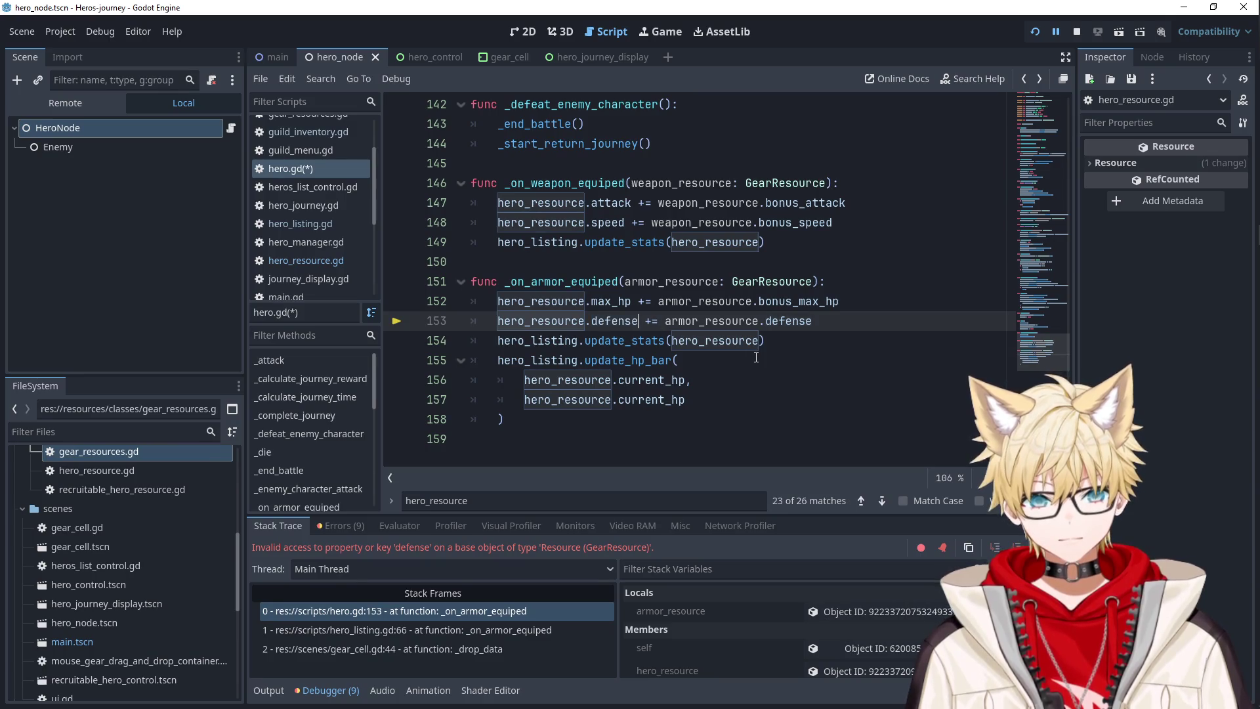
double_click(785, 320)
left_click(828, 321)
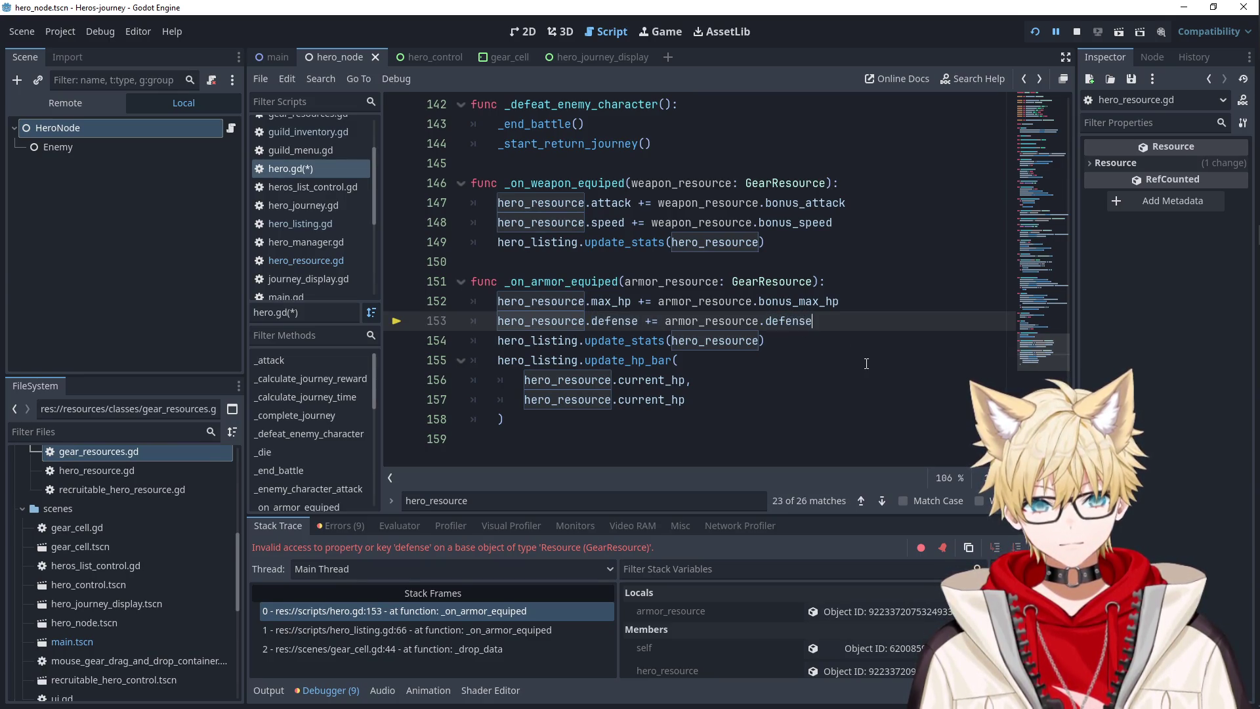
double_click(793, 322)
type("bo")
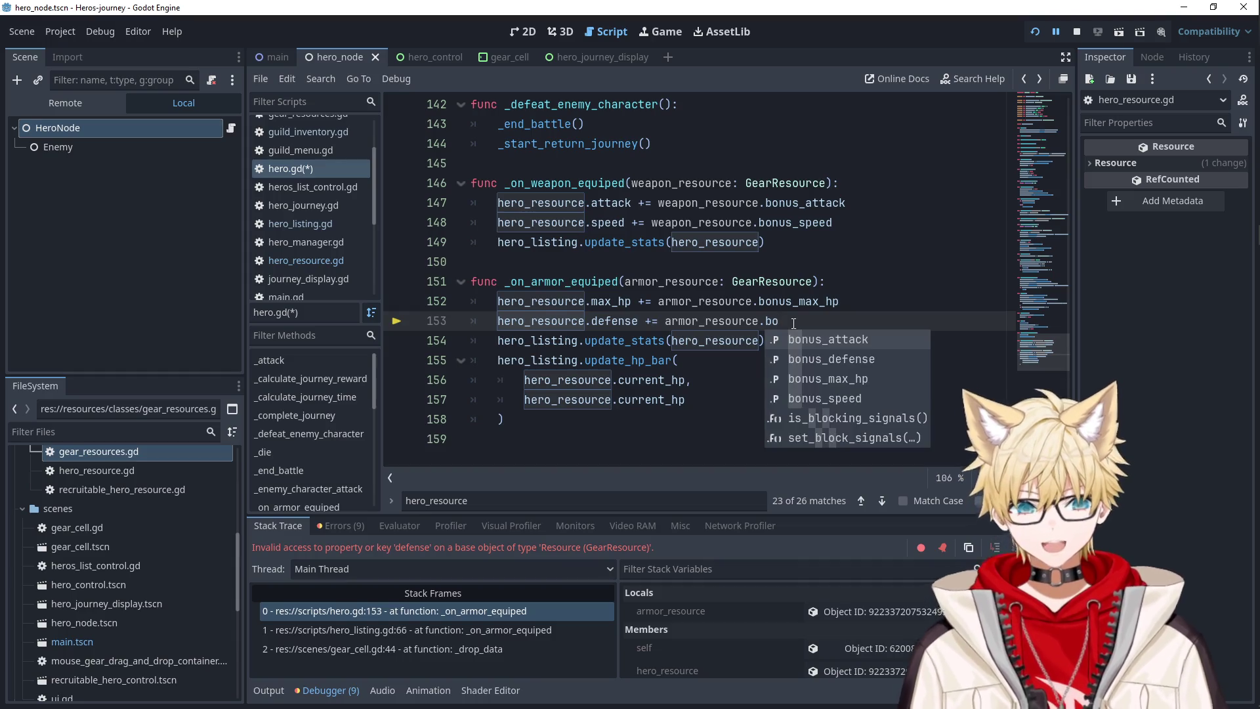
key("Return")
key("ctrl+s")
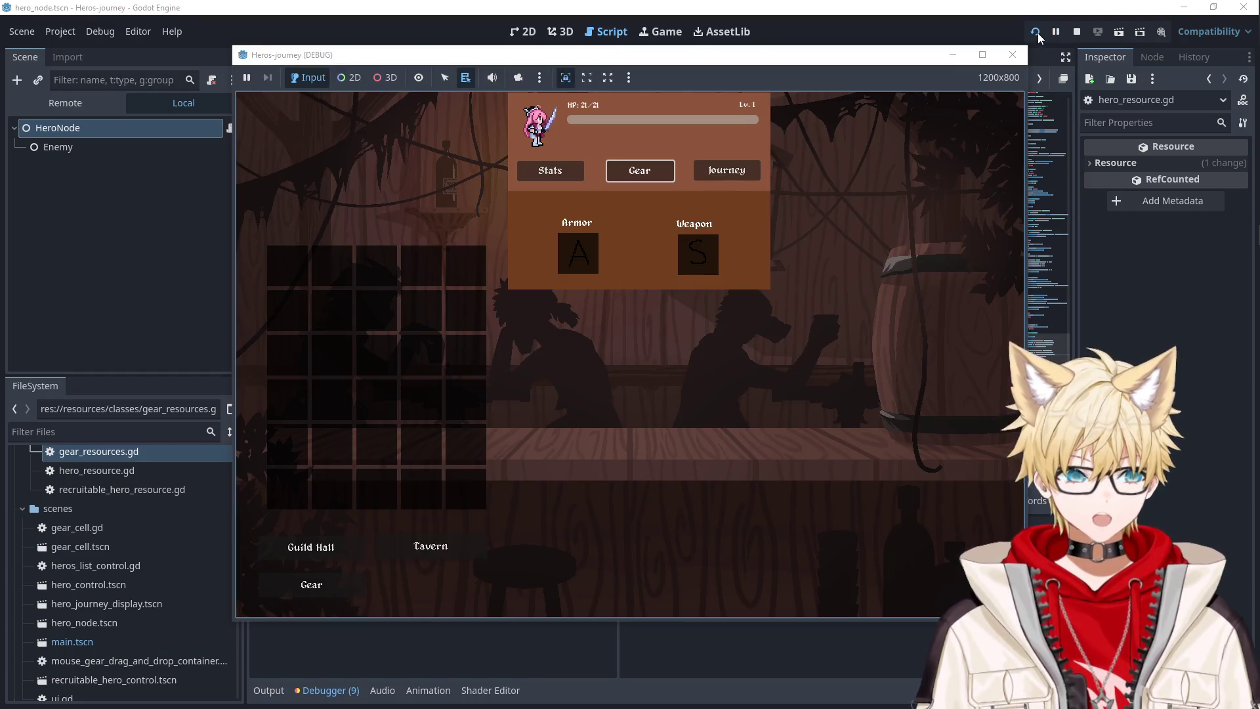
left_click(1036, 32)
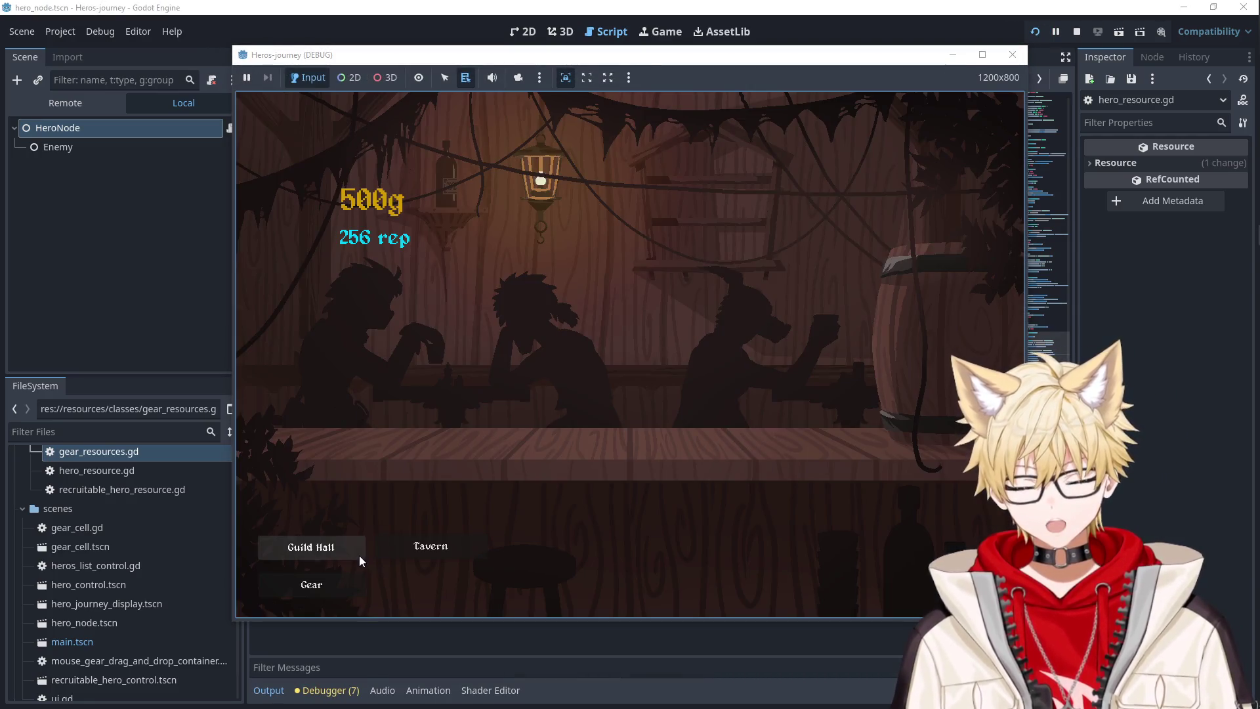
Step: Recruit a hero from the Tavern for 296 gold and view its gear and stats
left_click(359, 555)
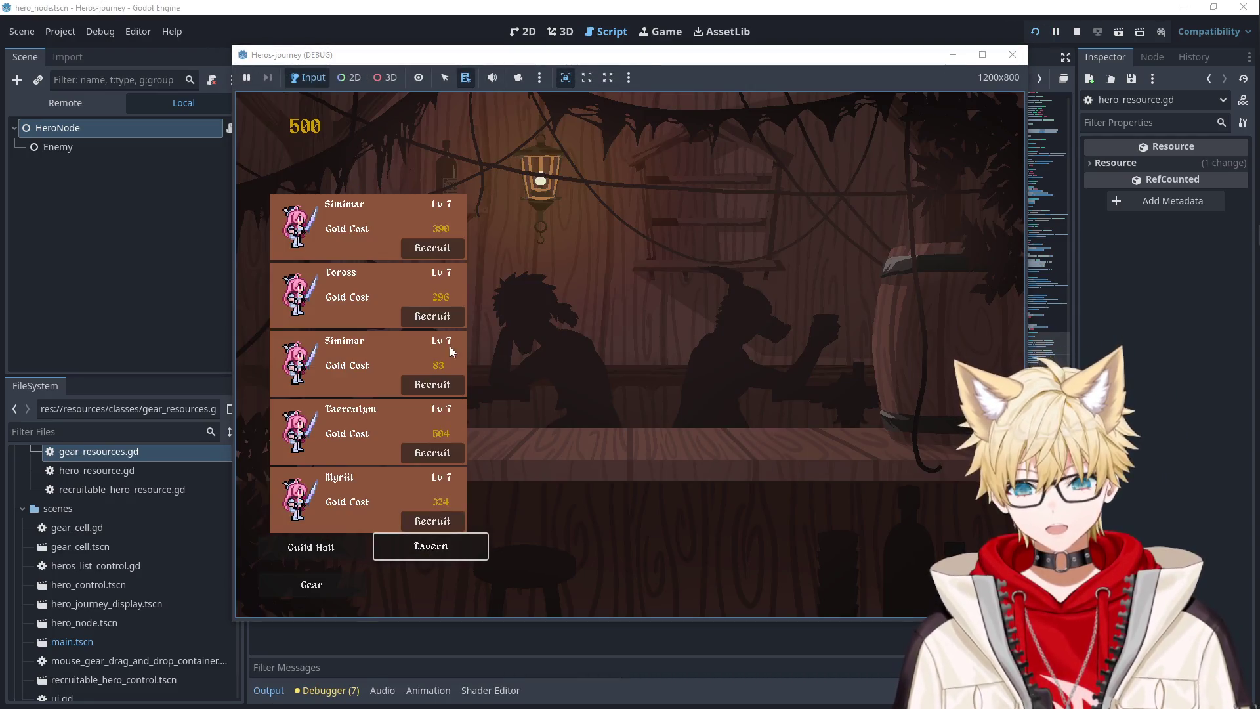
left_click(432, 317)
left_click(640, 171)
left_click(545, 170)
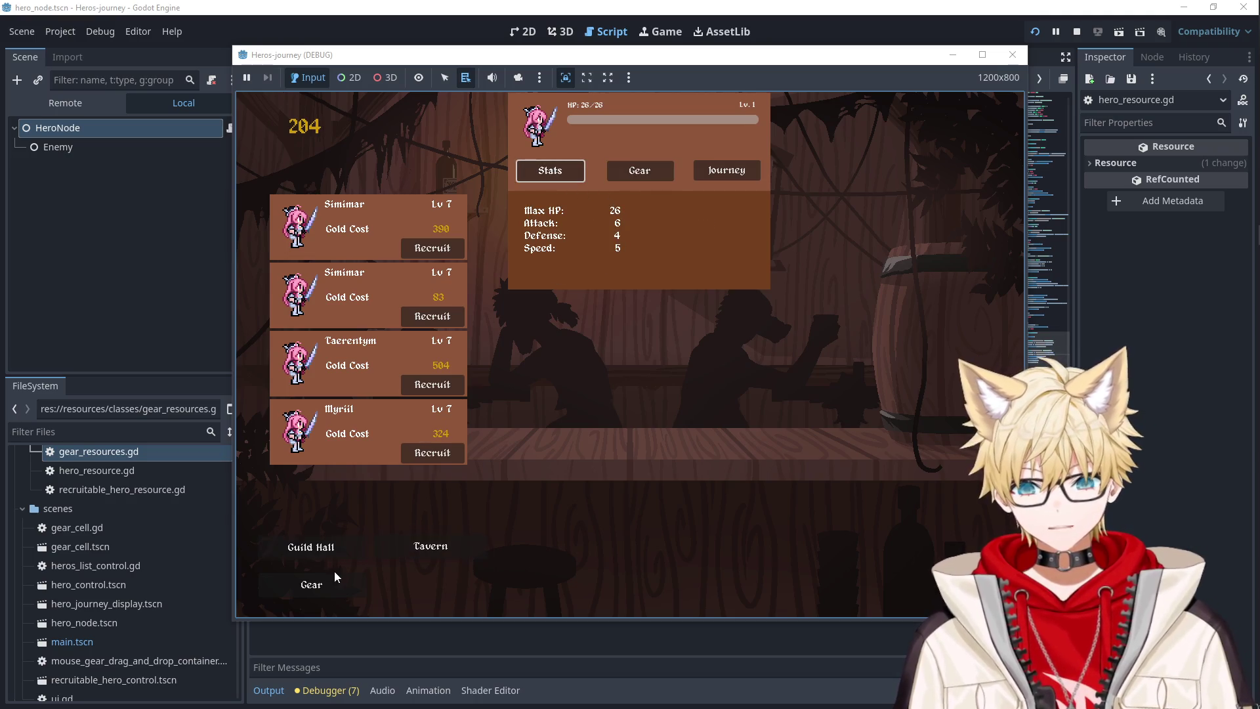
Step: Equip the S item in the hero's Weapon slot and compare stats before and after
left_click(331, 588)
left_click(627, 176)
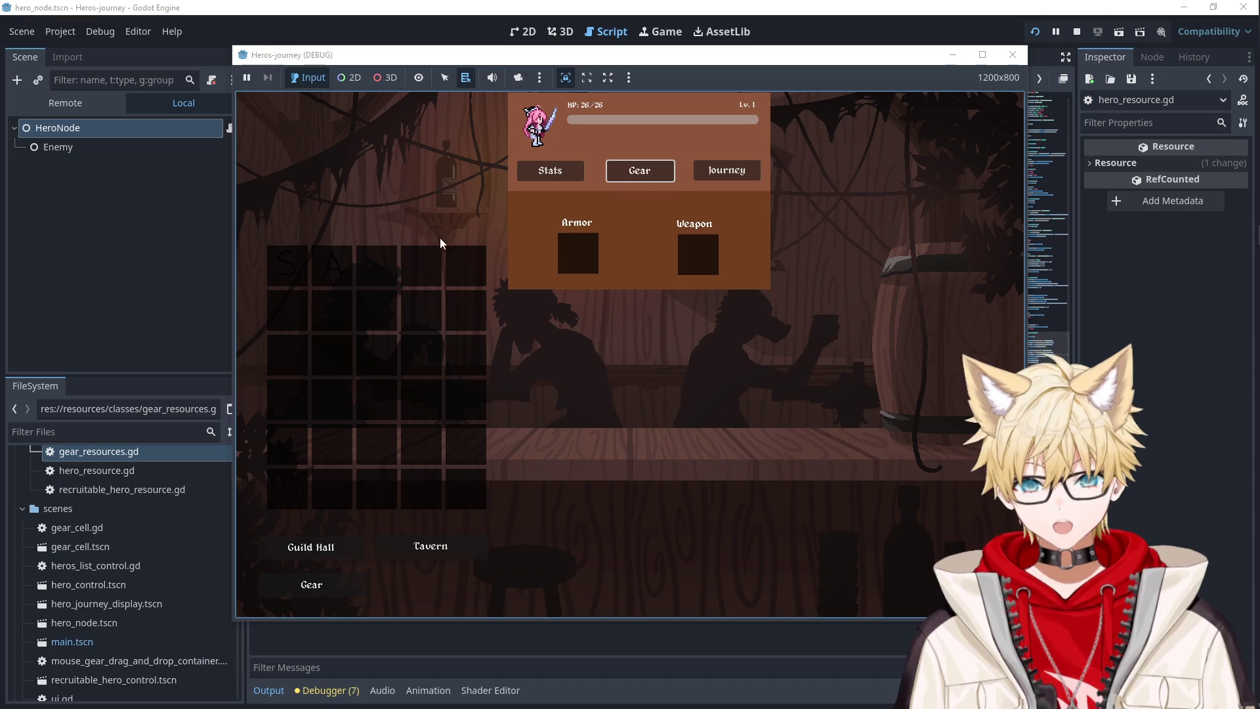
left_click(560, 177)
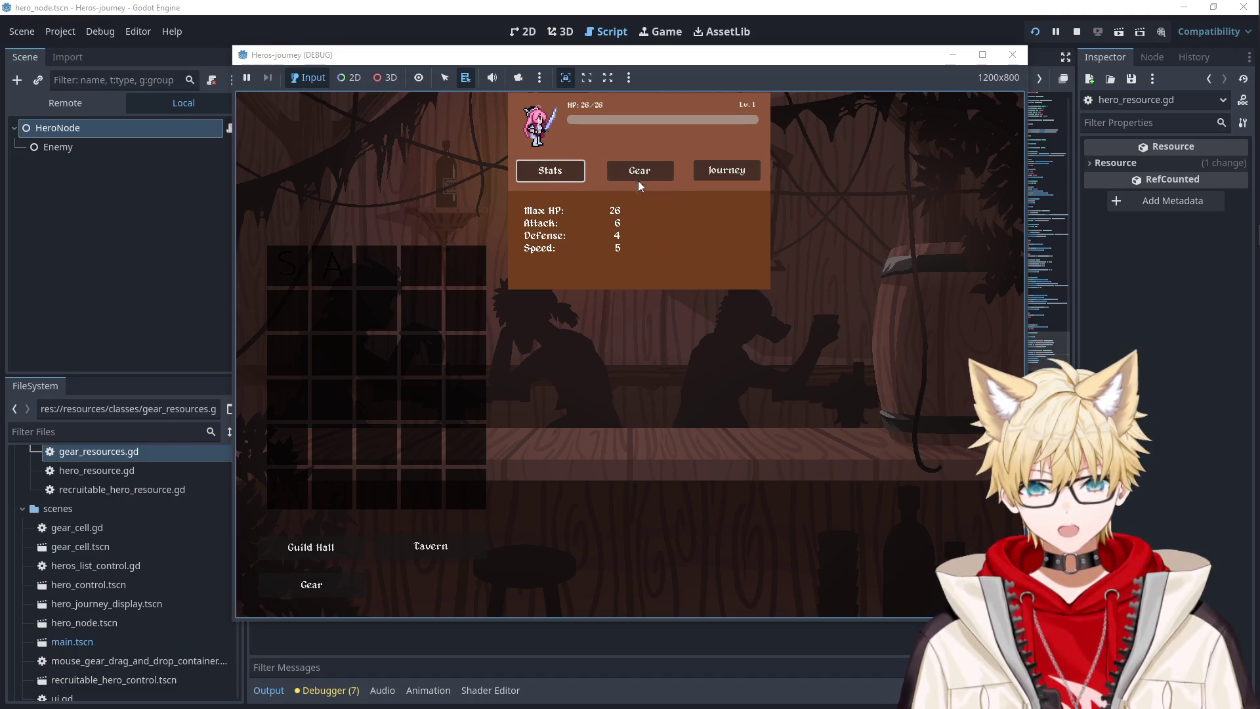
left_click(638, 182)
left_click_drag(287, 275, 653, 229)
left_click(550, 170)
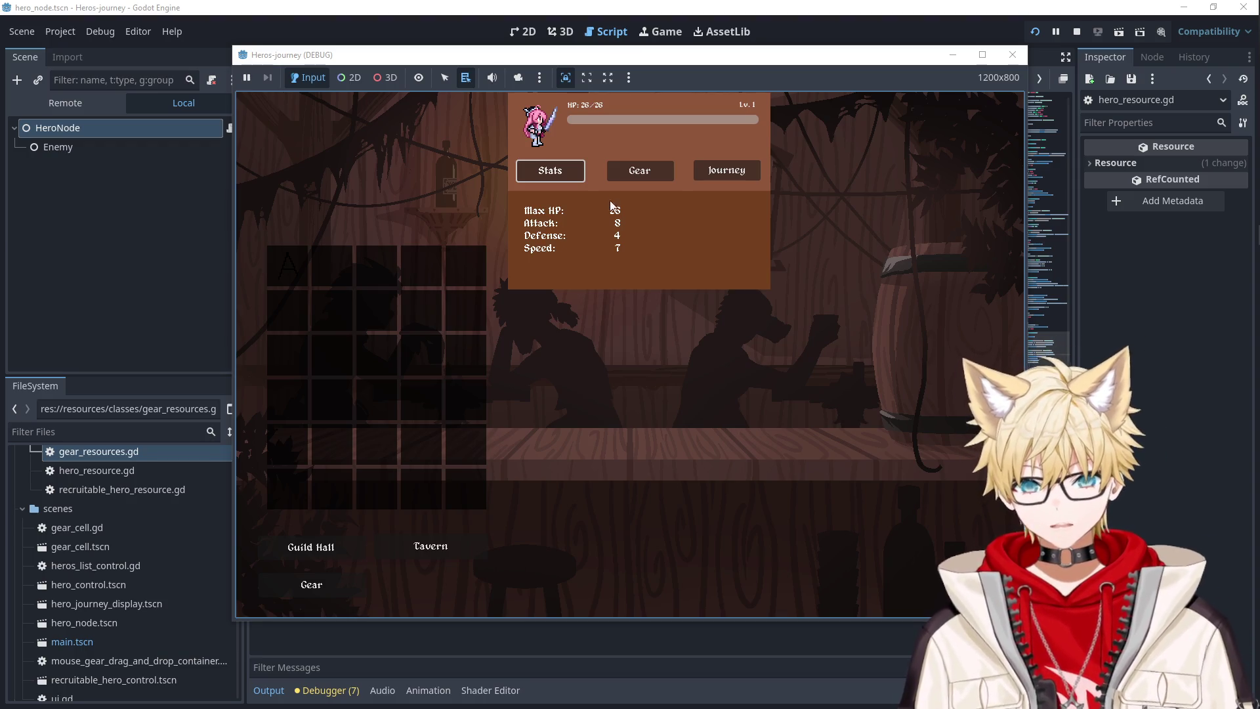
Step: Equip the A item as armor, confirm Max HP 27 and Defense 6, then stop the game
left_click(639, 171)
left_click_drag(296, 267, 592, 255)
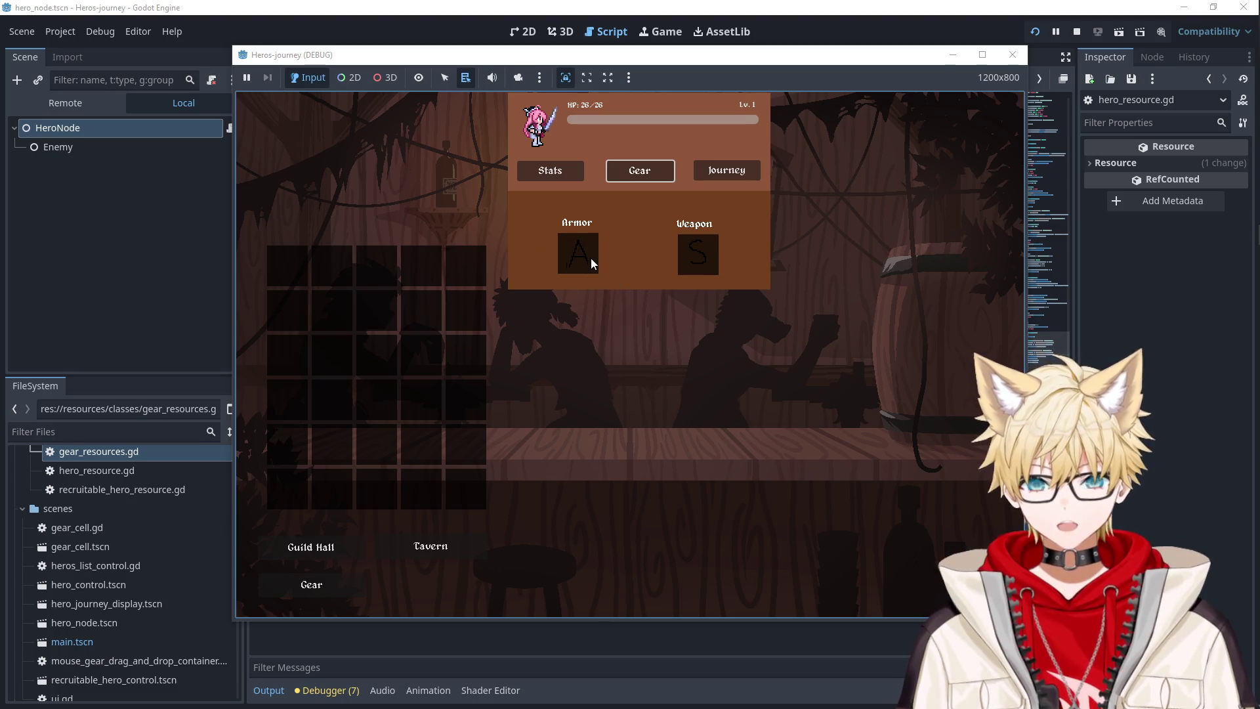
left_click(550, 171)
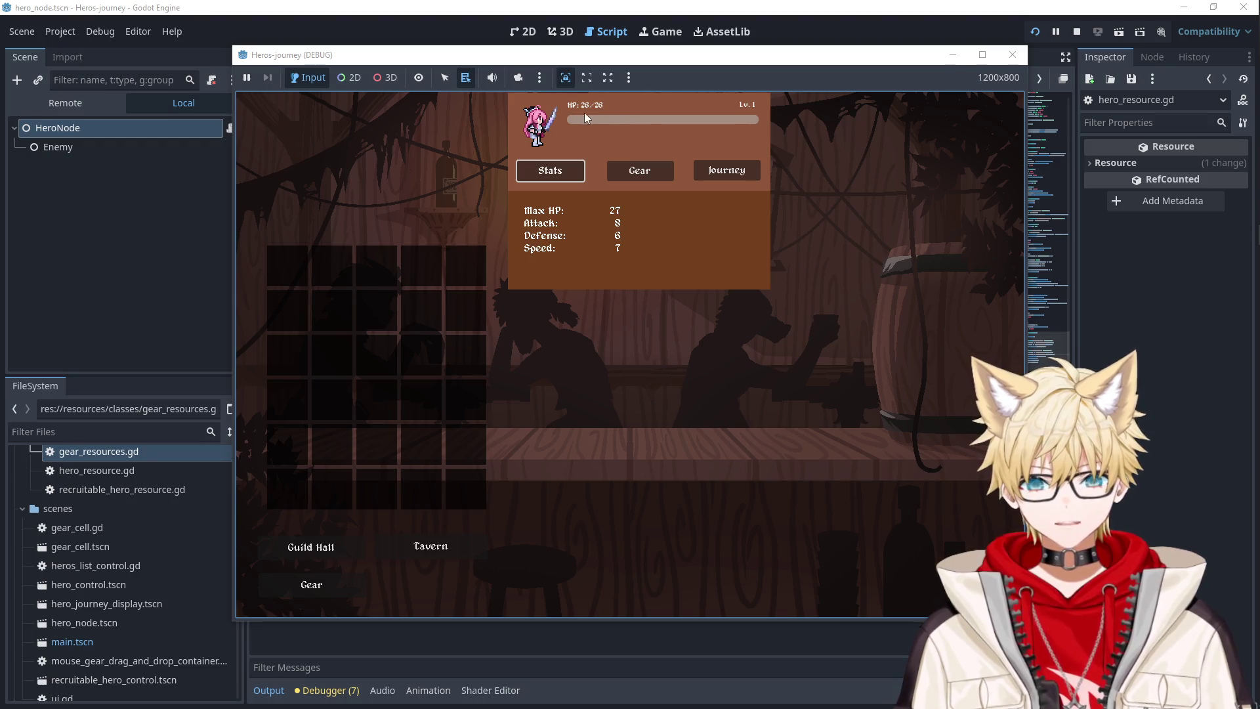
left_click(1013, 54)
double_click(643, 419)
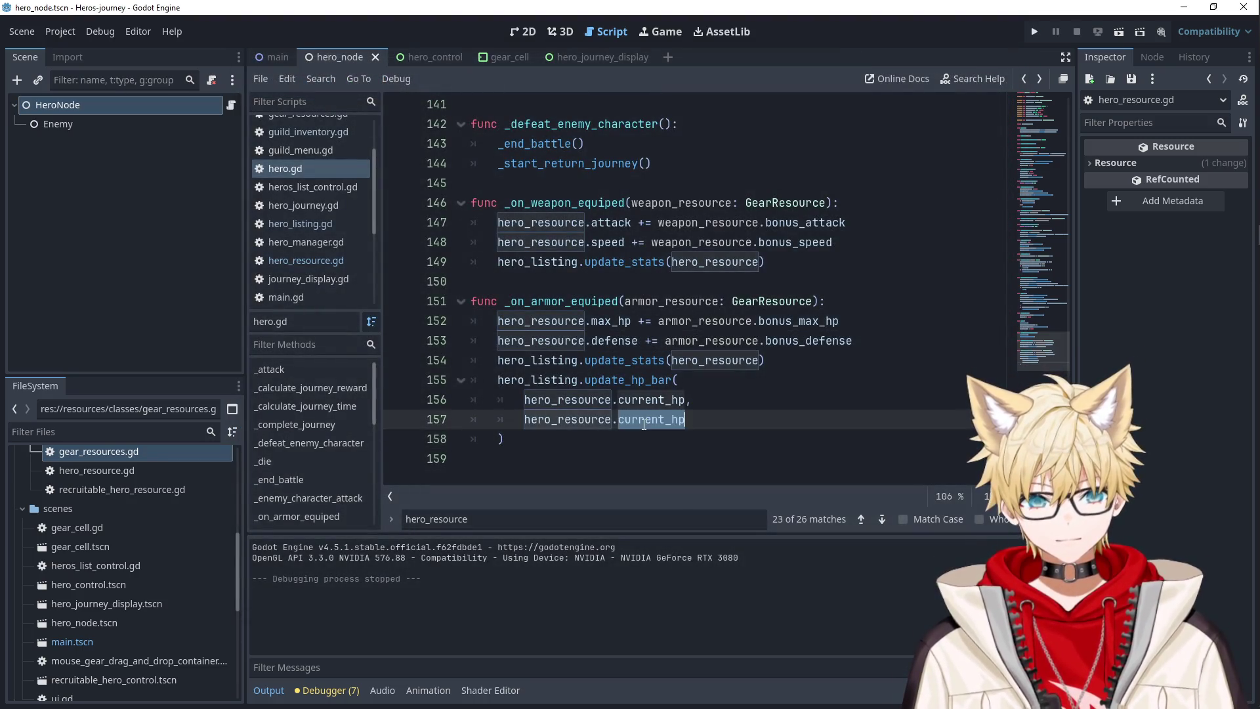
Step: Use max_hp as the second argument on line 157 and save hero.gd
type("ma")
key("Return")
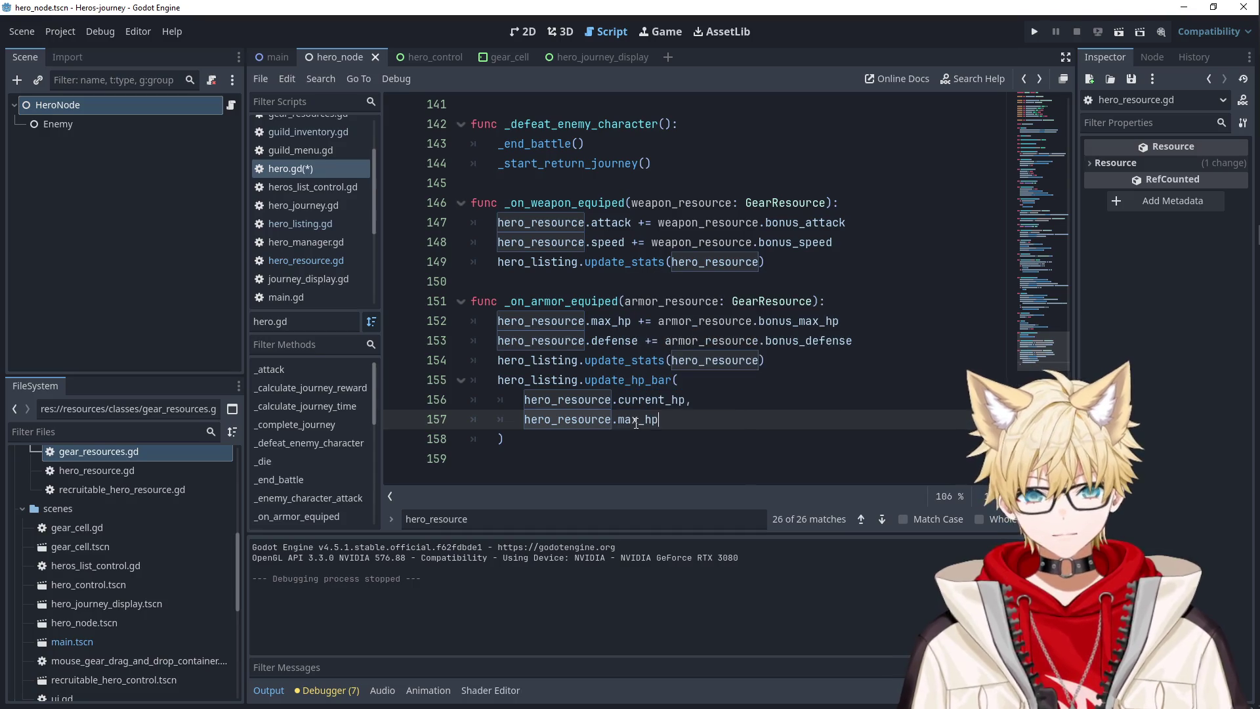
key("ctrl+s")
left_click(728, 393)
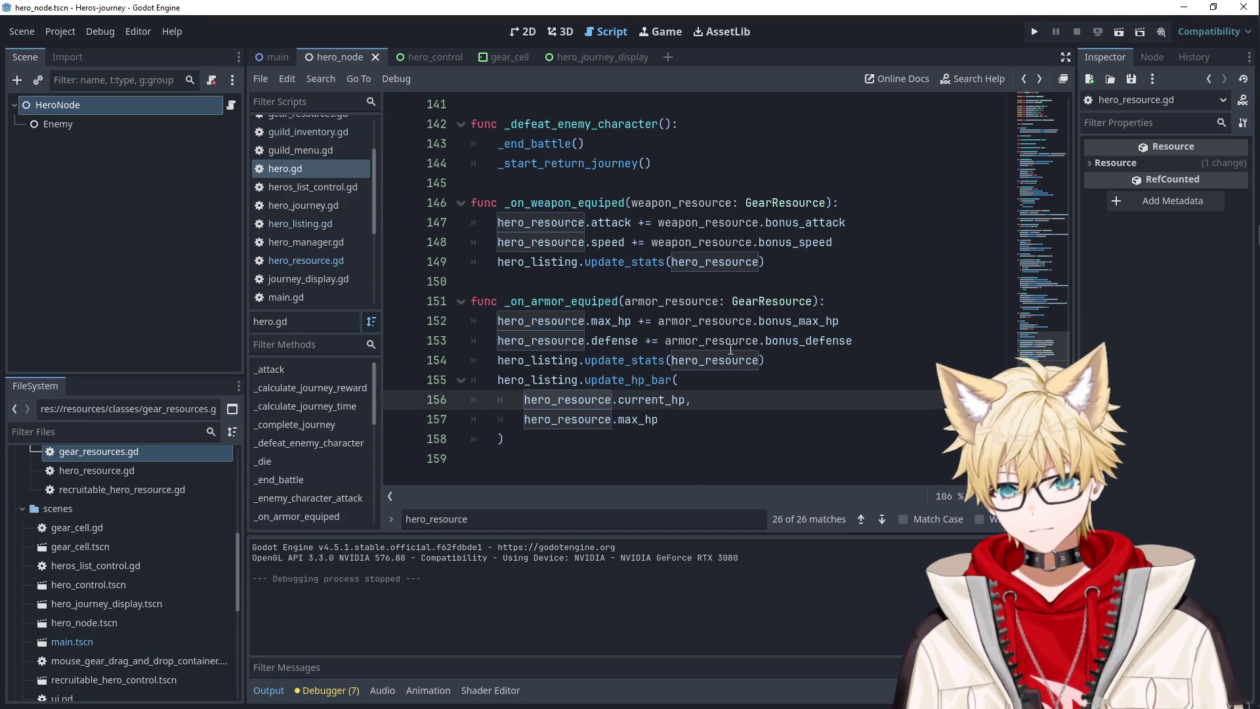
Step: Run the game, recruit a hero for 138 gold, and show its gear slots and inventory
left_click(1034, 32)
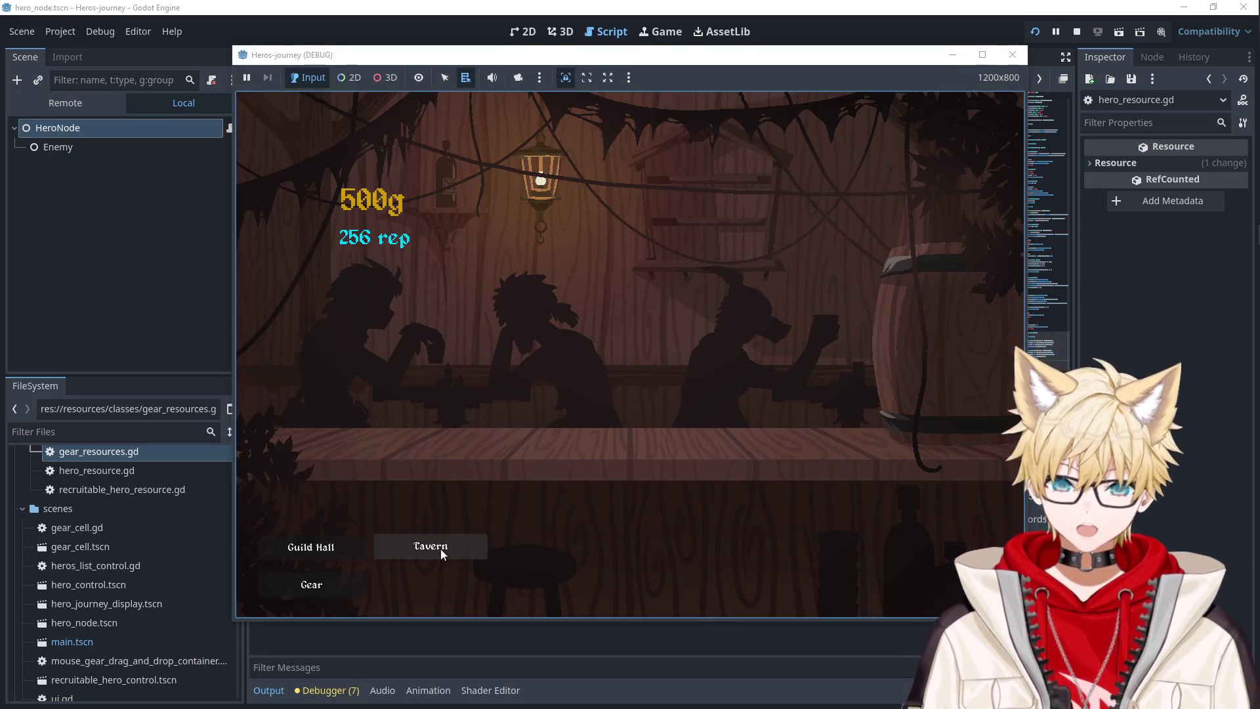
left_click(440, 547)
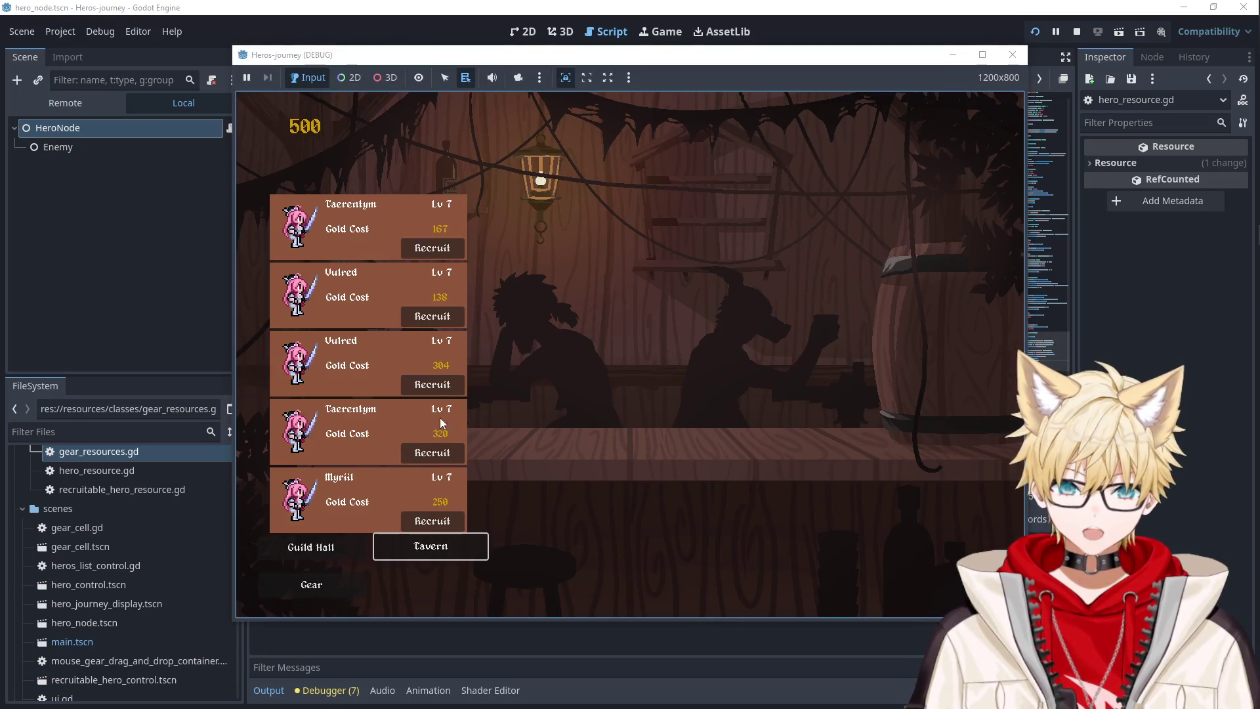
left_click(438, 324)
left_click(343, 549)
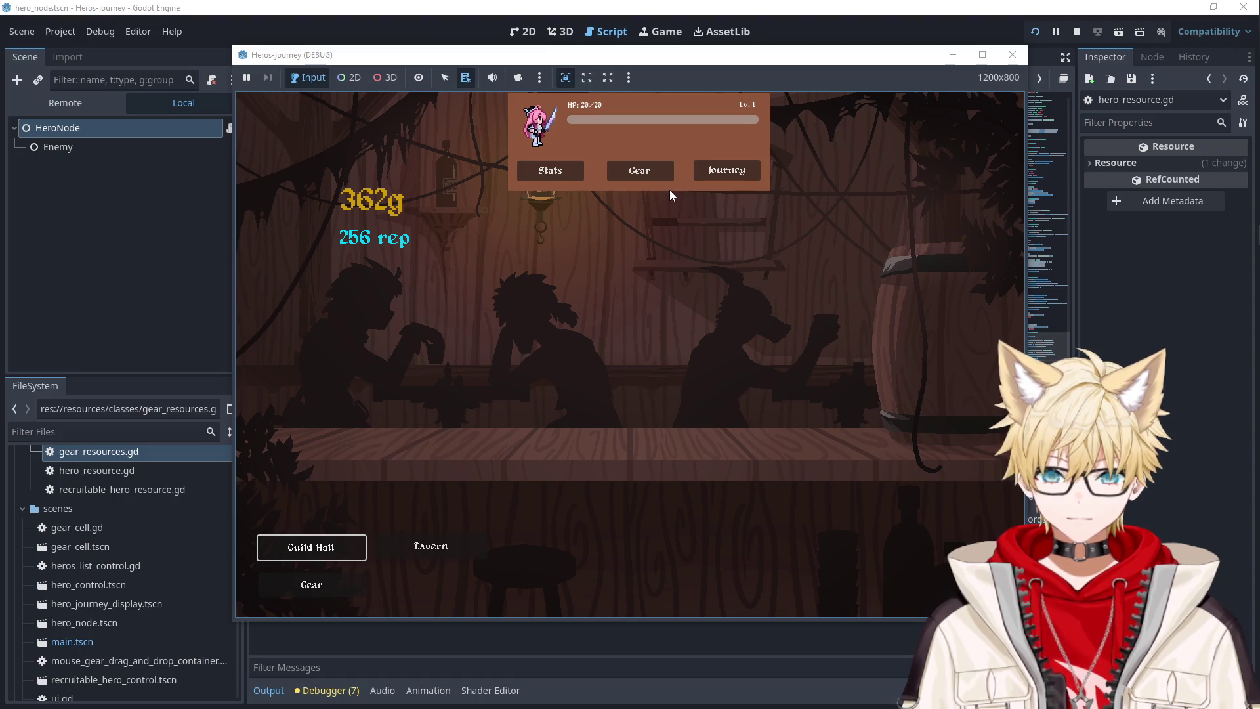
left_click(655, 179)
left_click(323, 582)
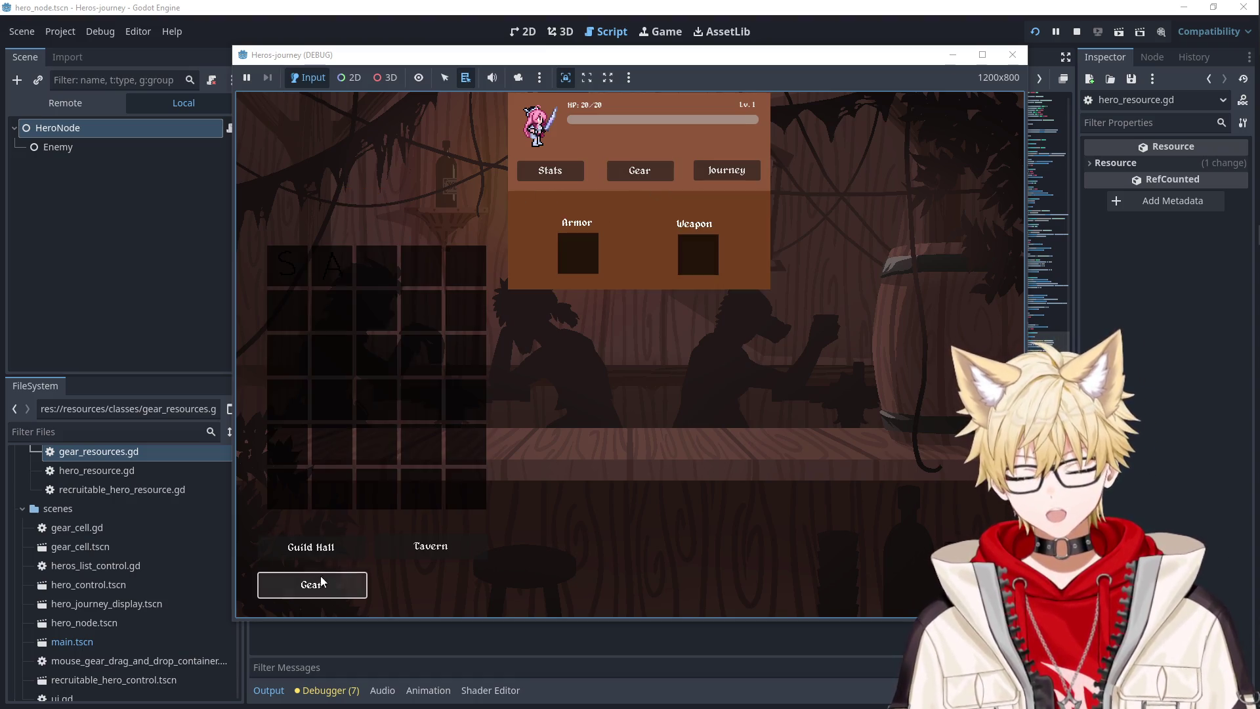
Step: Equip the A item as armor, confirm HP 20/21 and Defense 5, then close the game
left_click_drag(323, 281, 699, 257)
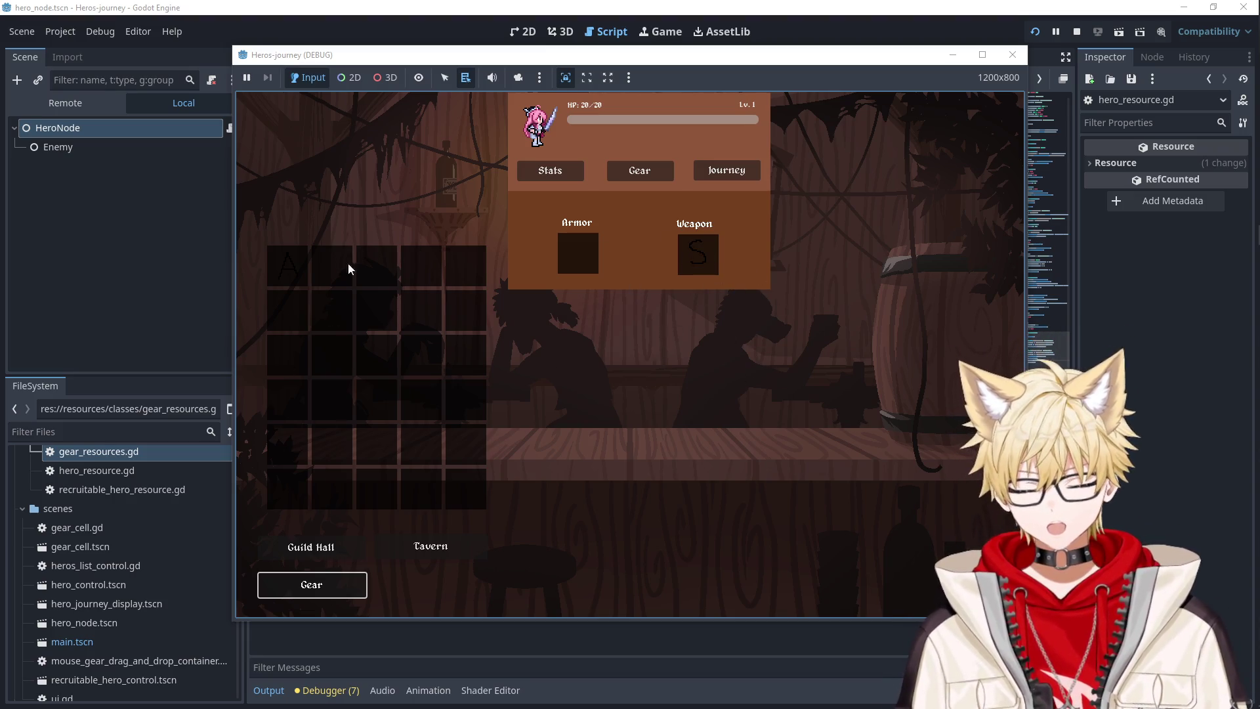
left_click_drag(284, 273, 571, 257)
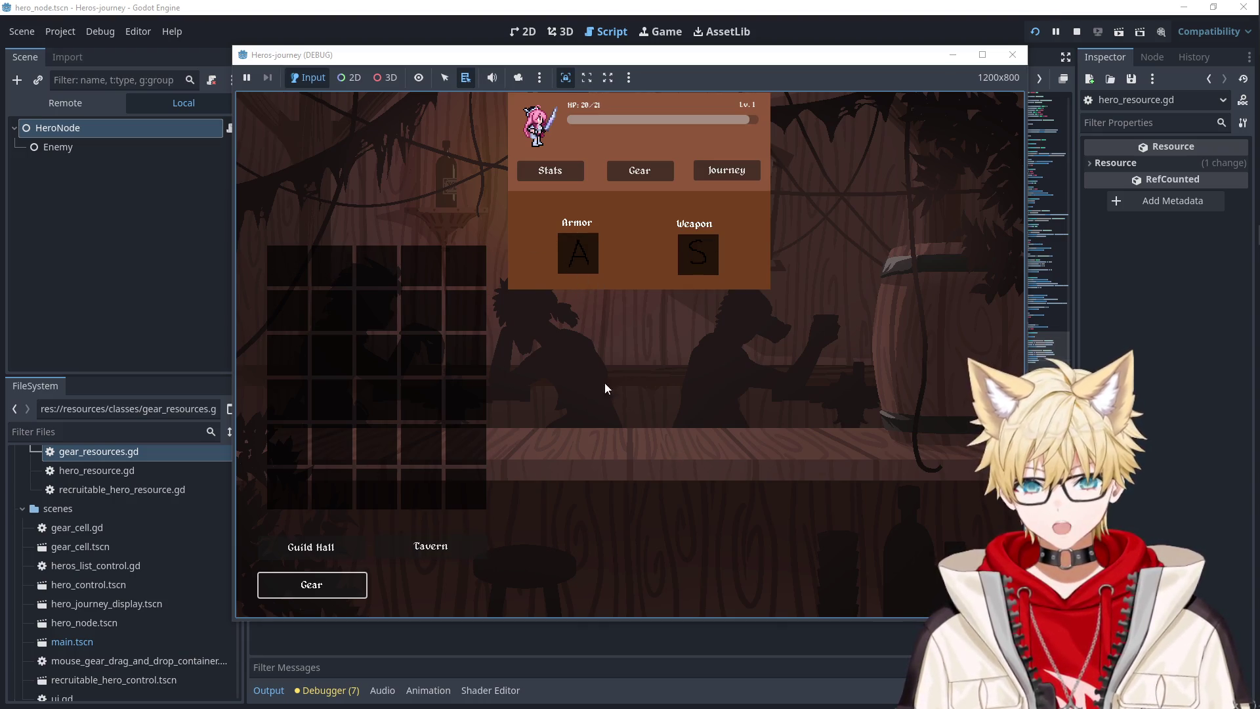
left_click(628, 170)
left_click(565, 171)
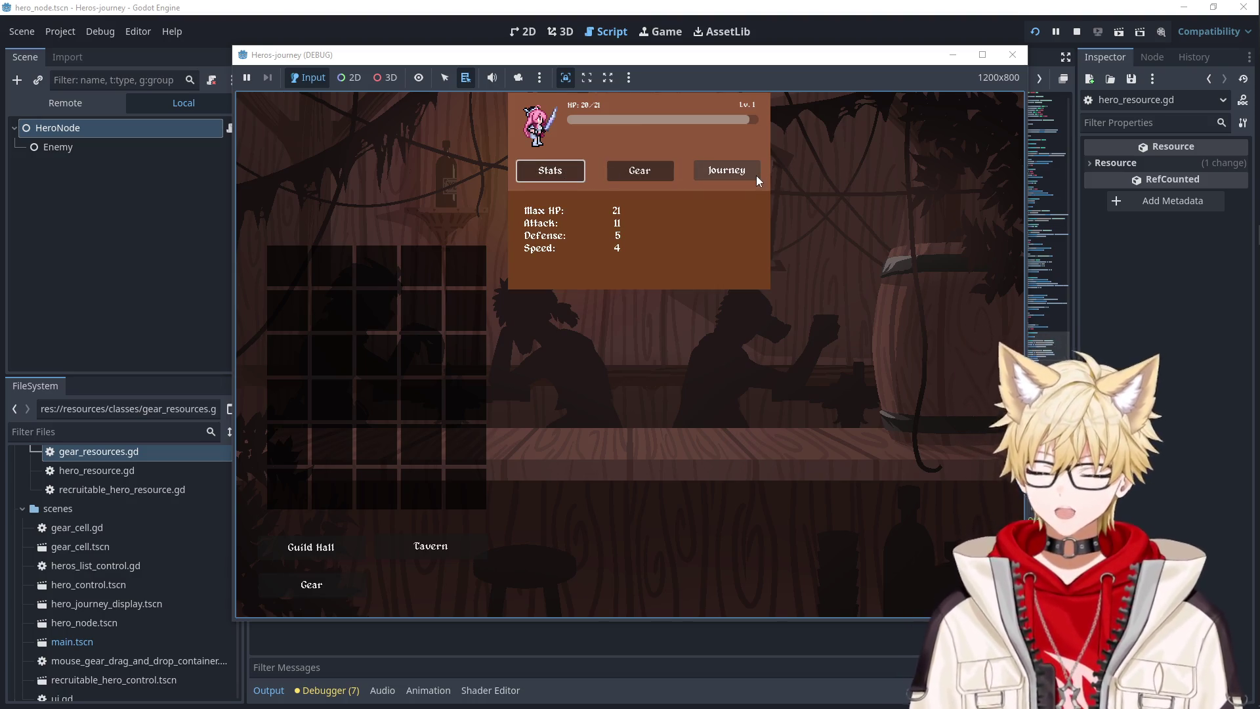
left_click(1009, 61)
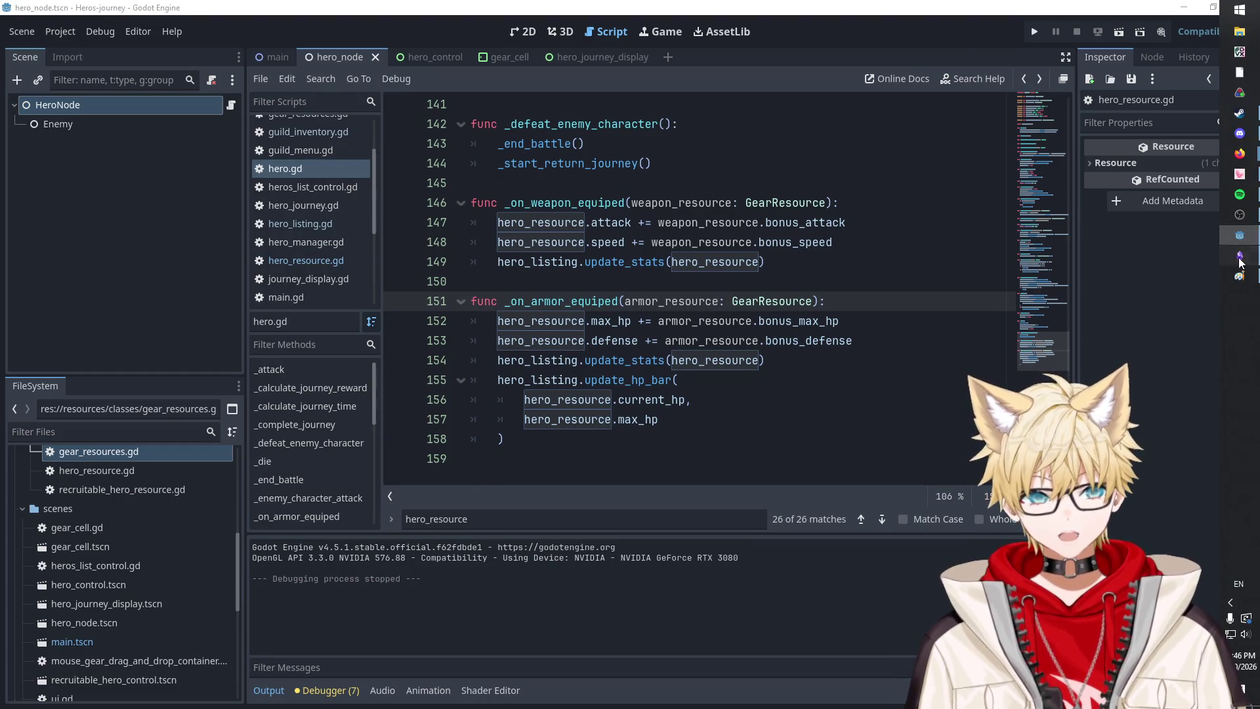
Step: Go back to hero.gd's weapon equip handler and select its weapon_resource parameter
left_click(1240, 258)
left_click(787, 262)
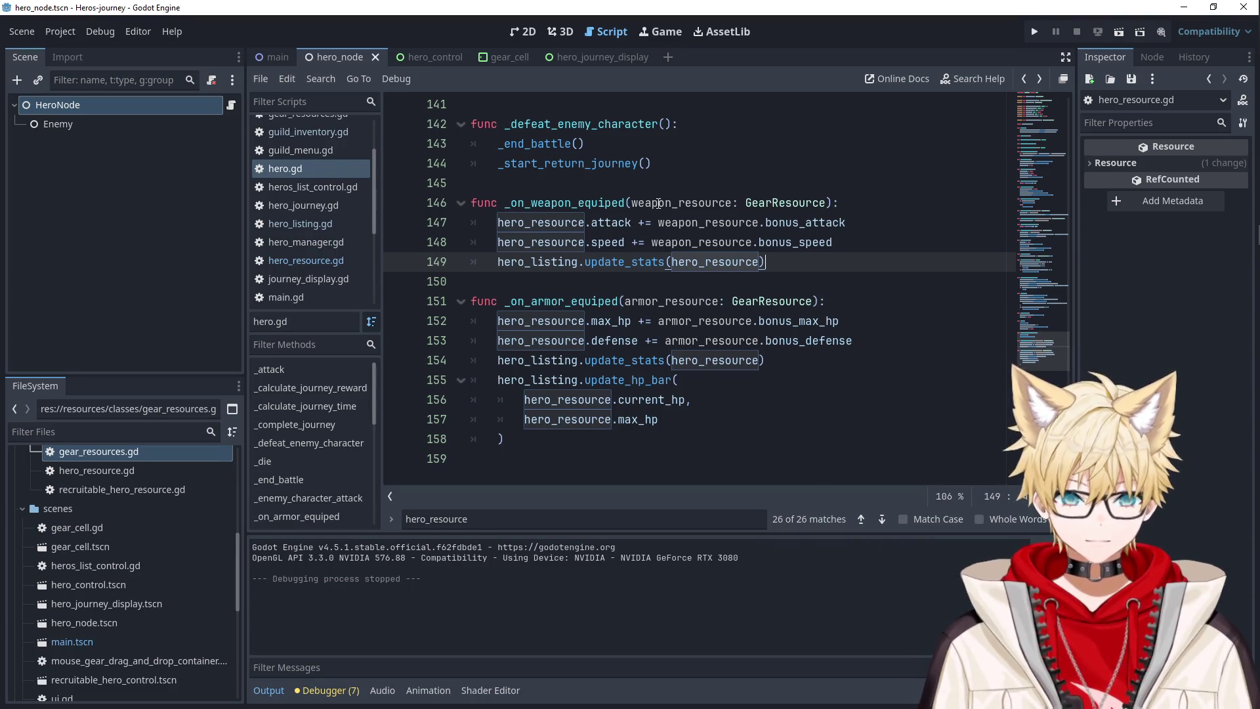
double_click(658, 203)
scroll(667, 259, "up", 10)
scroll(667, 259, "up", 20)
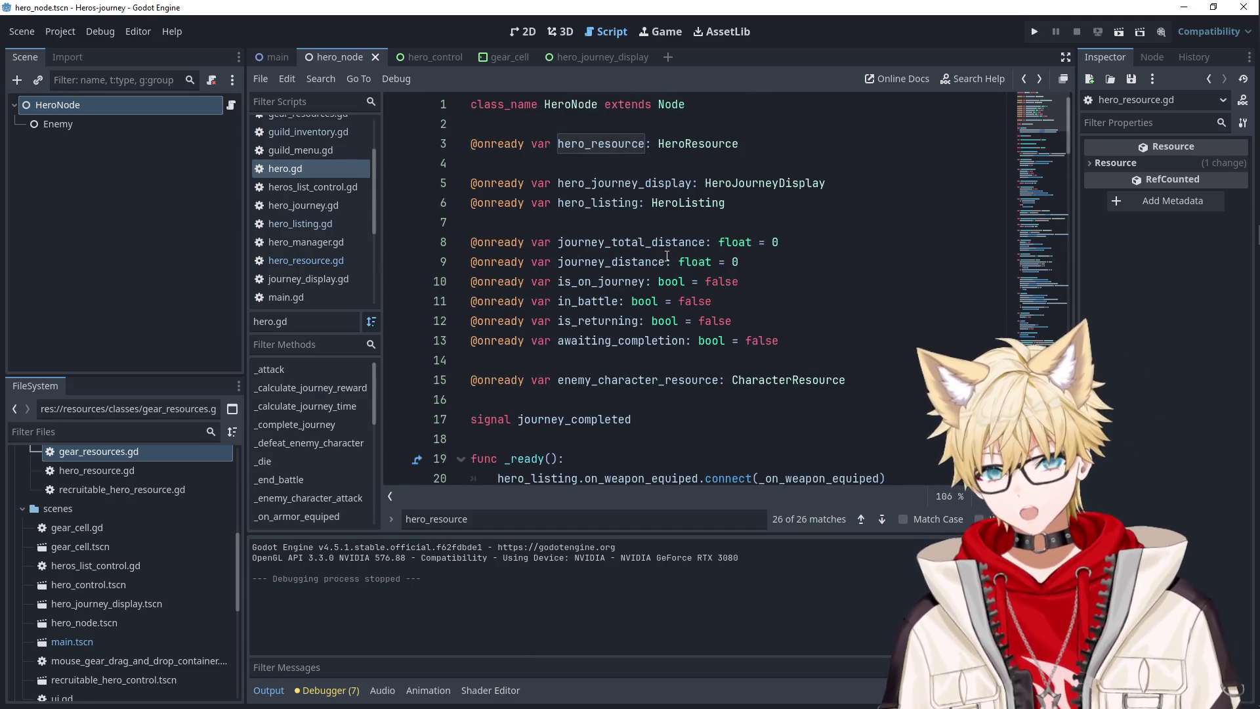
scroll(713, 280, "down", 2)
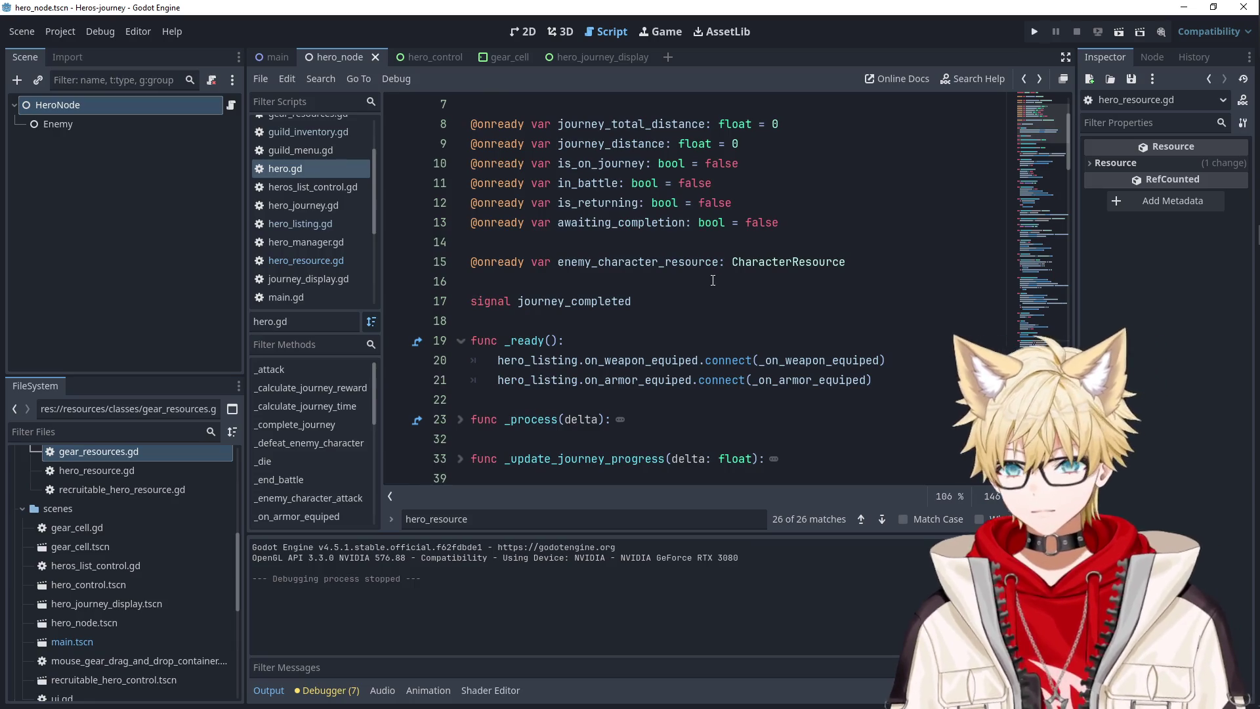
scroll(713, 280, "down", 20)
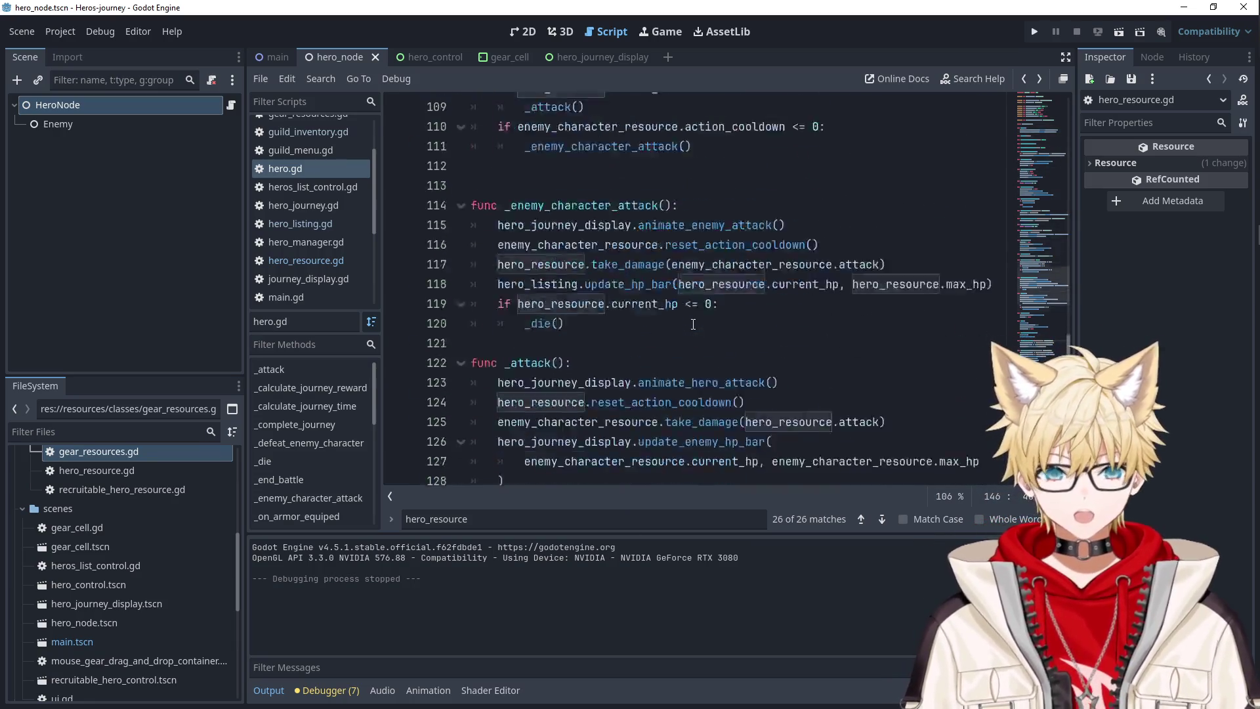
scroll(693, 324, "down", 11)
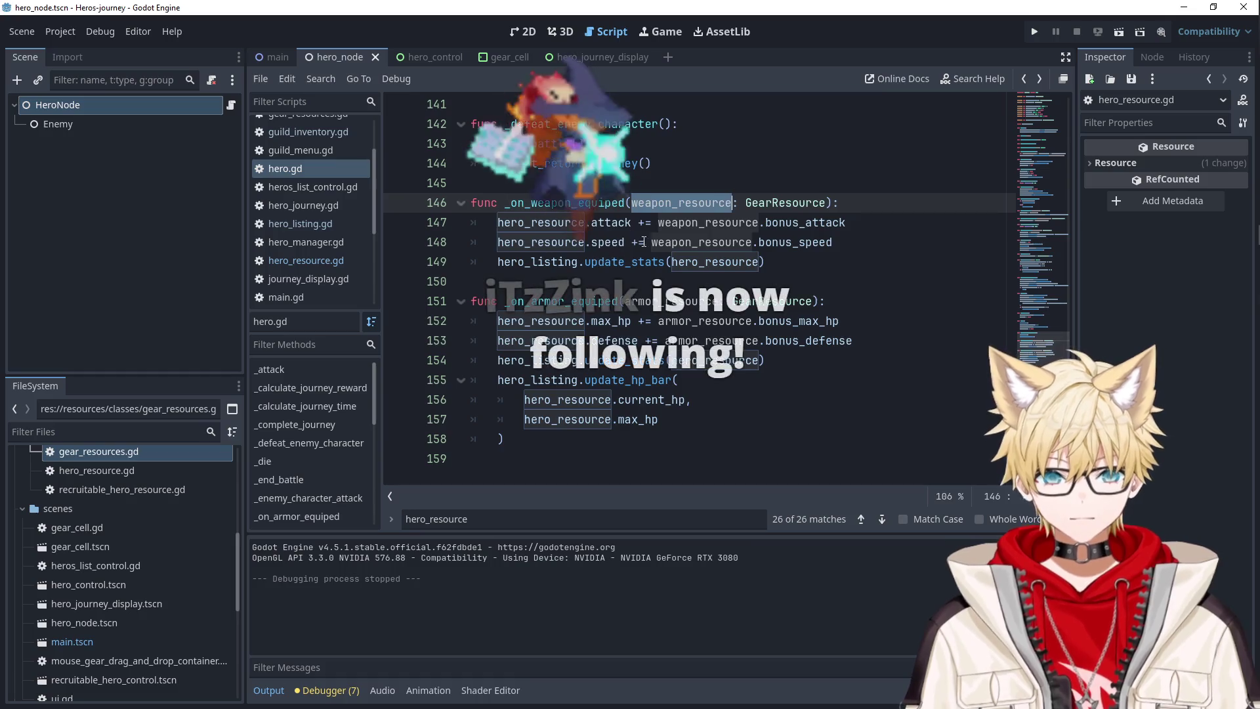
scroll(679, 231, "up", 20)
scroll(680, 231, "up", 20)
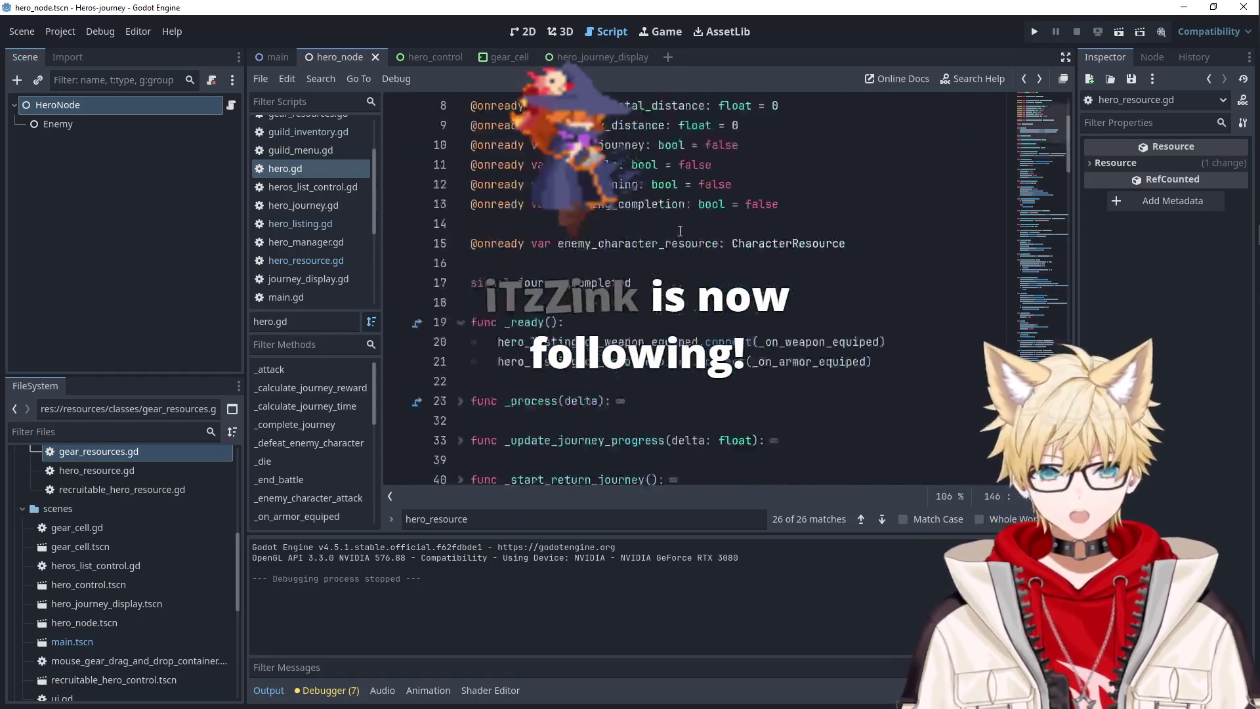
scroll(788, 217, "down", 3)
left_click(871, 204)
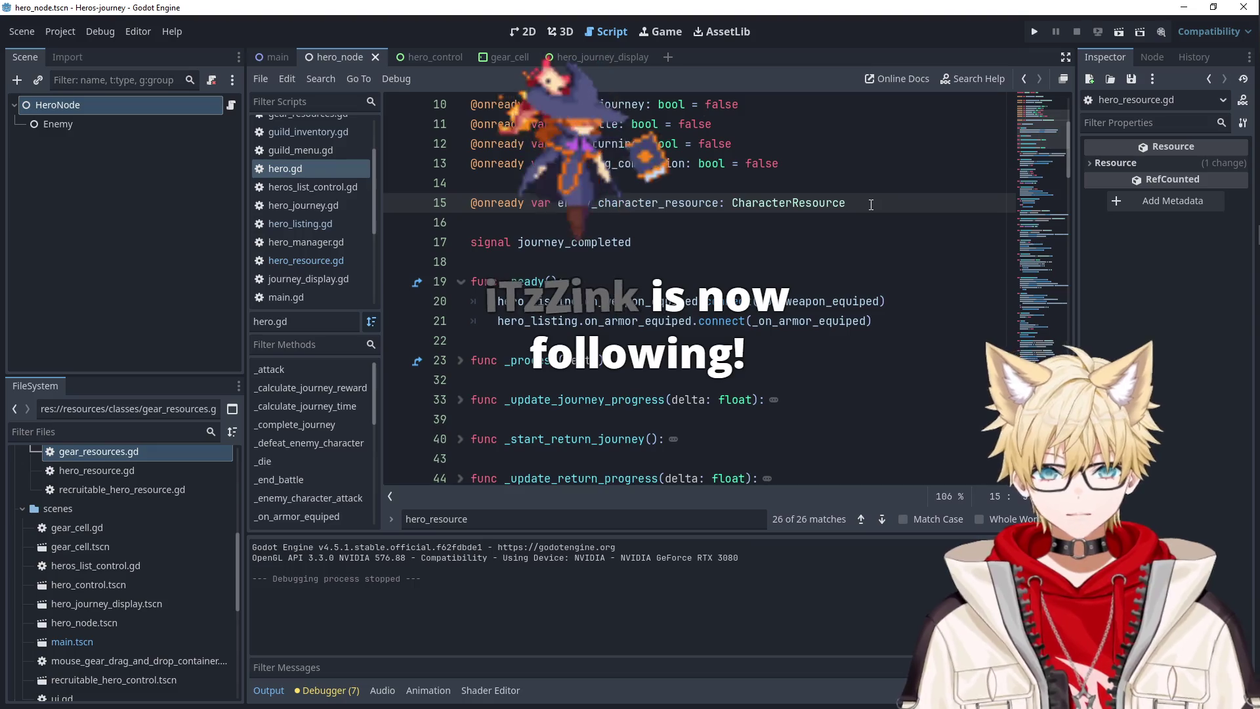
key("Return")
type("@onready var weapon_resource: ")
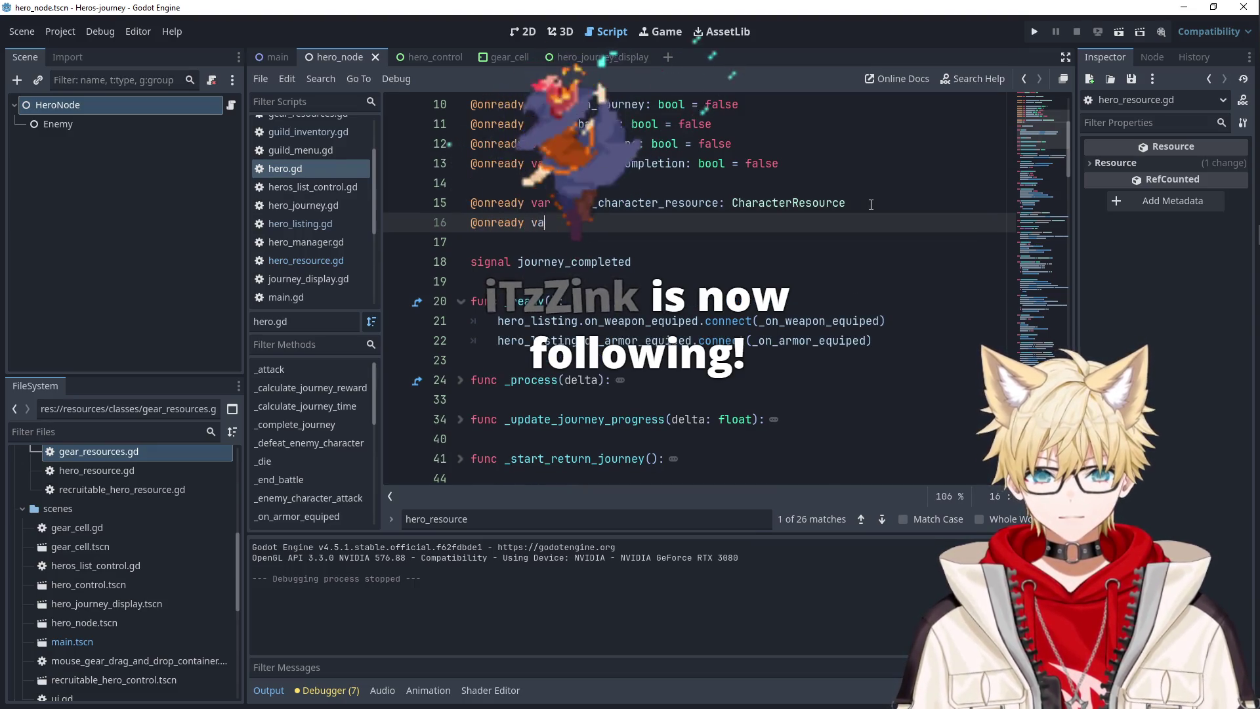
type("Gea")
key("Down")
key("Down")
key("Return")
key("Return")
type("@onre")
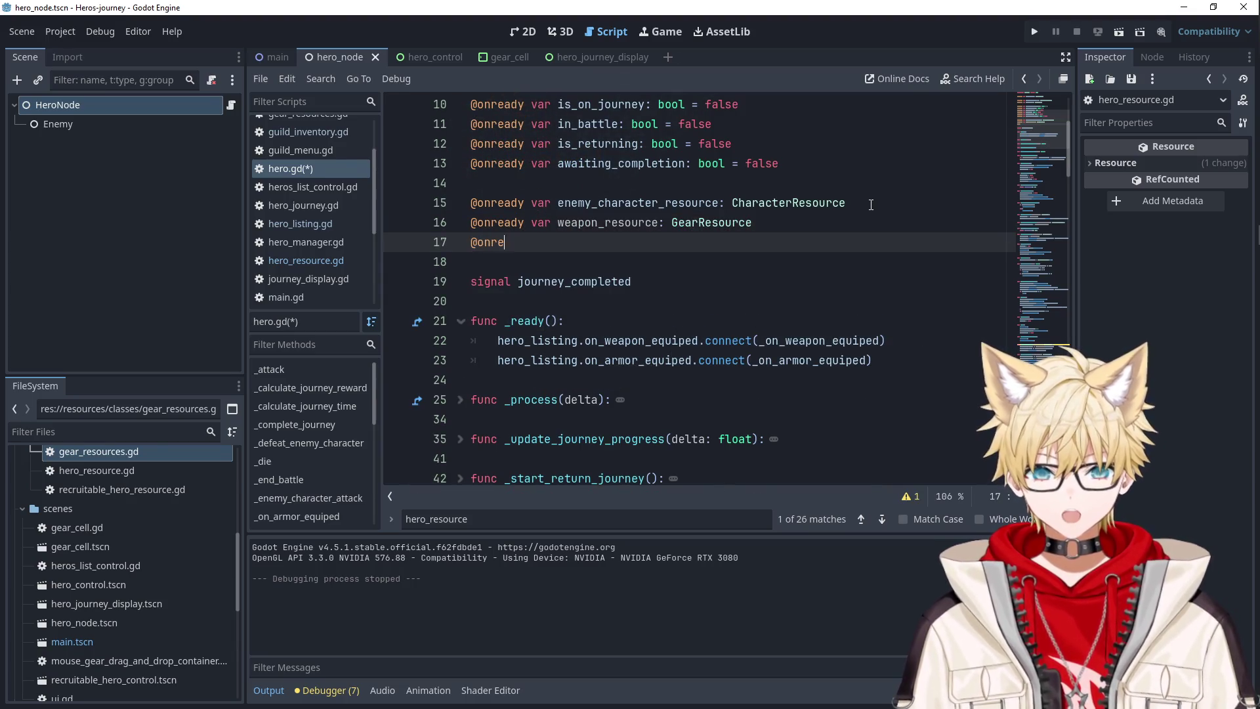
type("resource: Gear")
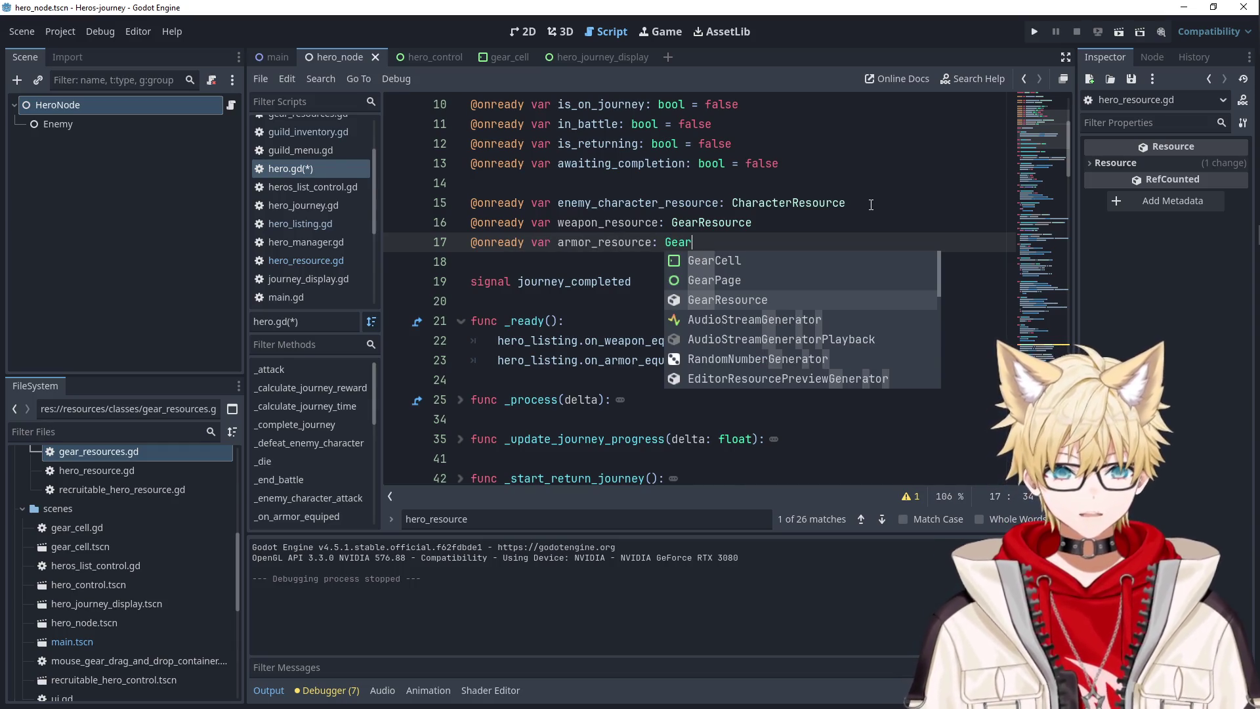
key("Return")
scroll(580, 228, "down", 20)
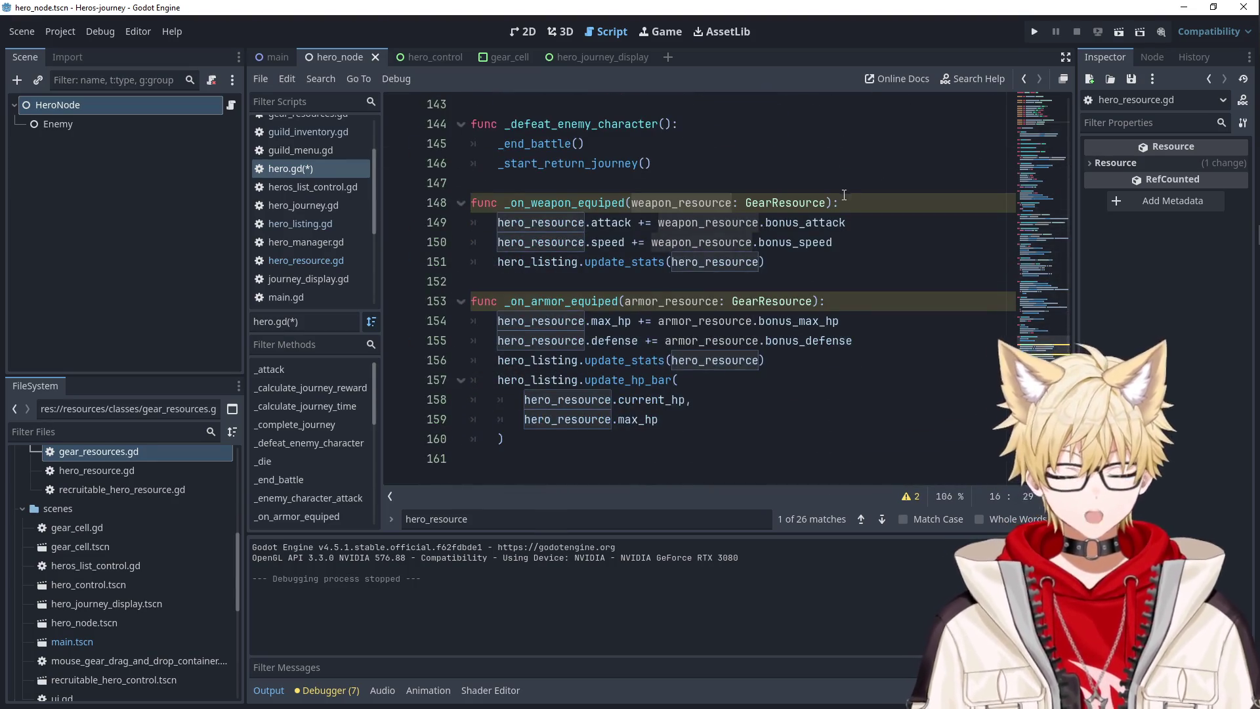
Step: Rename the weapon handler's parameter to _weapon_resource, updating the attack and speed bonus lines
left_click(847, 200)
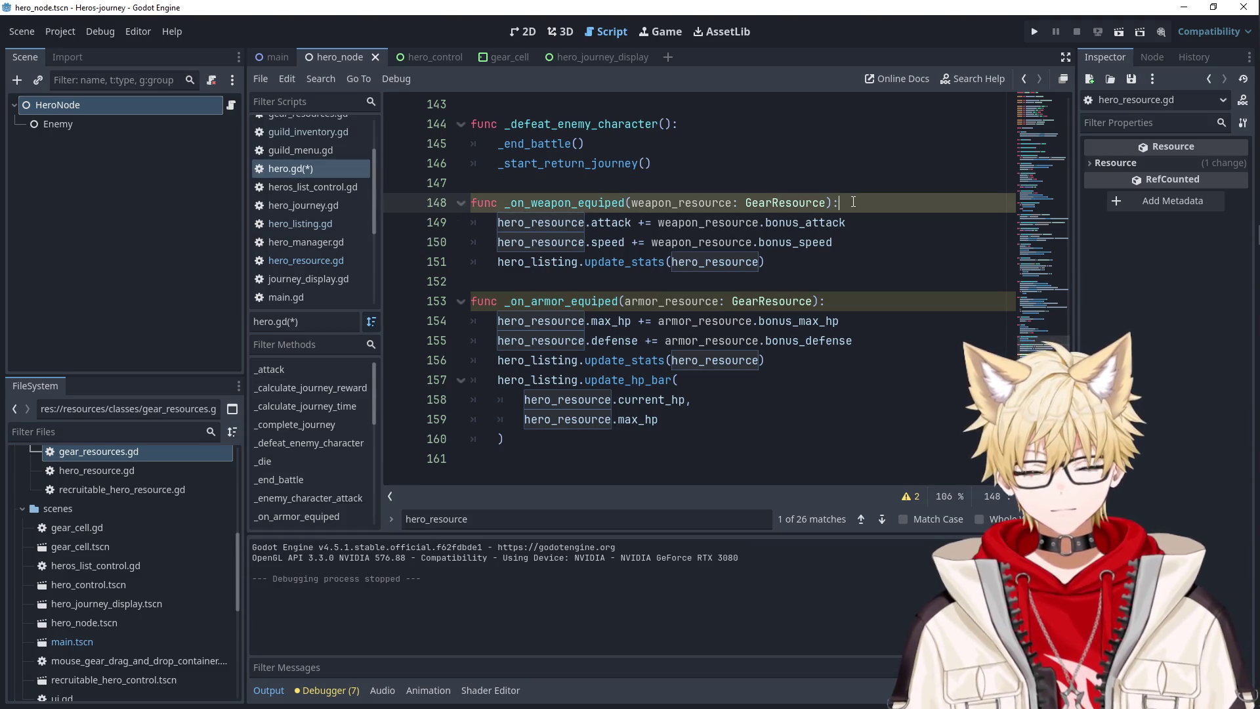
left_click(630, 208)
type("_")
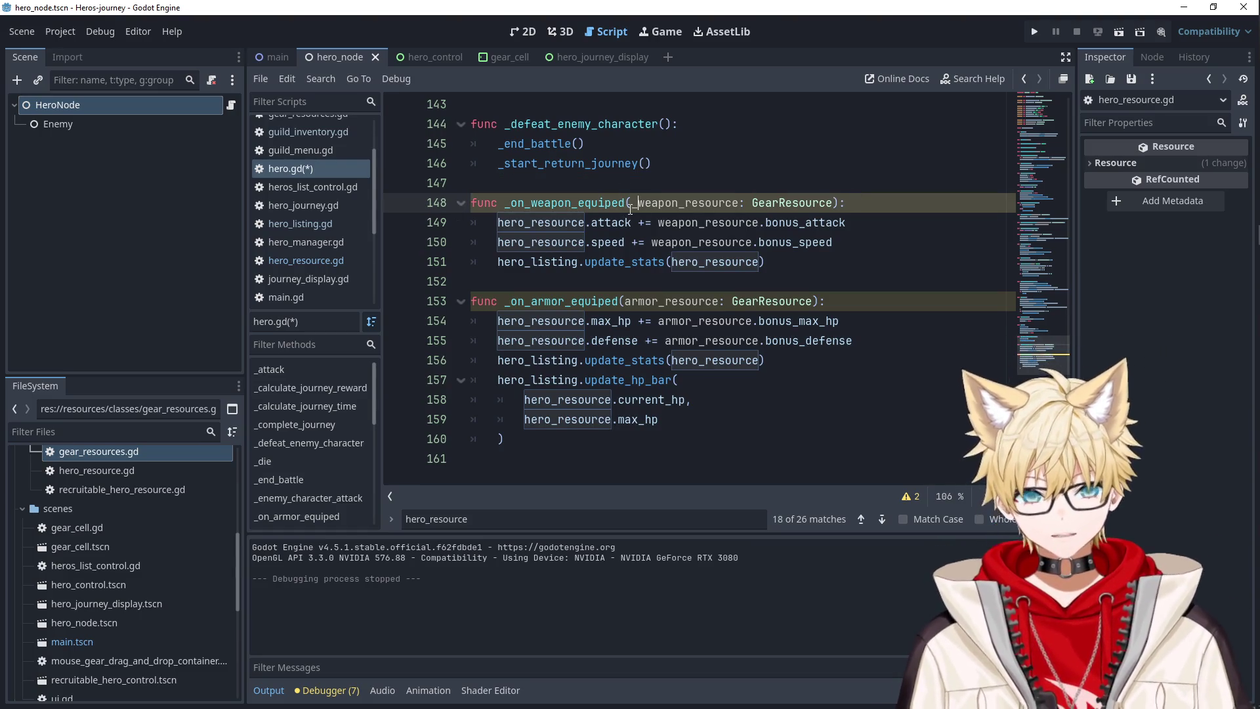
left_click(659, 222)
type("_")
left_click(651, 242)
type("_")
Step: Add 'if weapon_resource' at the handler's start and 'weapon_resource = _weapon_resource' at its end
left_click(862, 205)
key("Return")
key("Return")
key("Up")
type("if weapon_resource")
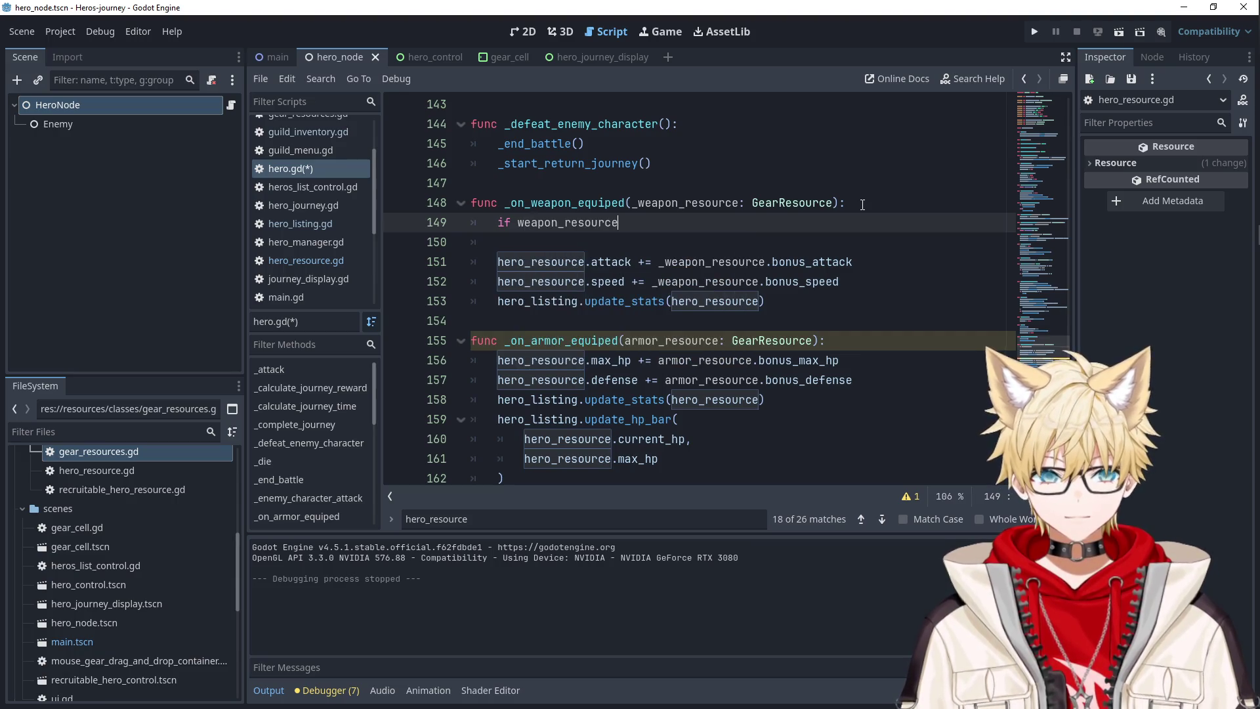
left_click(843, 293)
key("Return")
type("wea")
key("Return")
type("= _w")
key("Return")
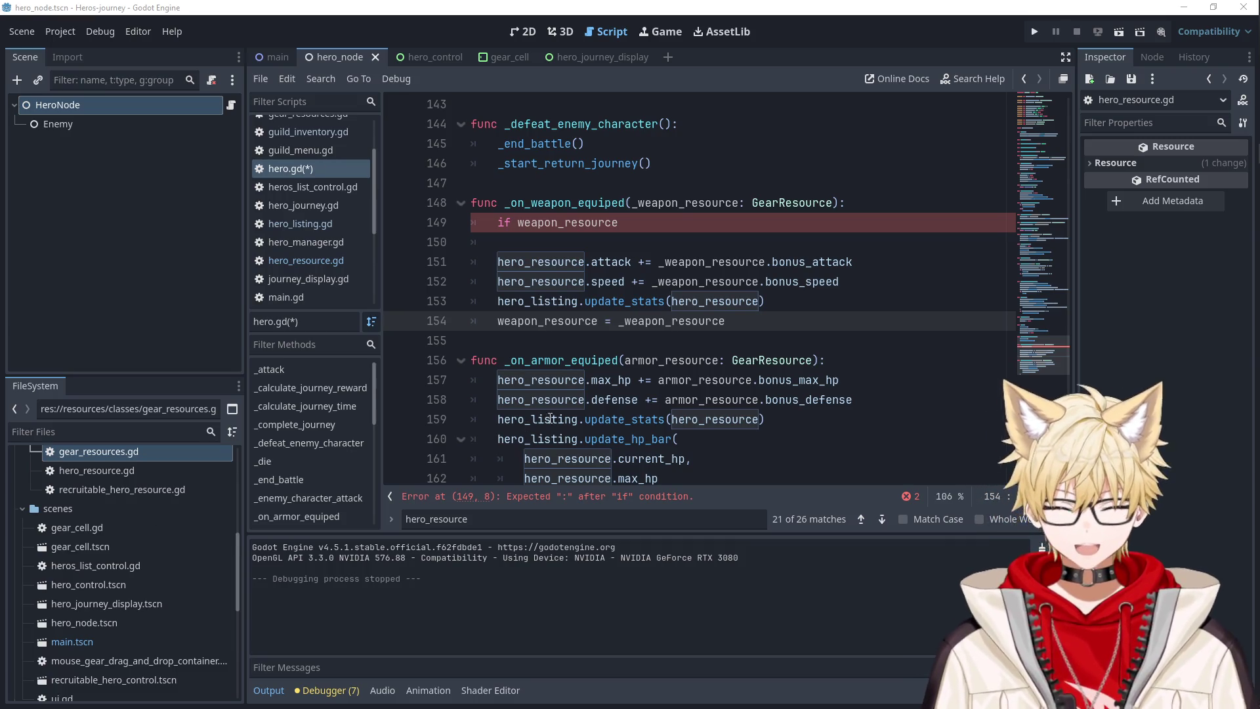
Step: Finish the if line with a colon and paste copies of the two bonus-adding lines under it
left_click(584, 401)
left_click(659, 229)
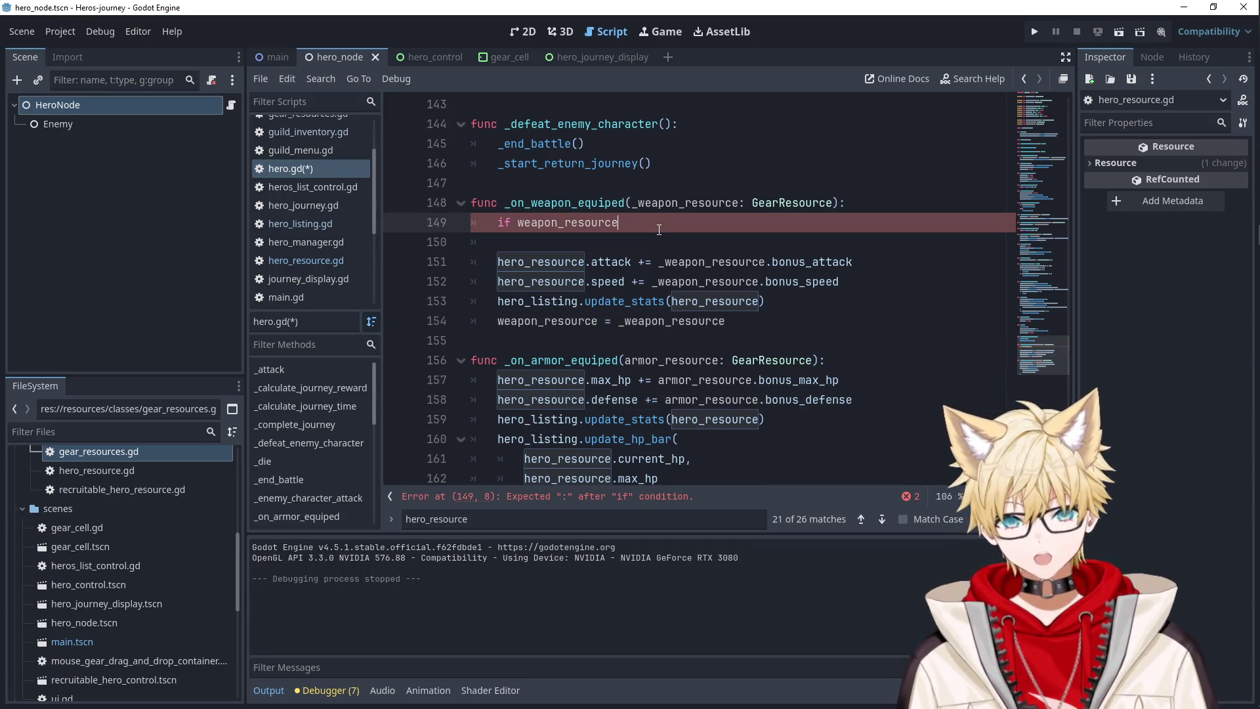
type(":")
key("Return")
mouse_move(849, 299)
left_mouse_down()
mouse_move(459, 302)
mouse_move(411, 288)
left_mouse_up()
key("ctrl+c")
left_click(605, 239)
key("ctrl+v")
Step: Indent the pasted lines and change them to -= so they subtract the attack and speed bonuses
key("Home")
key("Tab")
left_click(550, 242)
key("BackSpace")
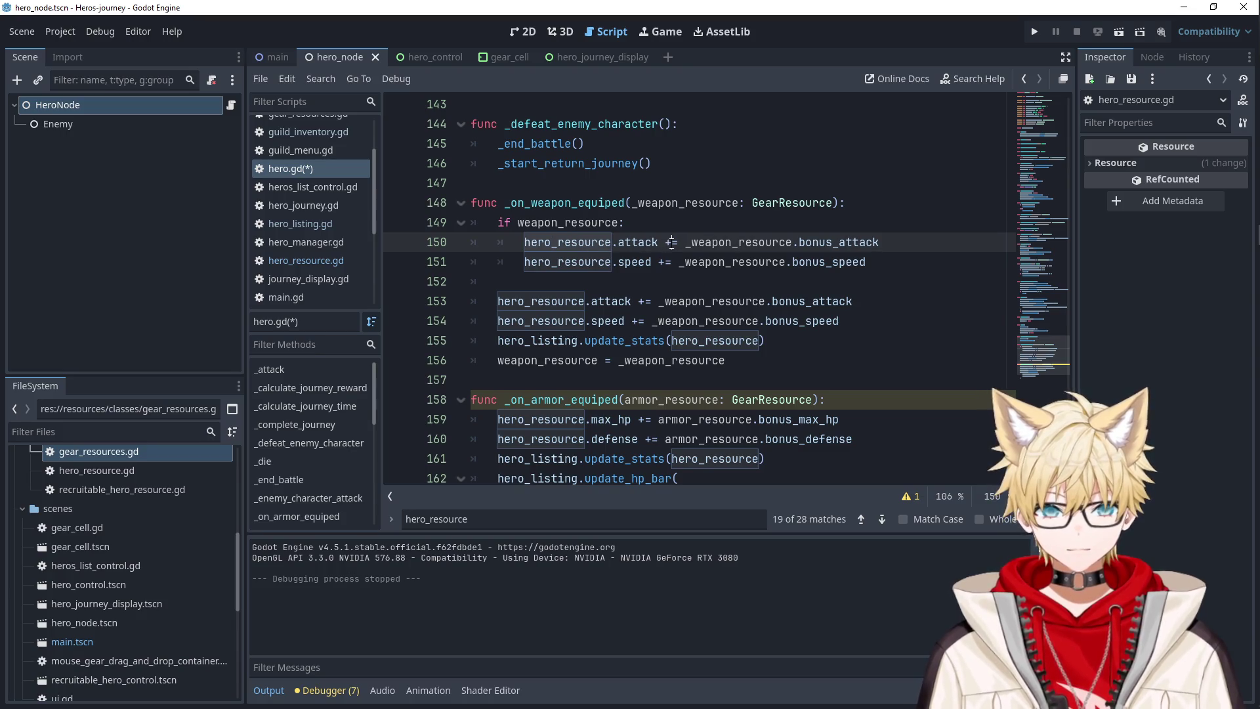
left_click(672, 243)
key("BackSpace")
type("-")
left_click(664, 262)
key("BackSpace")
type("-")
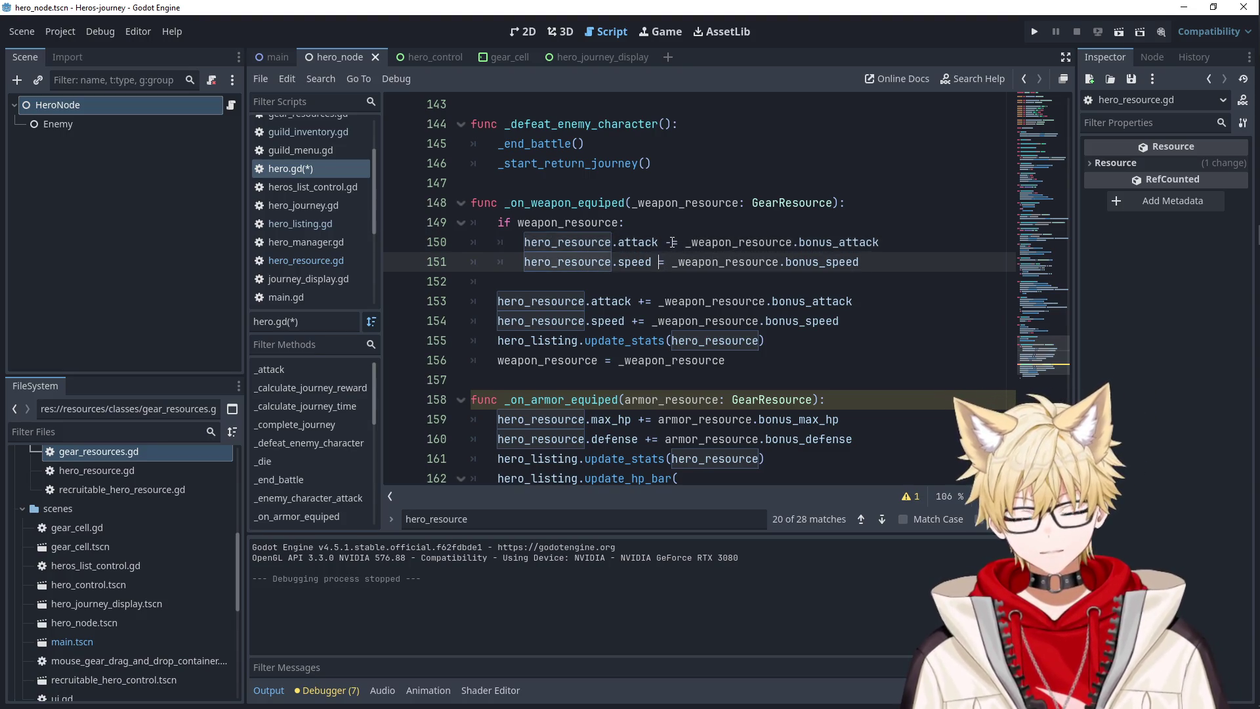
left_click(660, 284)
left_click_drag(864, 263, 498, 223)
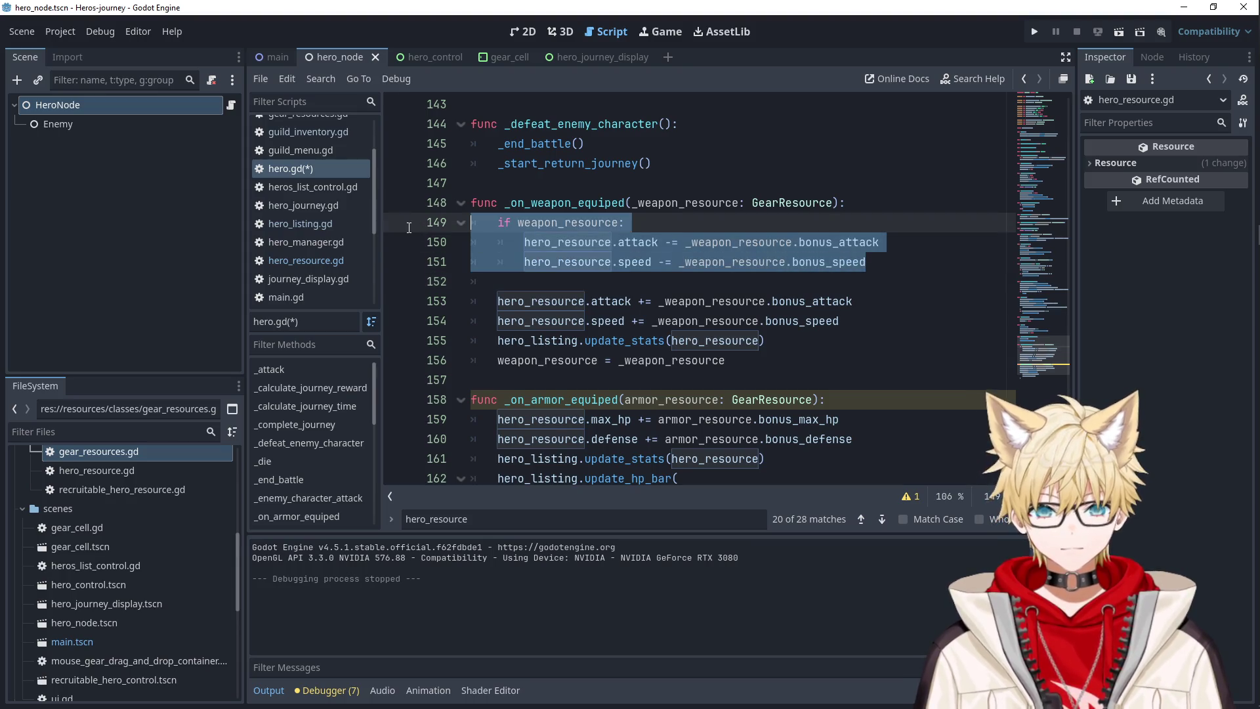
Step: Paste the gear-removal block at the start of the armor handler and fix its indentation
scroll(722, 295, "down", 1)
left_click(855, 340)
key("Return")
key("Return")
key("Up")
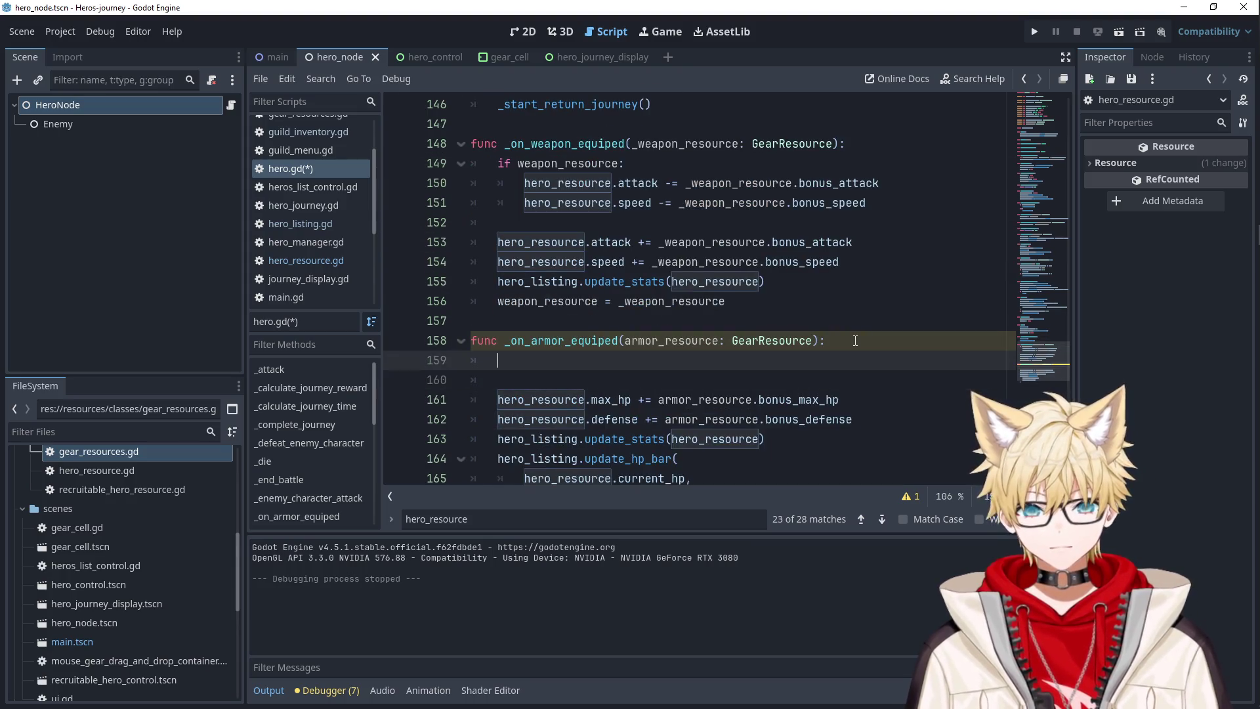
key("ctrl+v")
left_click(523, 360)
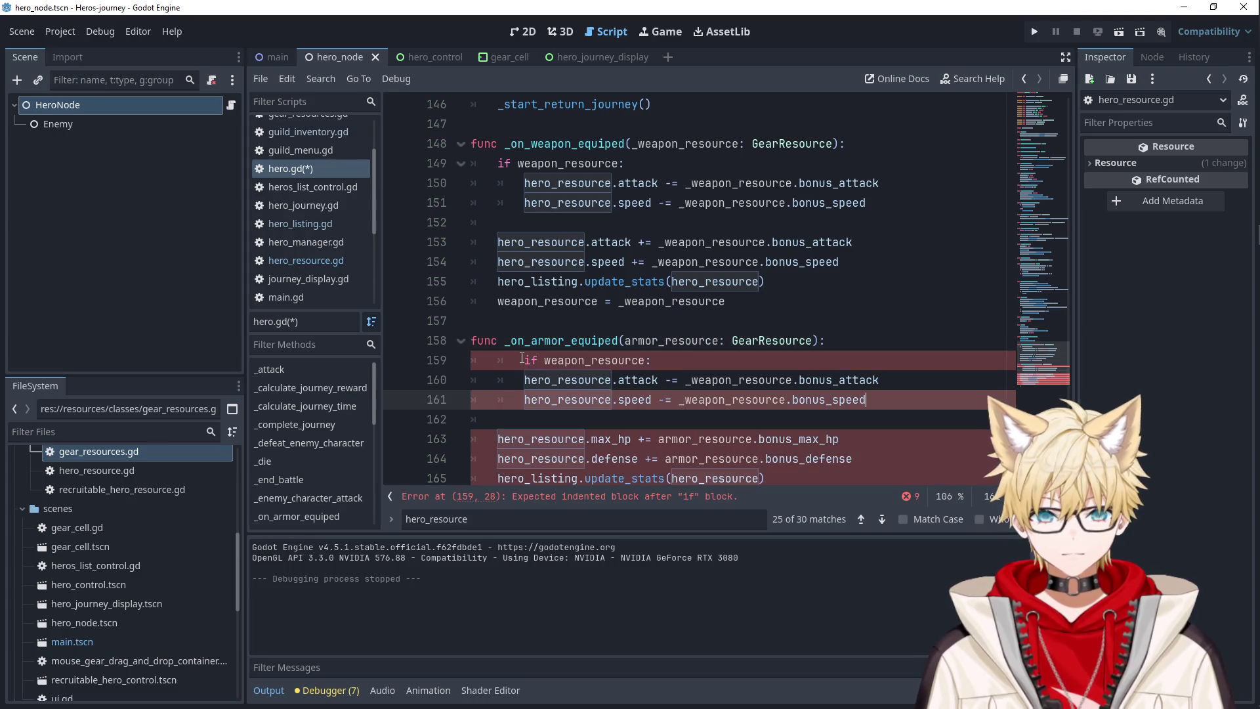
key("BackSpace")
type("_")
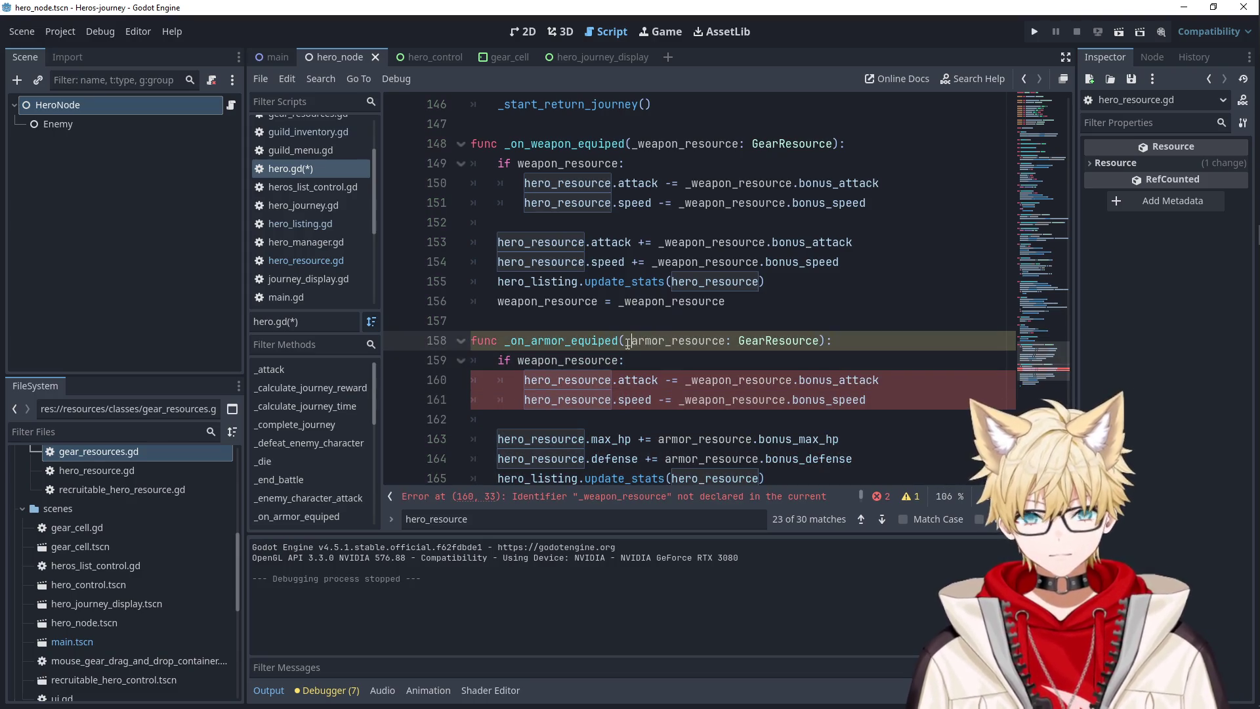
Step: Point the max_hp and defense lines at _armor_resource and append armor_resource = _armor_resource
double_click(650, 341)
scroll(683, 323, "down", 2)
left_click(658, 321)
type("_")
left_click(665, 340)
type("_")
left_click(631, 446)
key("Return")
type("armor")
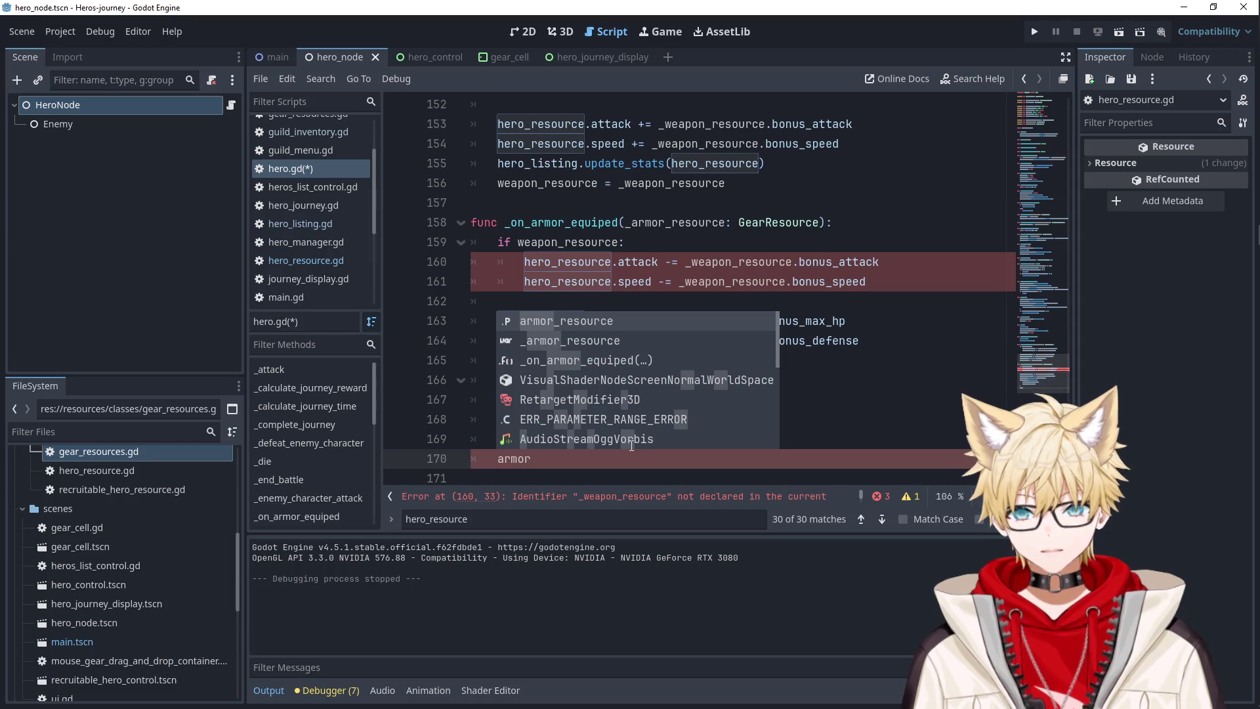
key("Return")
type("= _armor_resource")
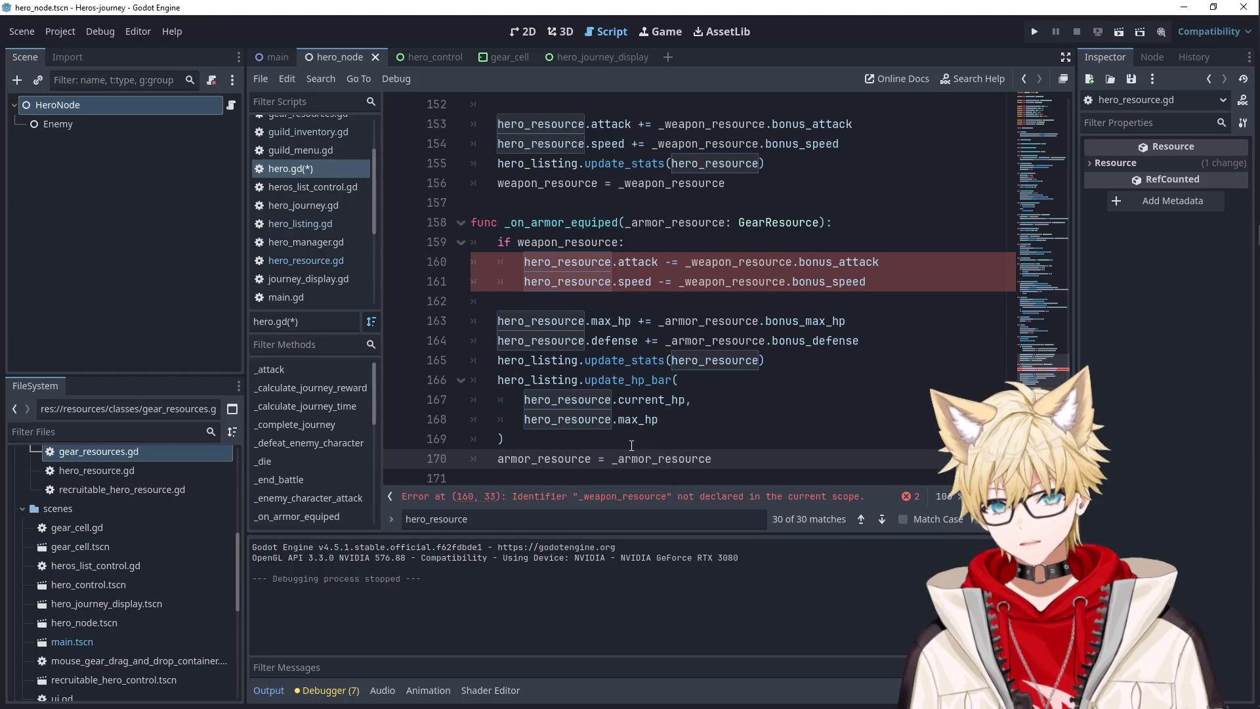
Step: Make the pasted block check armor_resource and subtract armor_resource's bonuses
double_click(581, 281)
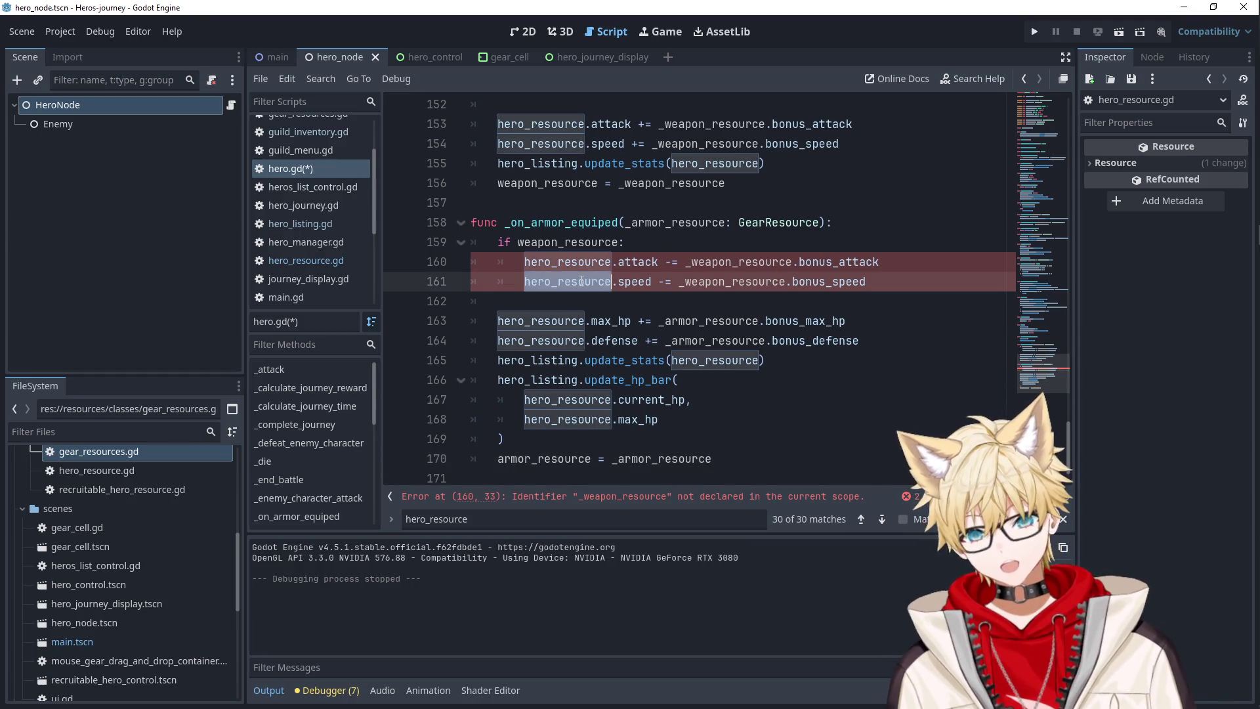
double_click(675, 223)
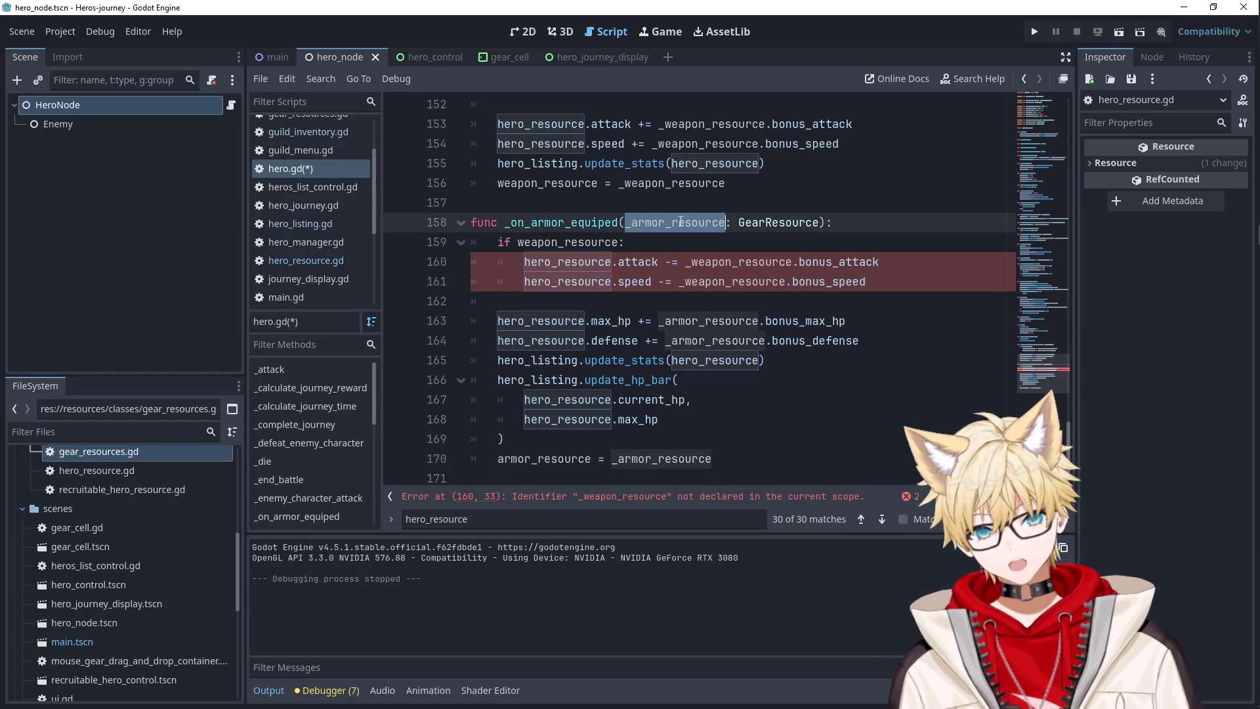
double_click(603, 242)
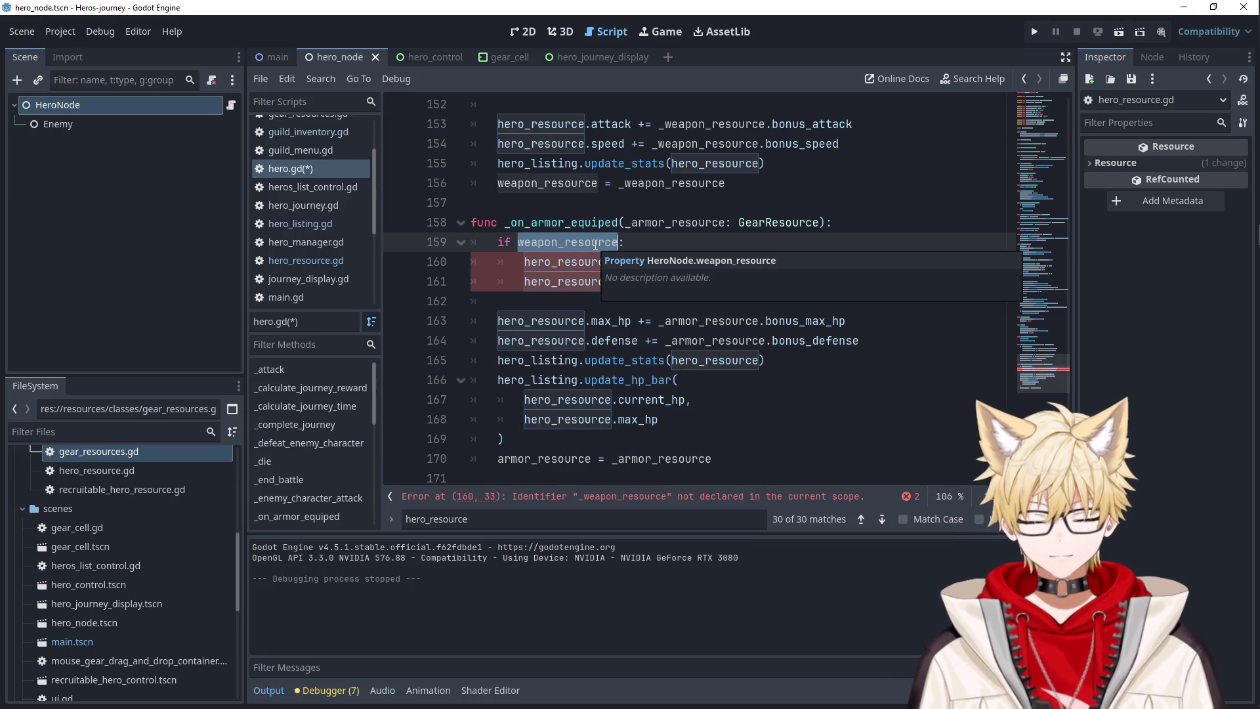
type("armor_re:")
key("Return")
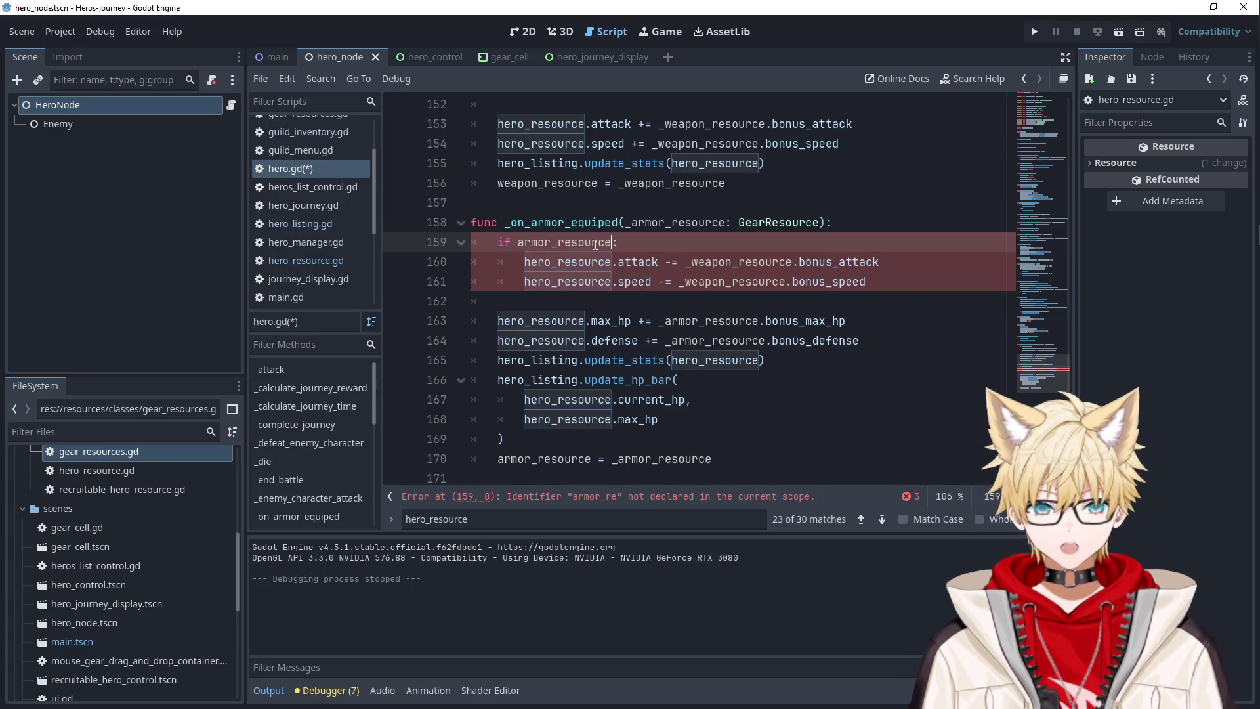
double_click(722, 261)
key("ctrl+d")
type("armor_resource")
Step: Remove the stray underscores from the attack and speed references, then save hero.gd
scroll(770, 279, "up", 2)
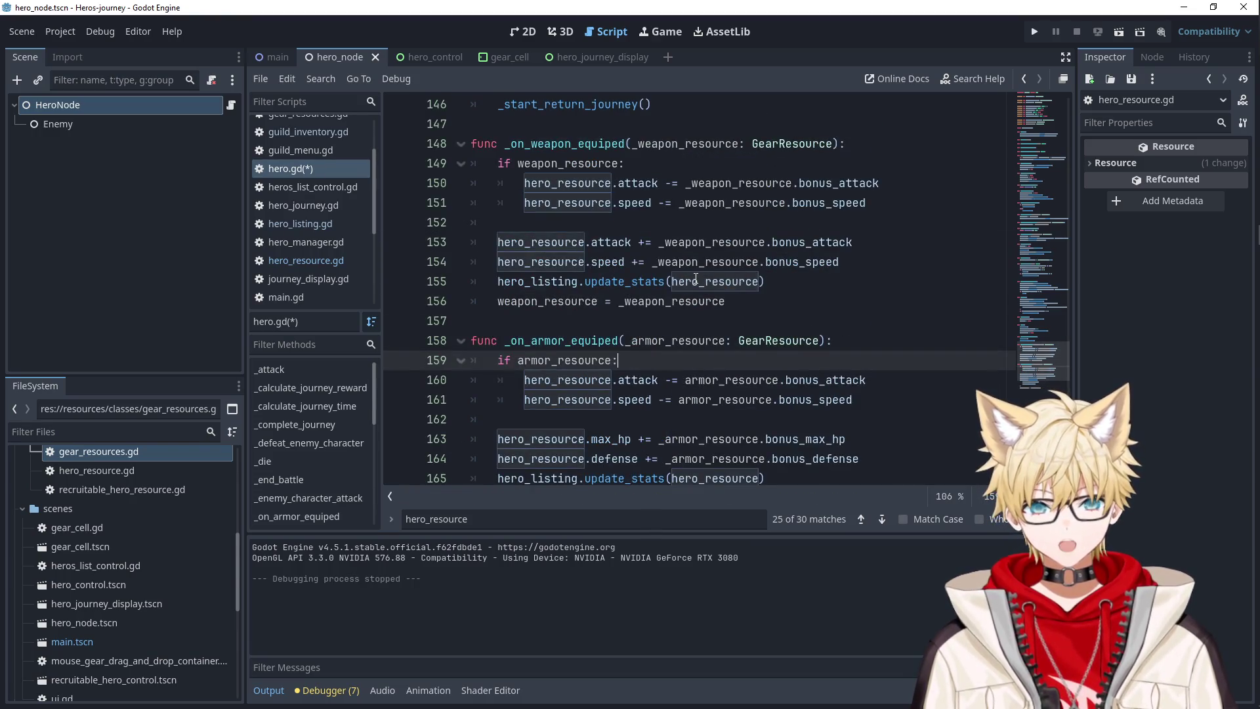
left_click(688, 183)
key("BackSpace")
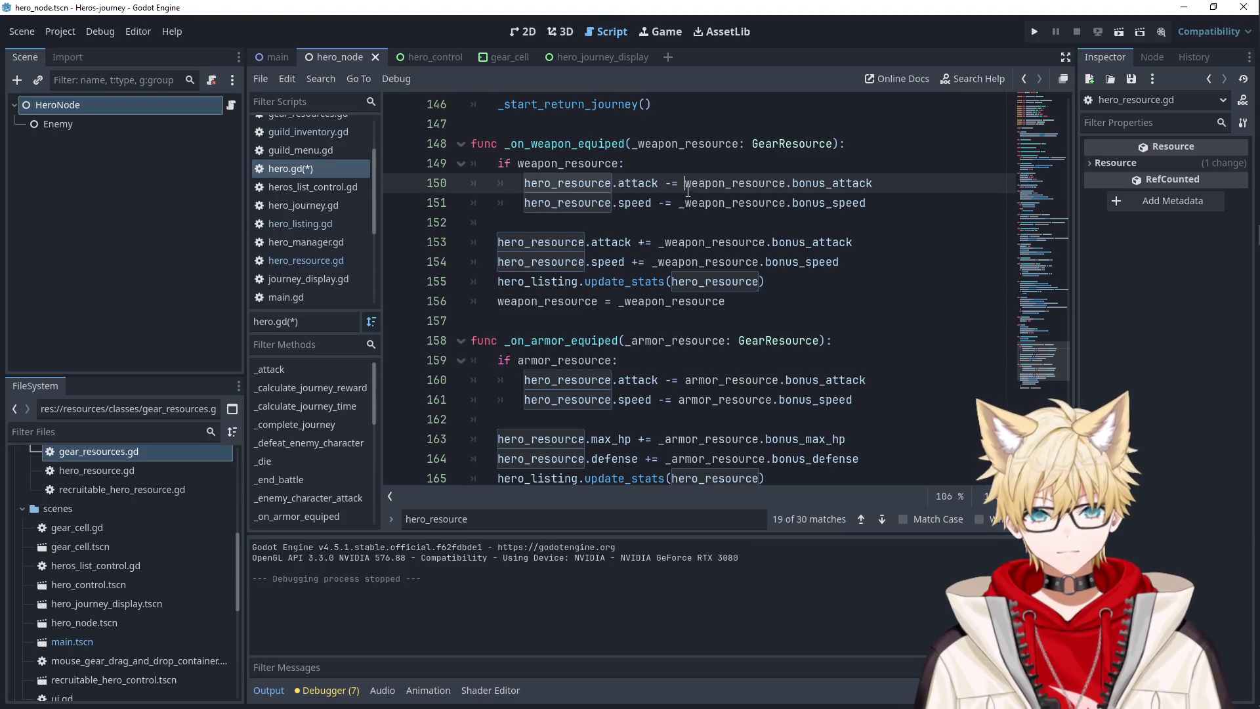
left_click(684, 203)
key("BackSpace")
left_click(712, 242)
scroll(649, 262, "down", 2)
key("ctrl+s")
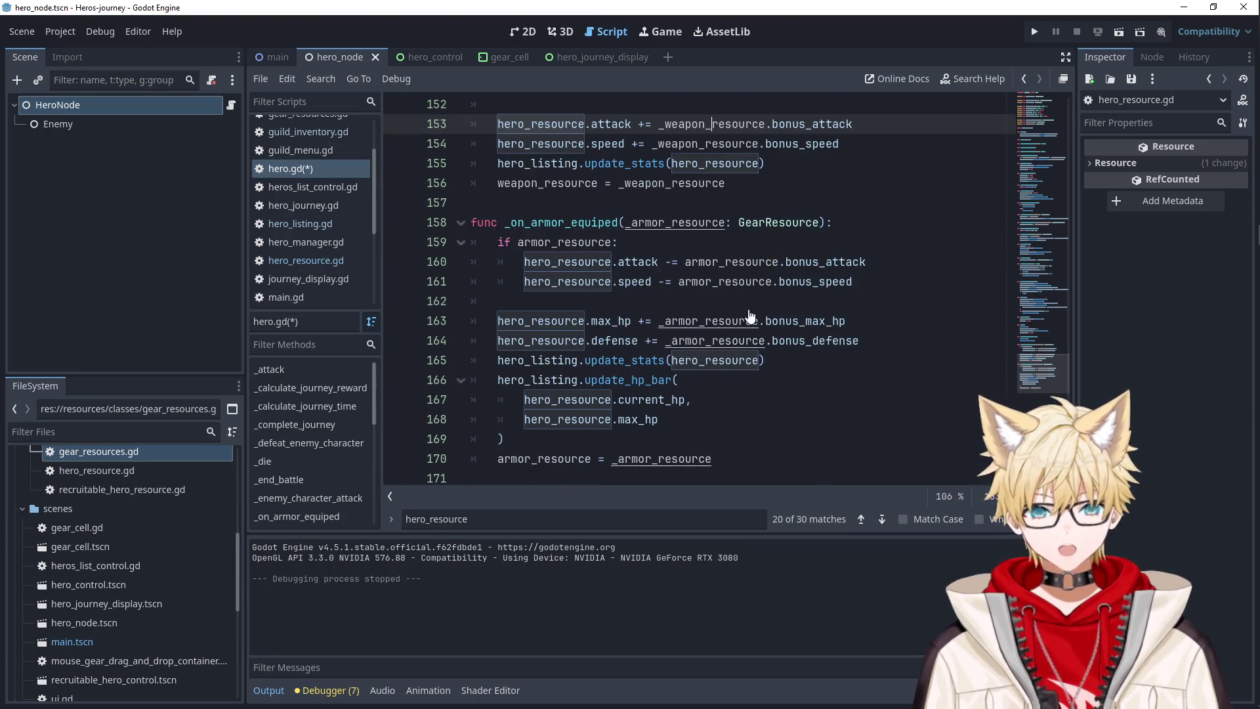
left_click(685, 300)
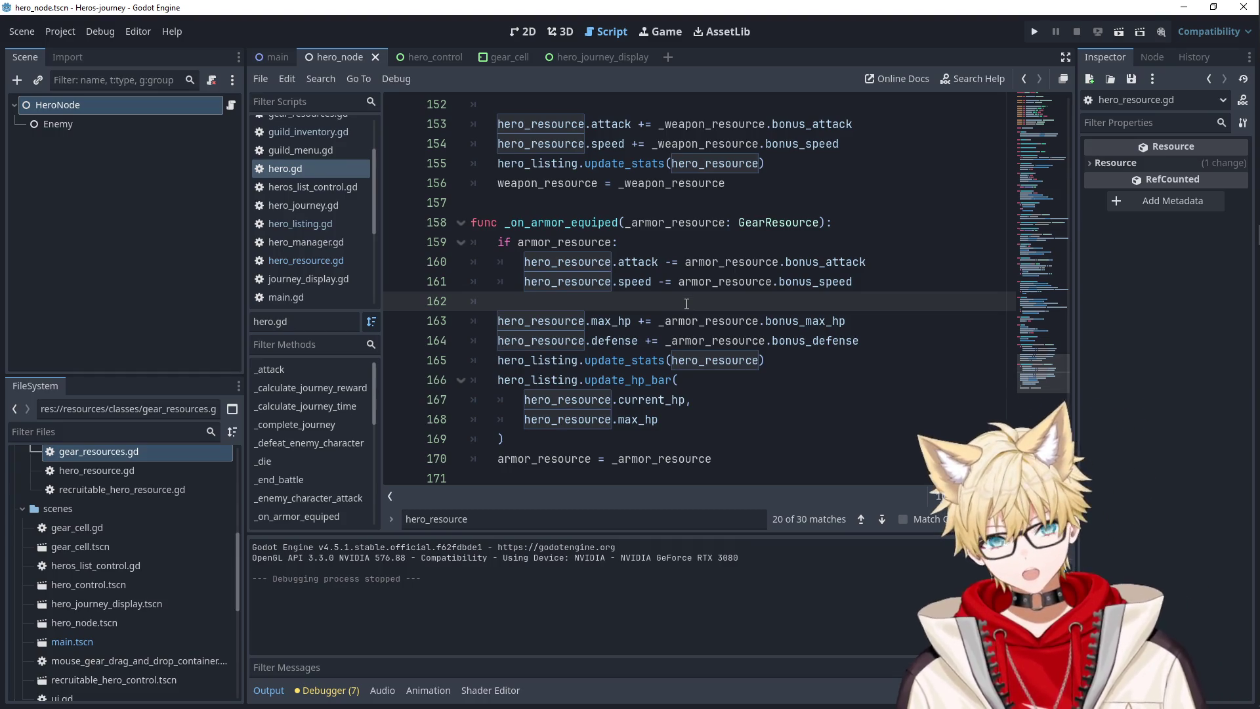
key("alt+Tab")
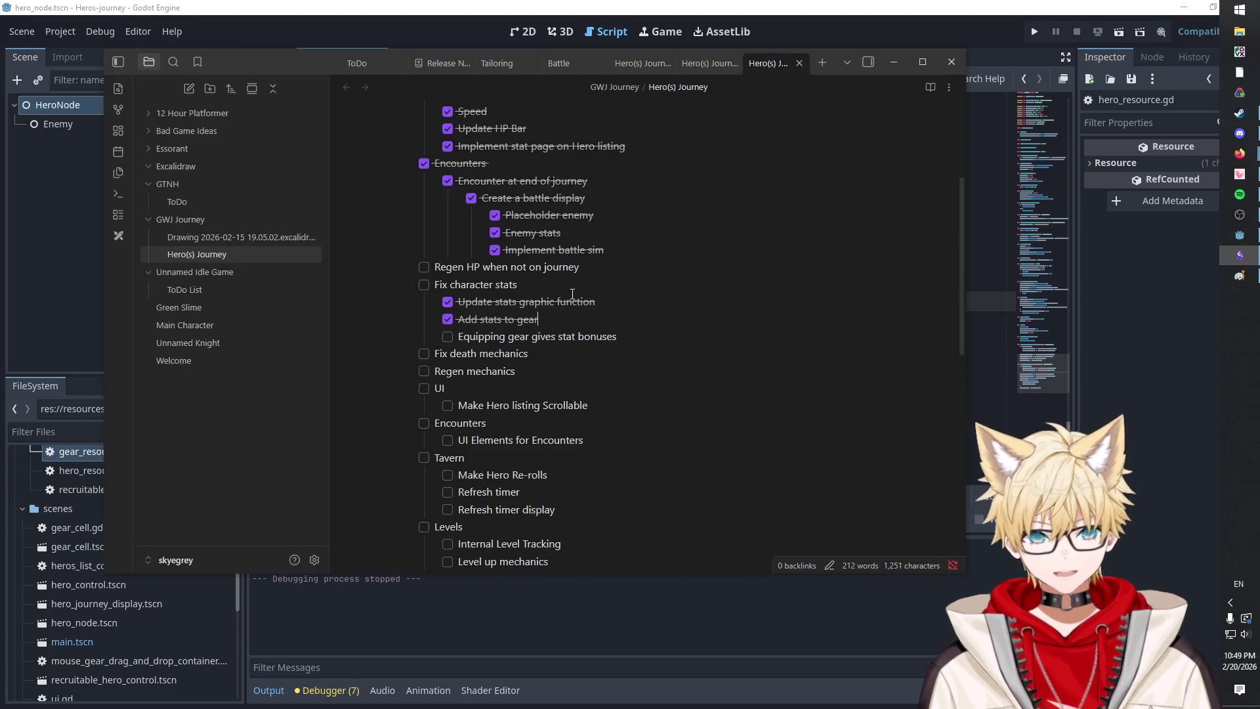
Step: Check off the gear stat-bonus task, delete the Regen HP task, then return to Godot's 2D view
left_click(448, 337)
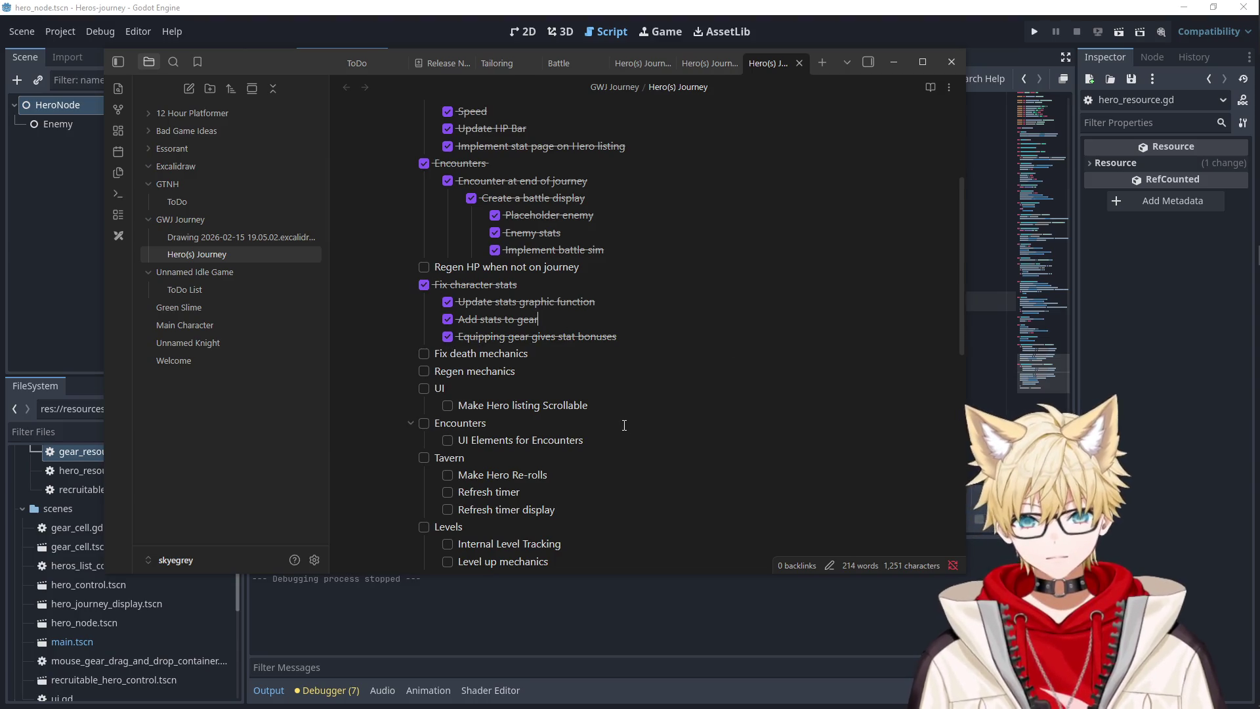
scroll(616, 401, "down", 2)
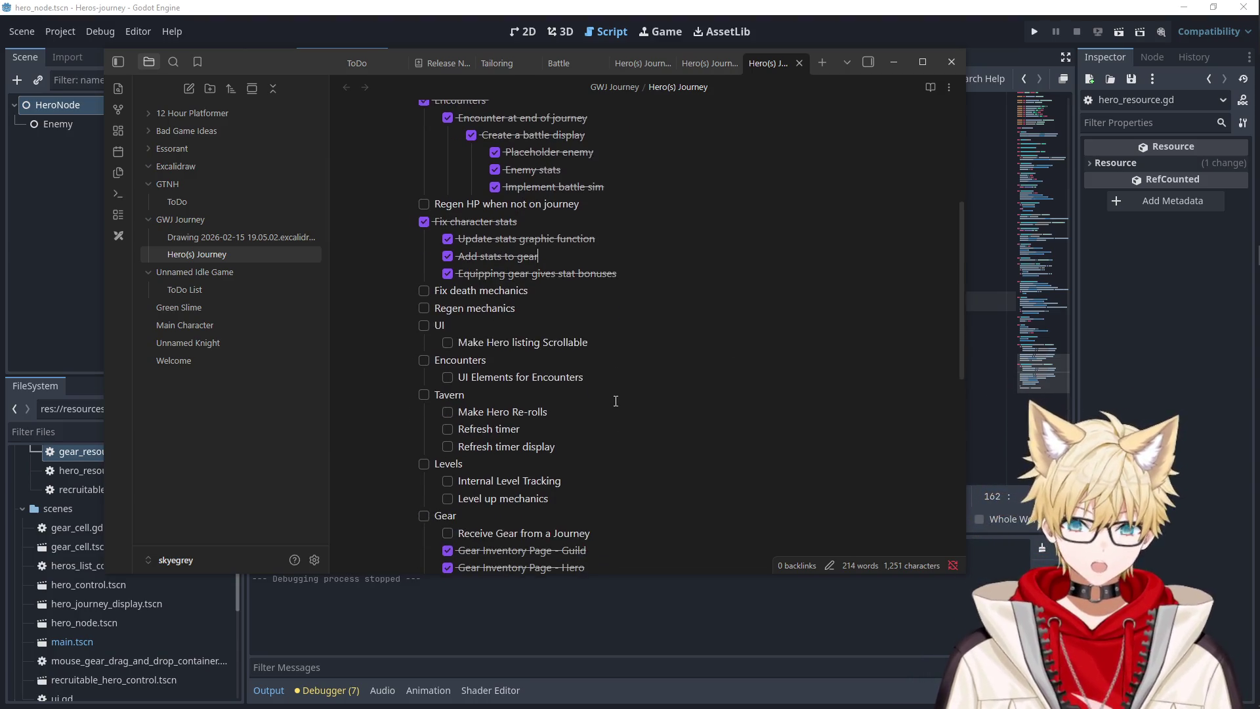
left_click_drag(615, 202, 400, 201)
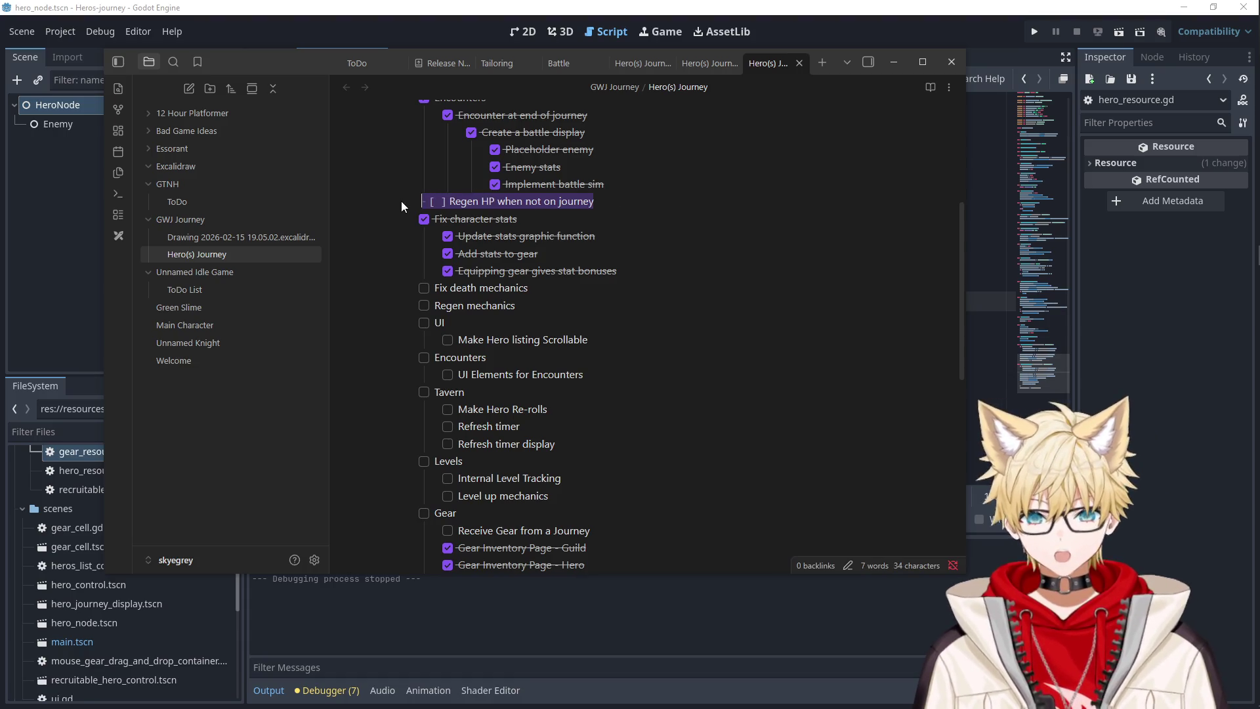
key("BackSpace")
key("BackSpace")
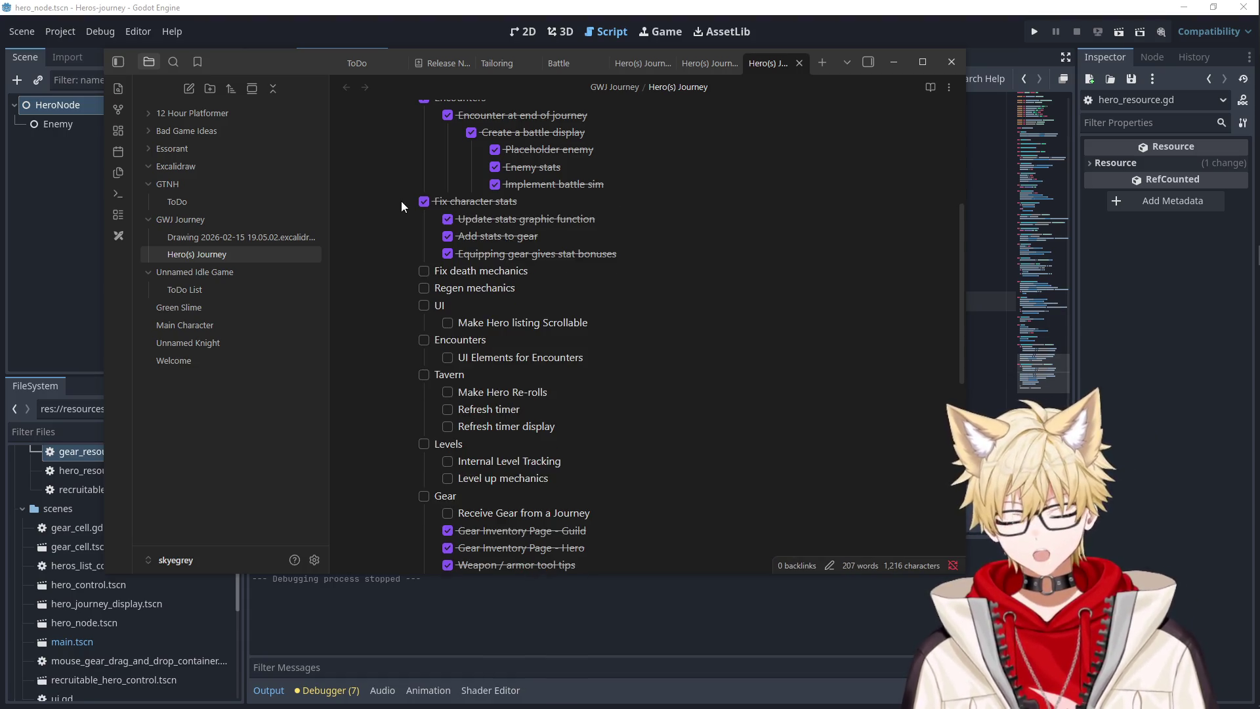
left_click(1018, 229)
left_click(523, 31)
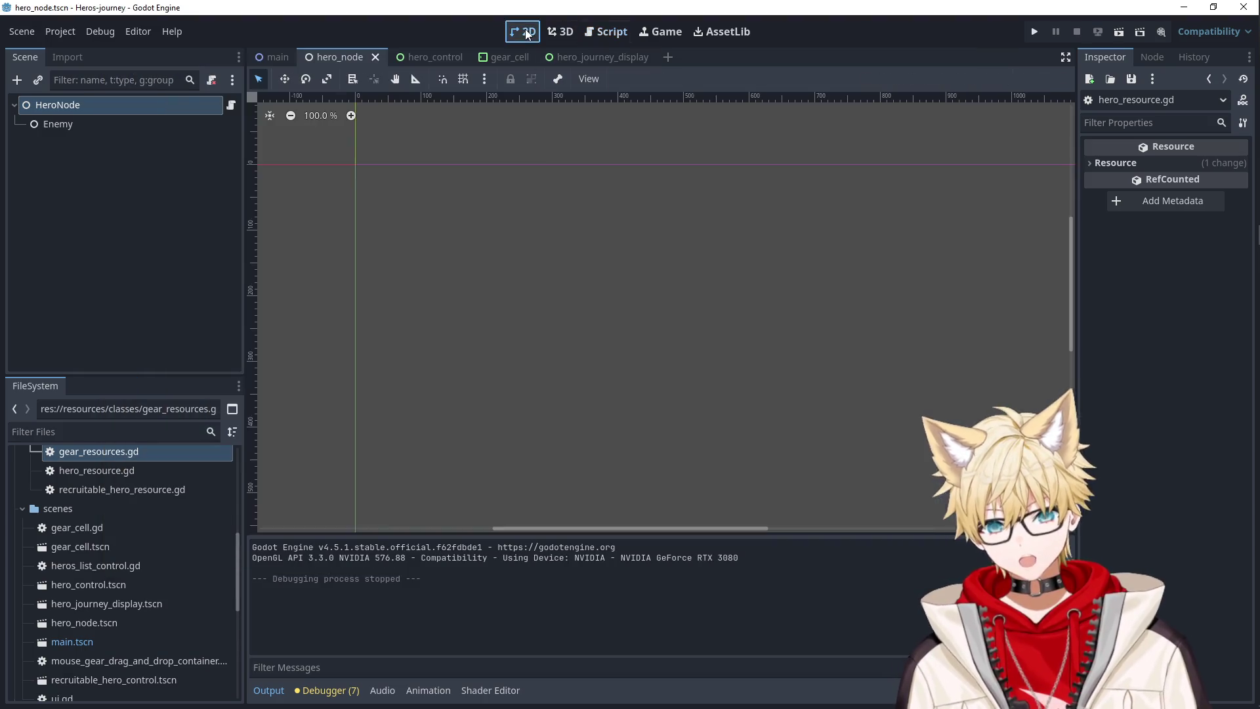
Step: Run the game from the 2D scene and recruit the second hero in the Tavern
left_click(618, 37)
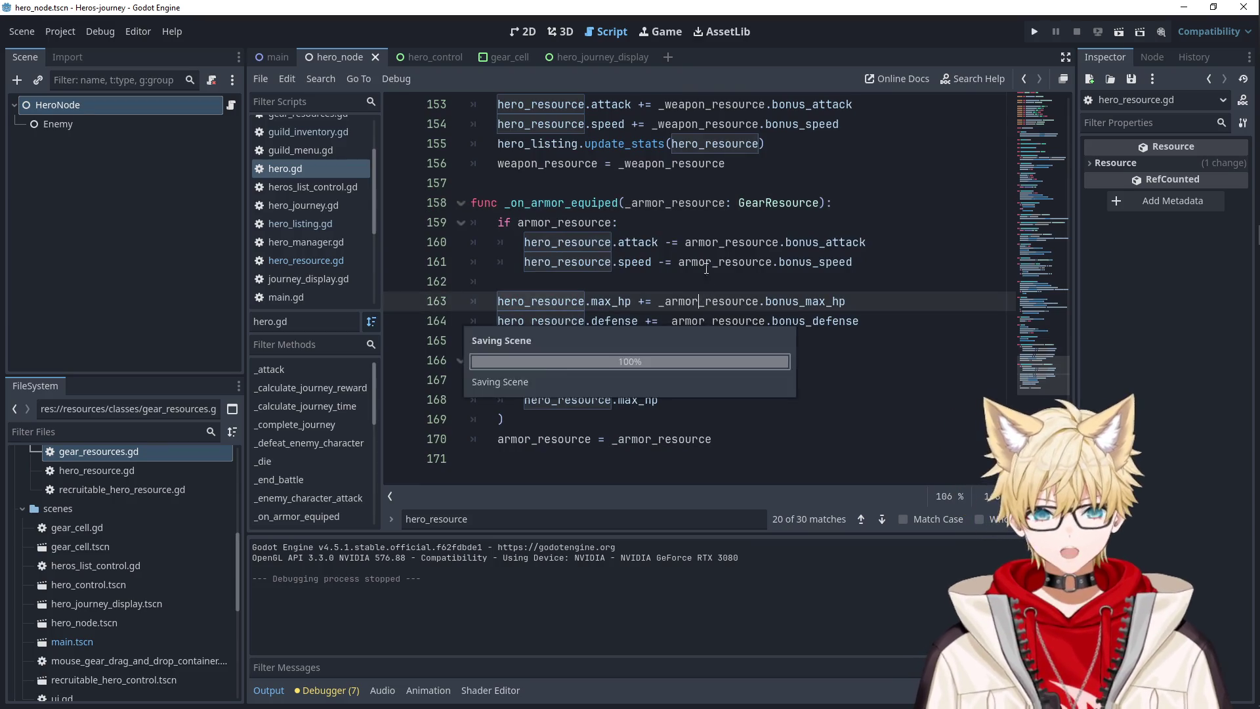
left_click(519, 30)
left_click(1034, 31)
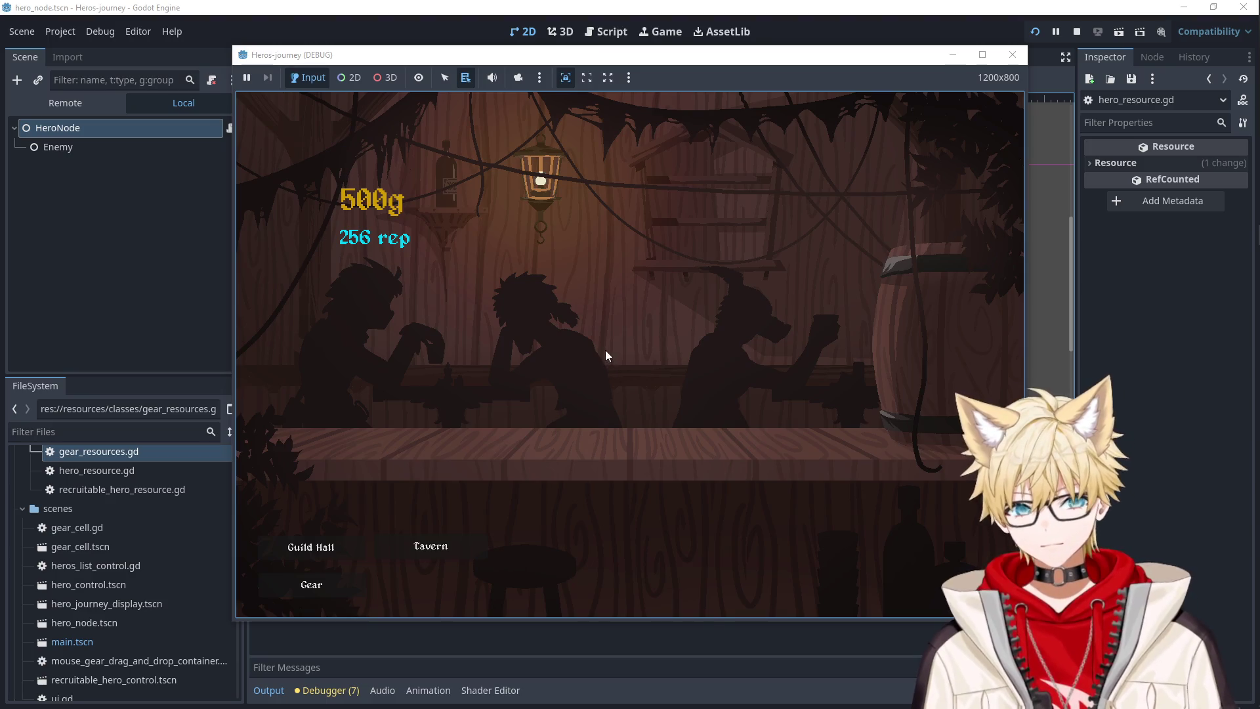
left_click(424, 546)
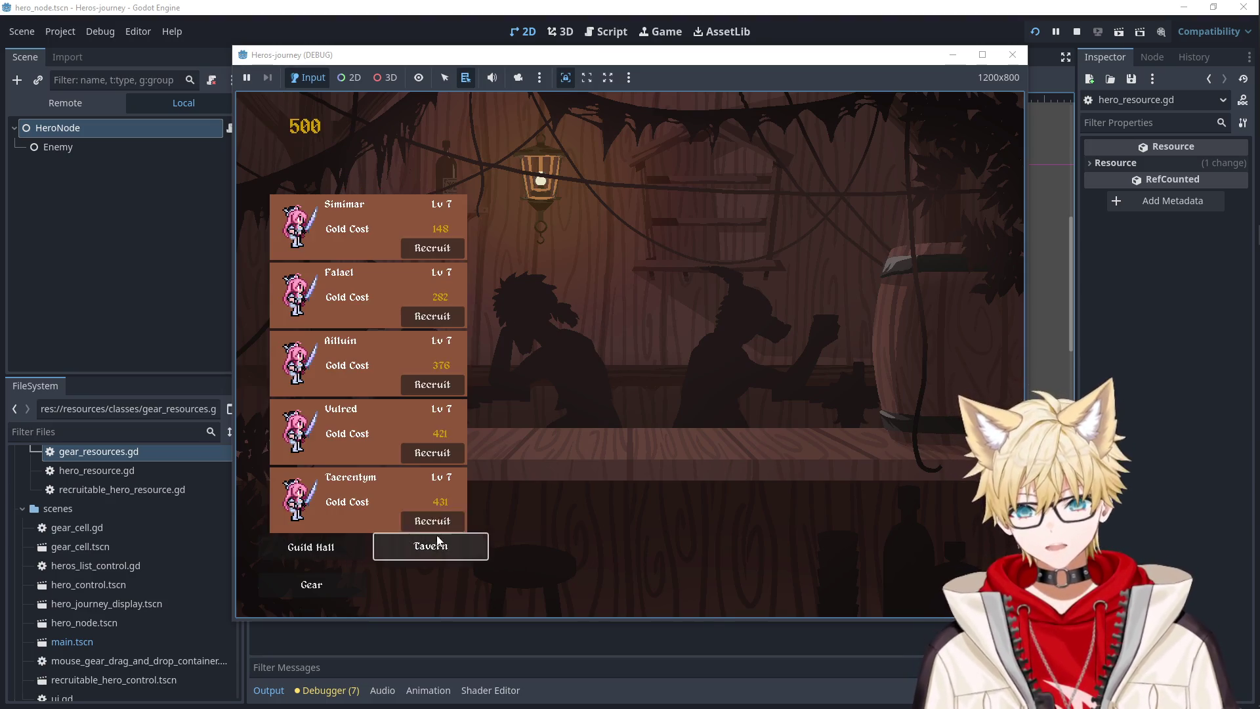
left_click(433, 315)
Step: Equip item A as armor and item S as weapon, then view the hero's Attack 8, Defense 7 stats
left_click(341, 580)
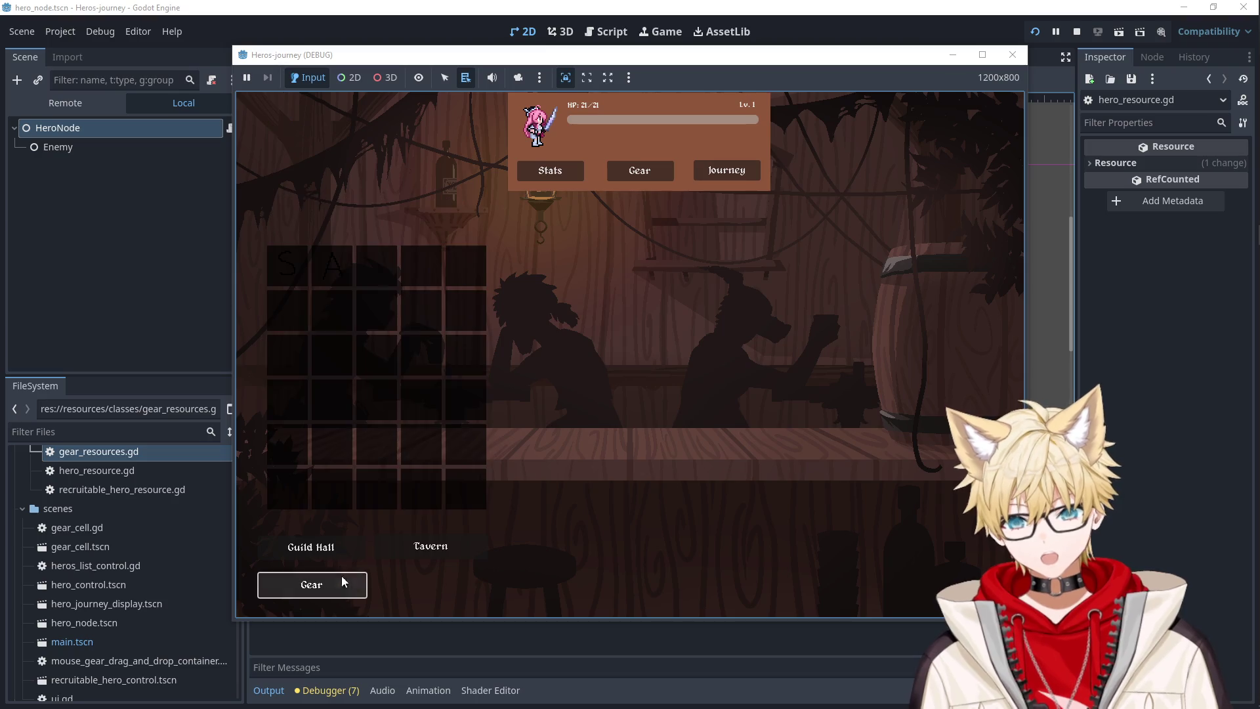
left_click(639, 171)
mouse_move(331, 269)
left_mouse_down()
mouse_move(374, 239)
mouse_move(573, 261)
left_mouse_up()
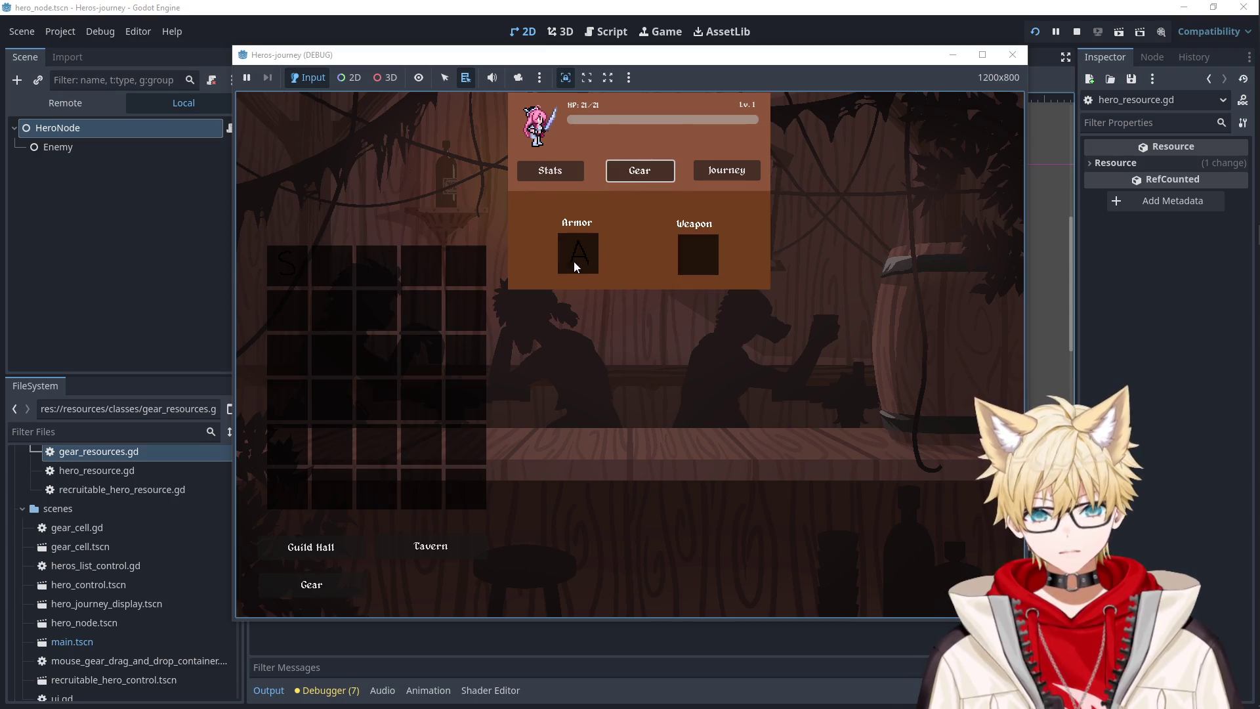
left_click_drag(300, 258, 686, 257)
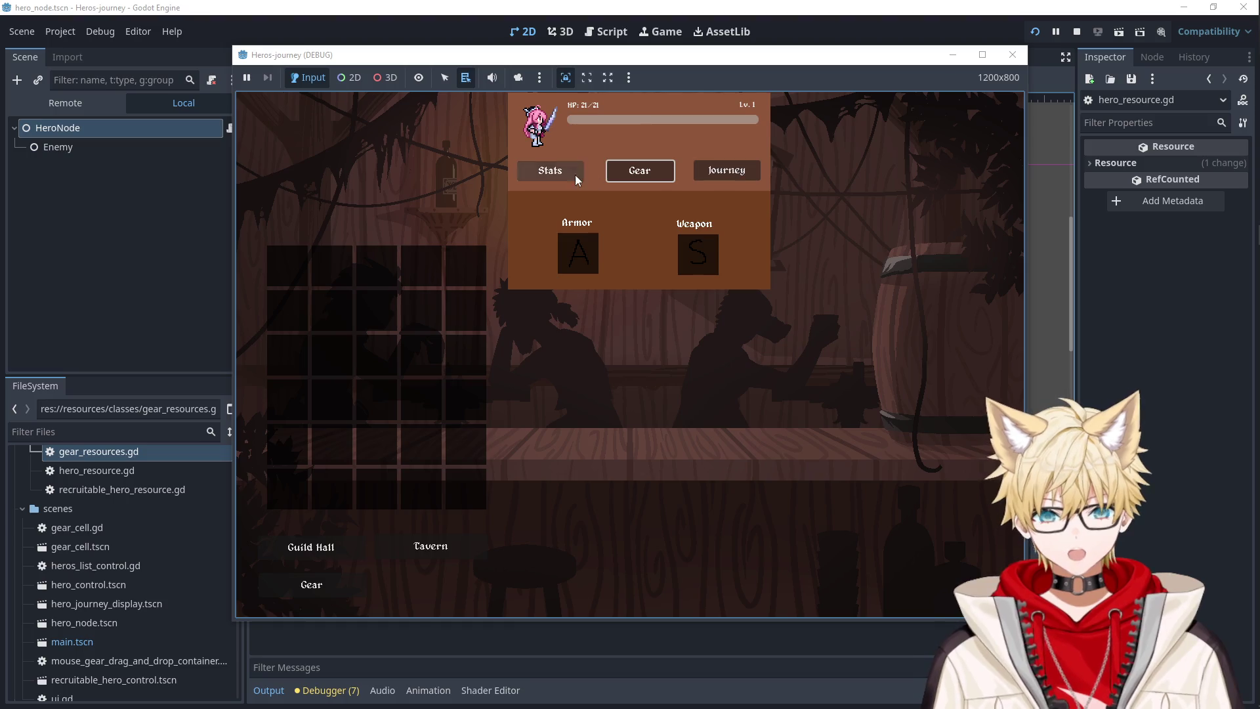
left_click(571, 173)
Step: Send the hero on a journey, stop the game, and return to hero.gd
left_click(733, 177)
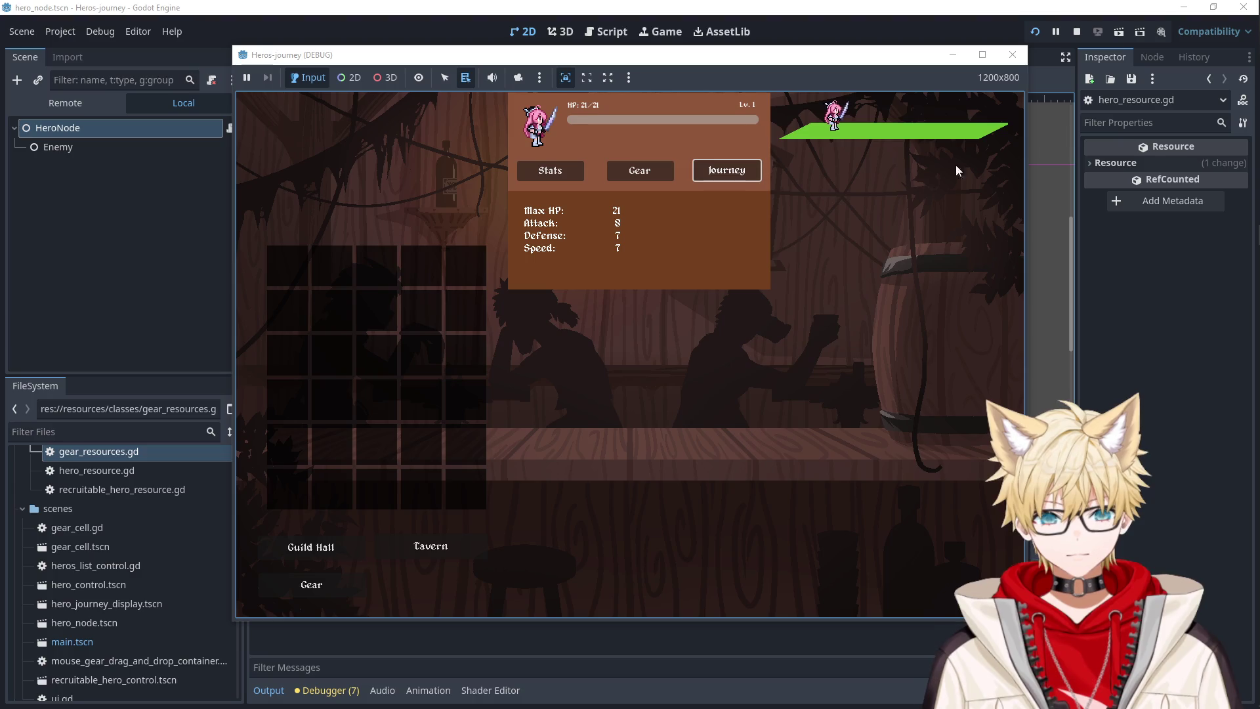
left_click(1013, 55)
left_click(600, 34)
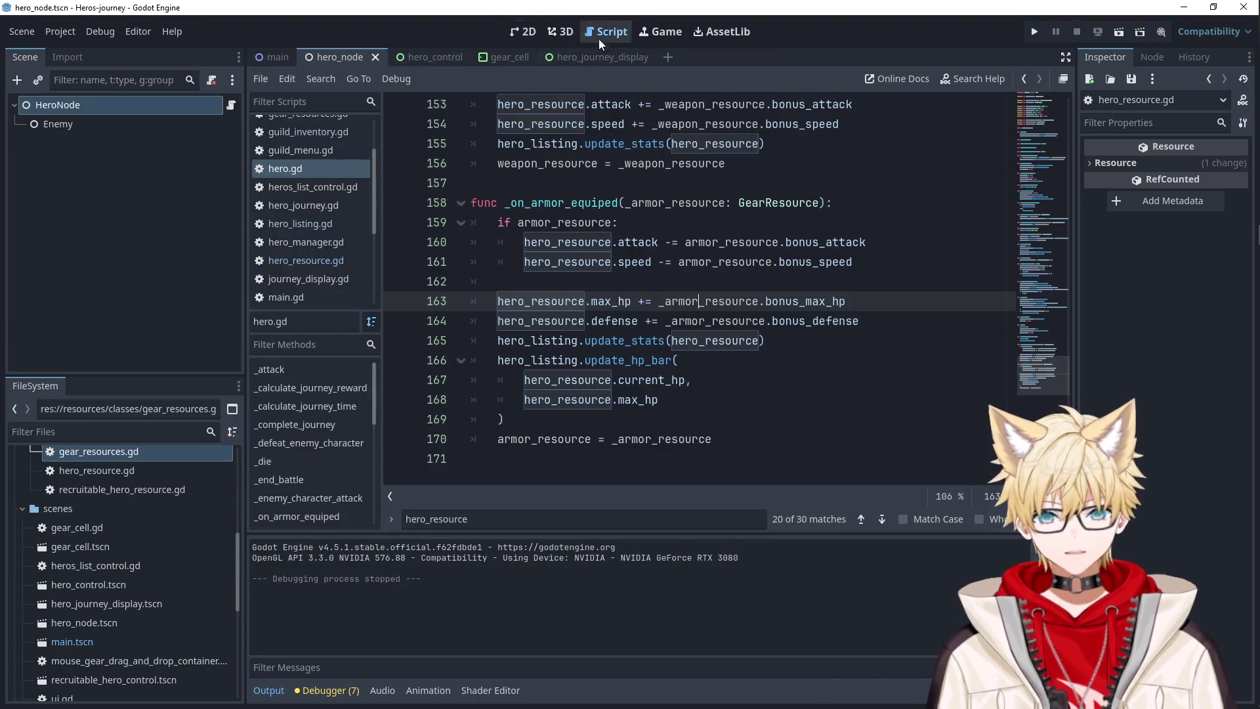
Step: Inspect the _armor_resource and armor_resource references on lines 158–159 of hero.gd
double_click(568, 223)
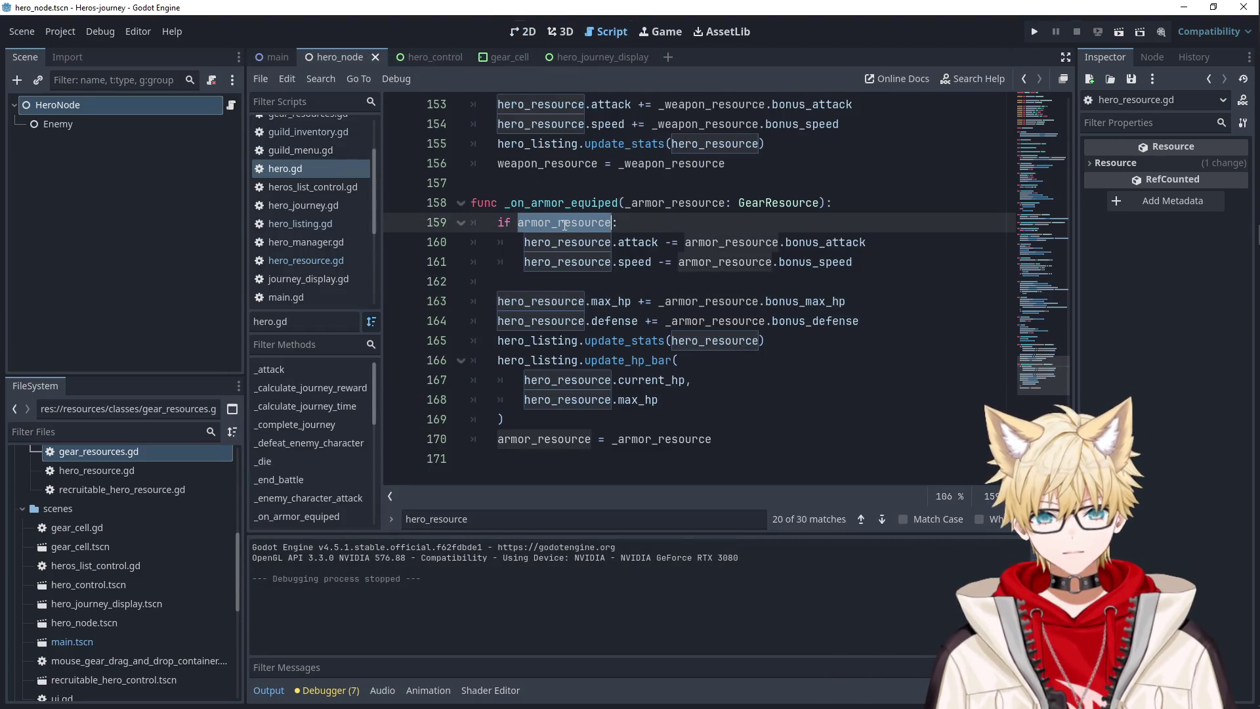
double_click(675, 203)
scroll(689, 271, "up", 3)
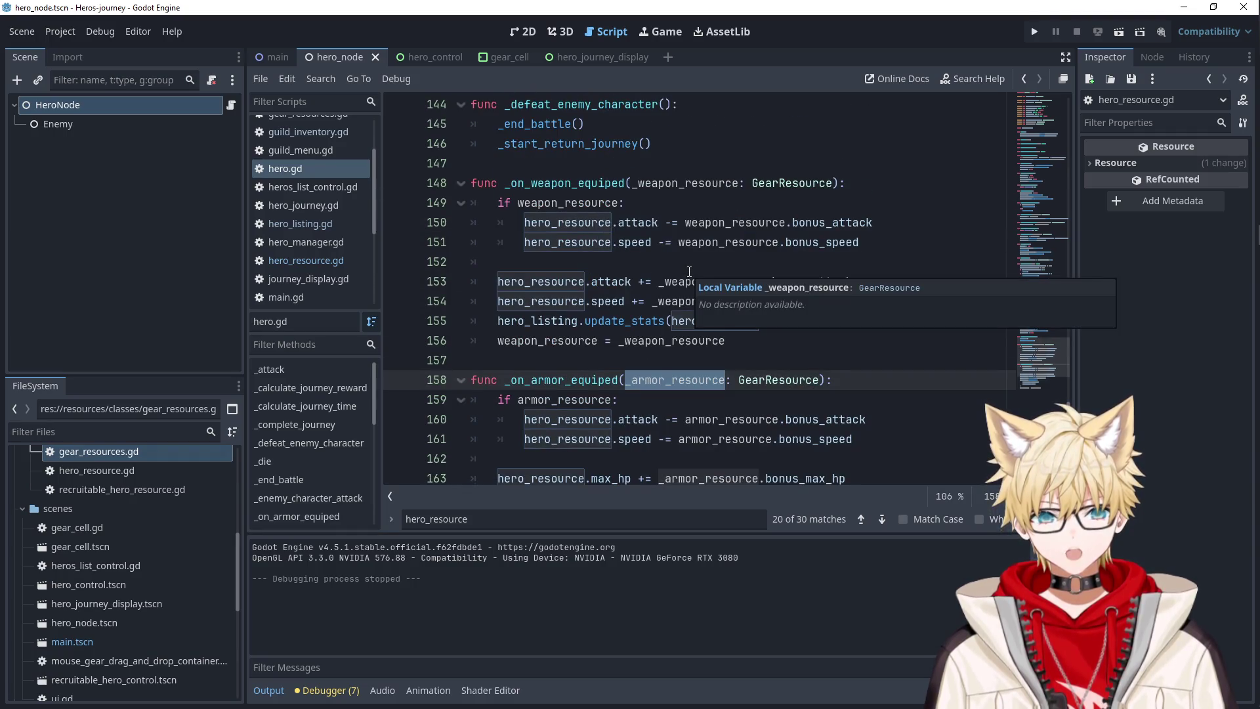
left_click(645, 285)
Step: Run the game again, recruit the third hero, and note its stats before equipping
left_click(1034, 32)
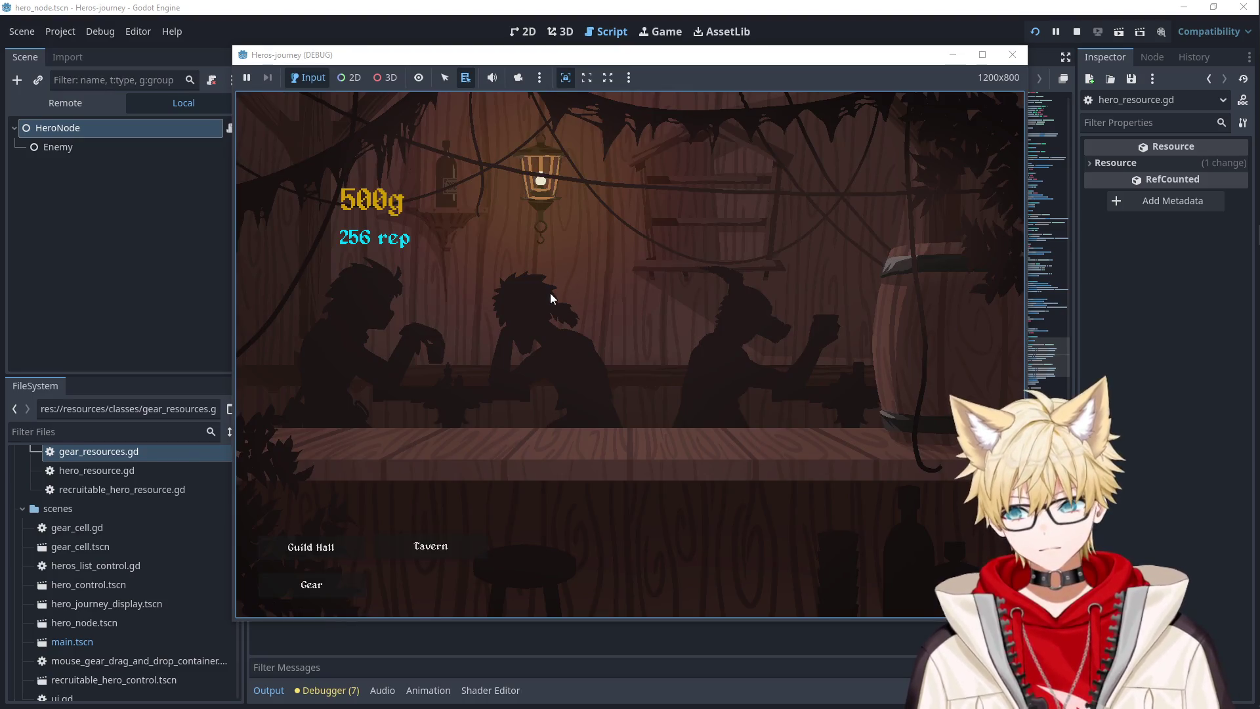
left_click(348, 553)
left_click(433, 384)
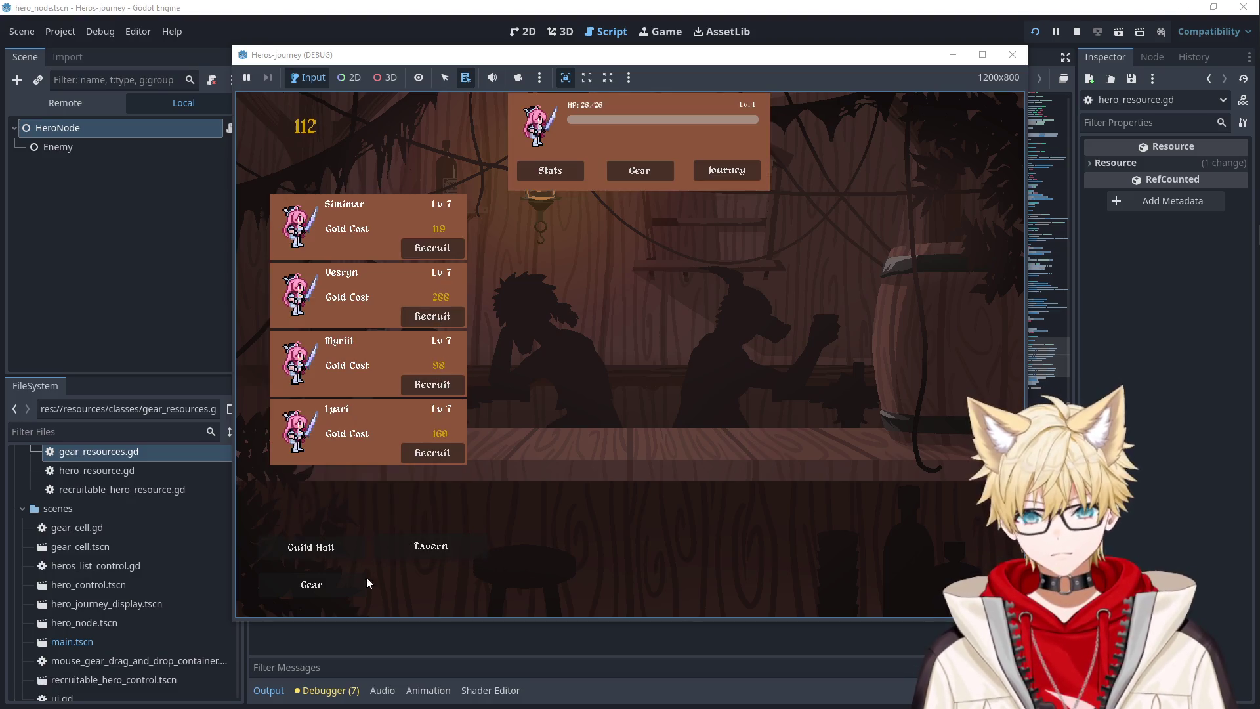
left_click(348, 585)
left_click(564, 172)
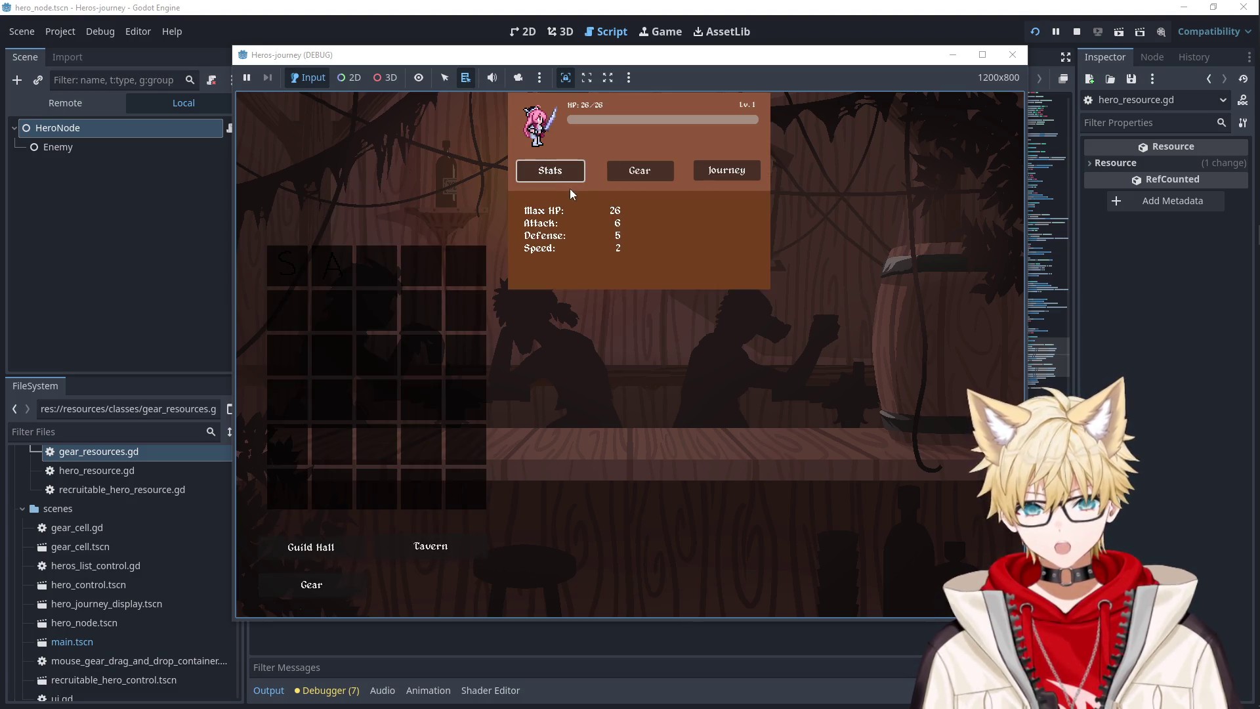
Step: Equip A as armor and S as weapon, confirming Max HP 28, Defense 8, Attack 9, then stop the game
left_click(608, 172)
left_click_drag(329, 273, 579, 246)
left_click(558, 177)
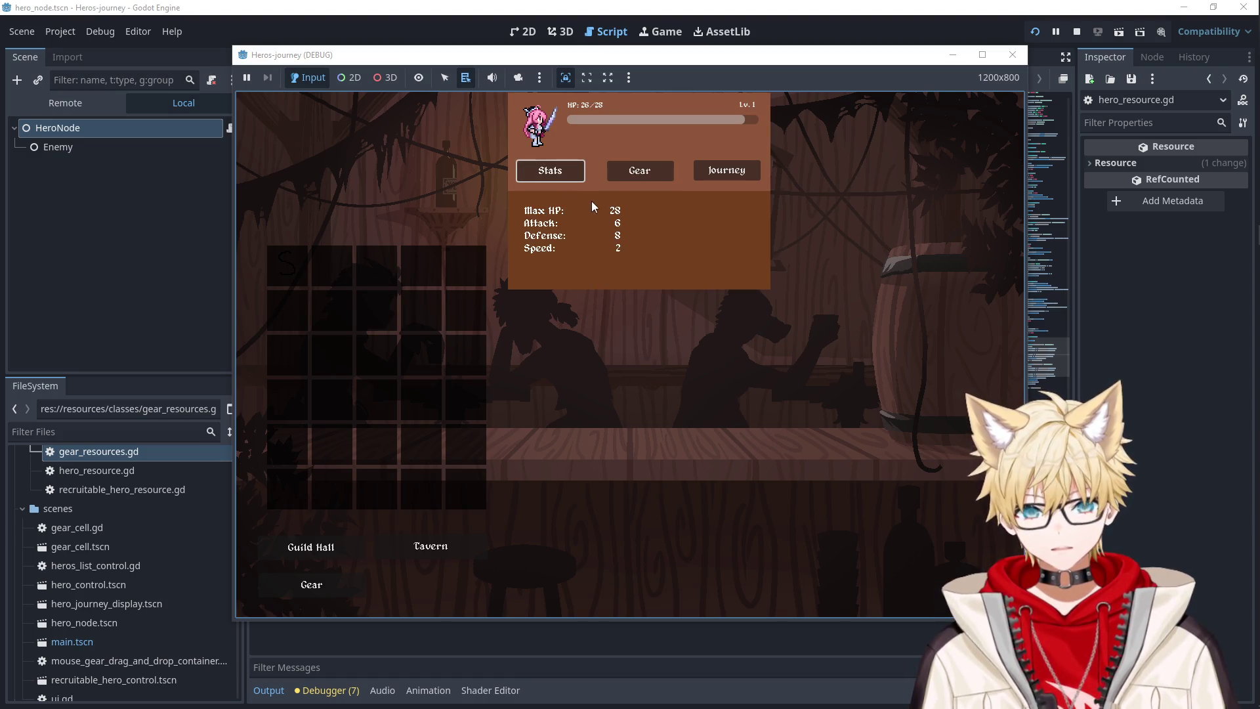
left_click(637, 169)
left_click_drag(286, 266, 697, 268)
left_click(540, 174)
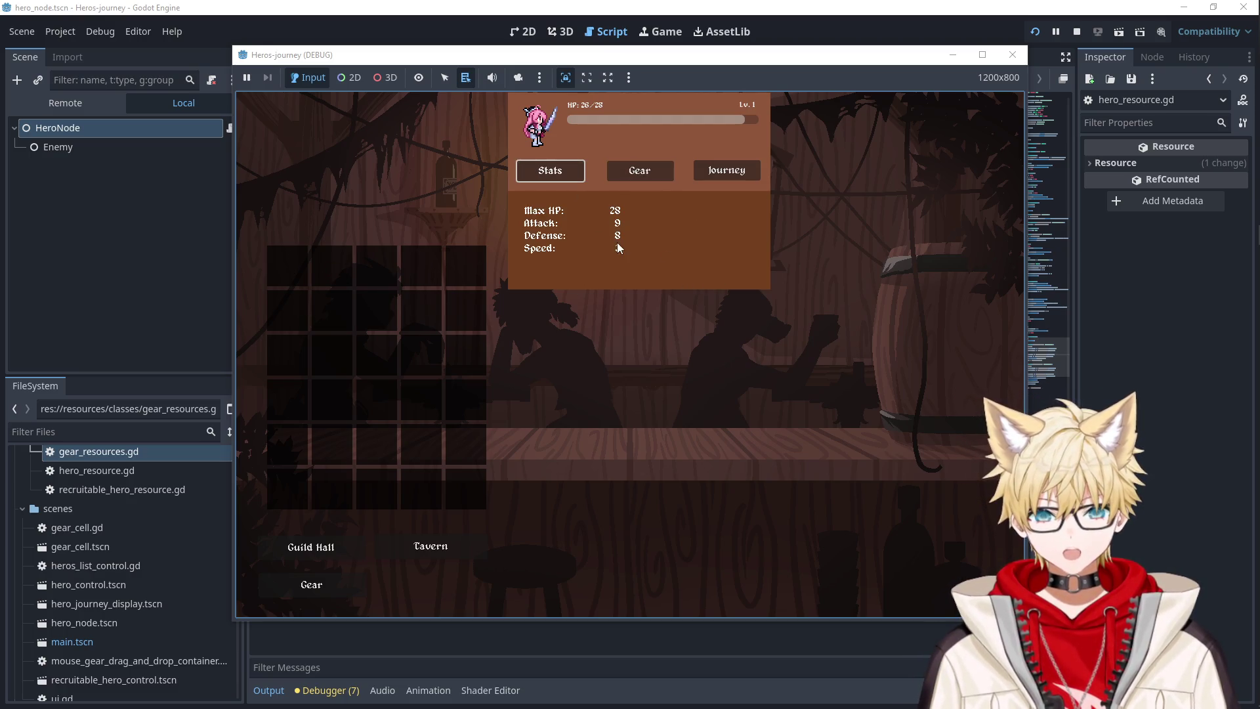
left_click(1012, 54)
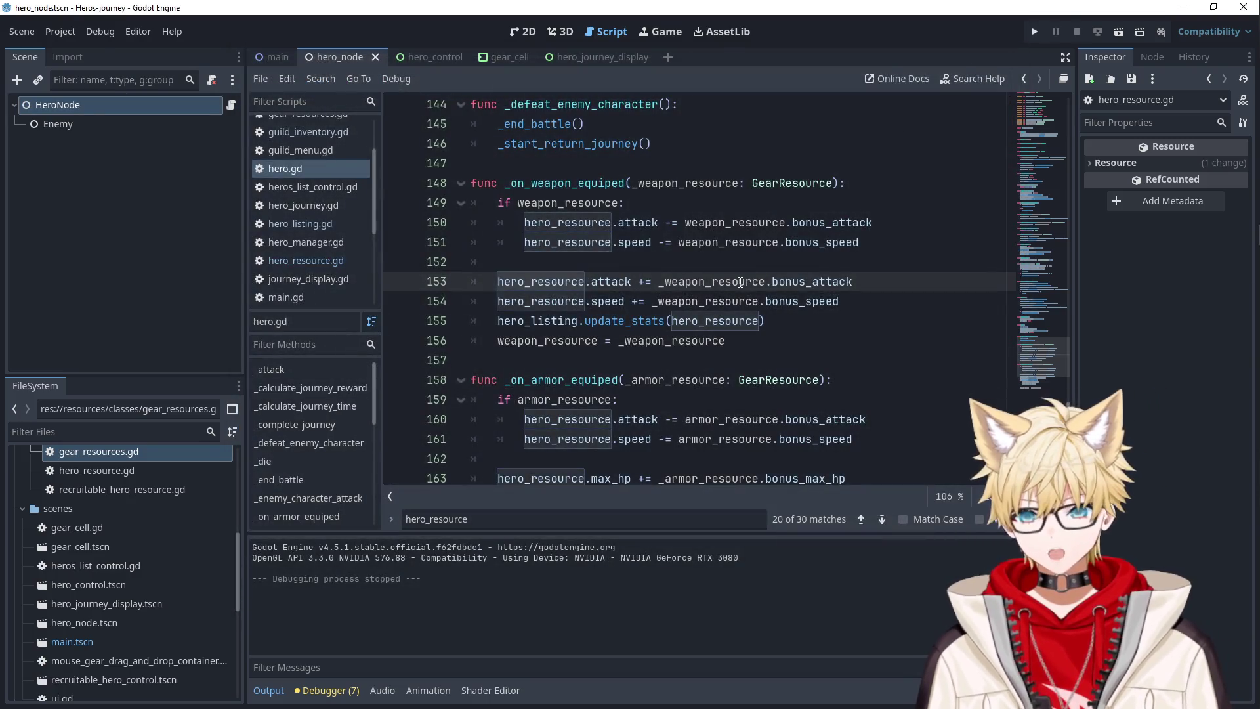
left_click(885, 202)
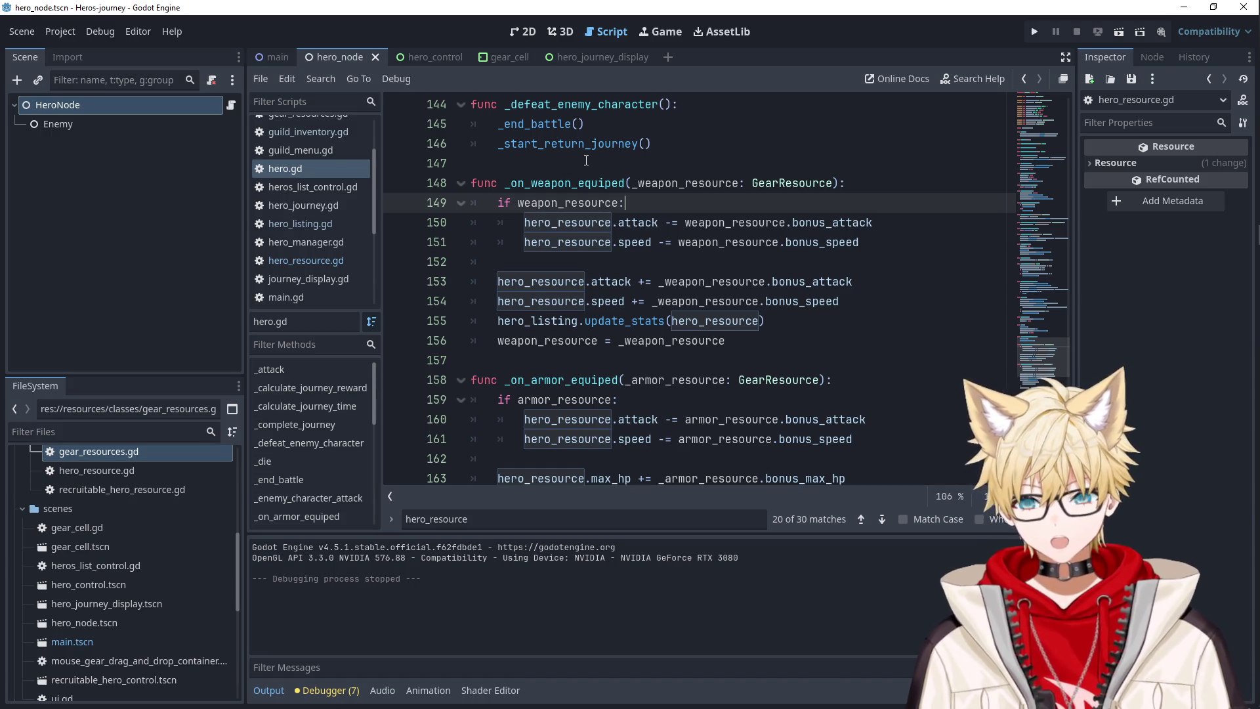
Step: Review the weapon handler around line 154 of hero.gd
mouse_move(595, 195)
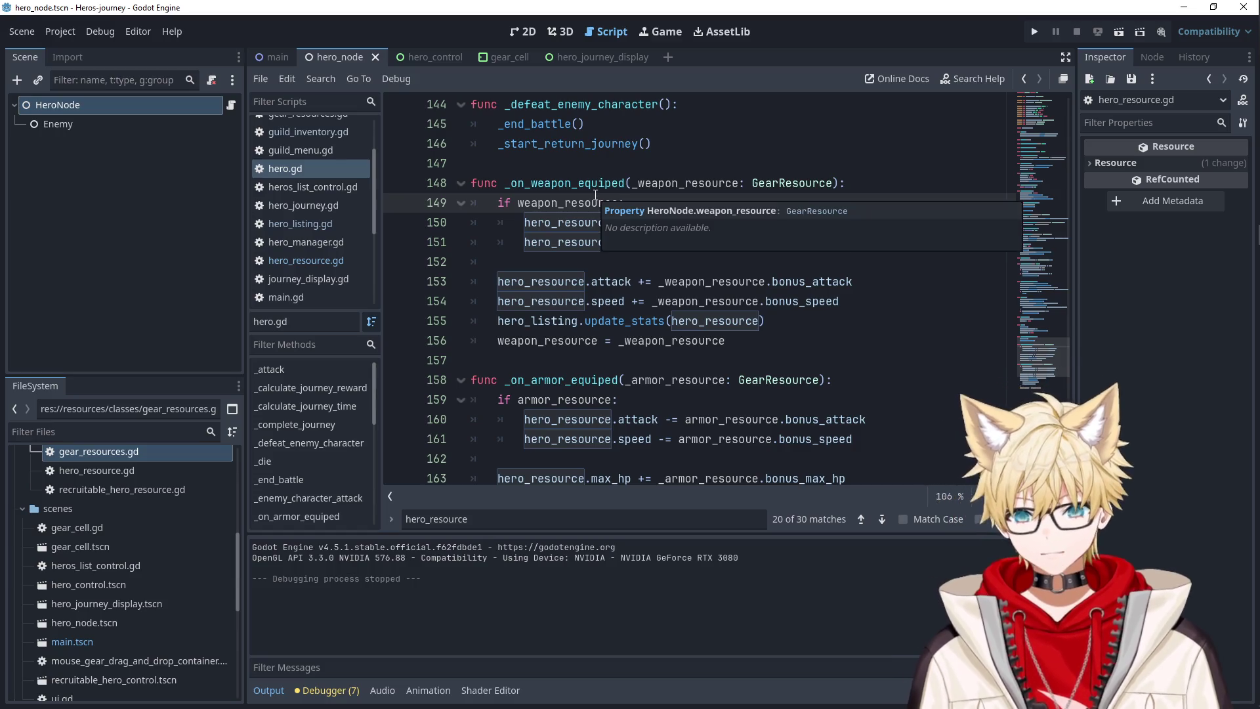
left_click(641, 296)
mouse_move(630, 244)
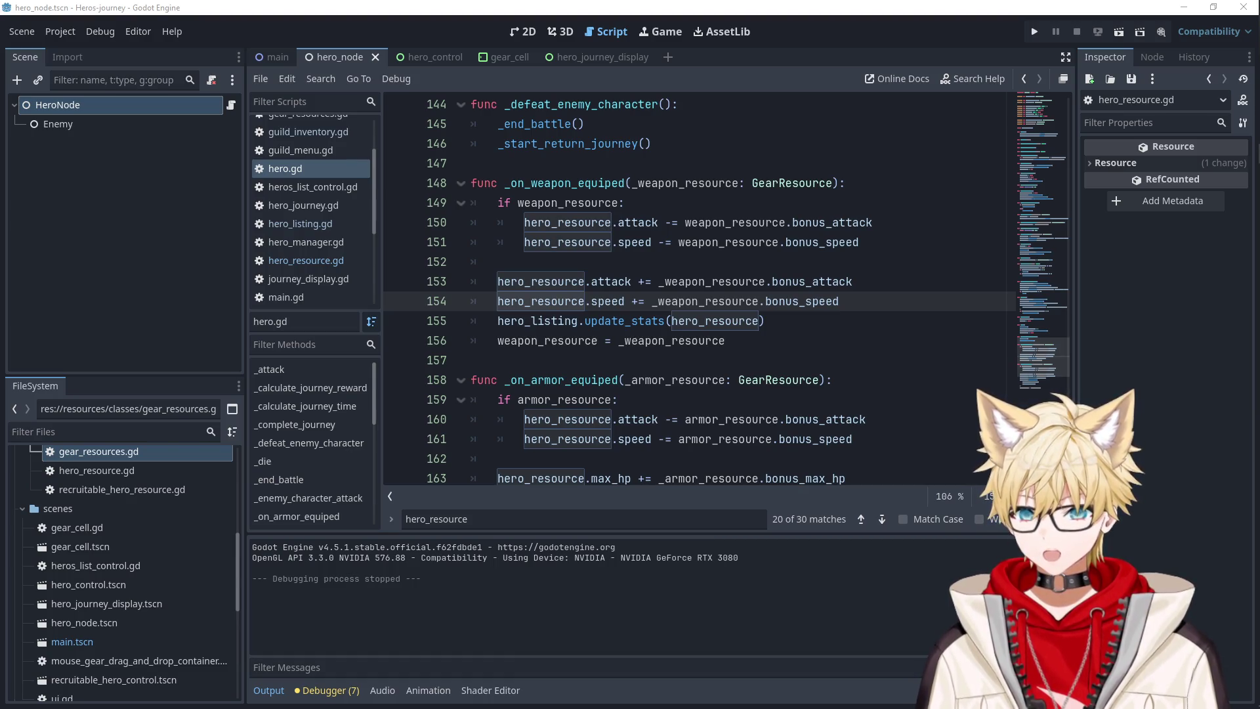
Step: Switch to the YouTube video and launch Paint with the ADS brb note
key("alt+Tab")
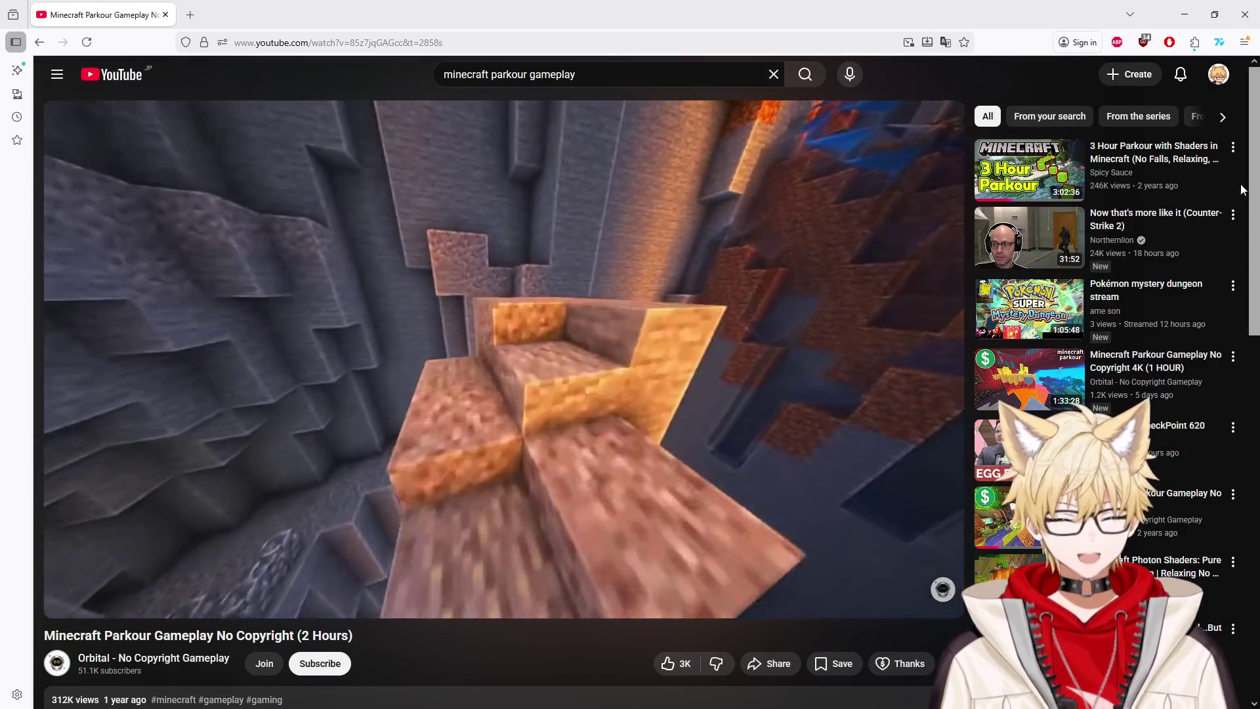
left_click(1239, 10)
type("paint")
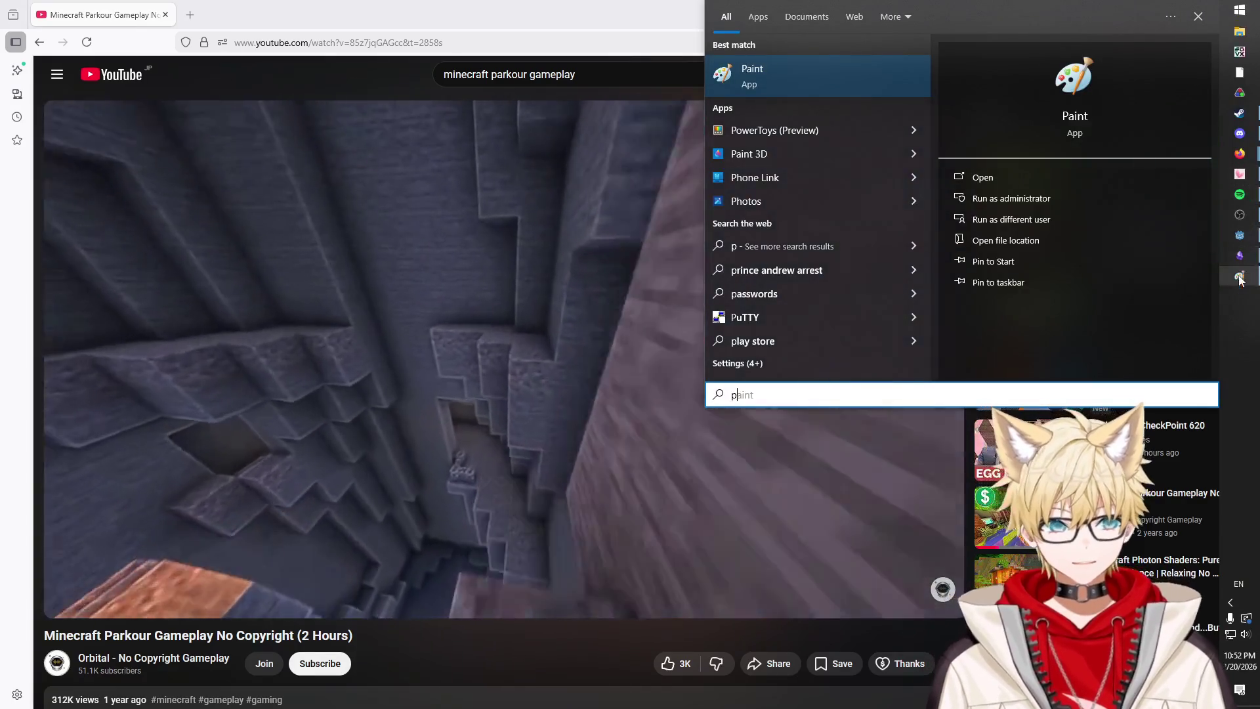
key("Return")
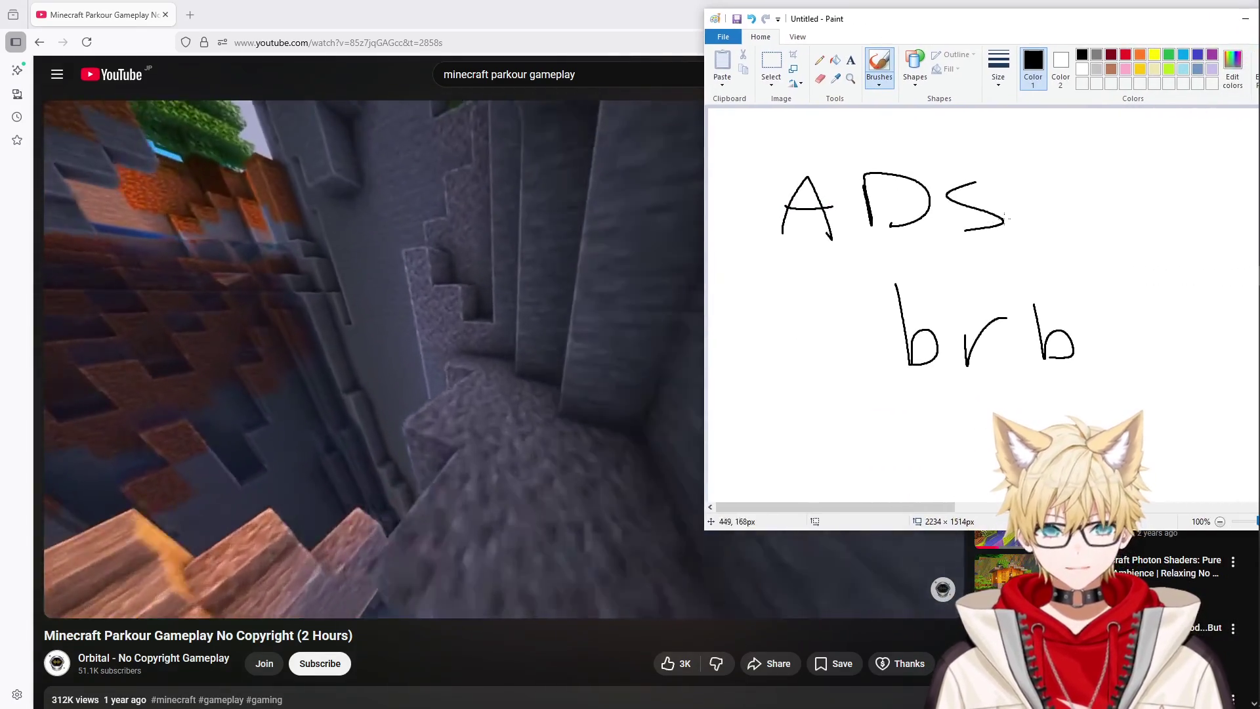